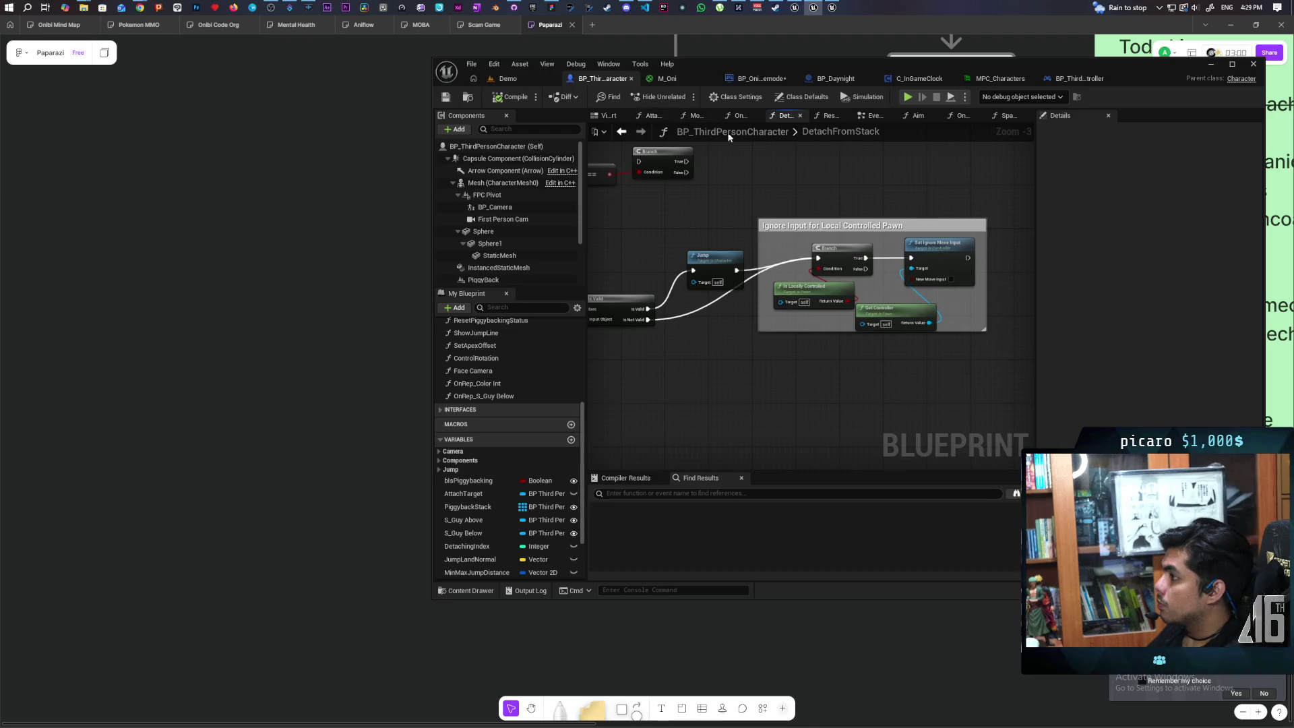
# - Show BP_OniGamemode's EventGraph and select the Force Jump Off call under Event OnLogout
pyautogui.click(1072, 79)
pyautogui.click(907, 79)
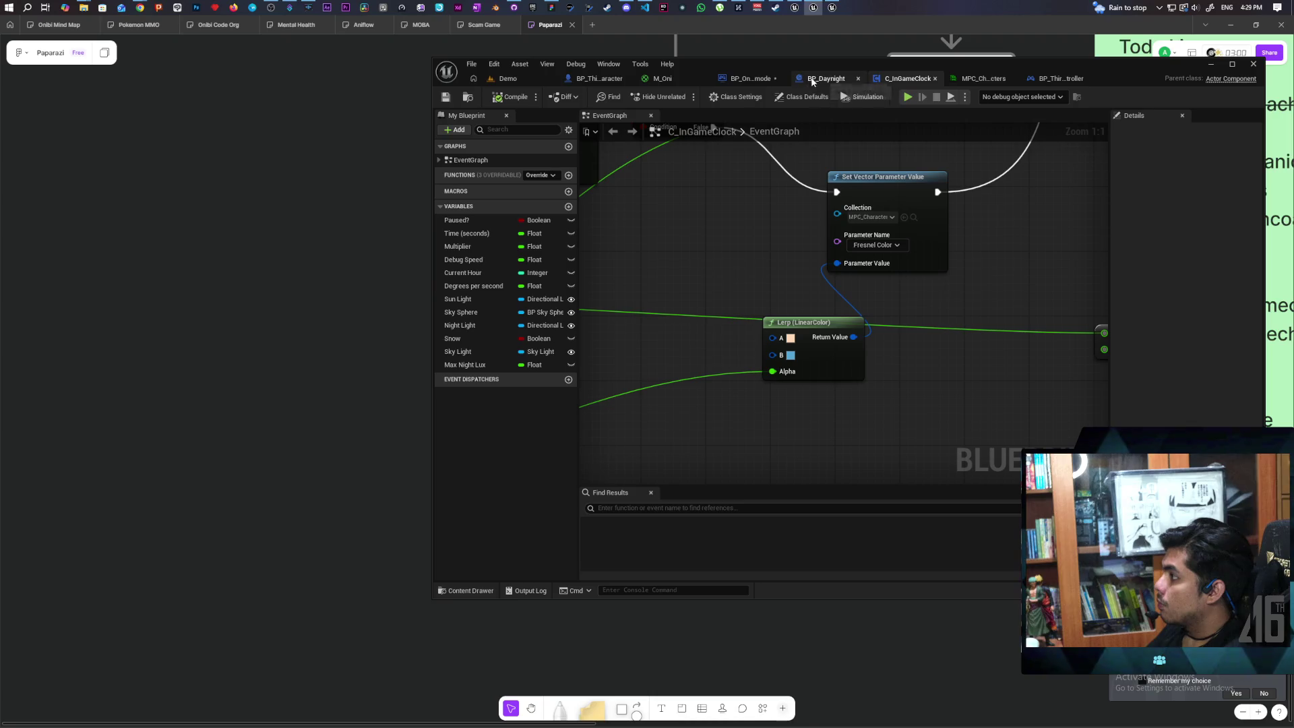
pyautogui.click(746, 82)
pyautogui.press('Home')
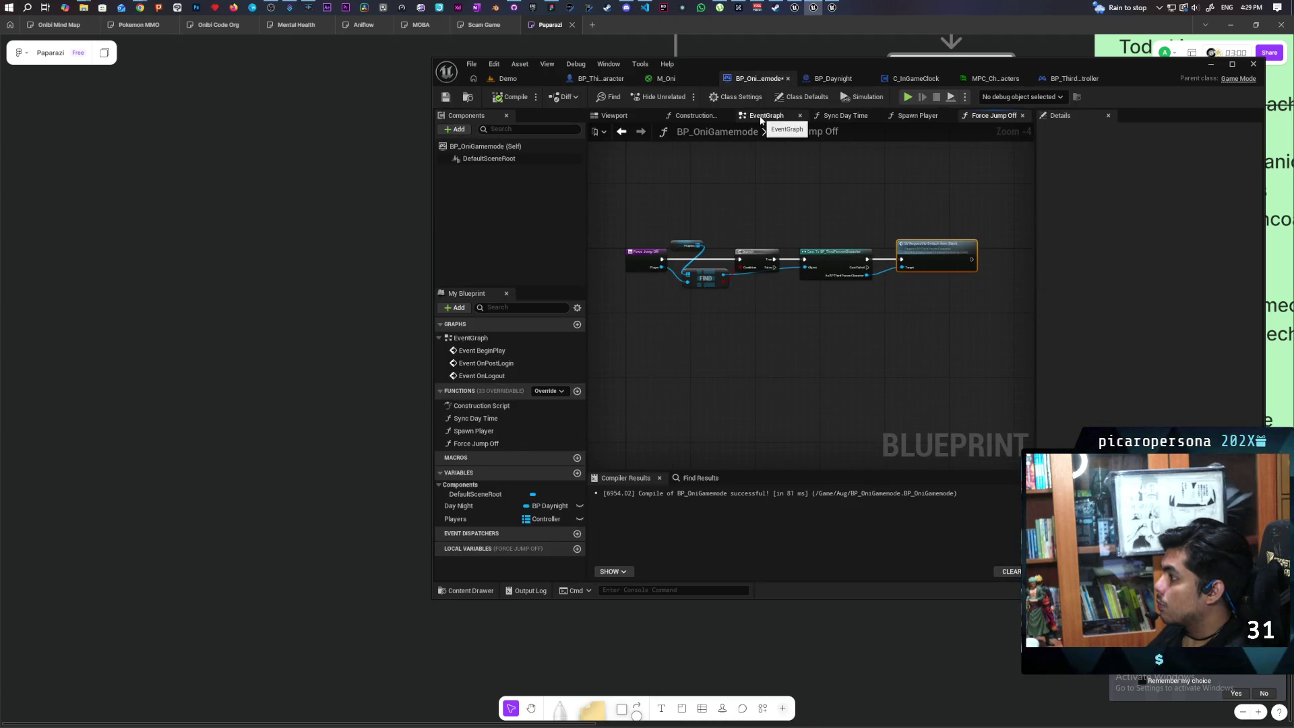
pyautogui.click(762, 116)
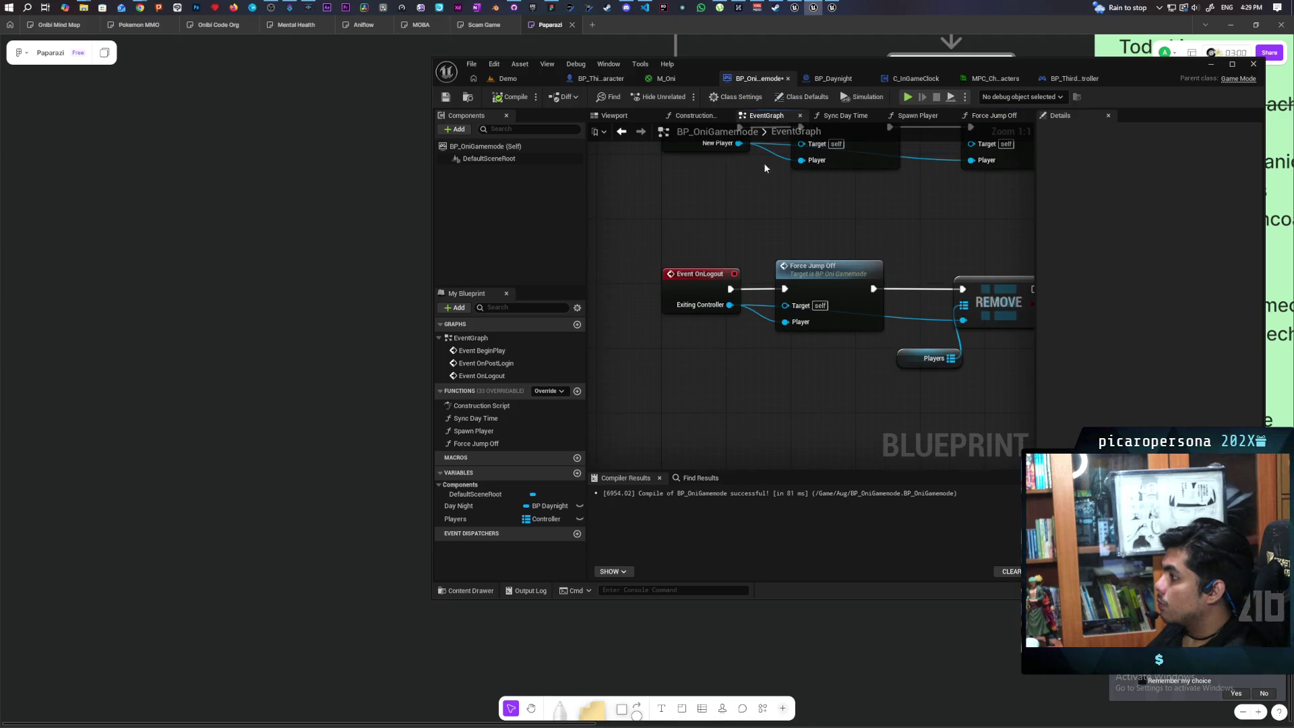
pyautogui.click(766, 262)
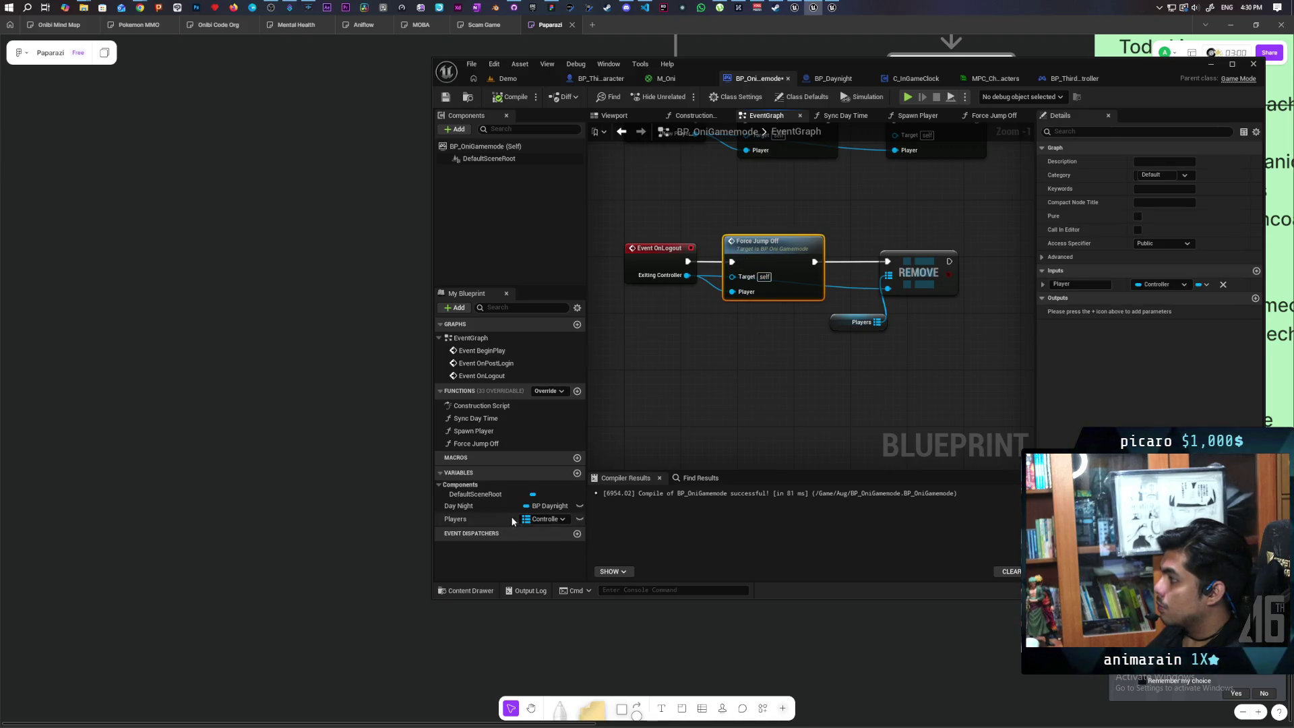
# - Rename the game mode's Force Jump Off function to 'Detatch from stack'
pyautogui.click(480, 444)
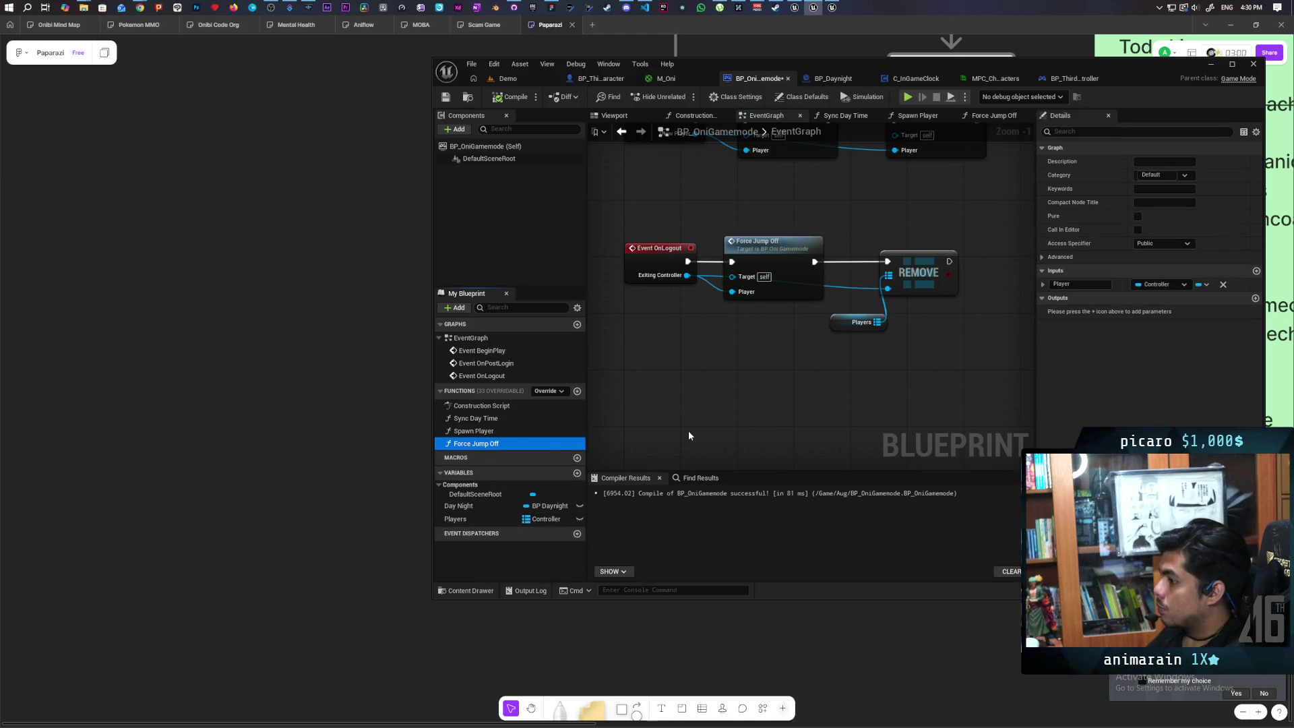
pyautogui.press('F2')
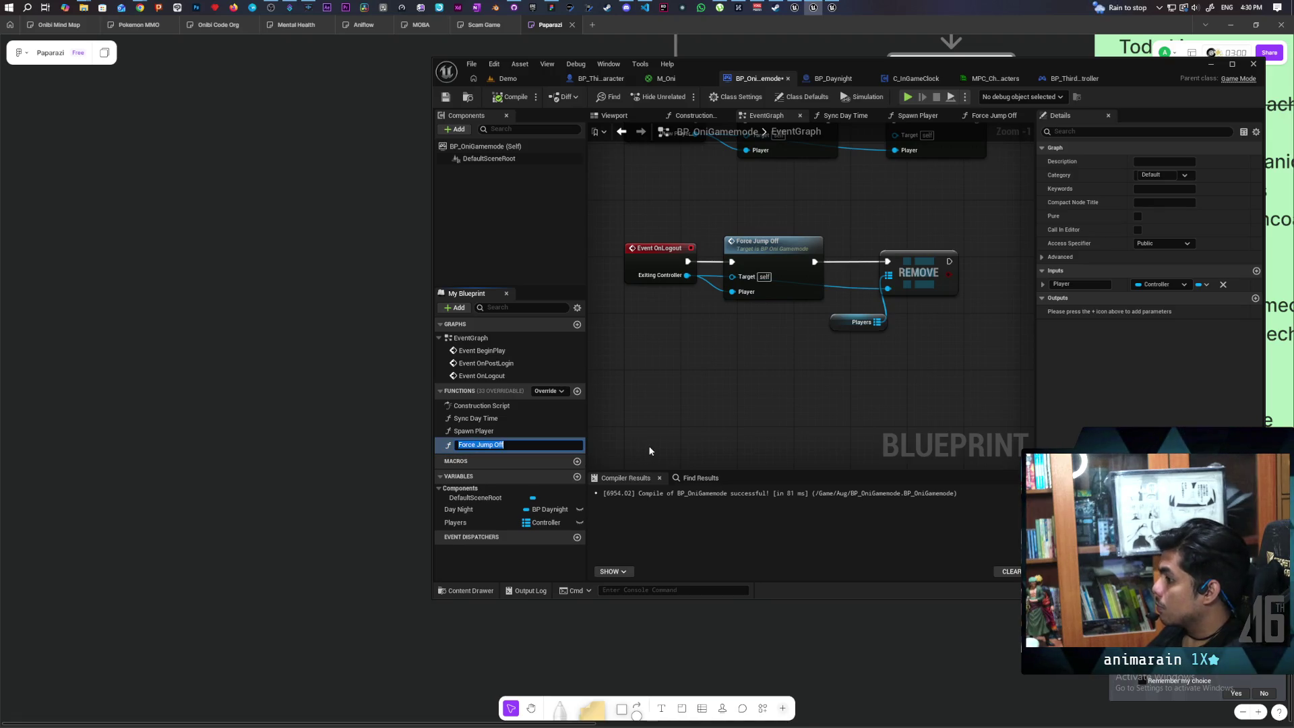
pyautogui.write('D')
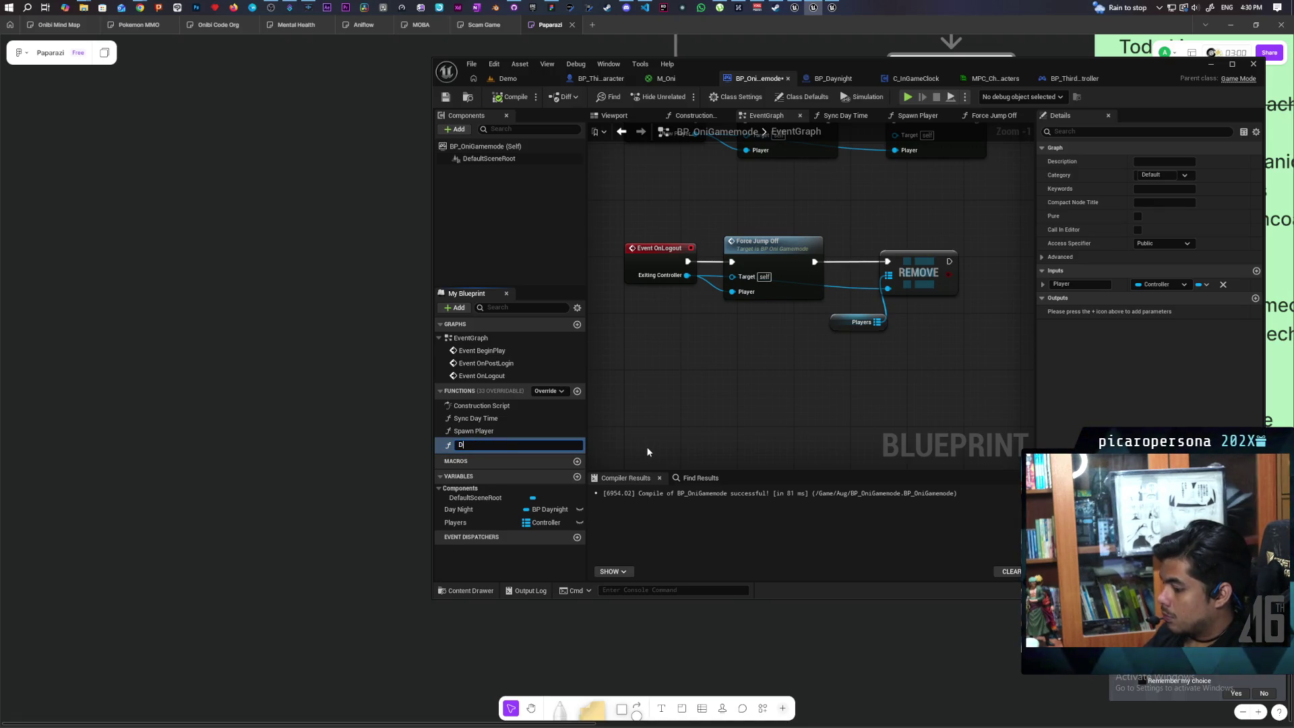
pyautogui.write('etatch')
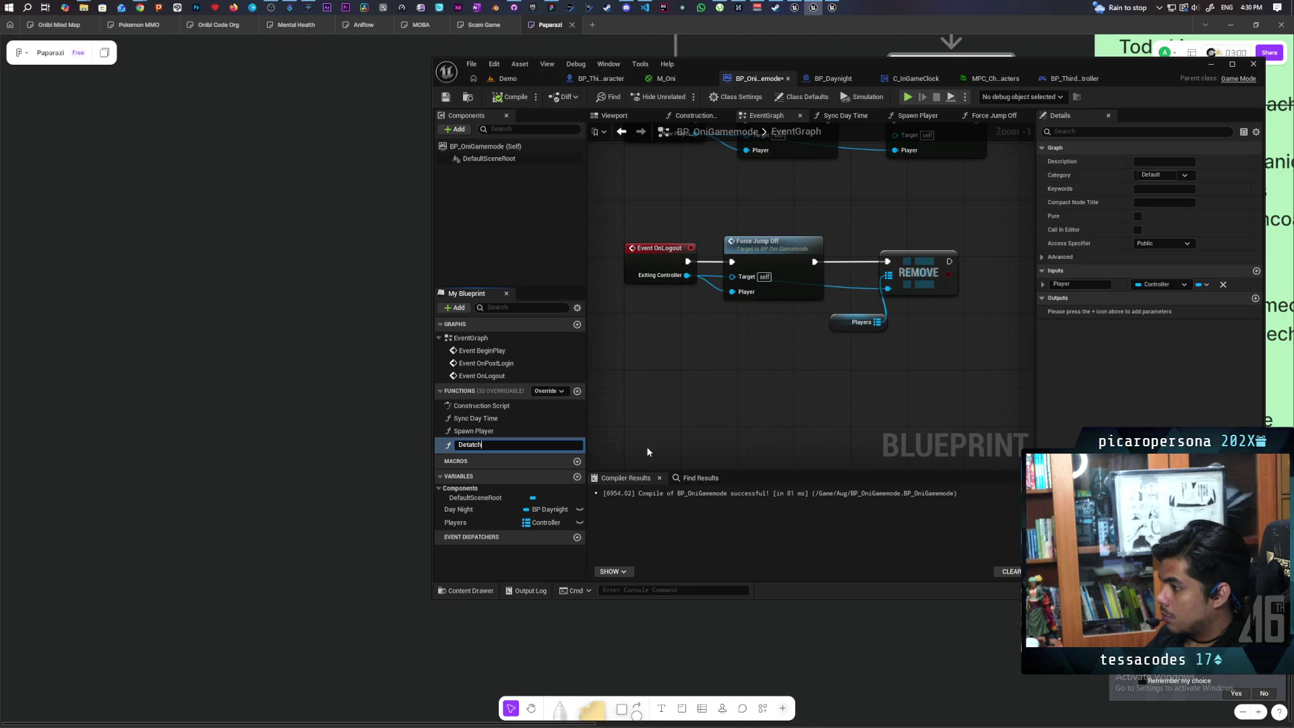
pyautogui.write(' from stack')
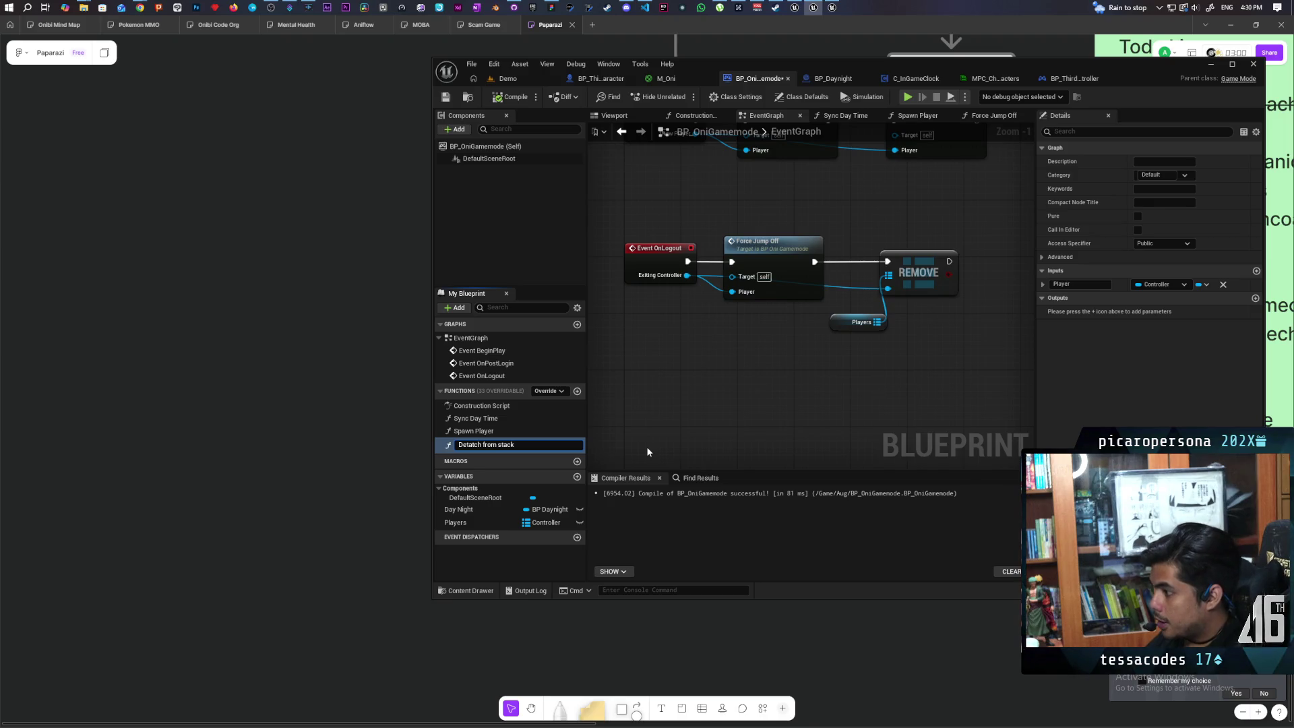
pyautogui.press('Return')
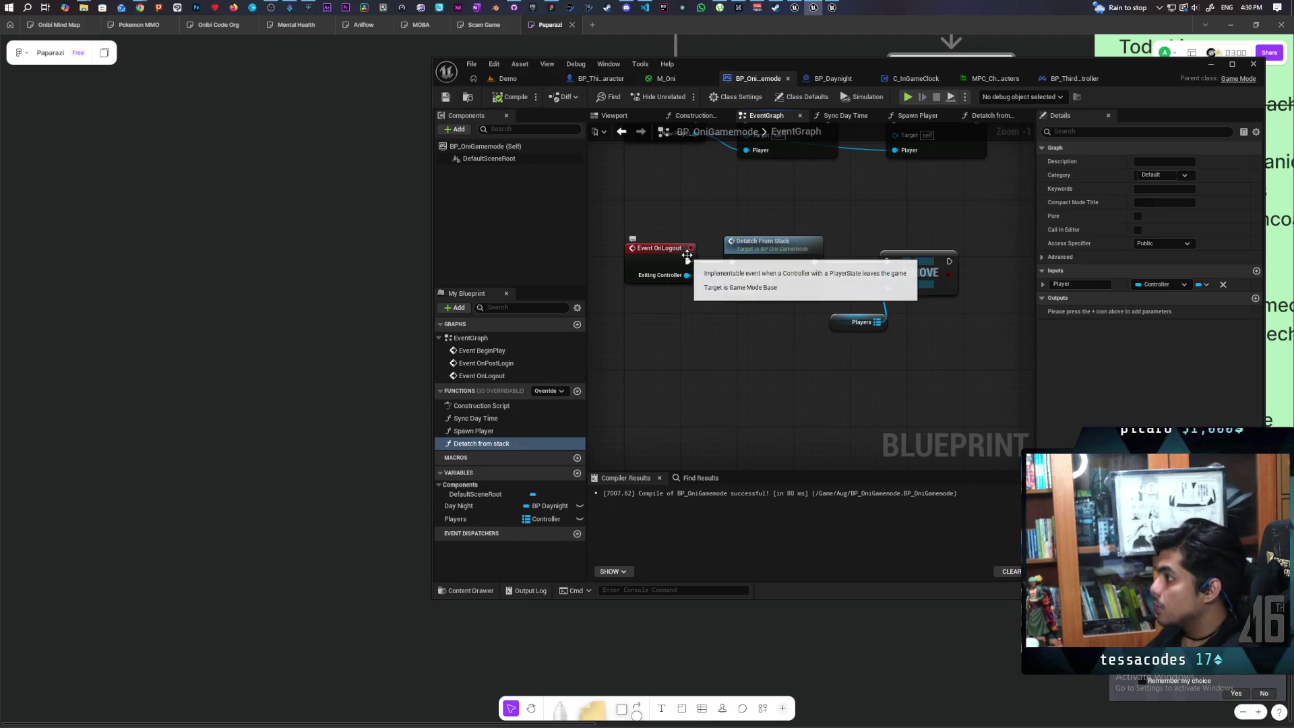
# - Clear the graph selection and go back to the Demo level editor
pyautogui.moveTo(621, 232); pyautogui.dragTo(868, 338)
pyautogui.click(871, 381)
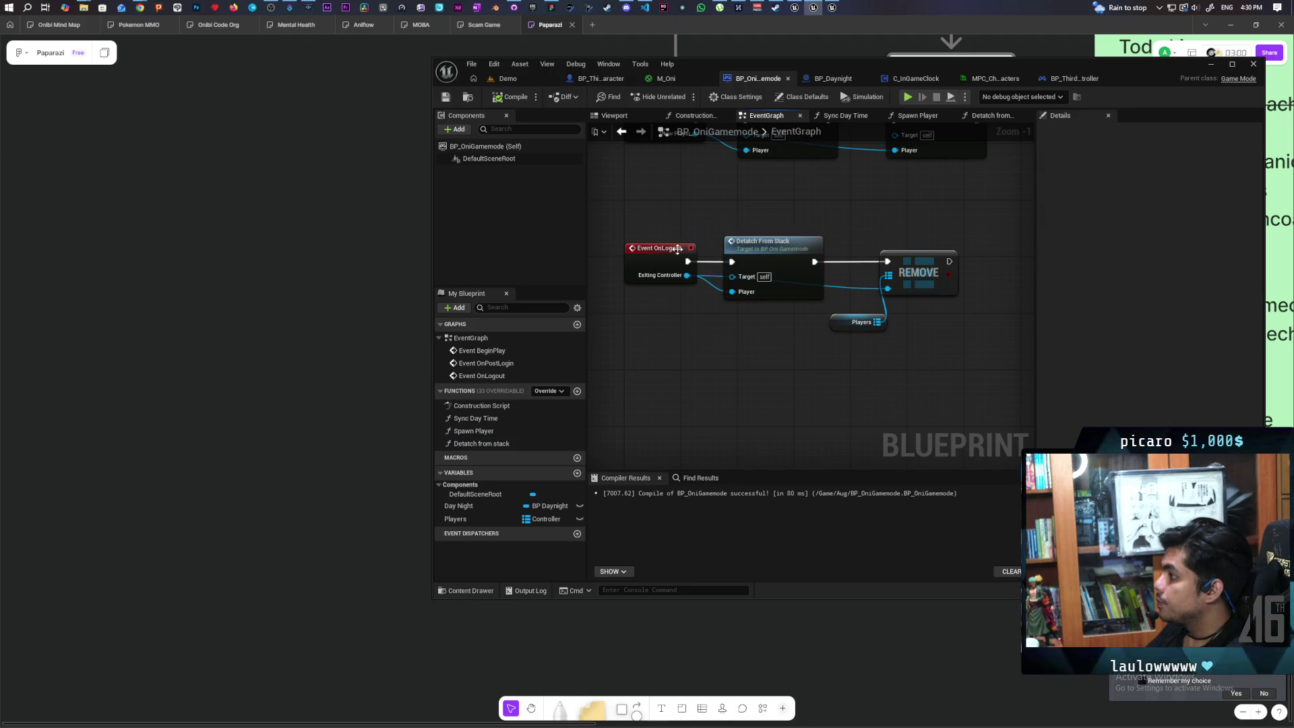
pyautogui.click(508, 78)
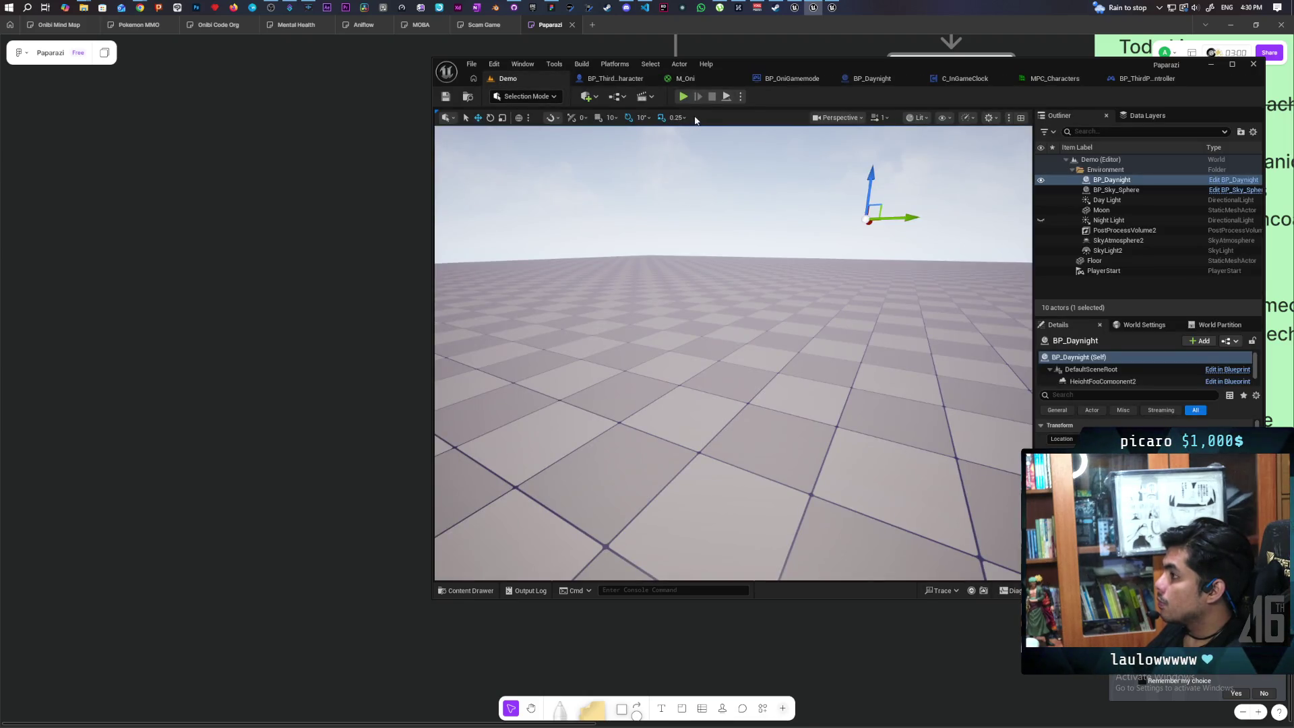
pyautogui.click(683, 96)
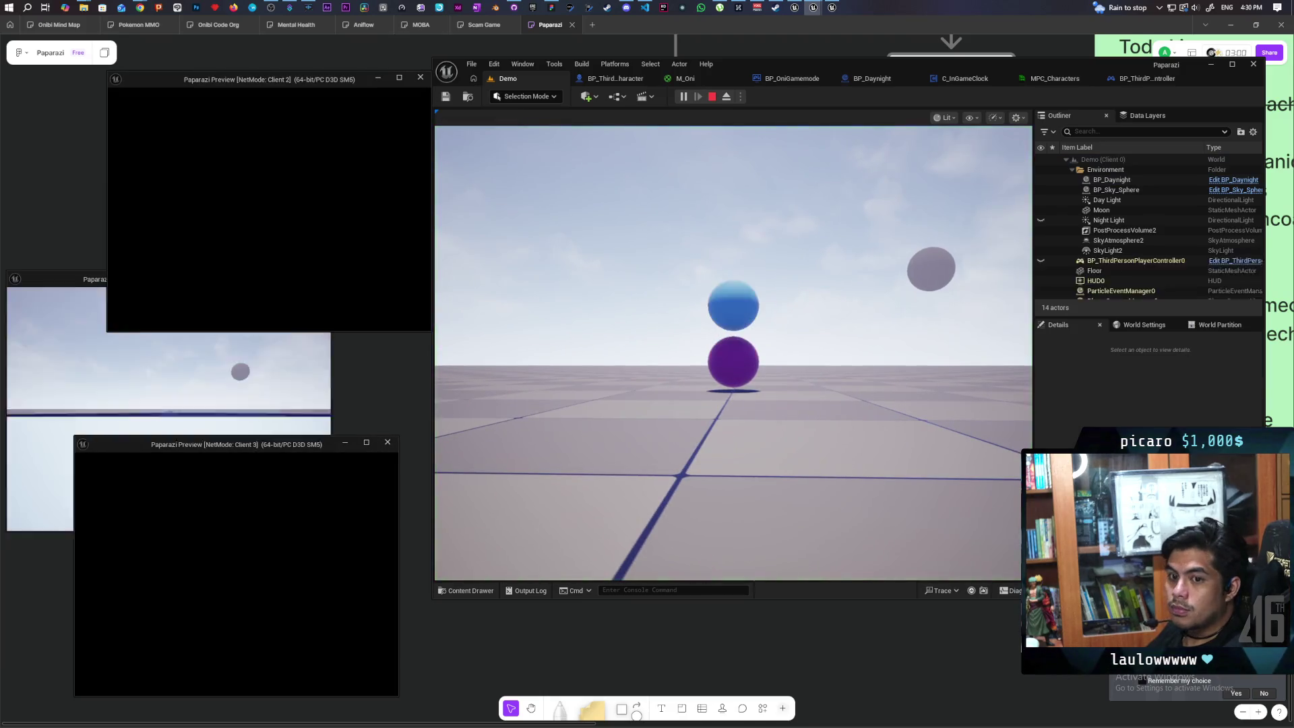
pyautogui.click(436, 526)
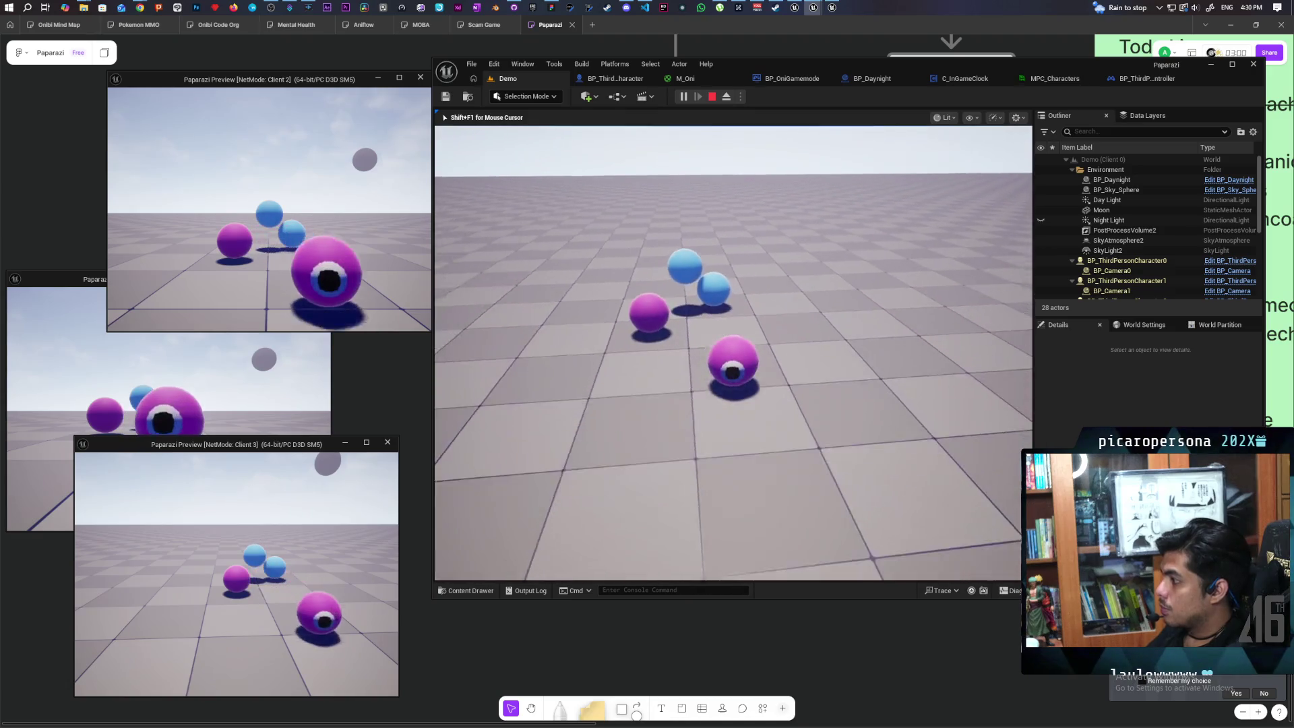
pyautogui.hotkey('alt', 'Tab')
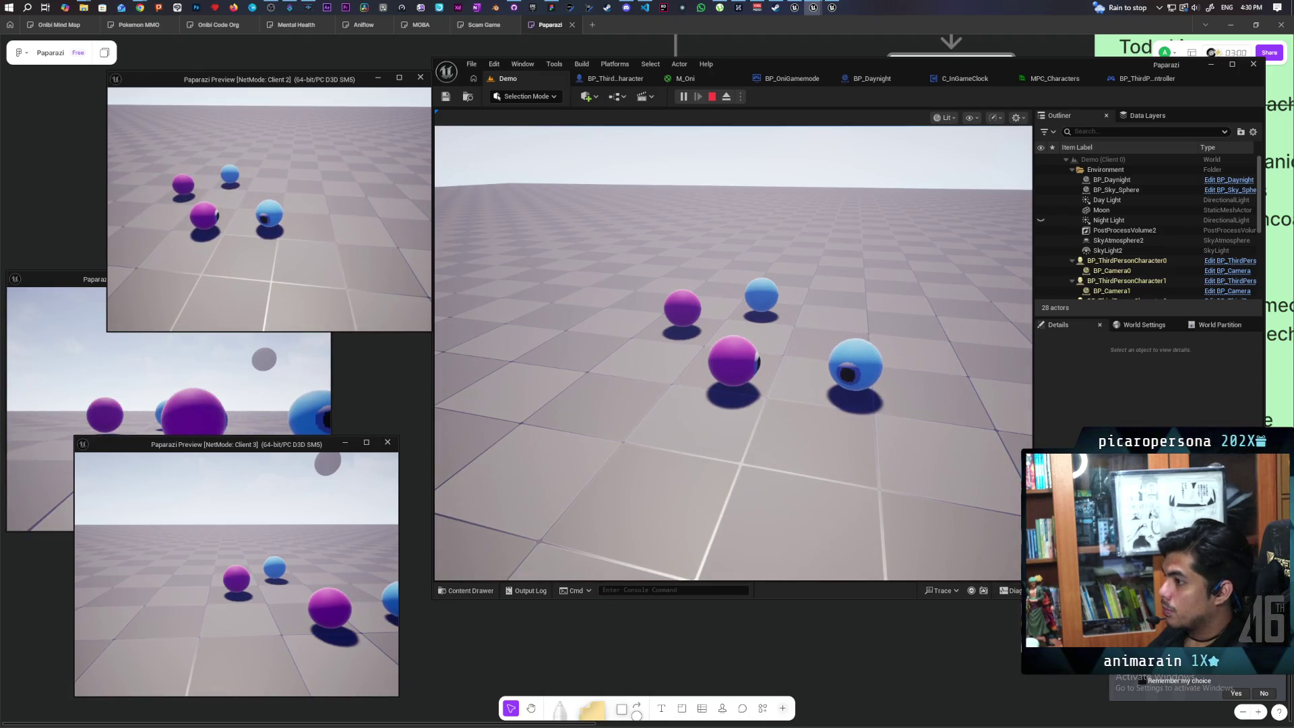
pyautogui.press('Escape')
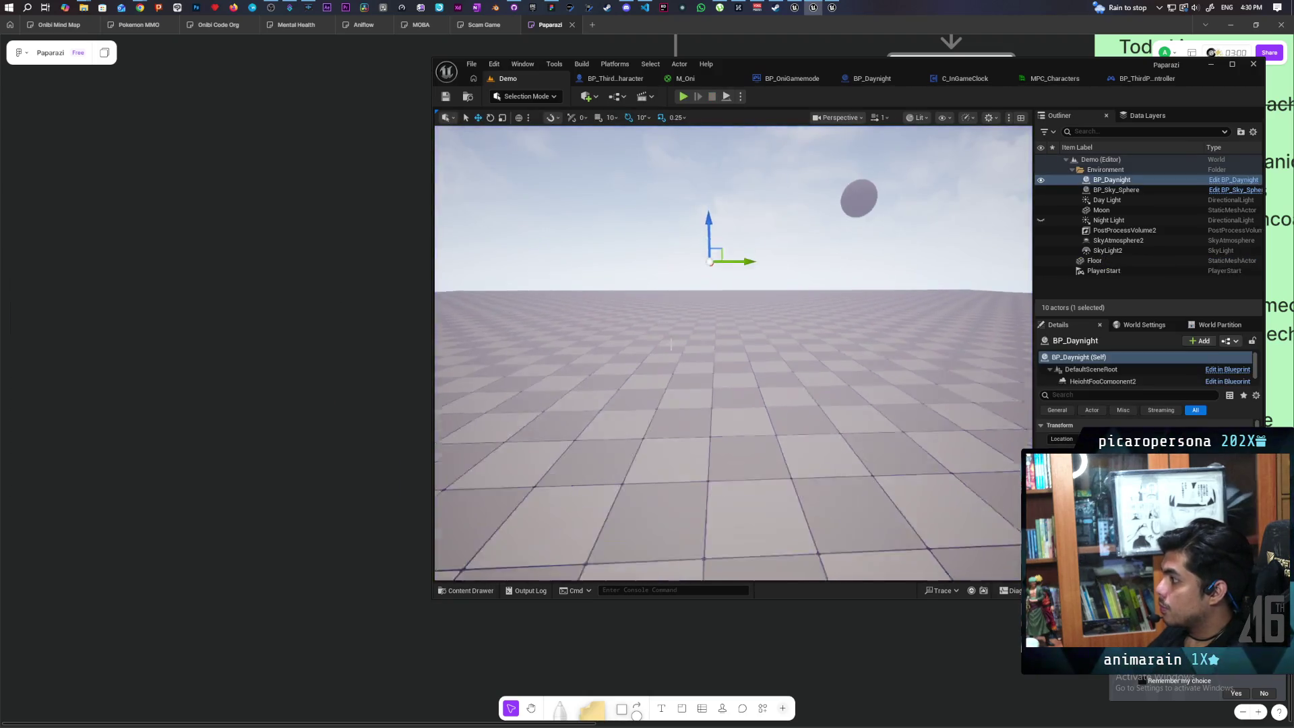
# - Place a Player Start on the floor and delete the extra PlayerStart2
pyautogui.scroll(1, 672, 345)
pyautogui.click(588, 97)
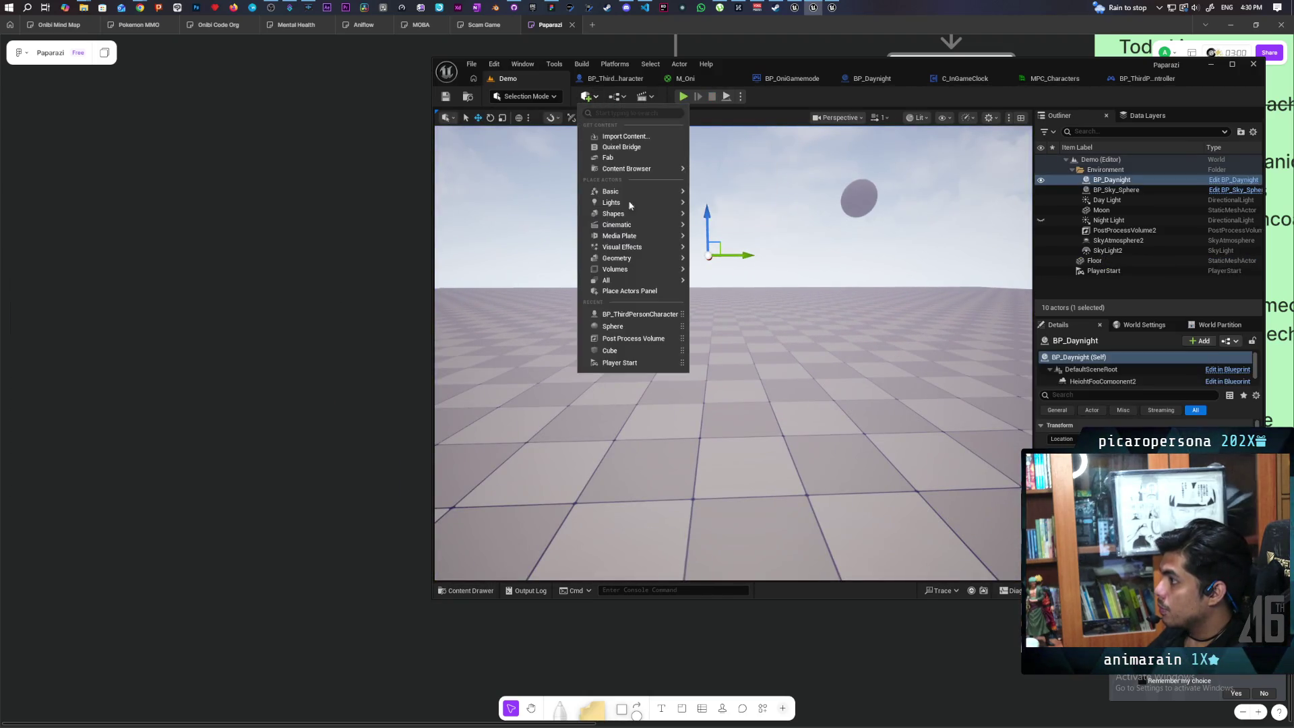
pyautogui.moveTo(637, 174)
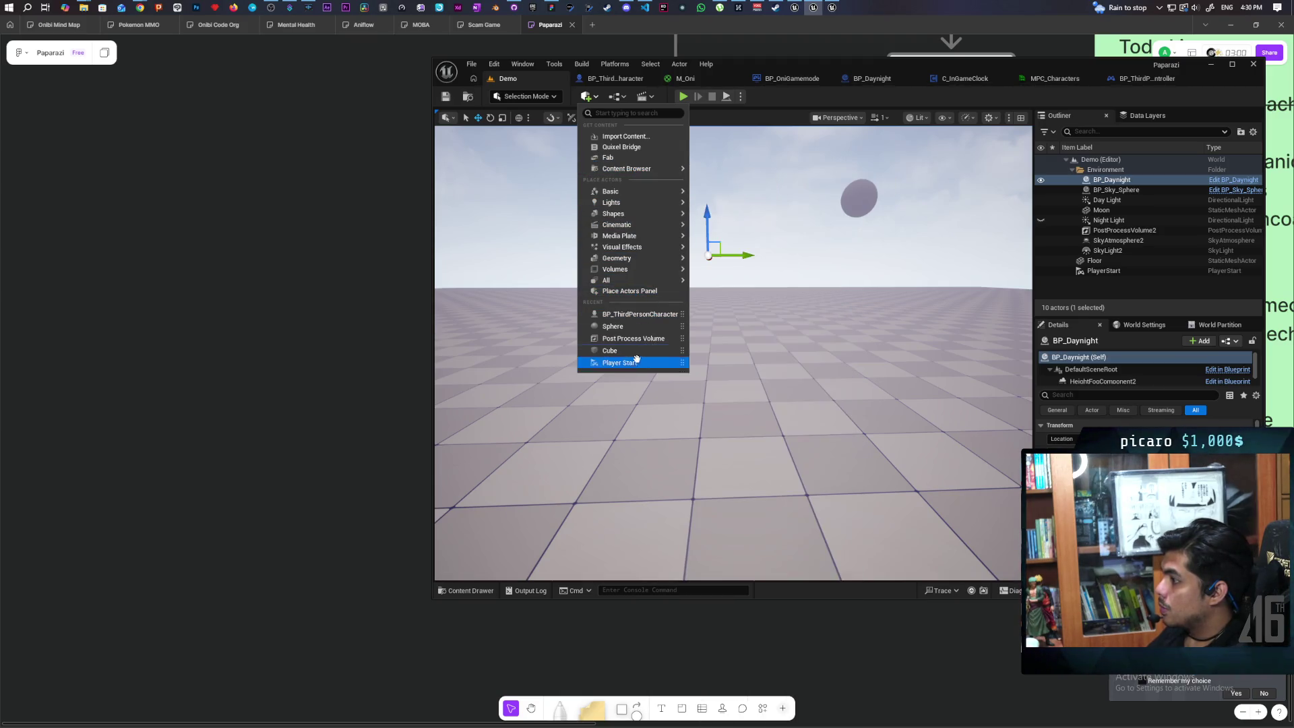
pyautogui.click(636, 399)
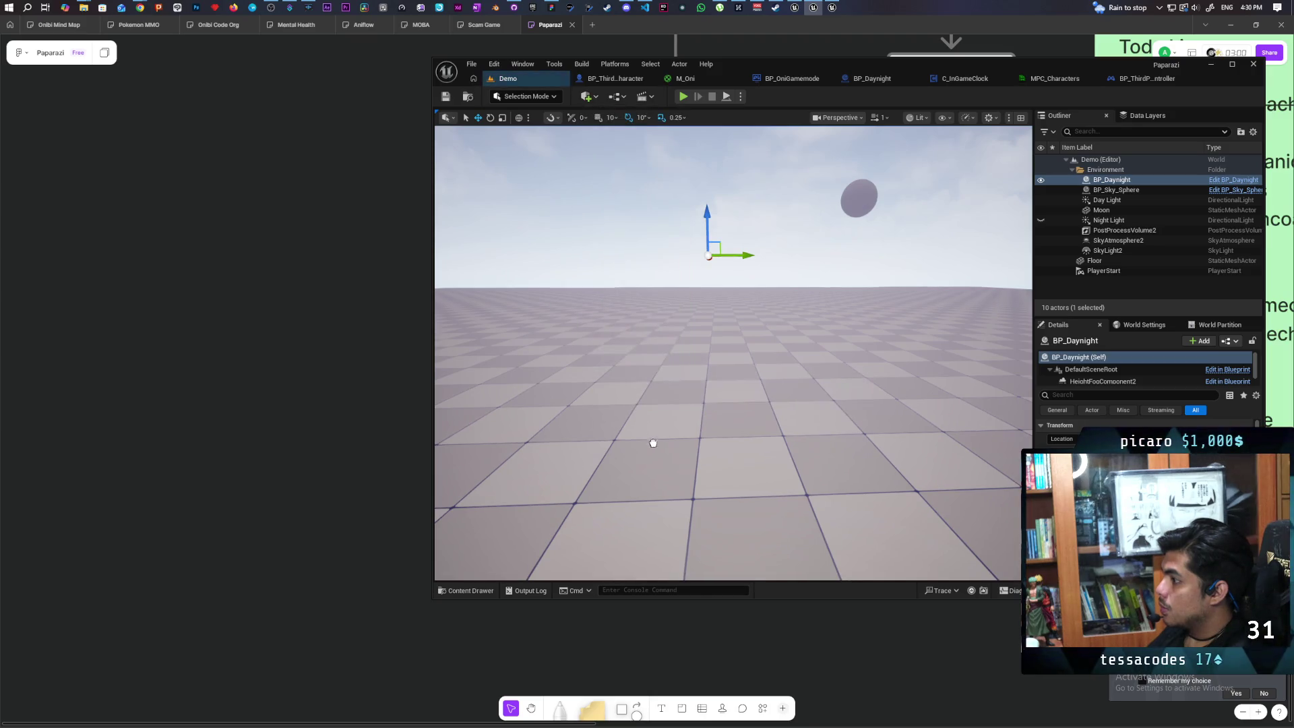
pyautogui.moveTo(658, 334); pyautogui.dragTo(672, 331)
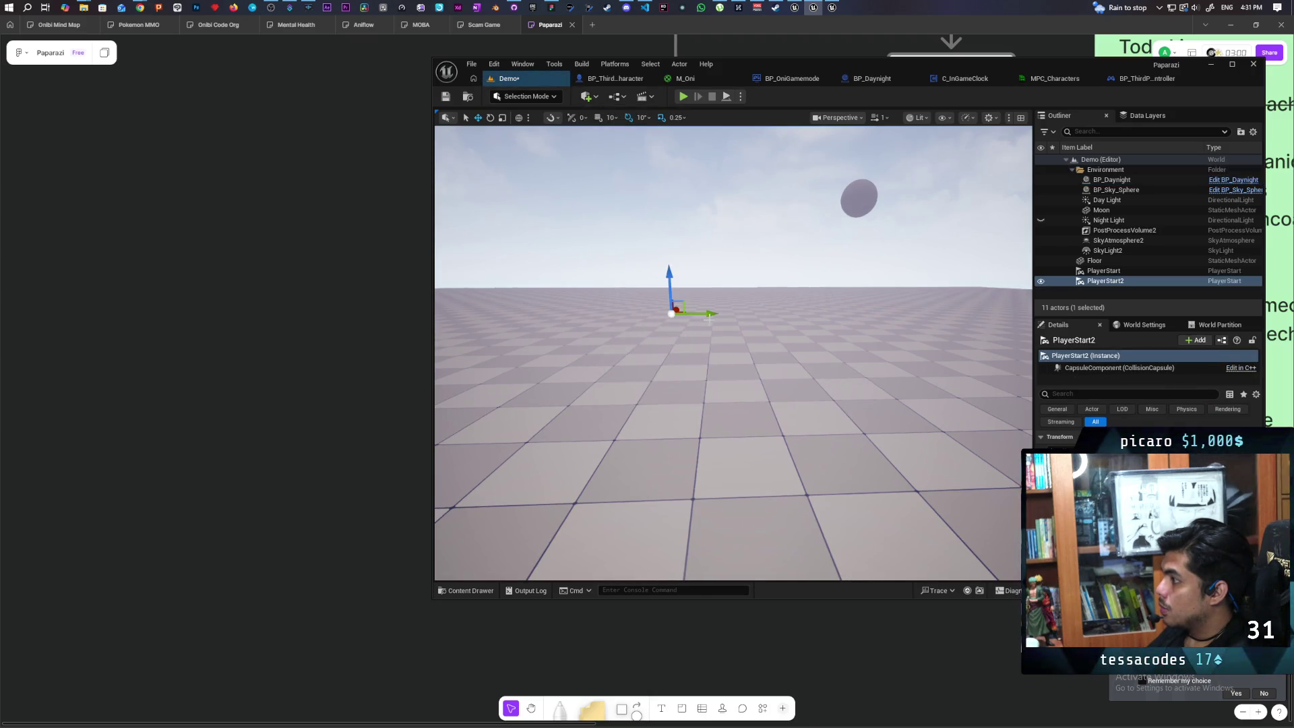
pyautogui.moveTo(775, 353); pyautogui.dragTo(776, 353)
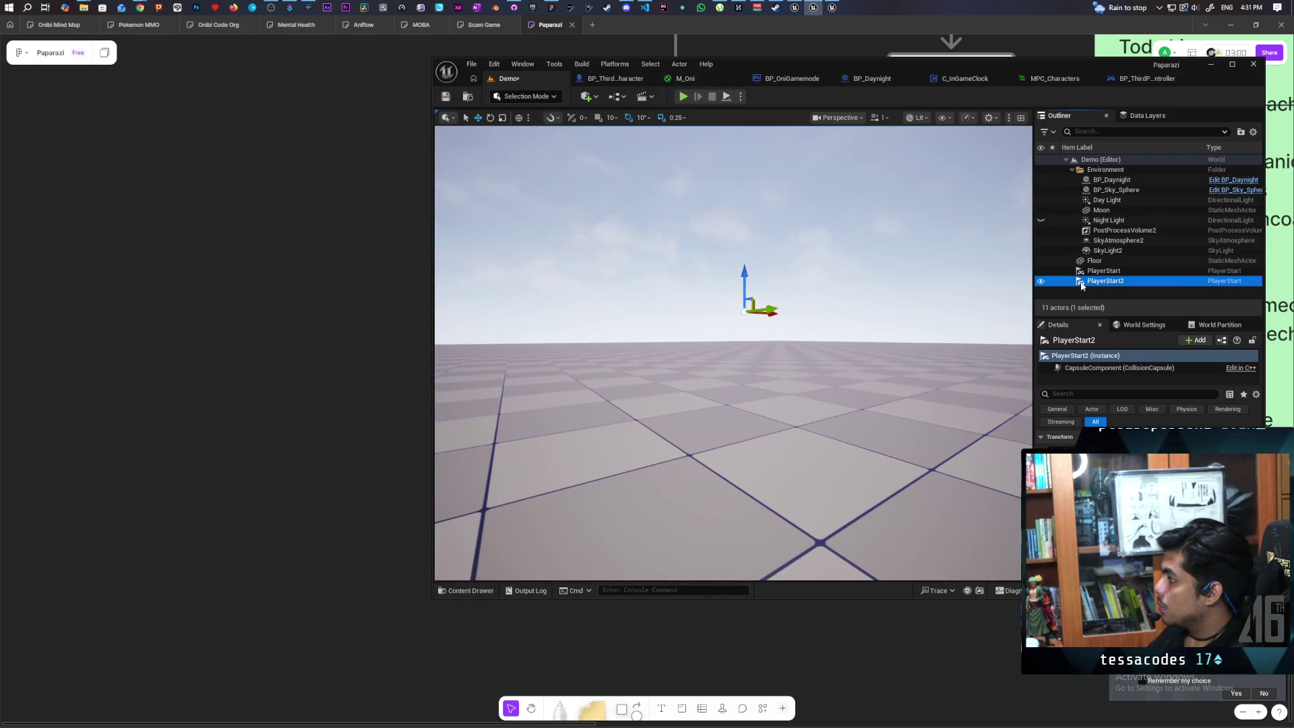
pyautogui.press('Delete')
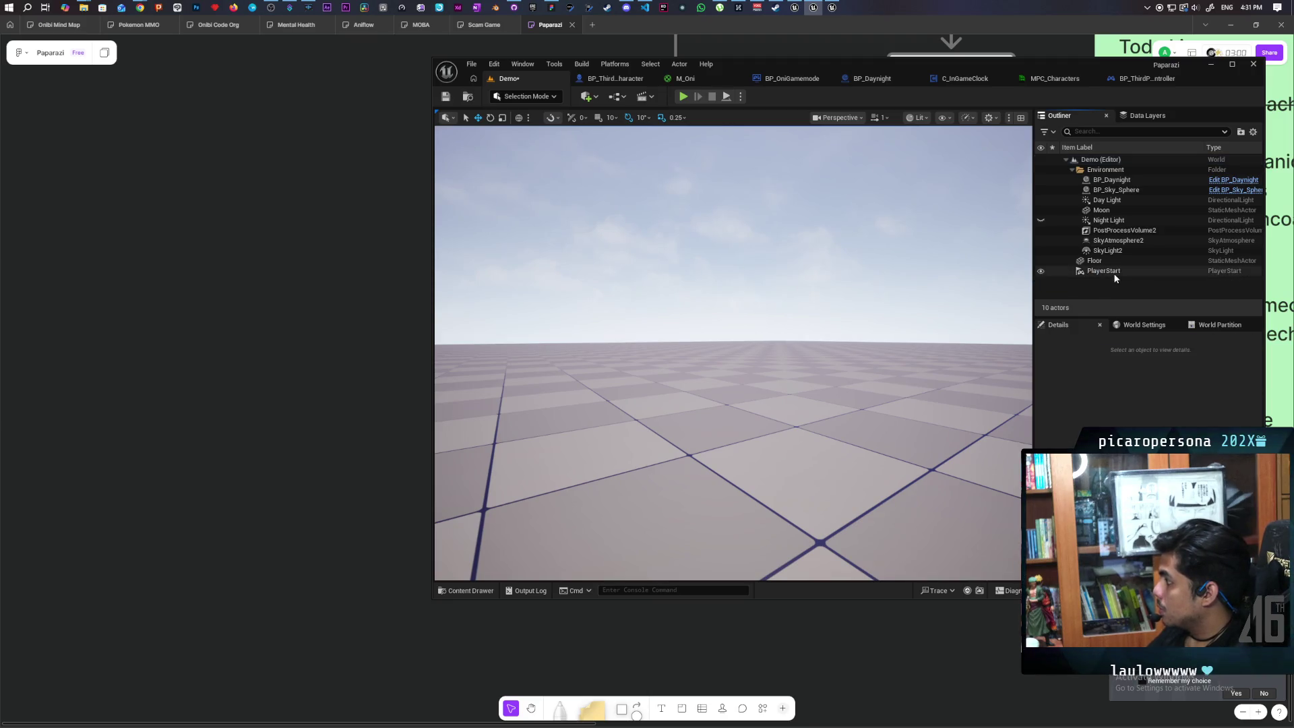
# - Focus the existing PlayerStart and duplicate it sideways as another spawn point
pyautogui.click(1114, 272)
pyautogui.doubleClick(1114, 272)
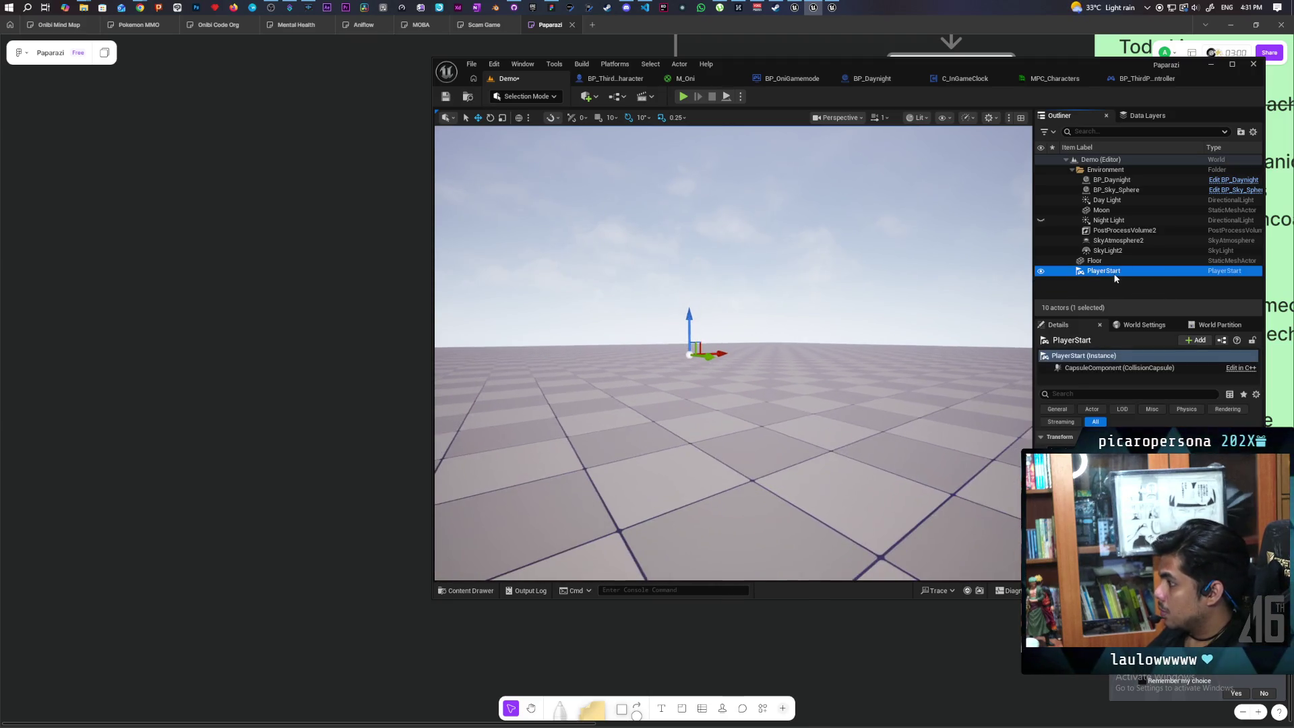
pyautogui.scroll(3, 751, 373)
pyautogui.moveTo(751, 372); pyautogui.dragTo(622, 407)
pyautogui.keyDown('alt'); pyautogui.moveTo(704, 328); pyautogui.dragTo(983, 339); pyautogui.keyUp('alt')
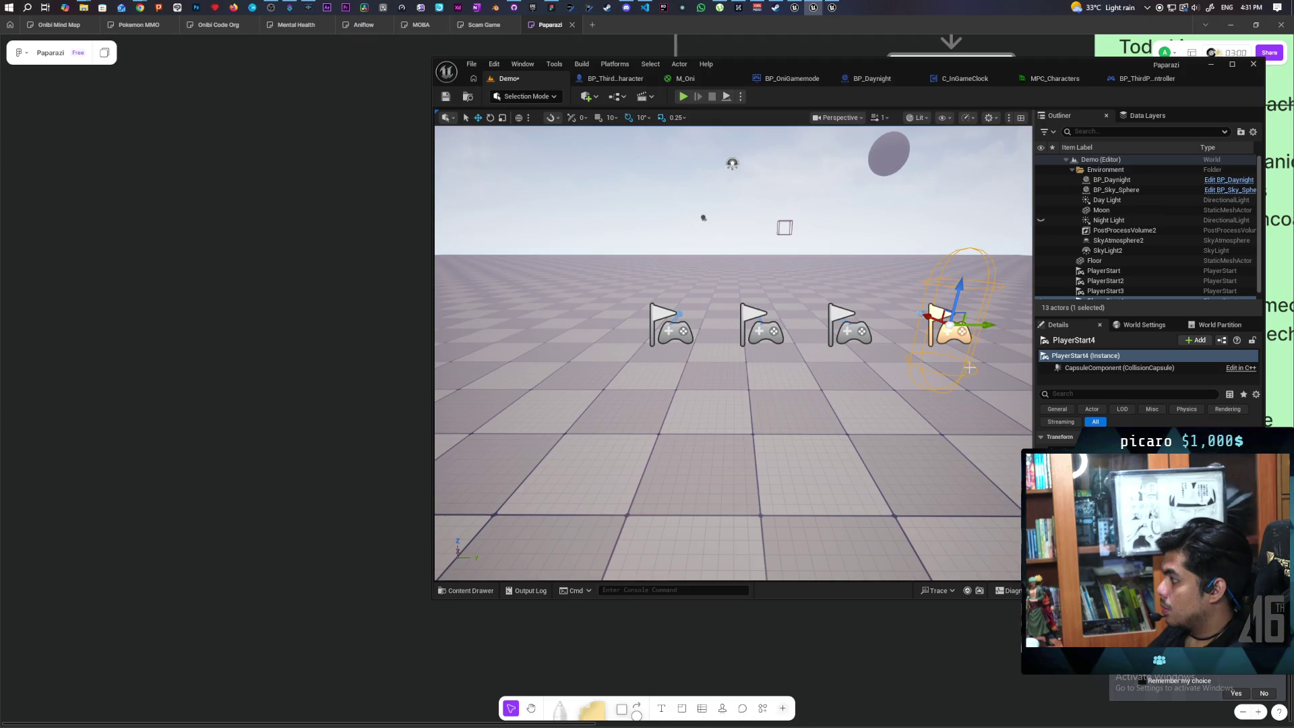
# - Check each of the four player start flags, then bring up BP_ThirdPersonCharacter
pyautogui.click(686, 356)
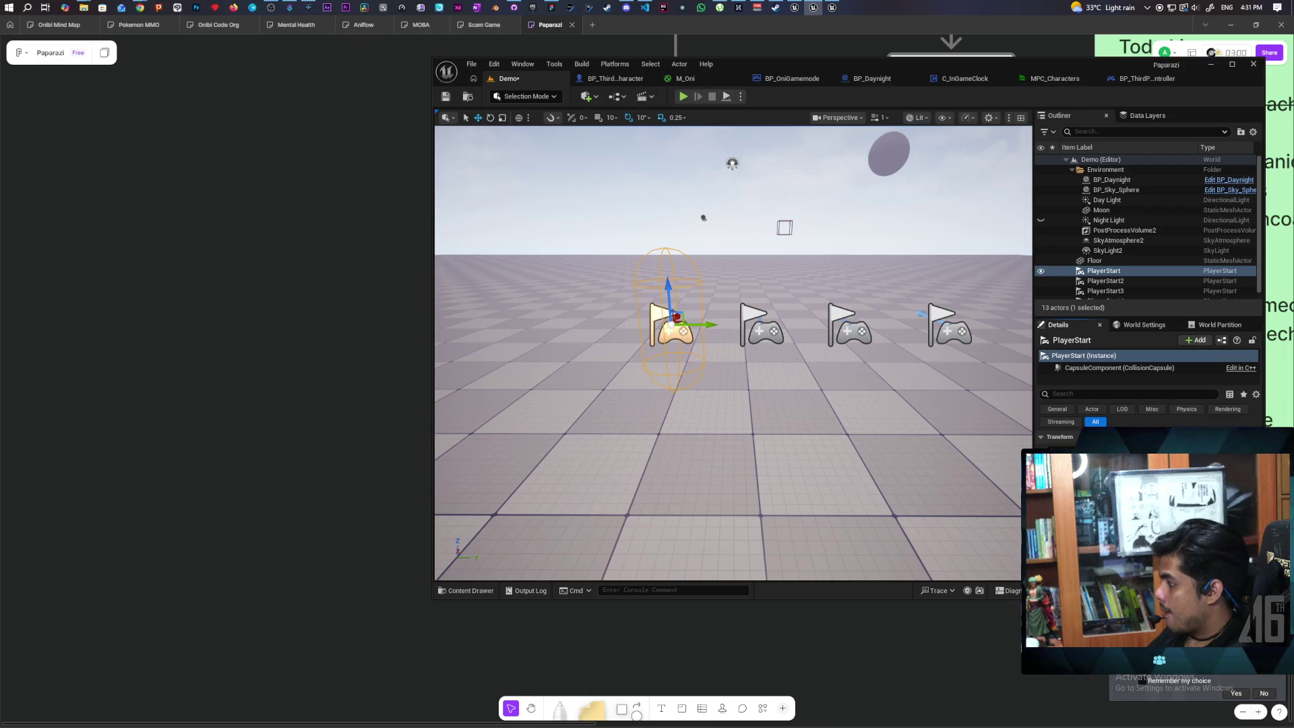
pyautogui.click(767, 331)
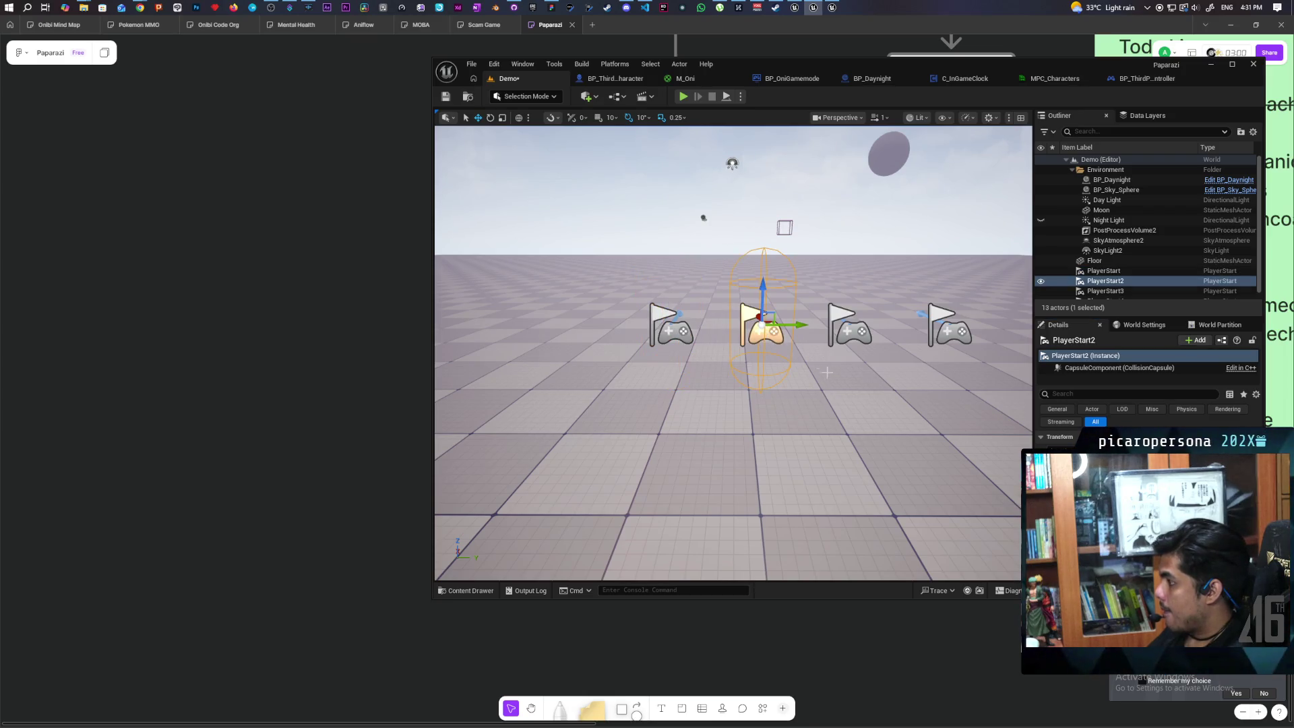
pyautogui.click(670, 330)
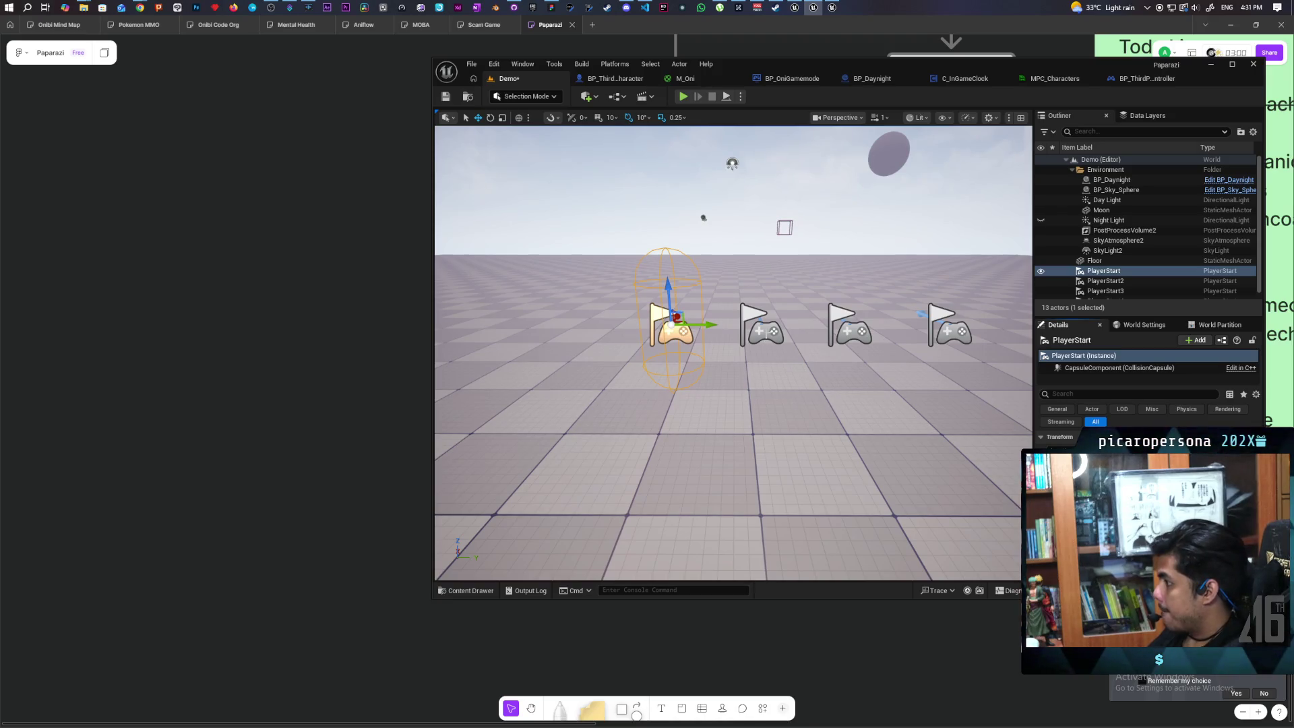
pyautogui.click(763, 330)
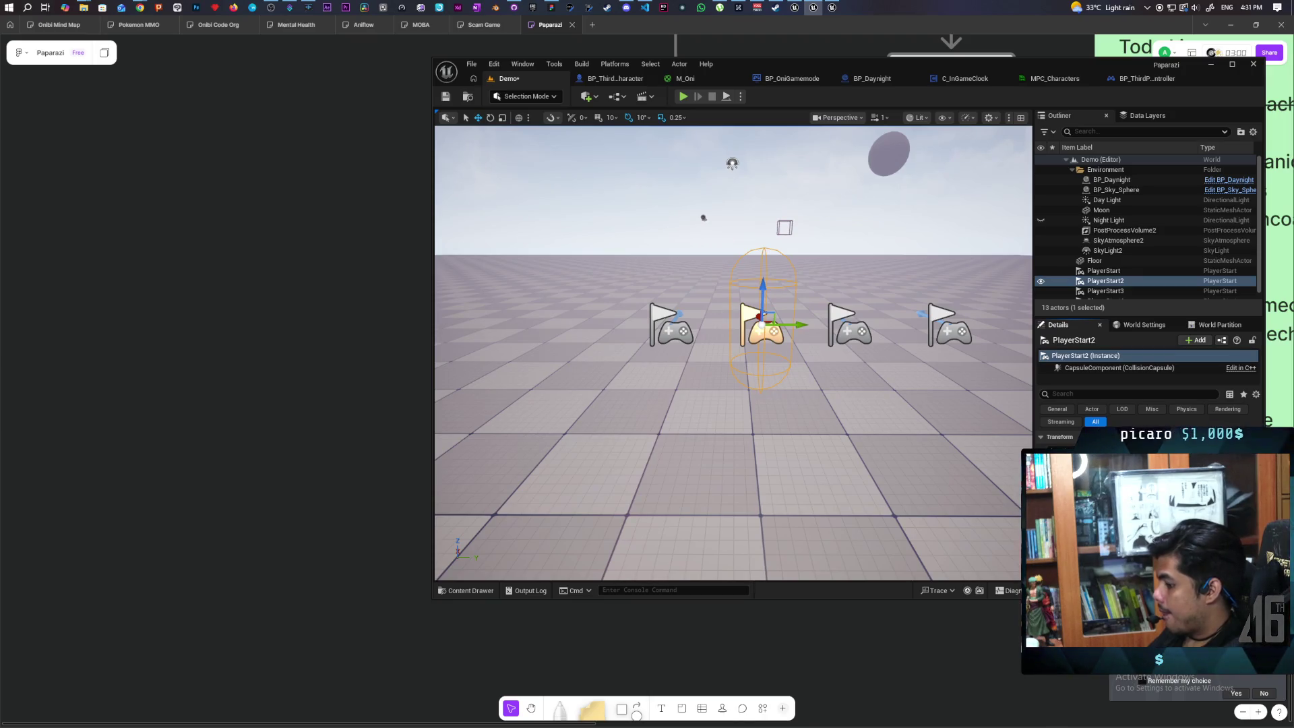
pyautogui.click(851, 330)
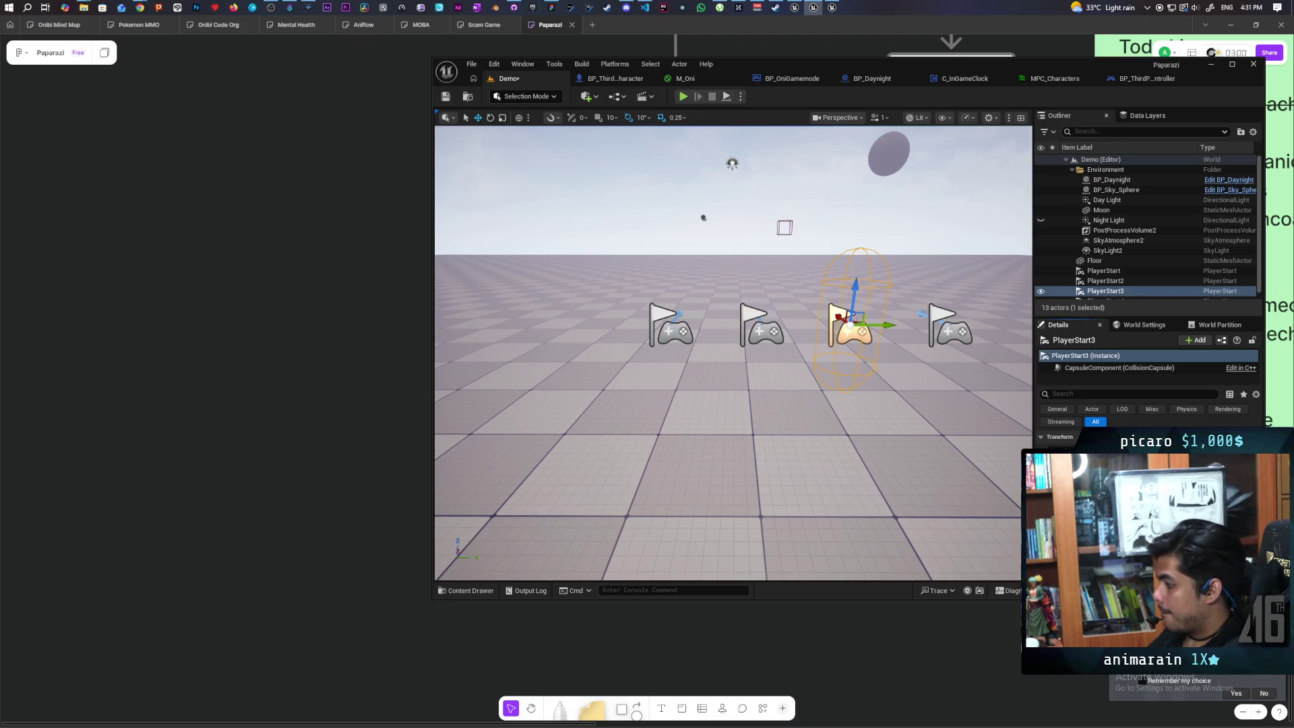
pyautogui.click(950, 335)
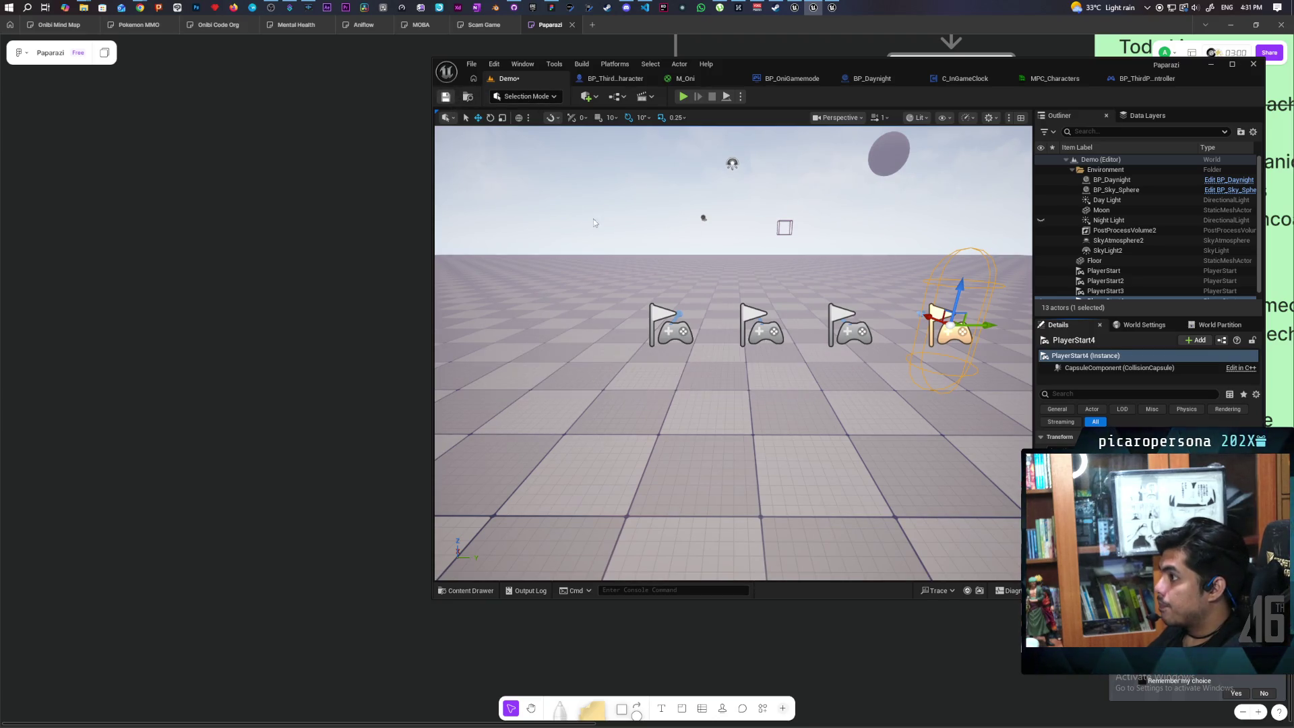
pyautogui.click(610, 78)
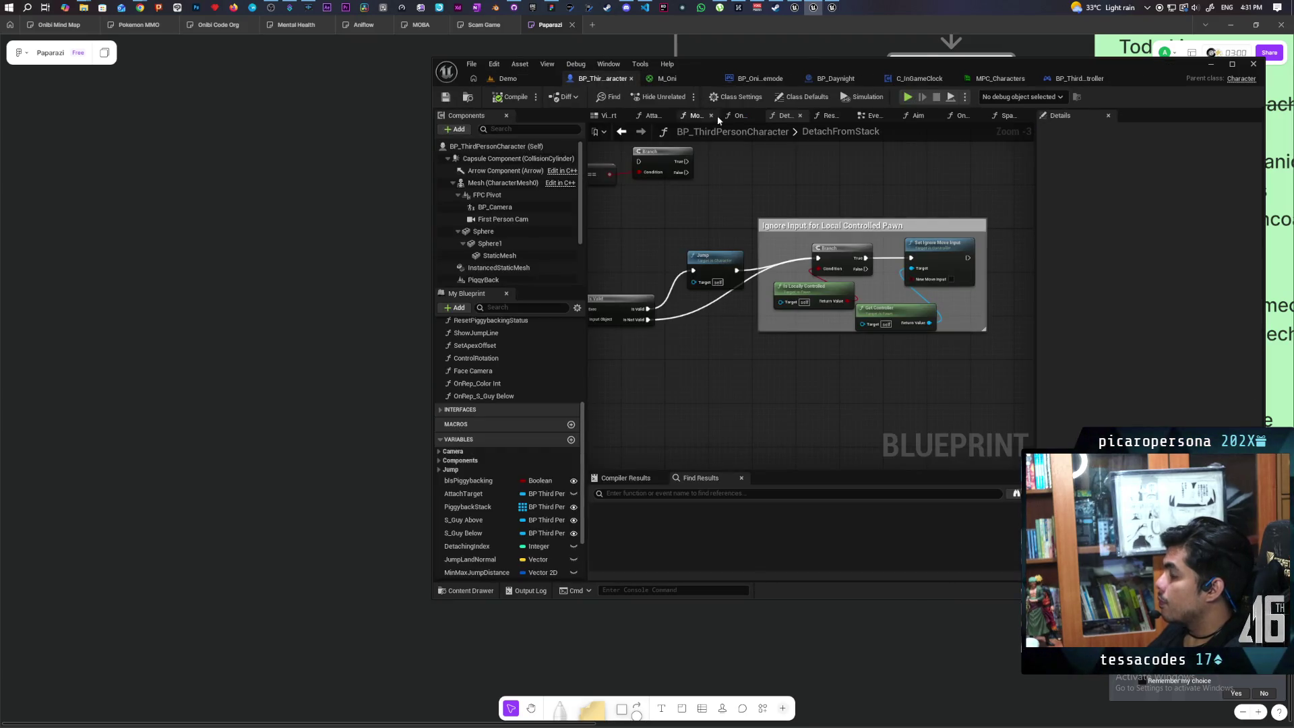
# - Maximize the BP_OniGamemode editor and open its Spawn Player function
pyautogui.click(757, 78)
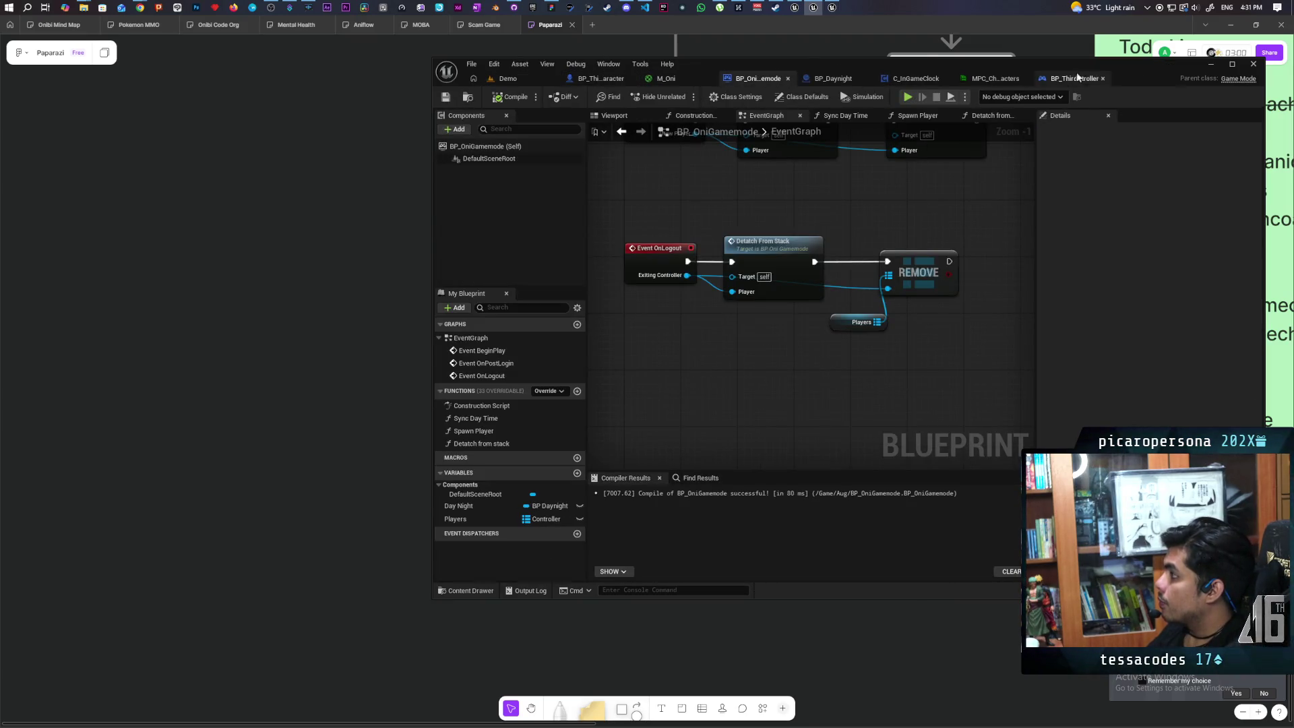
pyautogui.doubleClick(1130, 70)
pyautogui.scroll(-2, 562, 371)
pyautogui.scroll(3, 562, 371)
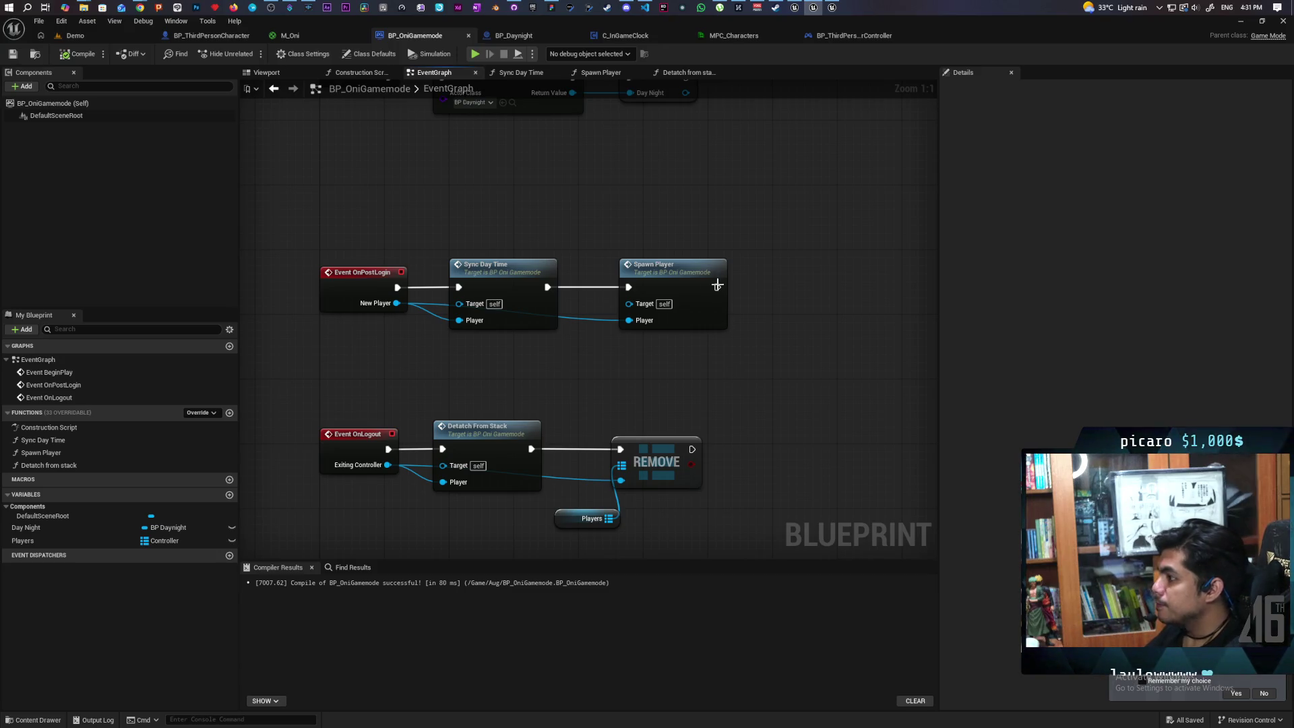
pyautogui.doubleClick(685, 280)
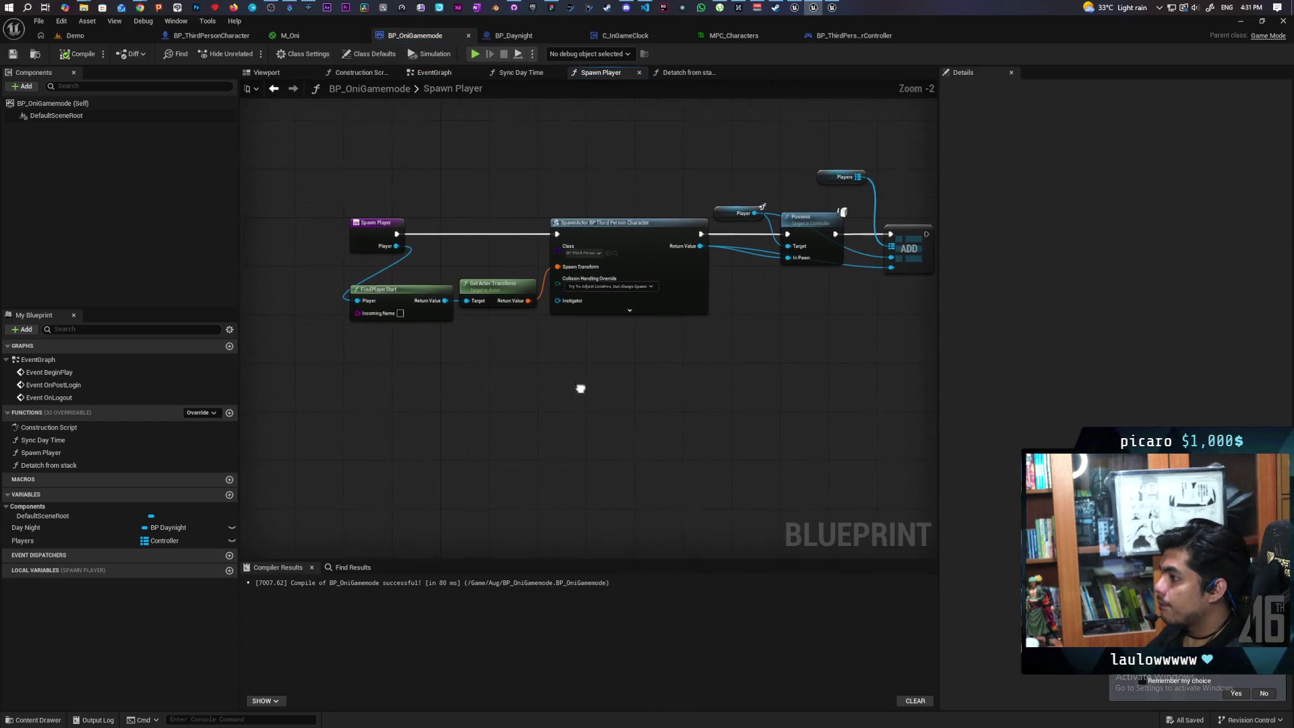
# - Move the Spawn Player entry node left and drag the Players array into the graph
pyautogui.scroll(2, 553, 397)
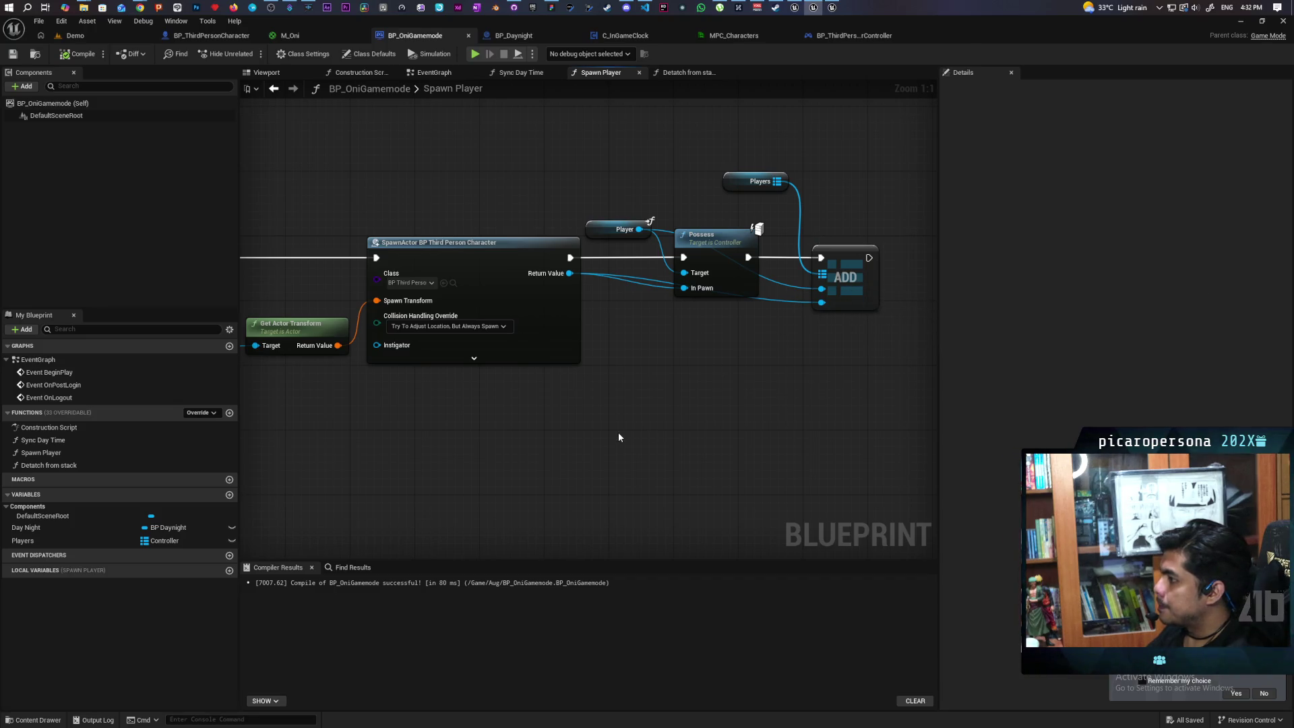
pyautogui.scroll(-1, 621, 432)
pyautogui.moveTo(625, 428)
pyautogui.mouseDown()
pyautogui.moveTo(730, 413)
pyautogui.moveTo(628, 422)
pyautogui.mouseUp()
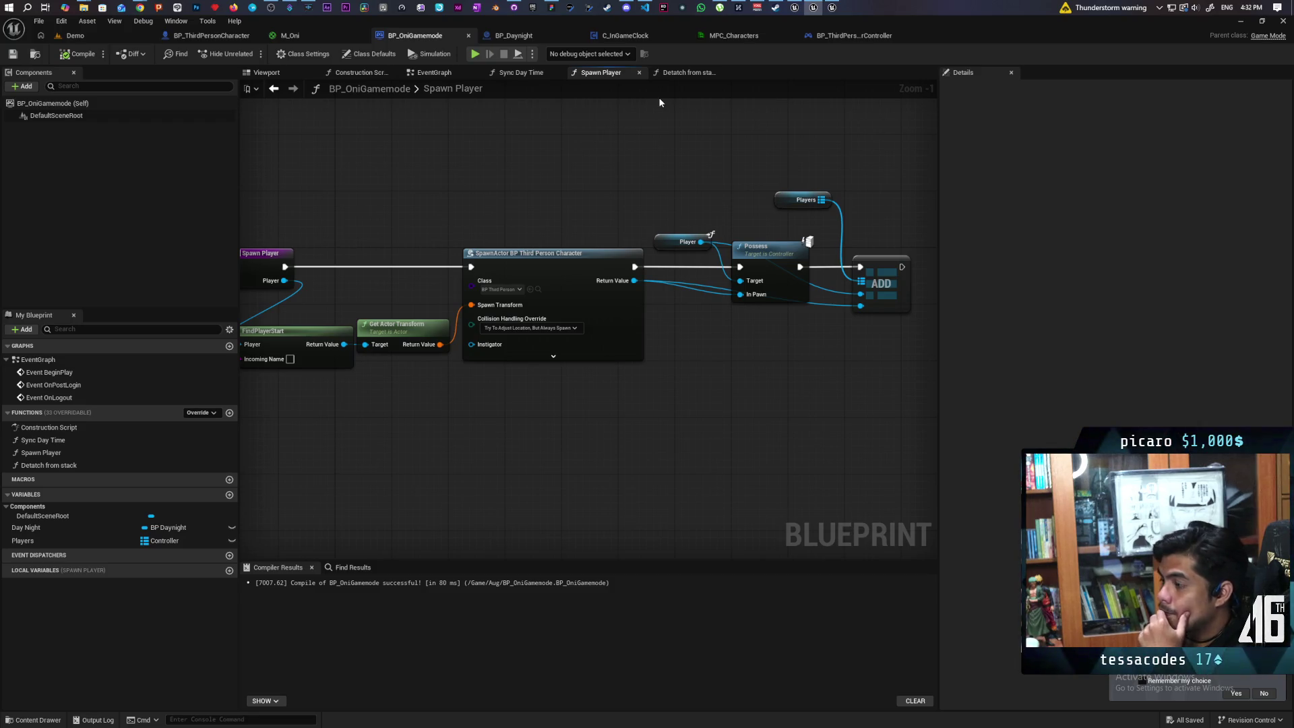
pyautogui.moveTo(552, 162); pyautogui.dragTo(785, 151)
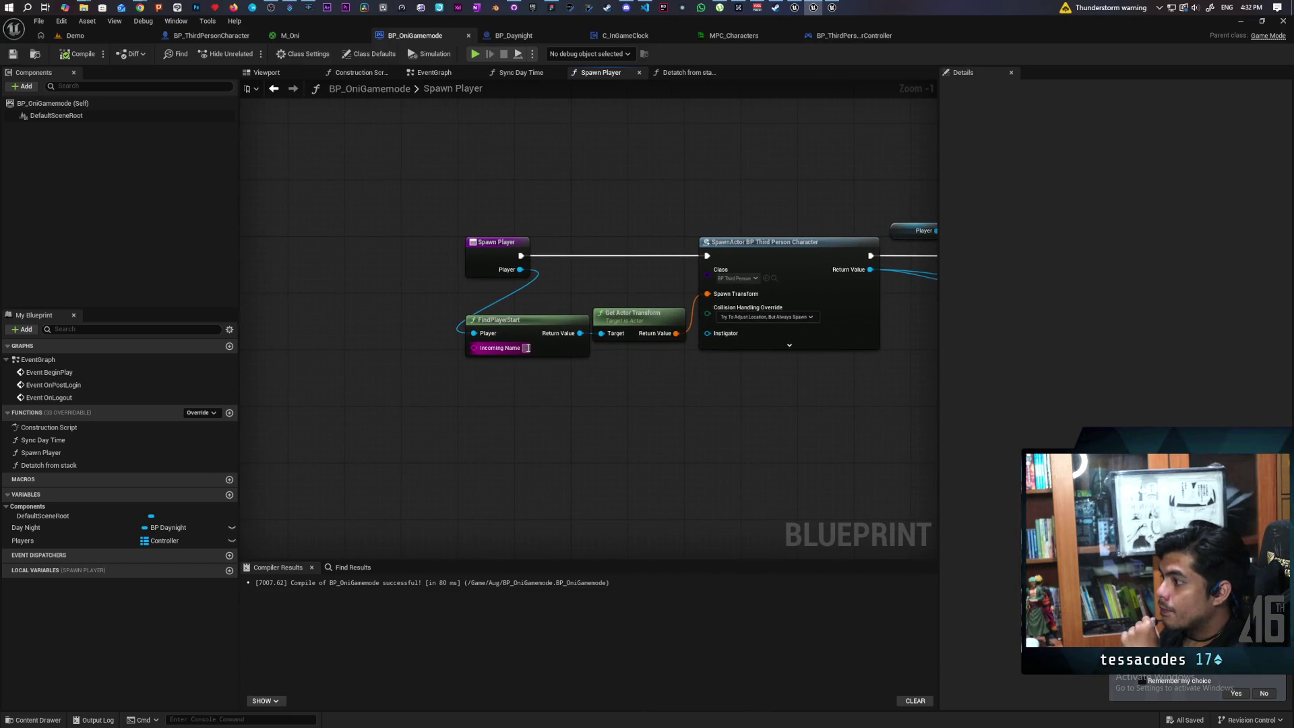
pyautogui.moveTo(478, 412)
pyautogui.mouseDown()
pyautogui.moveTo(593, 402)
pyautogui.moveTo(502, 371)
pyautogui.moveTo(550, 379)
pyautogui.mouseUp()
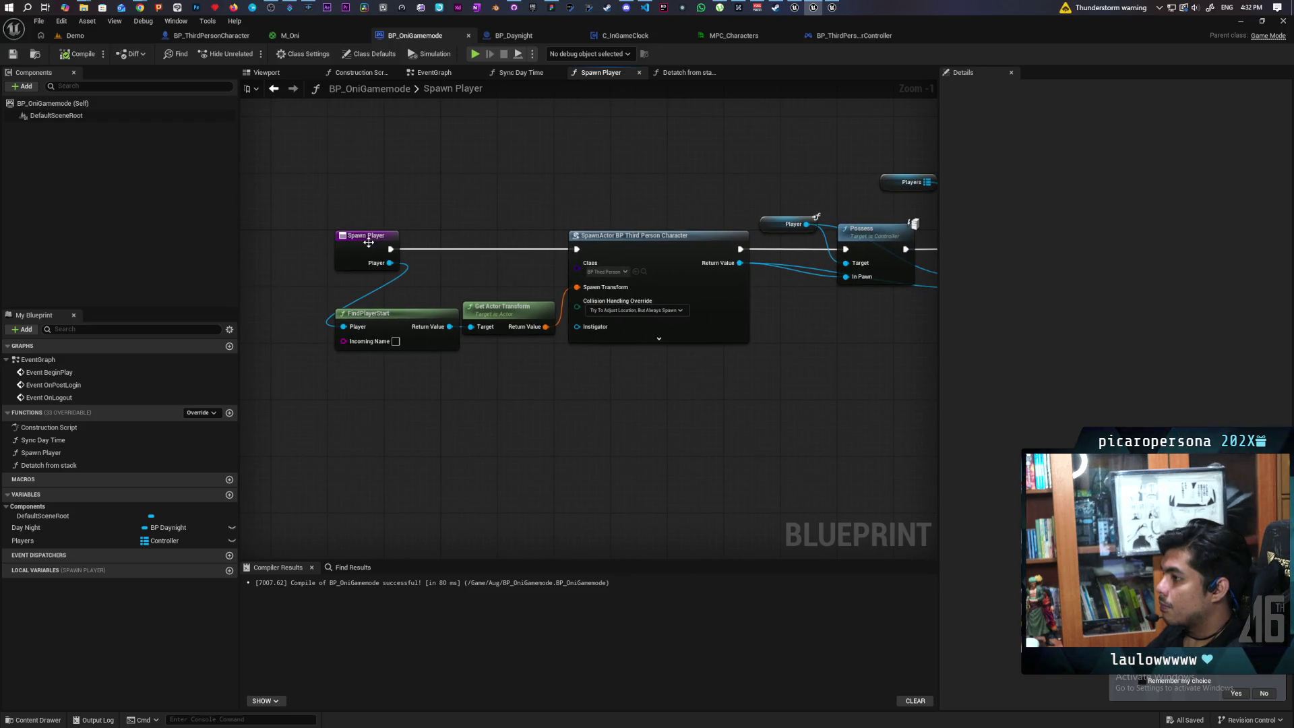
pyautogui.moveTo(356, 241); pyautogui.dragTo(298, 240)
pyautogui.moveTo(331, 197); pyautogui.dragTo(485, 208)
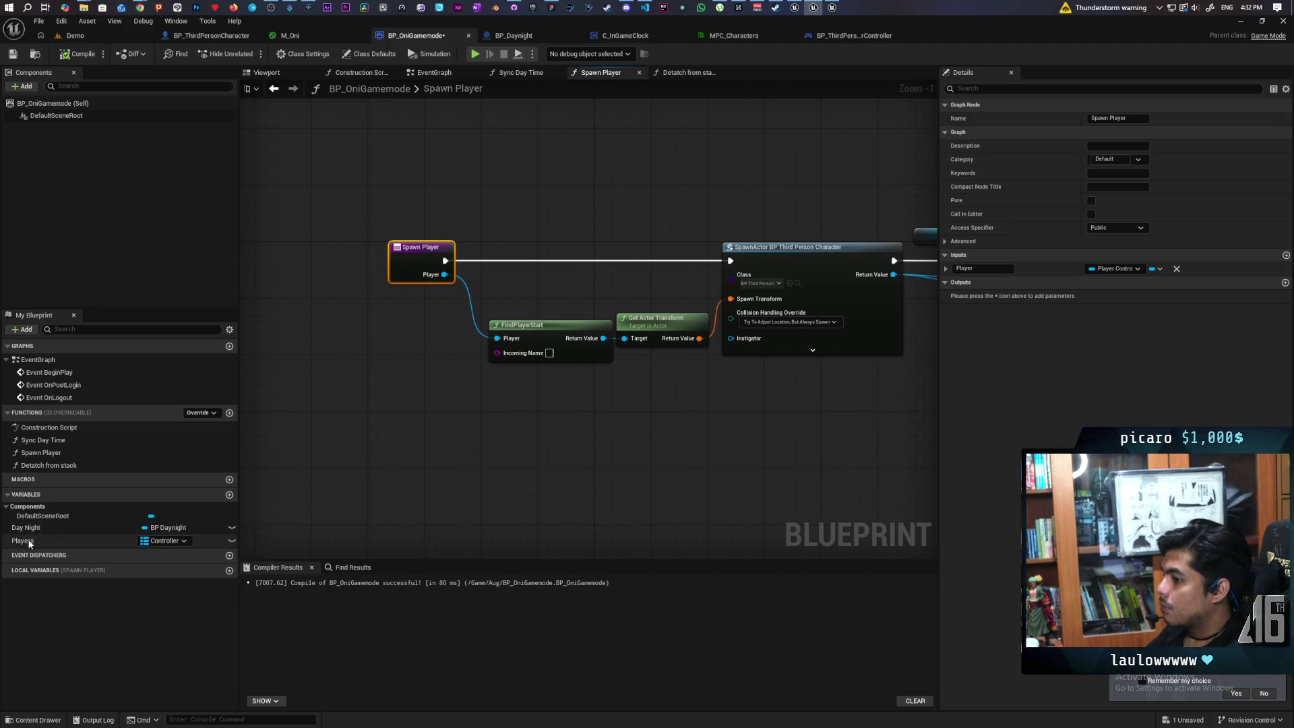
pyautogui.moveTo(27, 540)
pyautogui.mouseDown()
pyautogui.moveTo(409, 440)
pyautogui.moveTo(349, 391)
pyautogui.moveTo(434, 439)
pyautogui.moveTo(418, 438)
pyautogui.moveTo(378, 418)
pyautogui.moveTo(486, 427)
pyautogui.mouseUp()
# - Feed Players Length through an Add node into FindPlayerStart's Incoming Name
pyautogui.click(387, 411)
pyautogui.write('length')
pyautogui.press('Return')
pyautogui.write('+')
pyautogui.press('Return')
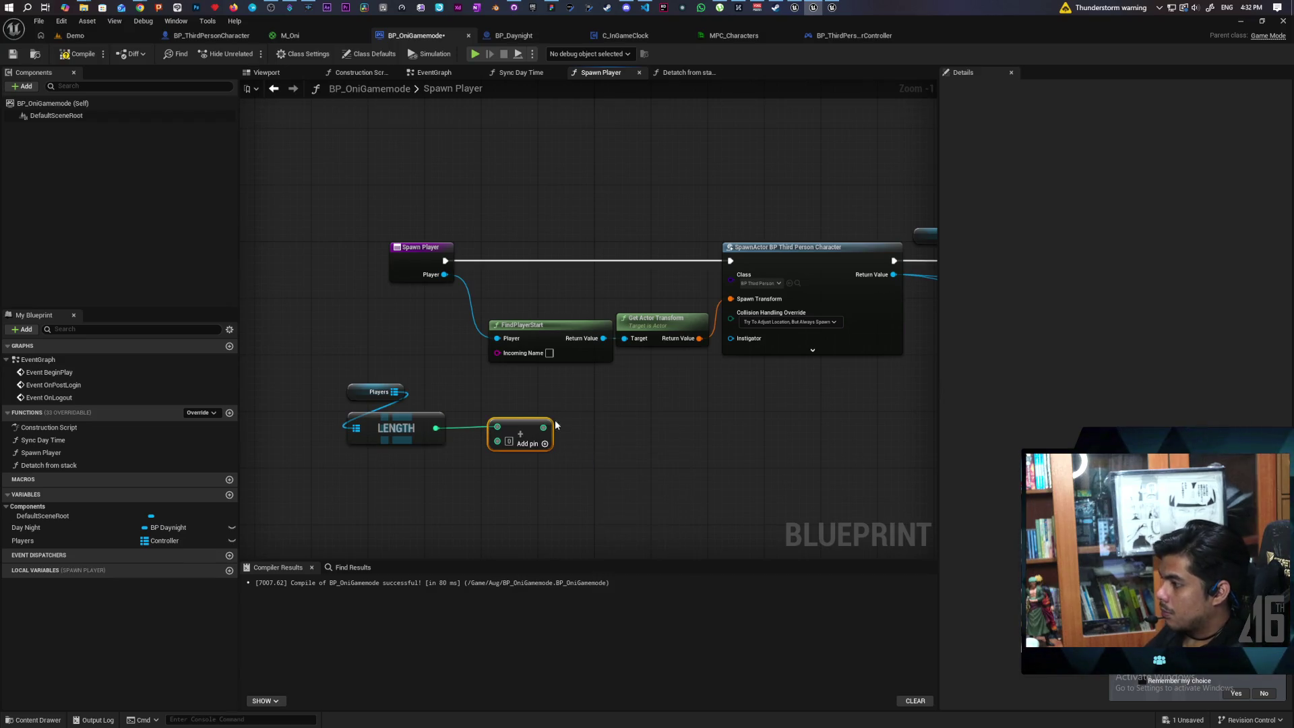
pyautogui.click(532, 463)
pyautogui.moveTo(543, 428); pyautogui.dragTo(498, 352)
pyautogui.moveTo(530, 431); pyautogui.dragTo(500, 430)
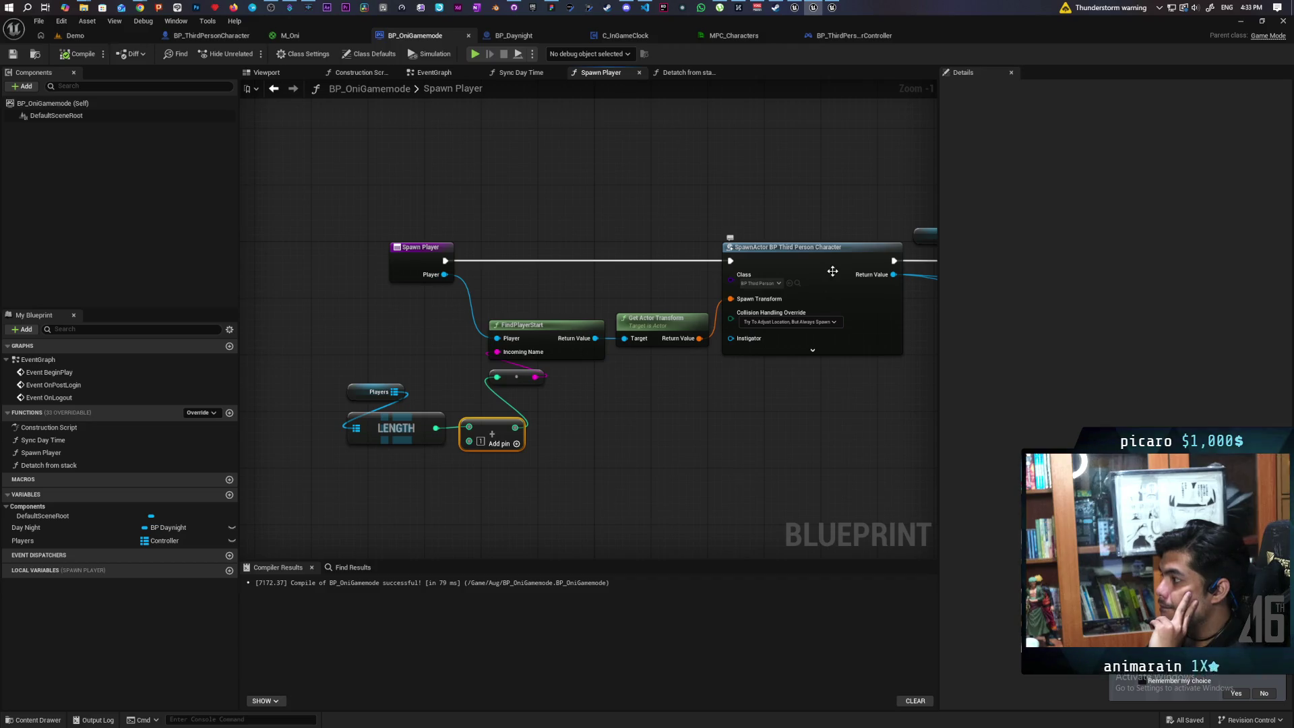
pyautogui.click(229, 36)
pyautogui.scroll(-5, 532, 338)
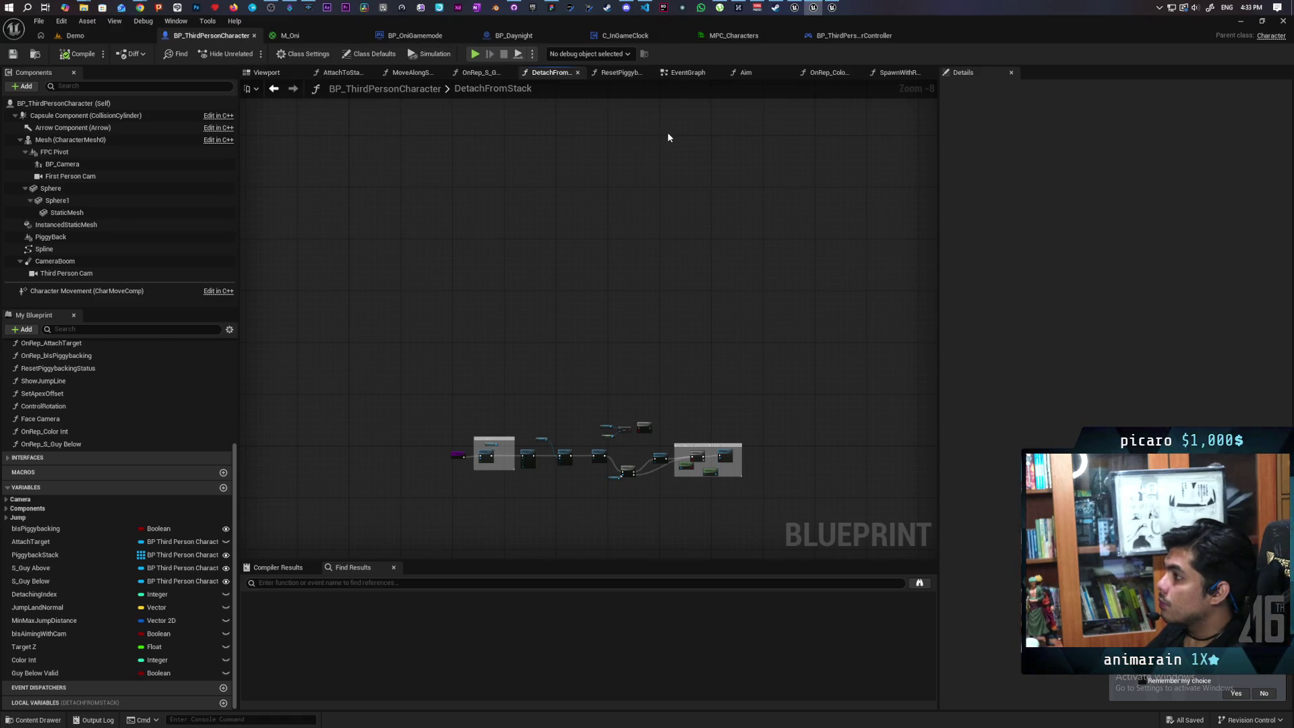
# - Disconnect the random Color Int assignment from Event Possessed and save the character Blueprint
pyautogui.click(686, 72)
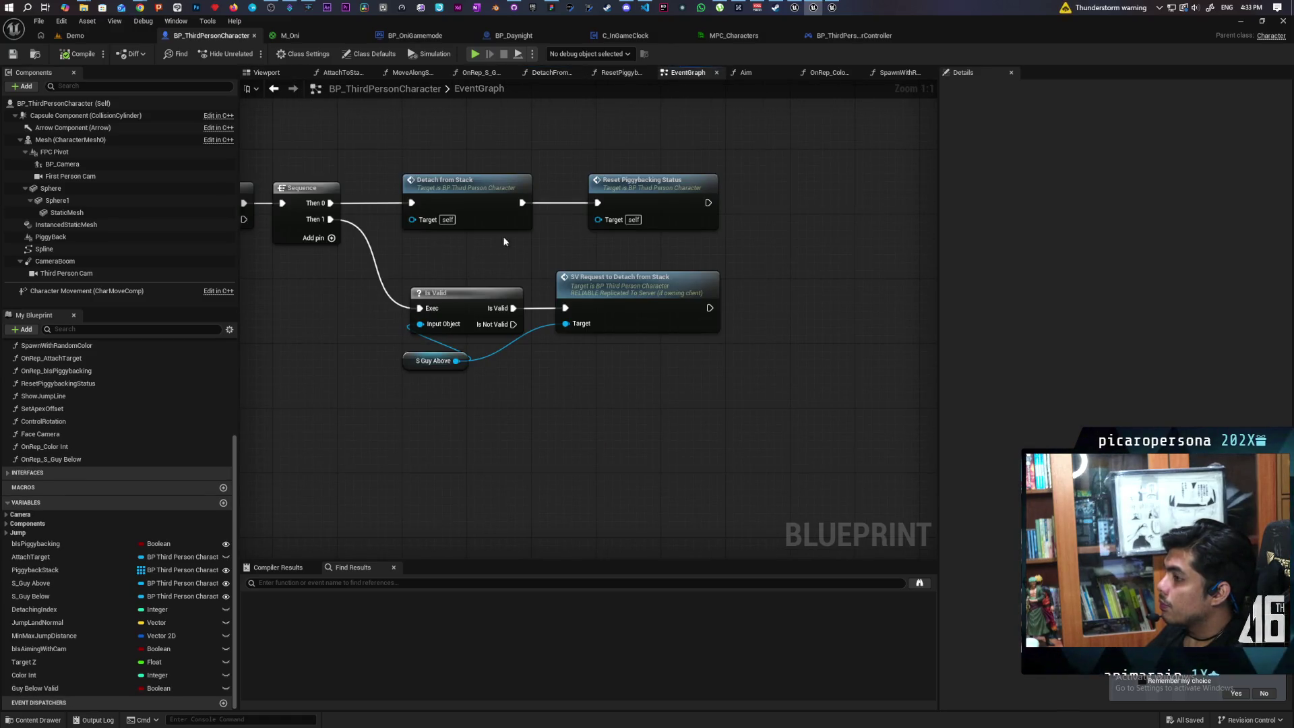
pyautogui.scroll(-6, 500, 250)
pyautogui.moveTo(563, 362); pyautogui.dragTo(551, 404)
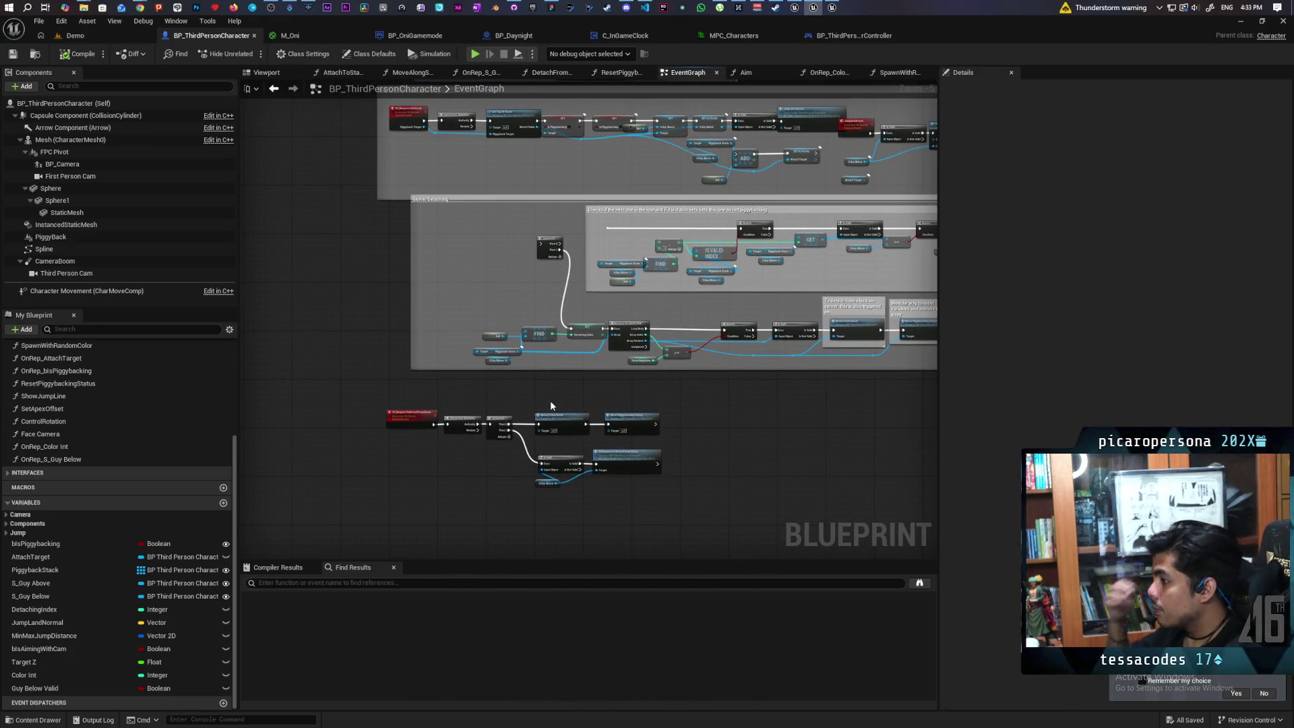
pyautogui.moveTo(541, 402)
pyautogui.mouseDown()
pyautogui.moveTo(590, 509)
pyautogui.moveTo(531, 428)
pyautogui.moveTo(542, 397)
pyautogui.mouseUp()
pyautogui.scroll(6, 674, 377)
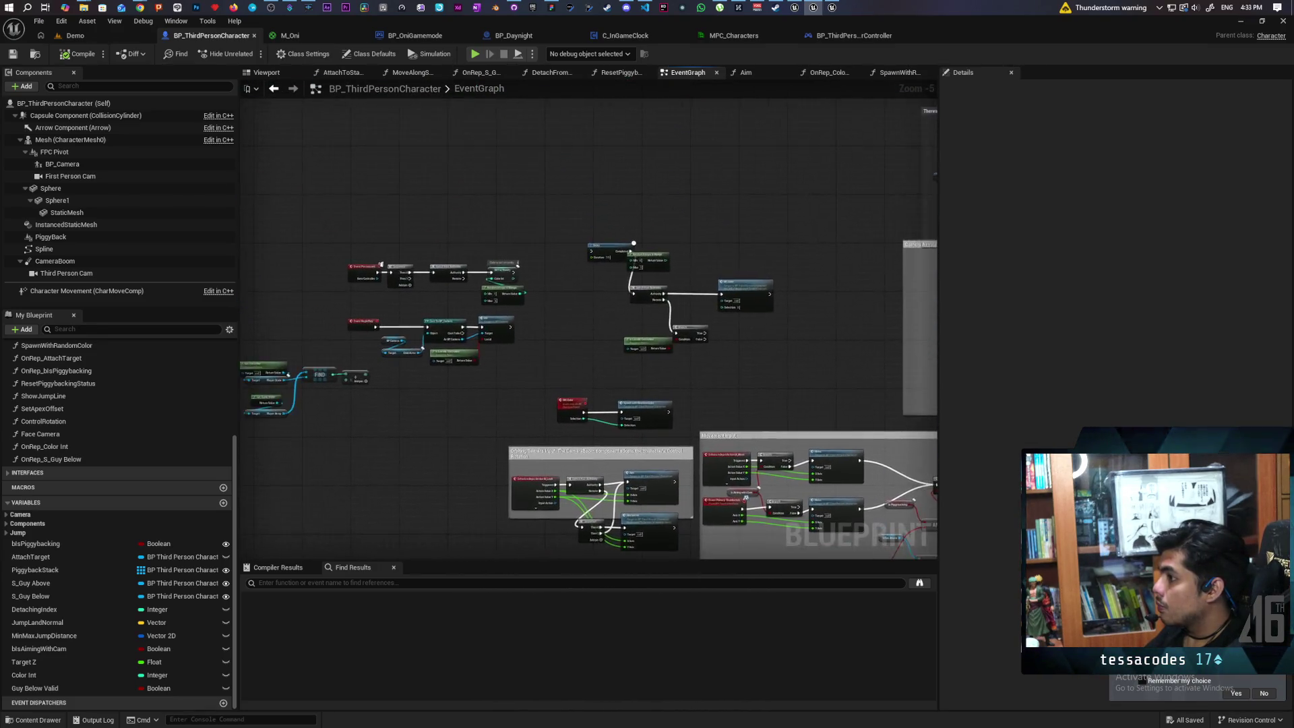
pyautogui.moveTo(675, 376); pyautogui.dragTo(830, 433)
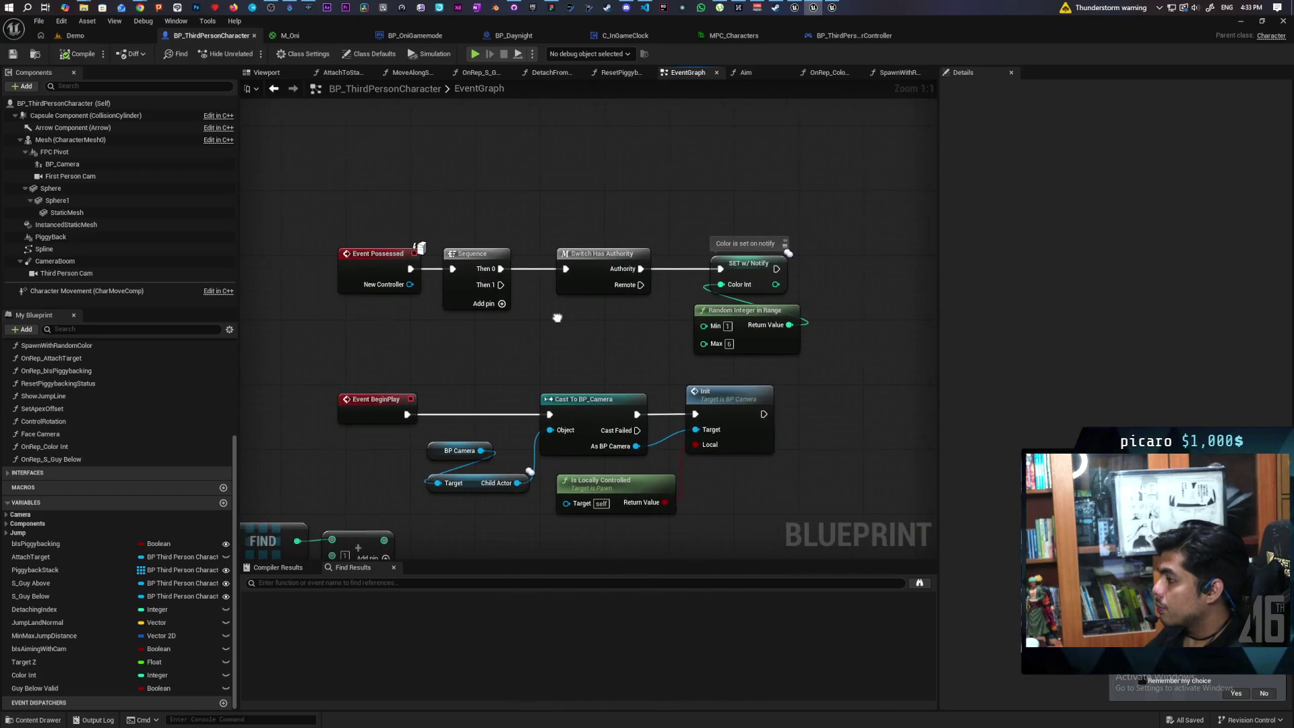
pyautogui.moveTo(693, 248); pyautogui.dragTo(831, 358)
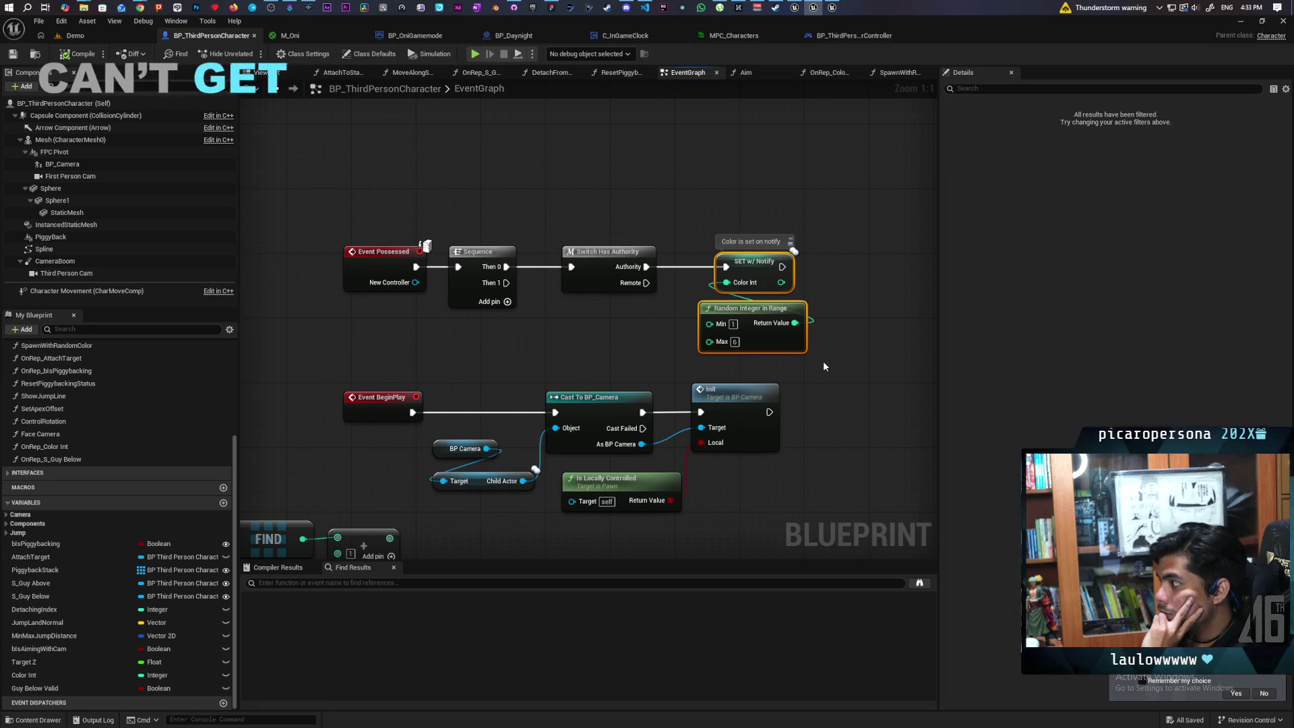
pyautogui.keyDown('alt'); pyautogui.click(685, 271); pyautogui.keyUp('alt')
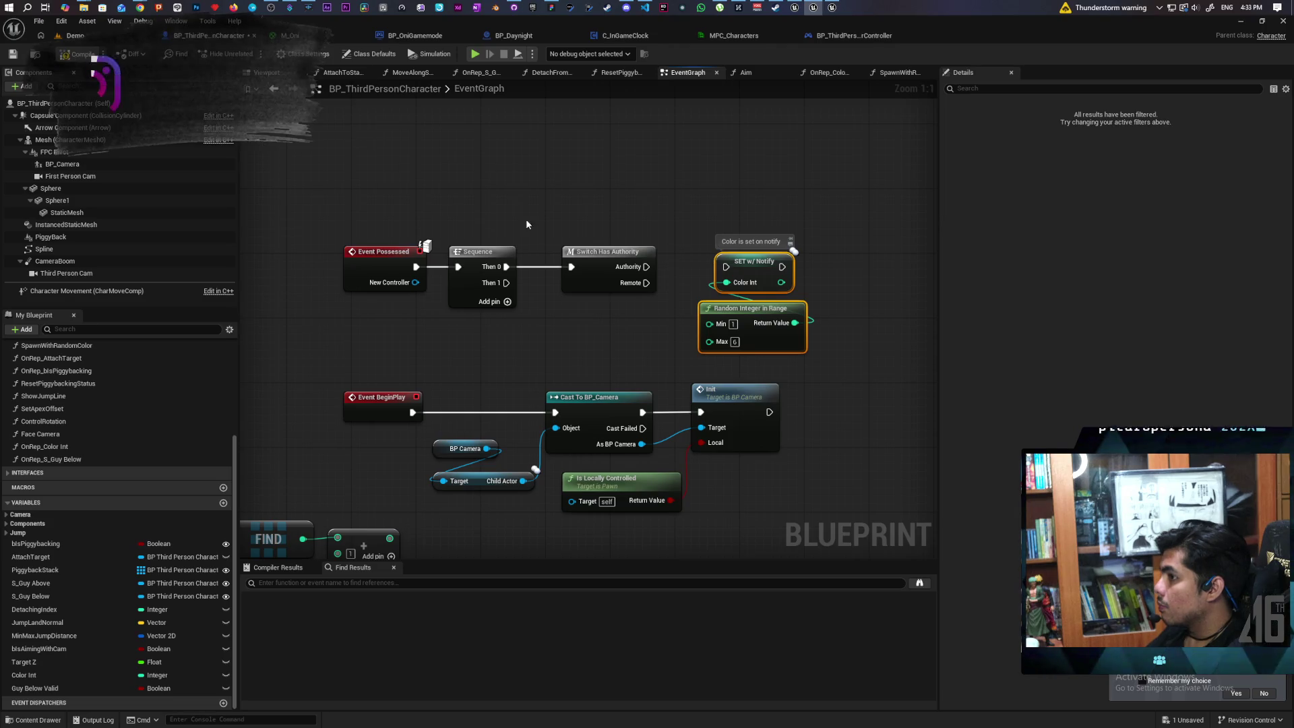
pyautogui.hotkey('ctrl', 's')
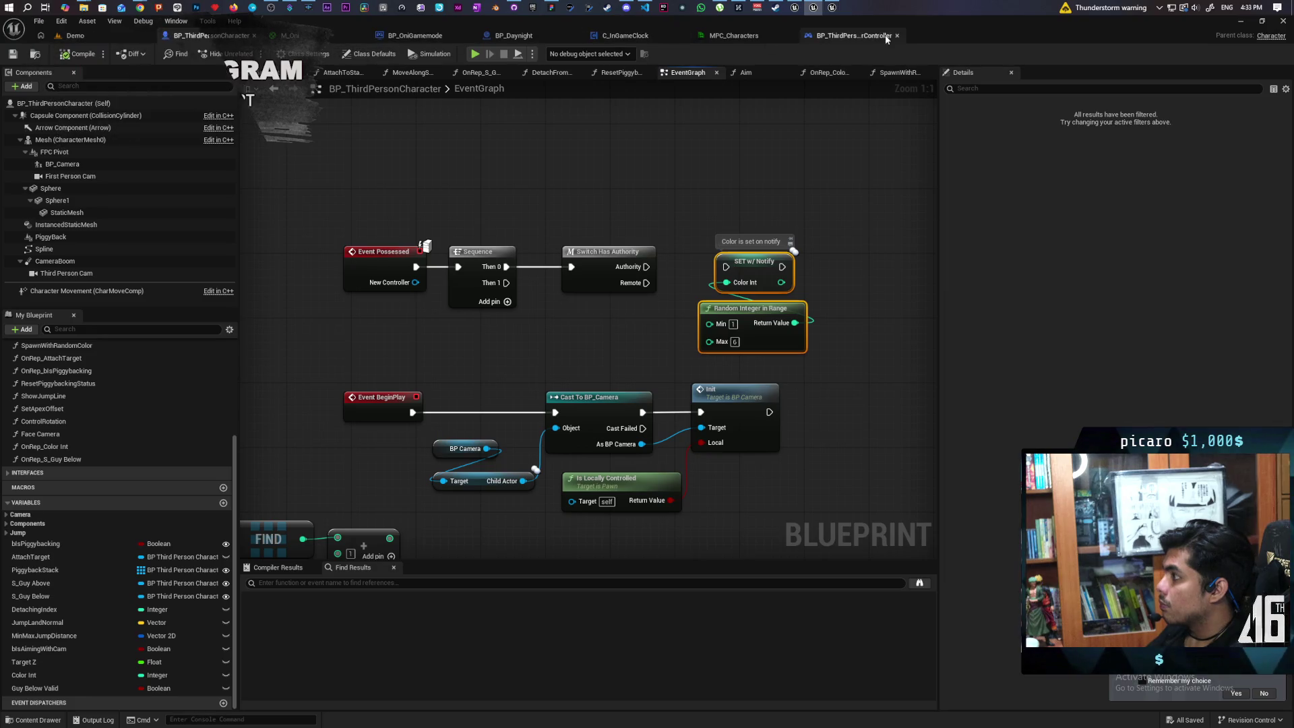
# - Look through the controller, clock and BP_Daynight Blueprints, then return to Spawn Player
pyautogui.click(844, 37)
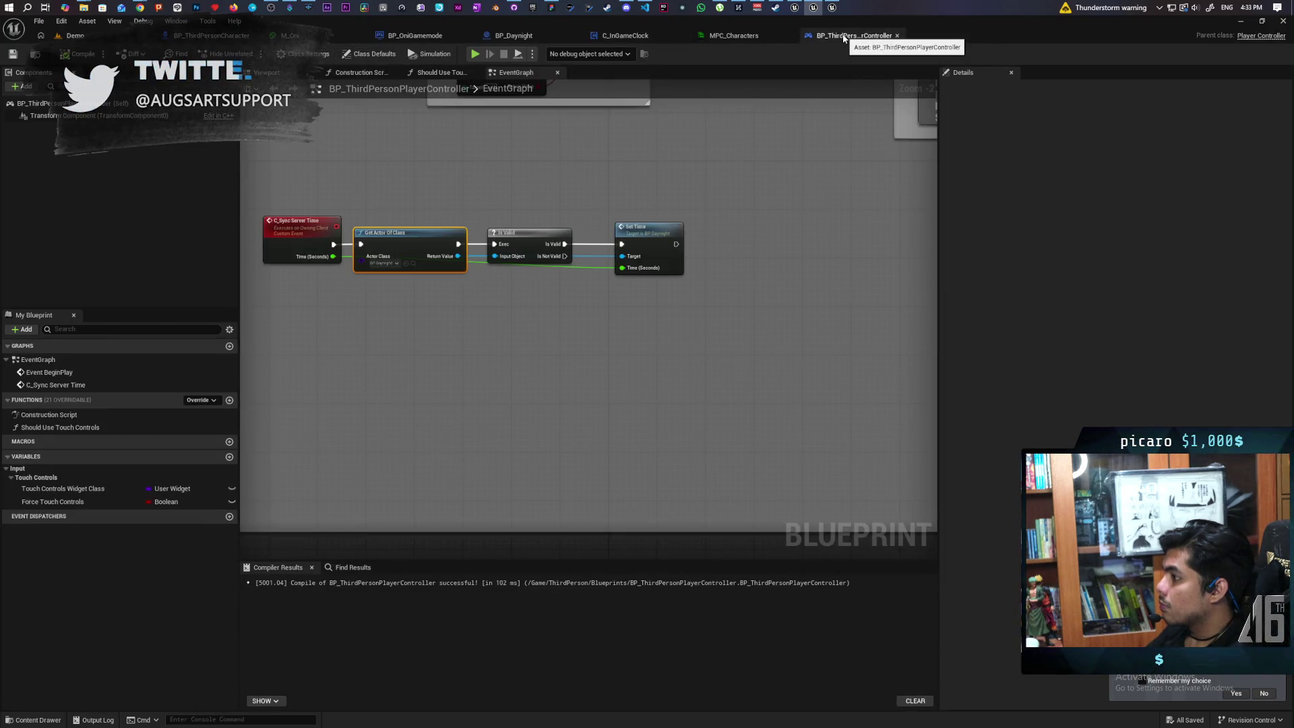
pyautogui.click(626, 36)
pyautogui.click(514, 35)
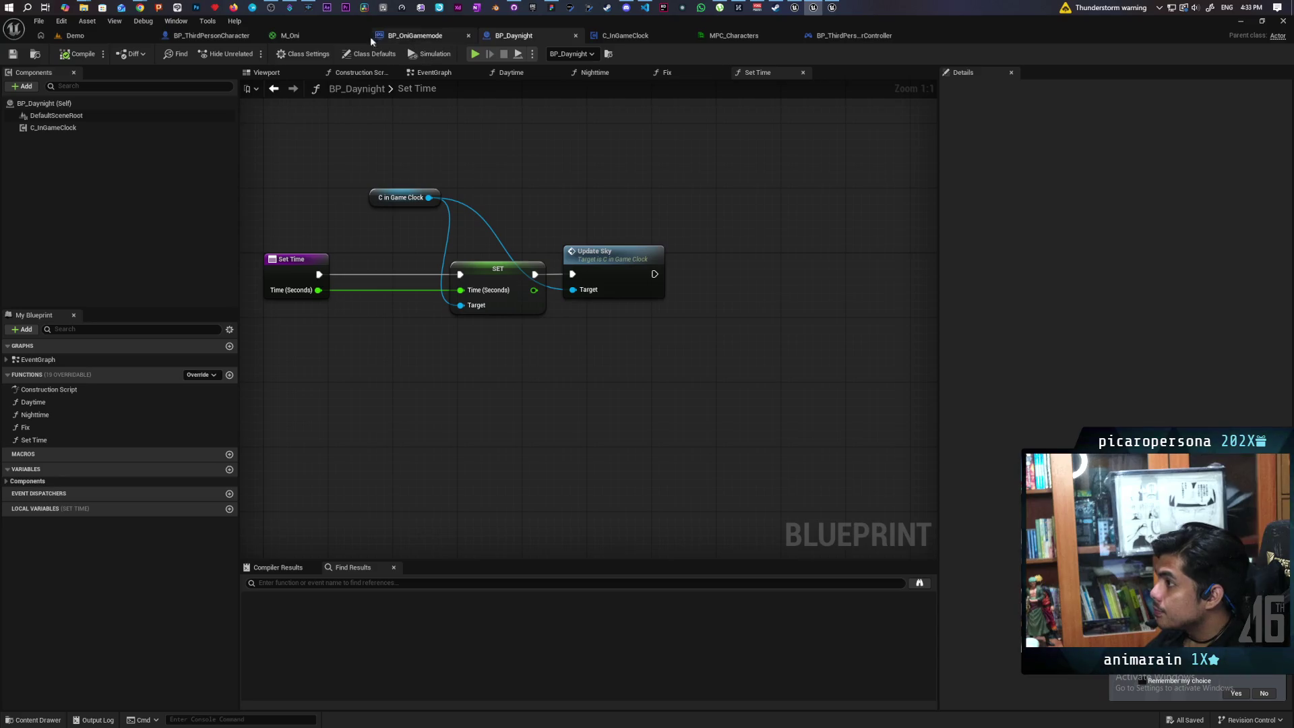
pyautogui.click(420, 41)
# - Shift the Players and ADD nodes right to make room in the spawn chain
pyautogui.scroll(-2, 451, 156)
pyautogui.scroll(3, 585, 209)
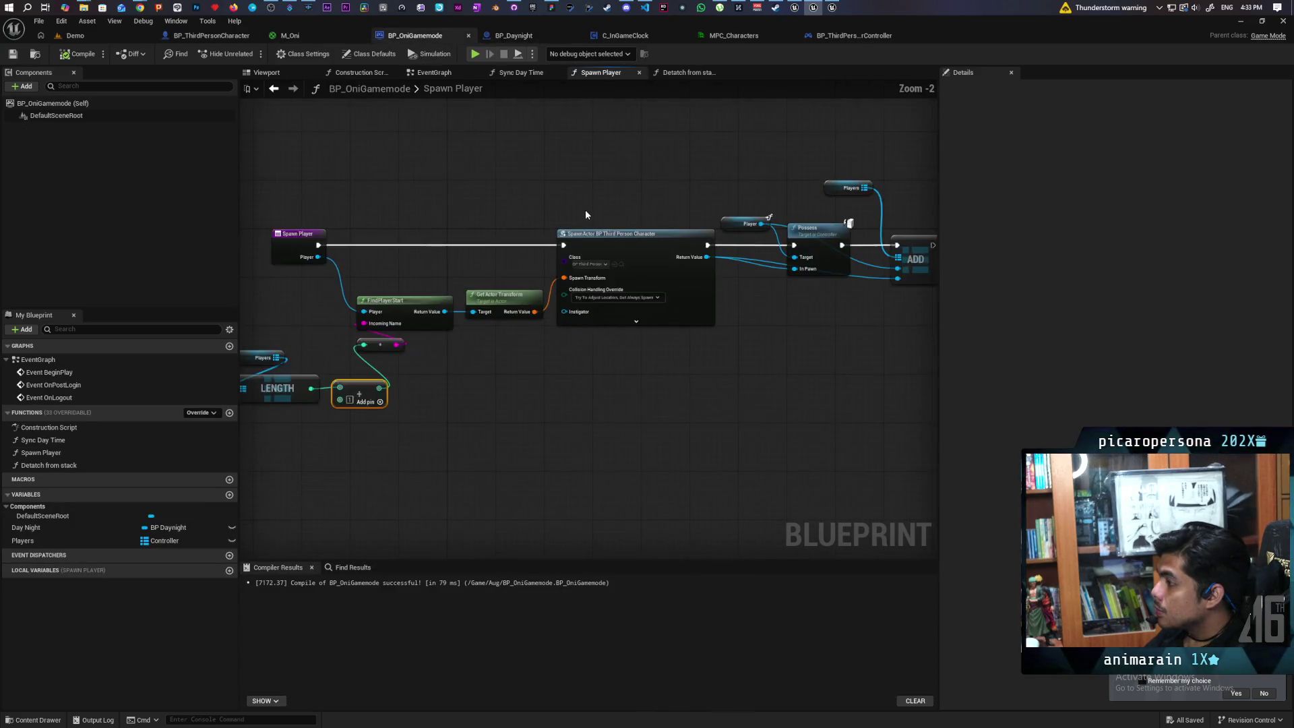
pyautogui.moveTo(534, 397)
pyautogui.mouseDown()
pyautogui.moveTo(577, 382)
pyautogui.moveTo(528, 378)
pyautogui.moveTo(589, 372)
pyautogui.mouseUp()
pyautogui.moveTo(304, 406); pyautogui.dragTo(523, 330)
pyautogui.moveTo(614, 370)
pyautogui.mouseDown()
pyautogui.moveTo(537, 393)
pyautogui.moveTo(624, 393)
pyautogui.mouseUp()
pyautogui.moveTo(301, 395)
pyautogui.mouseDown()
pyautogui.moveTo(362, 446)
pyautogui.moveTo(179, 461)
pyautogui.mouseUp()
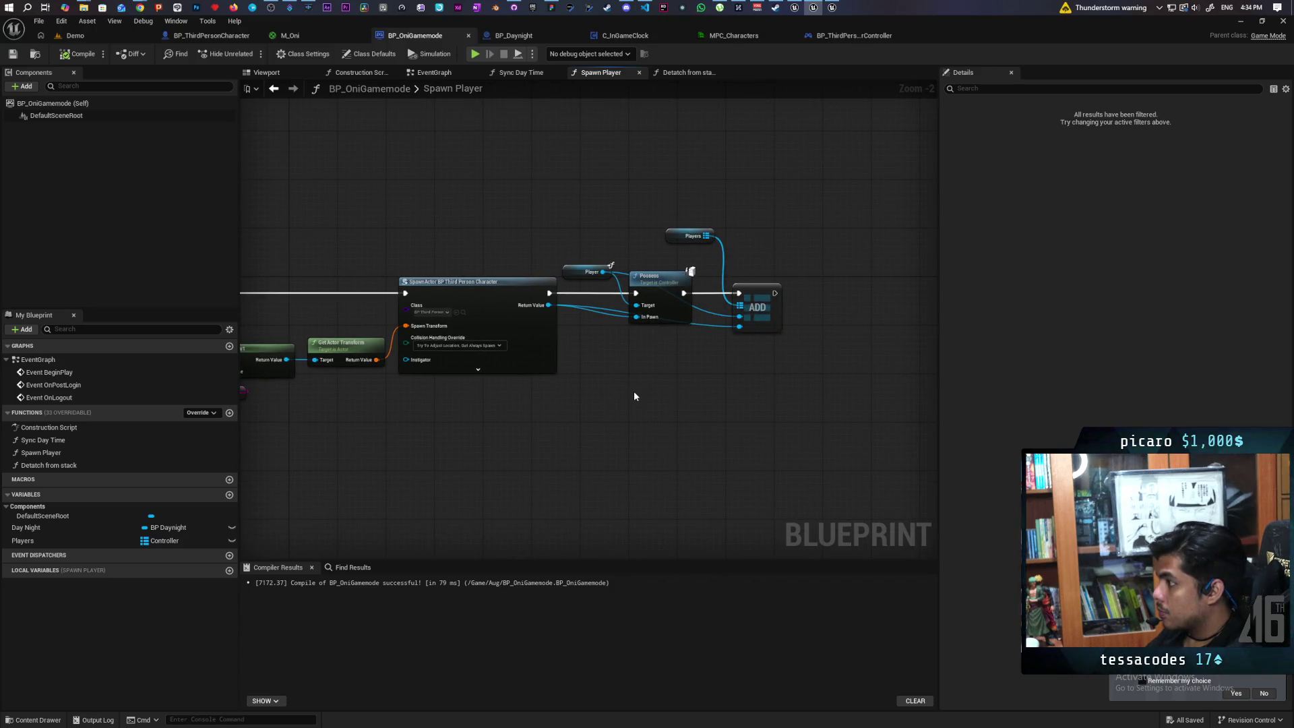
pyautogui.moveTo(796, 216); pyautogui.dragTo(708, 362)
pyautogui.moveTo(790, 329); pyautogui.dragTo(935, 331)
pyautogui.click(601, 396)
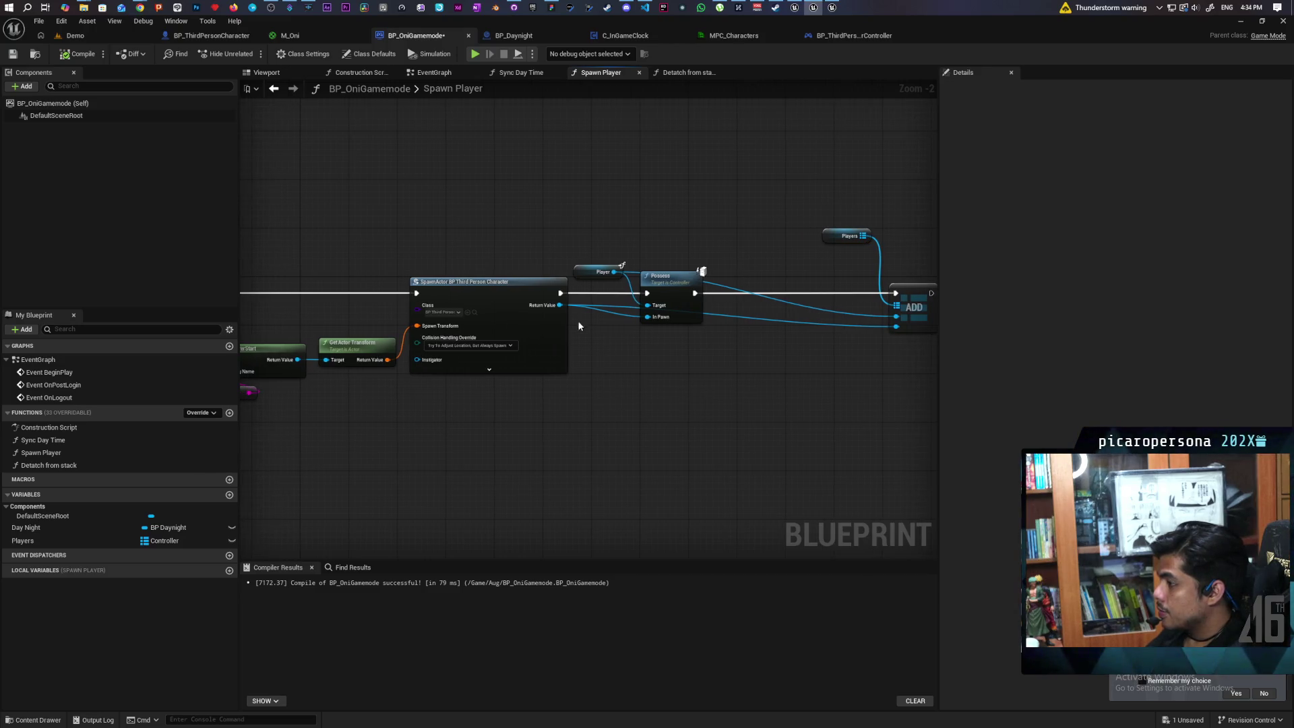
# - Add a Set Color Int node for the spawned character, fed by the sum, after Possess
pyautogui.moveTo(560, 305); pyautogui.dragTo(604, 377)
pyautogui.write('set')
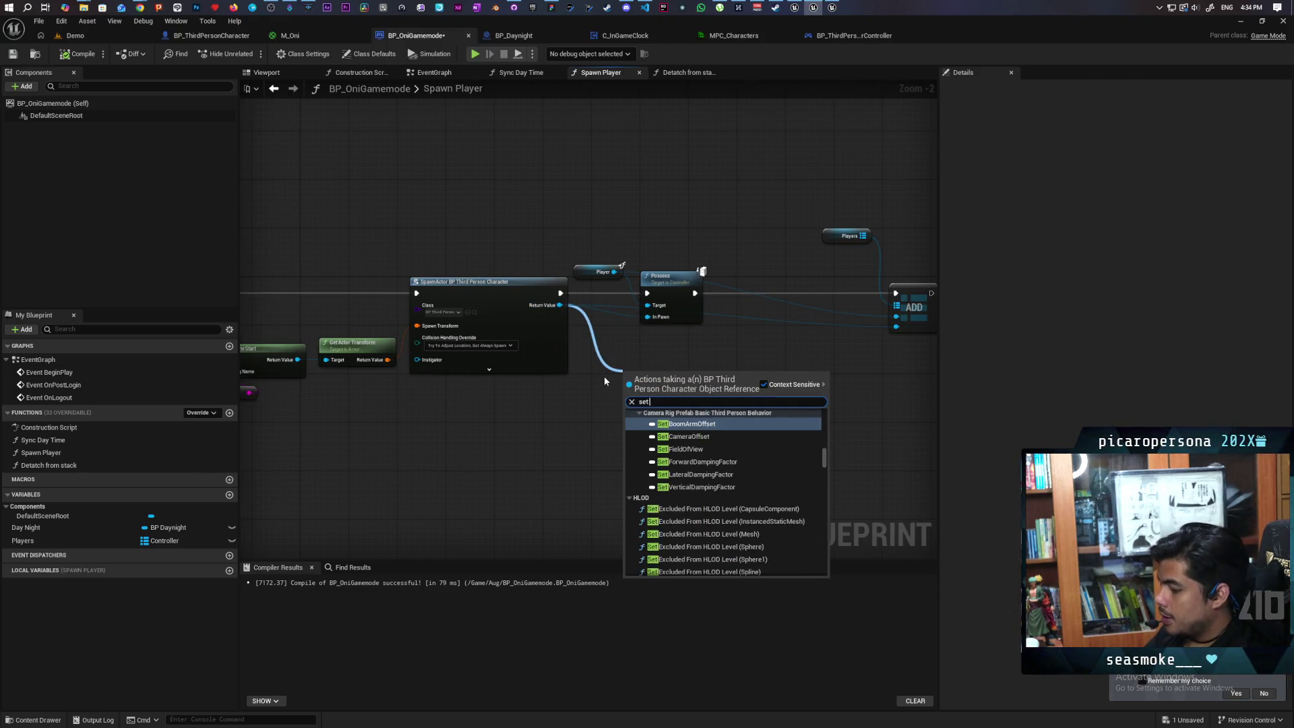
pyautogui.write(' color in')
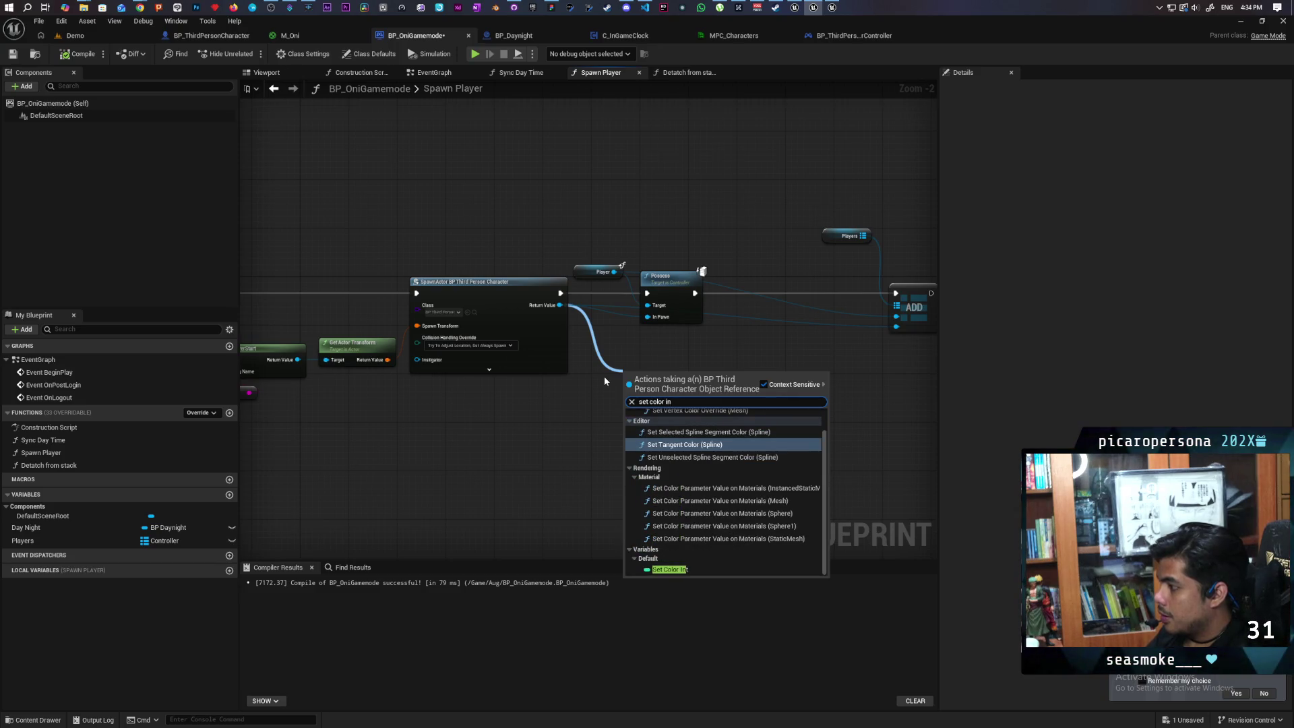
pyautogui.click(722, 570)
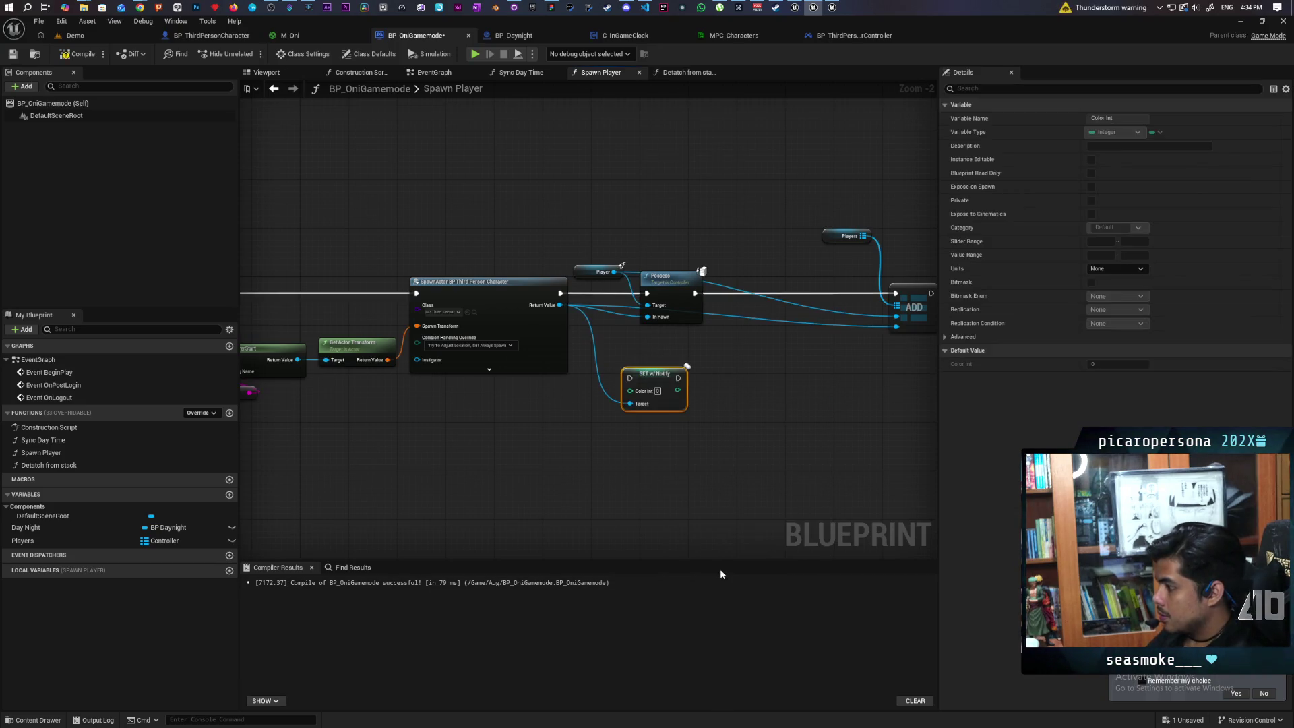
pyautogui.scroll(-3, 640, 409)
pyautogui.scroll(3, 639, 409)
pyautogui.moveTo(423, 374)
pyautogui.mouseDown()
pyautogui.moveTo(516, 385)
pyautogui.moveTo(841, 335)
pyautogui.mouseUp()
pyautogui.moveTo(619, 435)
pyautogui.mouseDown()
pyautogui.moveTo(663, 427)
pyautogui.moveTo(736, 348)
pyautogui.mouseUp()
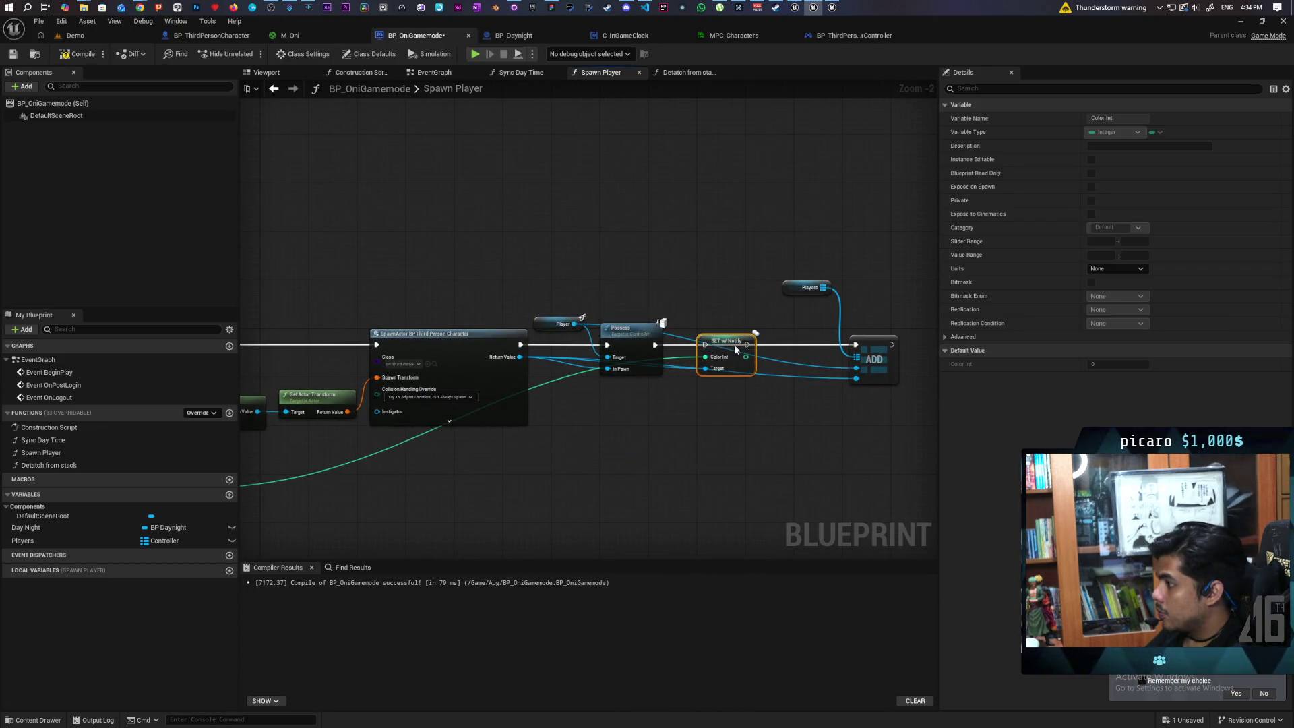
# - Chain the SET node's execution into the ADD node and compile BP_OniGamemode
pyautogui.click(649, 346)
pyautogui.moveTo(748, 345); pyautogui.dragTo(856, 344)
pyautogui.click(792, 470)
pyautogui.press('F7')
pyautogui.moveTo(866, 290); pyautogui.dragTo(757, 447)
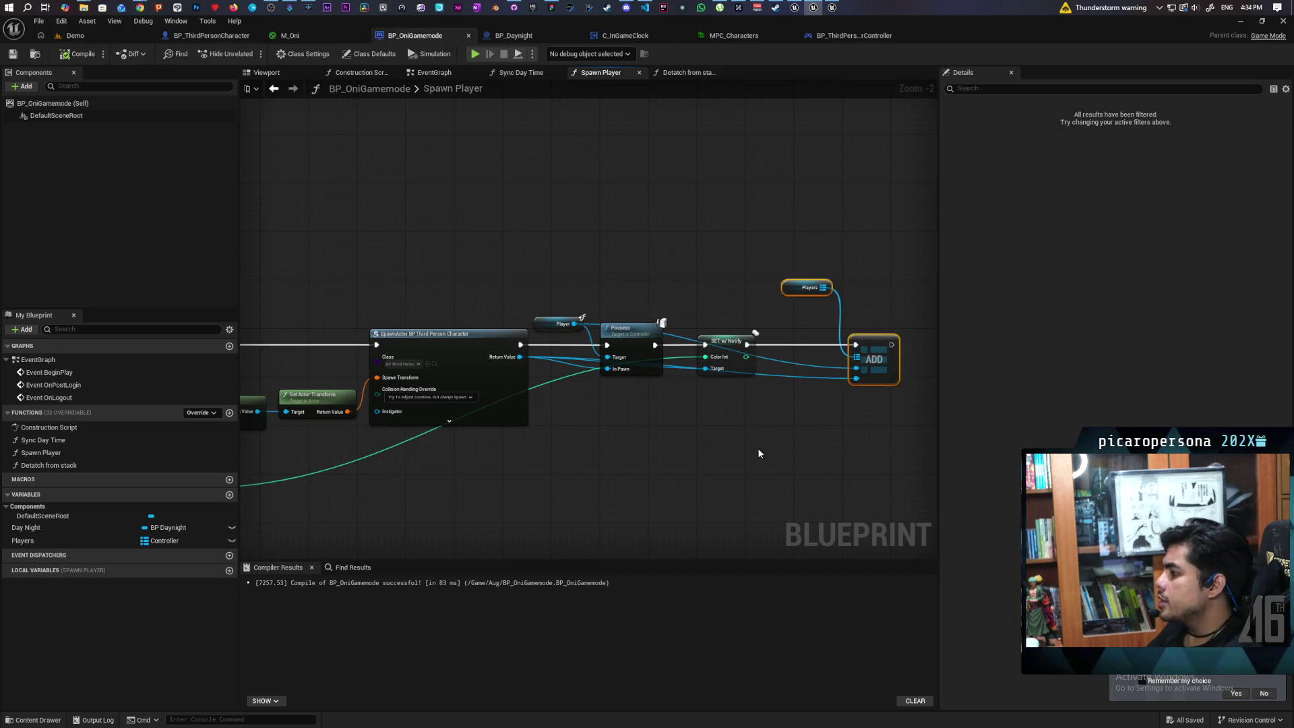
pyautogui.moveTo(477, 397); pyautogui.dragTo(357, 399)
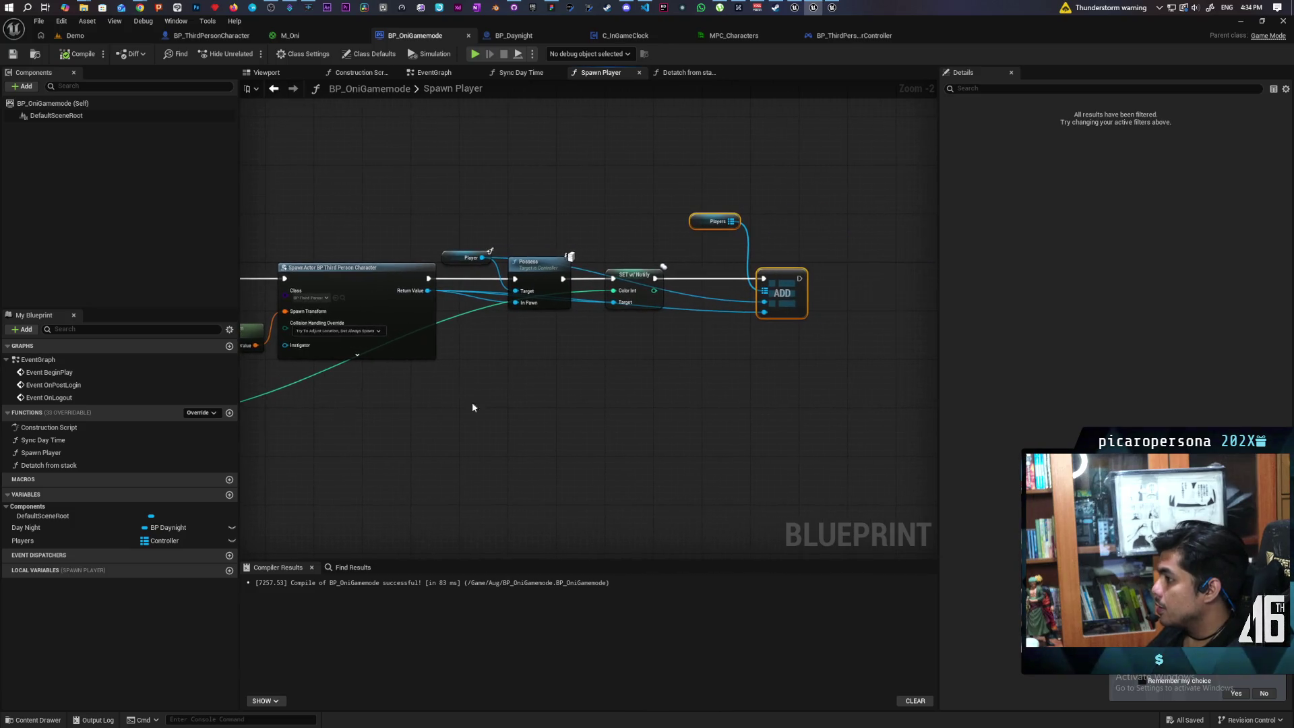
pyautogui.moveTo(786, 164)
pyautogui.mouseDown()
pyautogui.moveTo(714, 346)
pyautogui.moveTo(860, 318)
pyautogui.mouseUp()
pyautogui.click(546, 286)
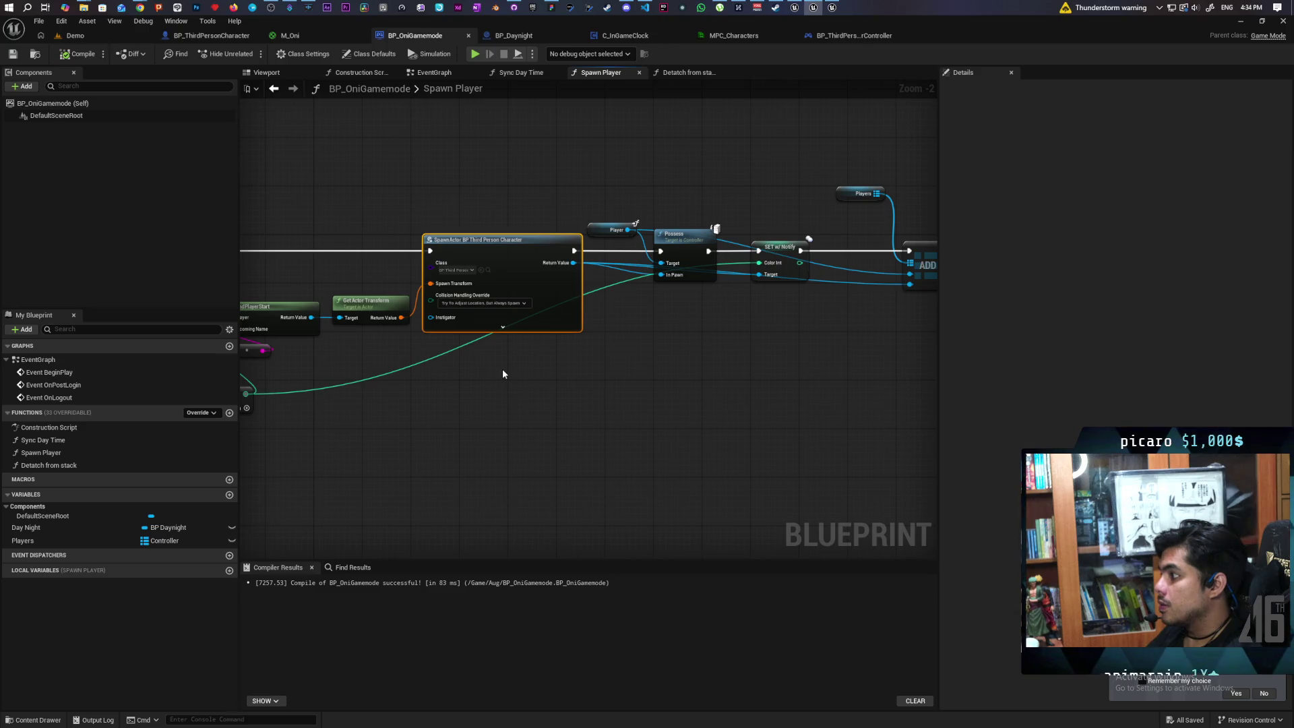
pyautogui.moveTo(472, 379); pyautogui.dragTo(654, 365)
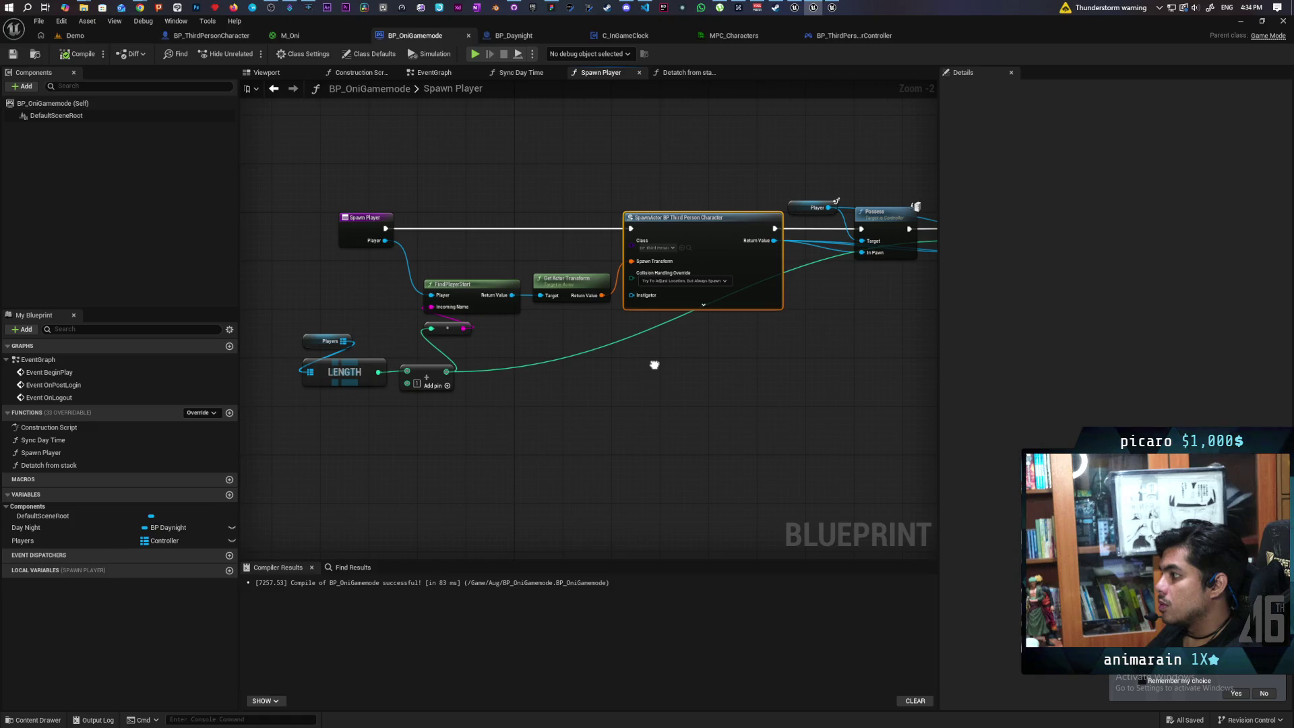
pyautogui.moveTo(293, 394); pyautogui.dragTo(576, 321)
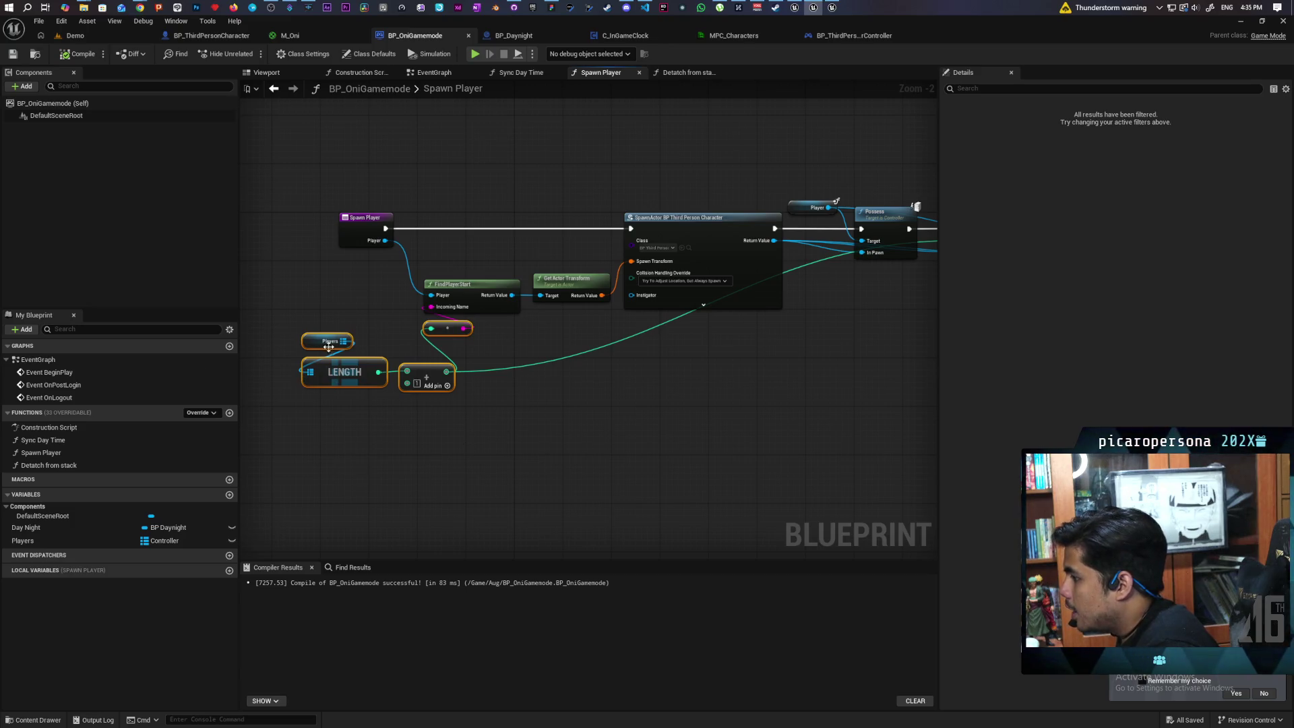
pyautogui.click(487, 462)
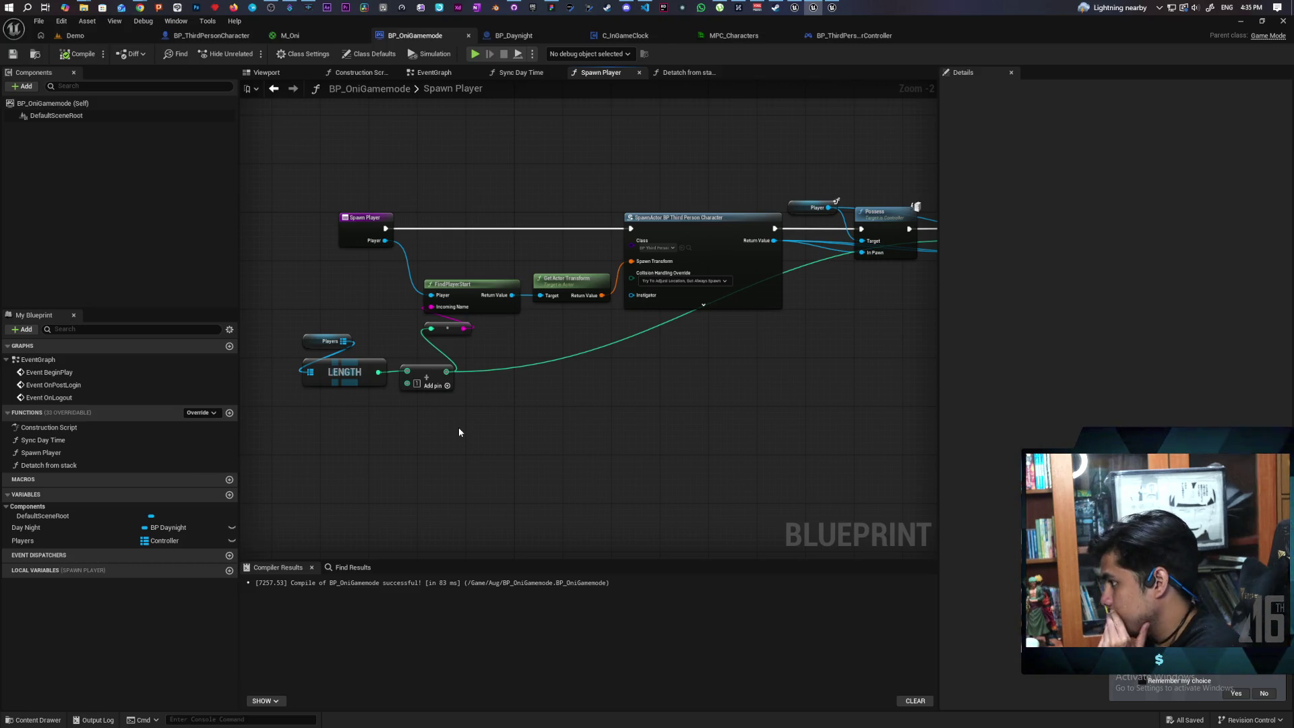
pyautogui.moveTo(572, 422)
pyautogui.mouseDown()
pyautogui.moveTo(357, 413)
pyautogui.moveTo(558, 398)
pyautogui.moveTo(333, 403)
pyautogui.mouseUp()
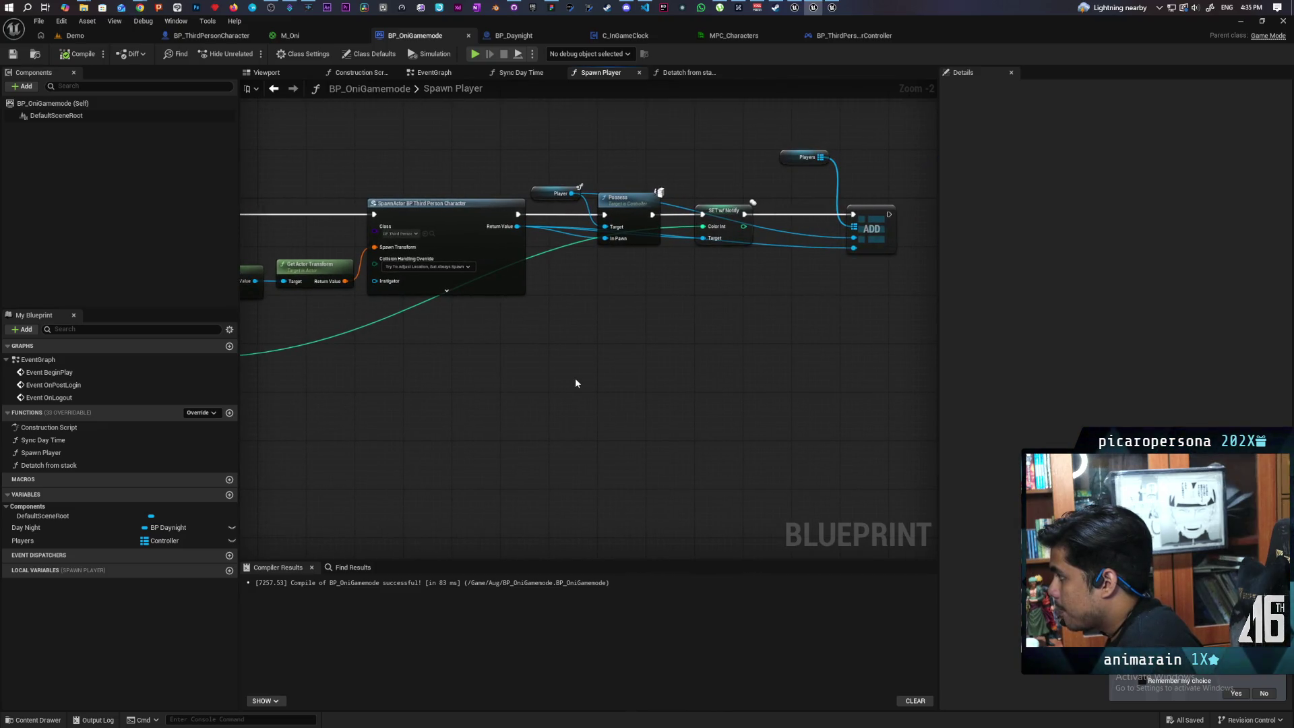
pyautogui.moveTo(575, 383)
pyautogui.mouseDown()
pyautogui.moveTo(577, 361)
pyautogui.moveTo(813, 349)
pyautogui.mouseUp()
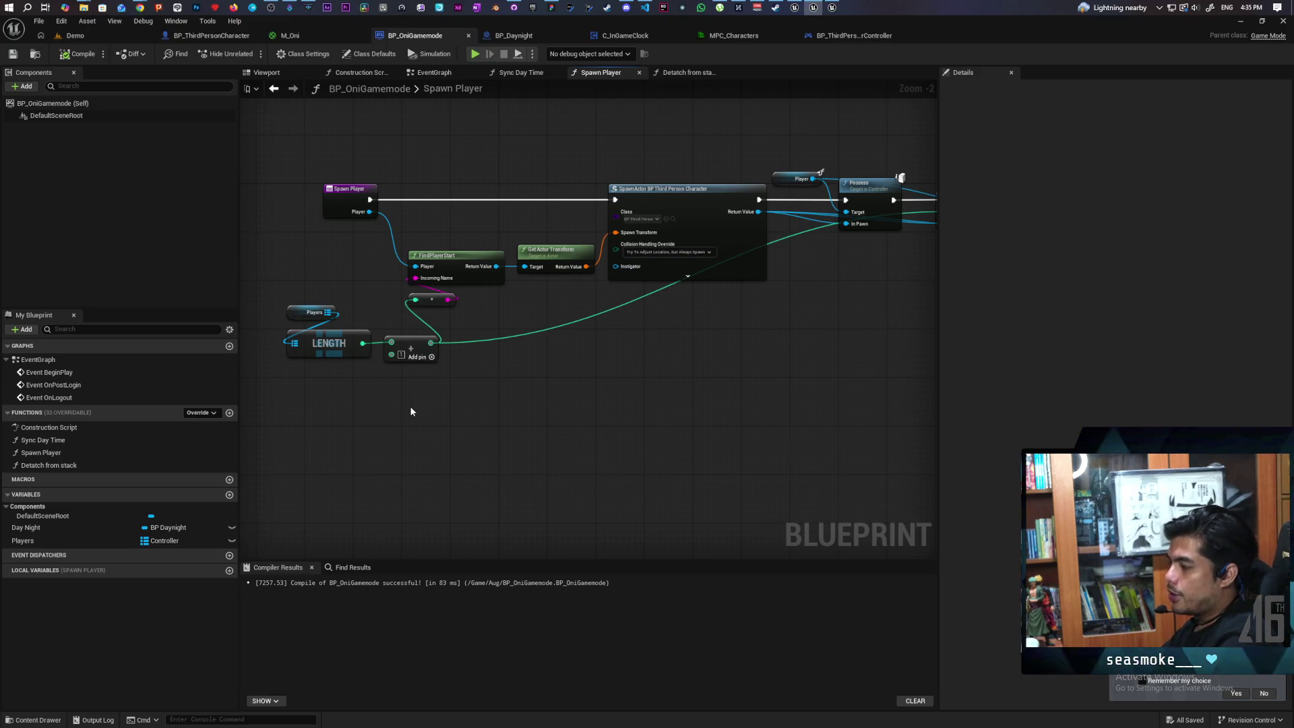
pyautogui.scroll(-2, 395, 400)
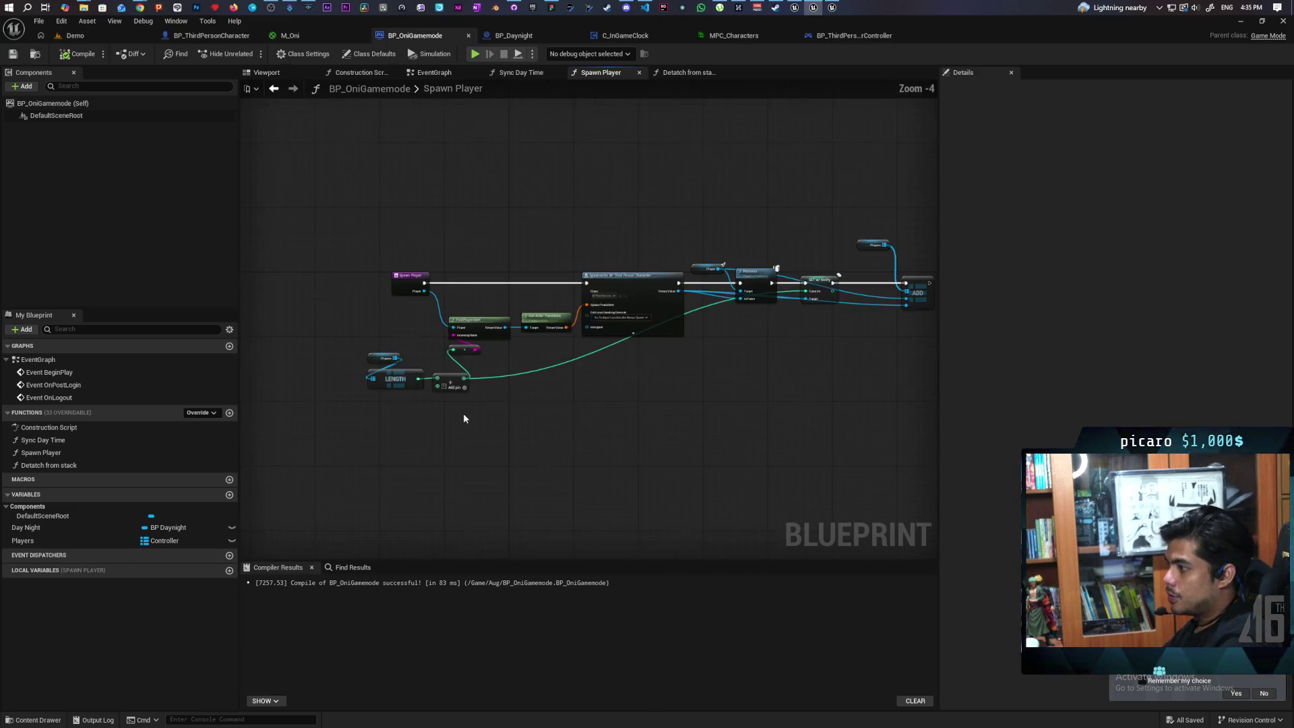
pyautogui.moveTo(364, 254); pyautogui.dragTo(537, 427)
pyautogui.moveTo(571, 238); pyautogui.dragTo(684, 379)
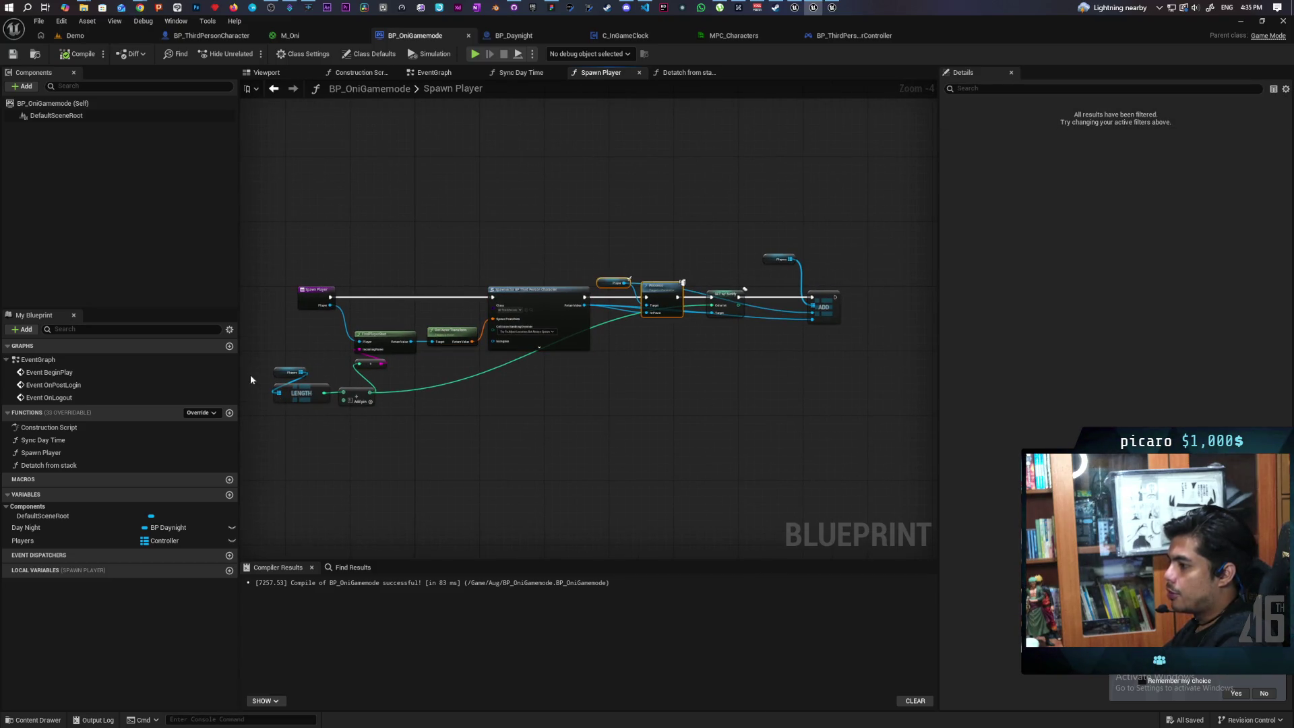
pyautogui.moveTo(264, 372)
pyautogui.mouseDown()
pyautogui.moveTo(361, 424)
pyautogui.moveTo(293, 422)
pyautogui.mouseUp()
pyautogui.moveTo(262, 381)
pyautogui.mouseDown()
pyautogui.moveTo(350, 418)
pyautogui.moveTo(260, 404)
pyautogui.moveTo(386, 438)
pyautogui.mouseUp()
pyautogui.click(287, 366)
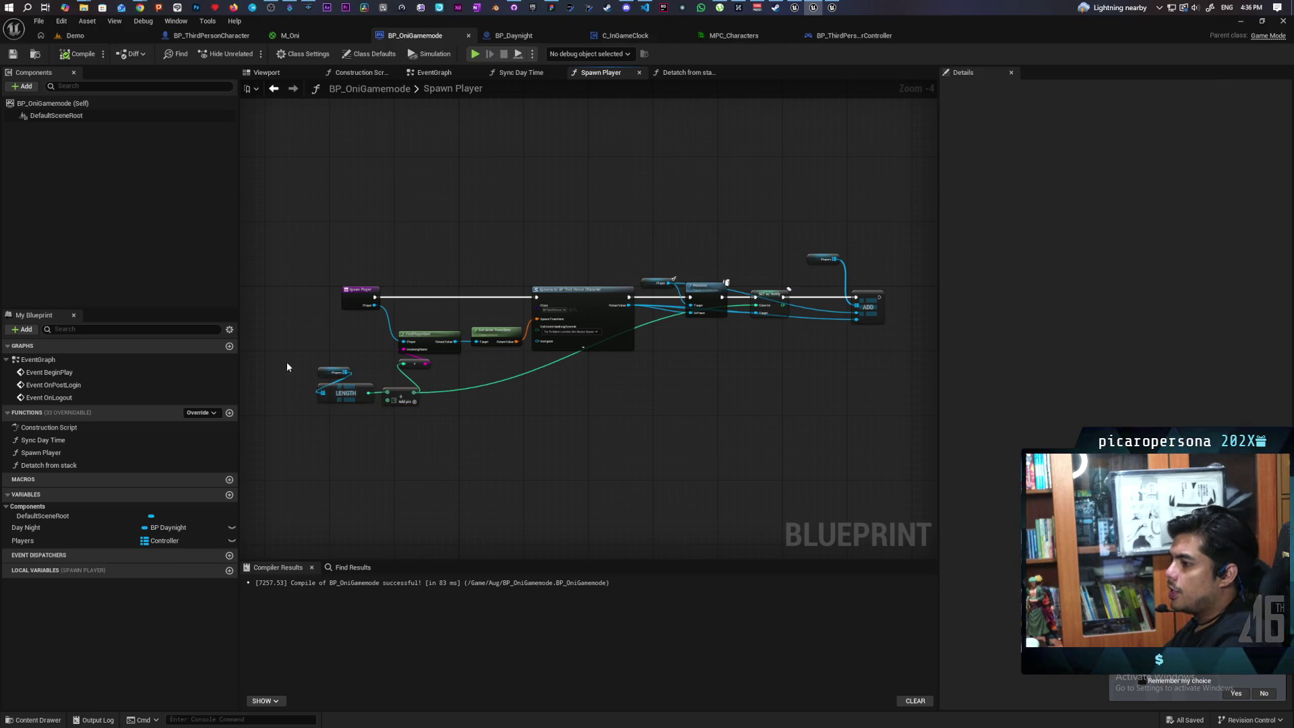
pyautogui.moveTo(895, 238); pyautogui.dragTo(829, 368)
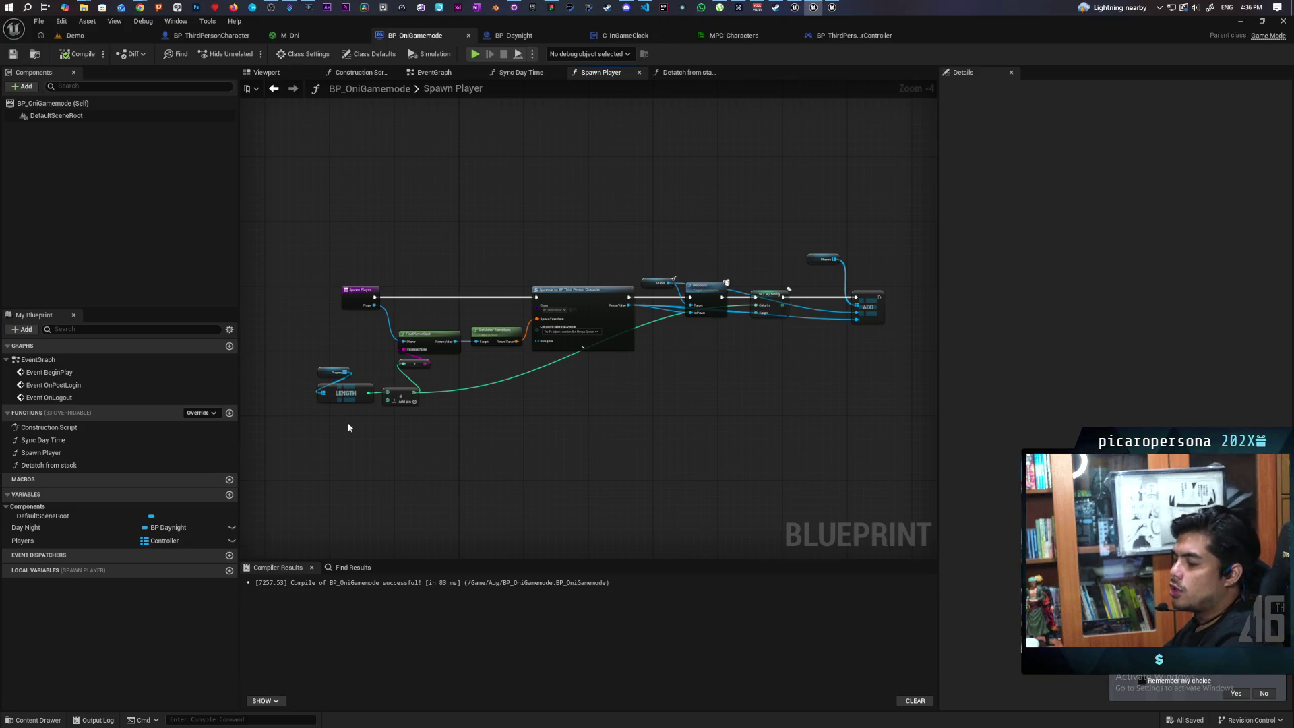
pyautogui.moveTo(292, 252); pyautogui.dragTo(807, 439)
pyautogui.scroll(1, 392, 431)
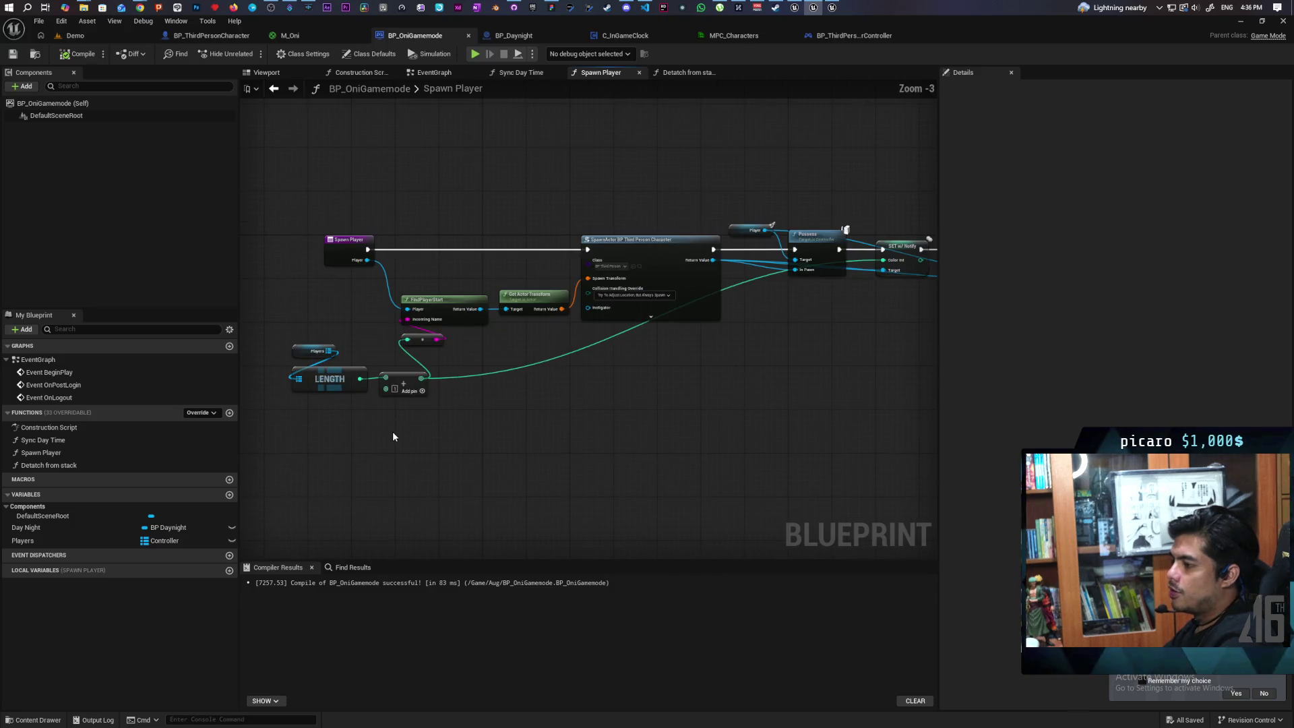
pyautogui.moveTo(367, 179)
pyautogui.mouseDown()
pyautogui.moveTo(436, 245)
pyautogui.moveTo(607, 317)
pyautogui.mouseUp()
pyautogui.moveTo(321, 191); pyautogui.dragTo(676, 318)
pyautogui.click(593, 442)
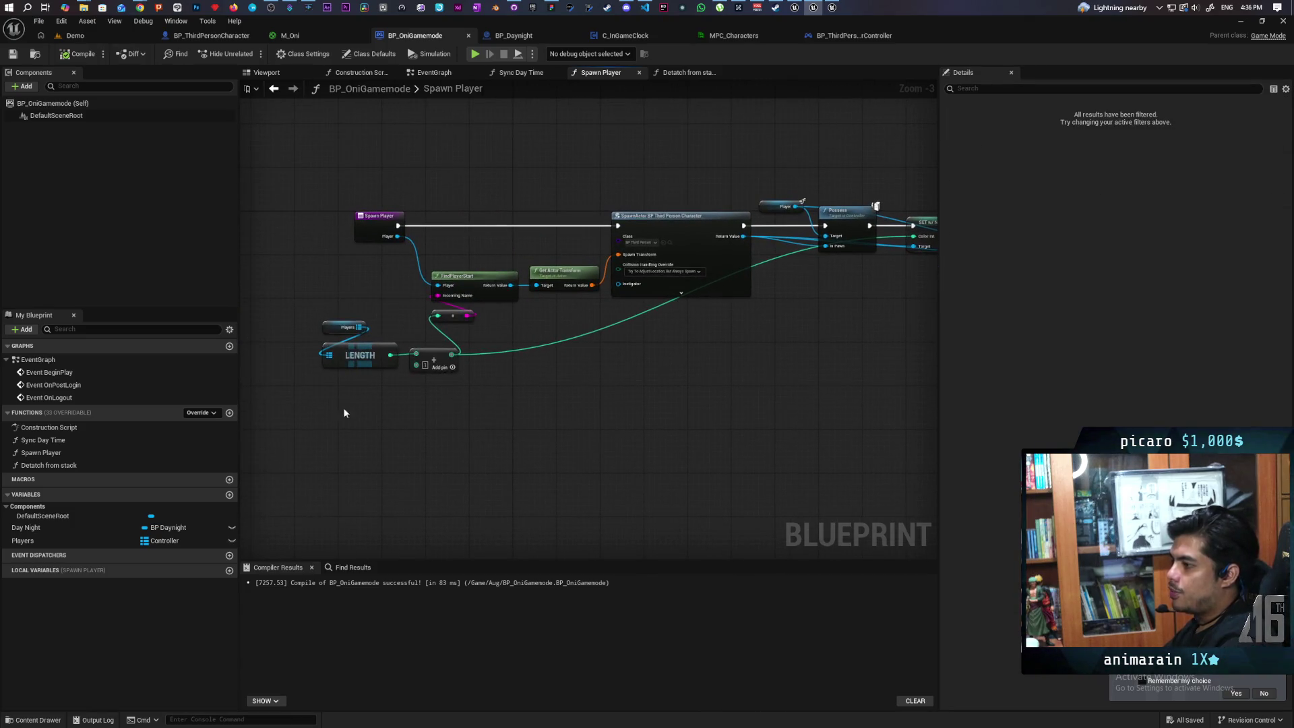
pyautogui.moveTo(309, 406); pyautogui.dragTo(465, 325)
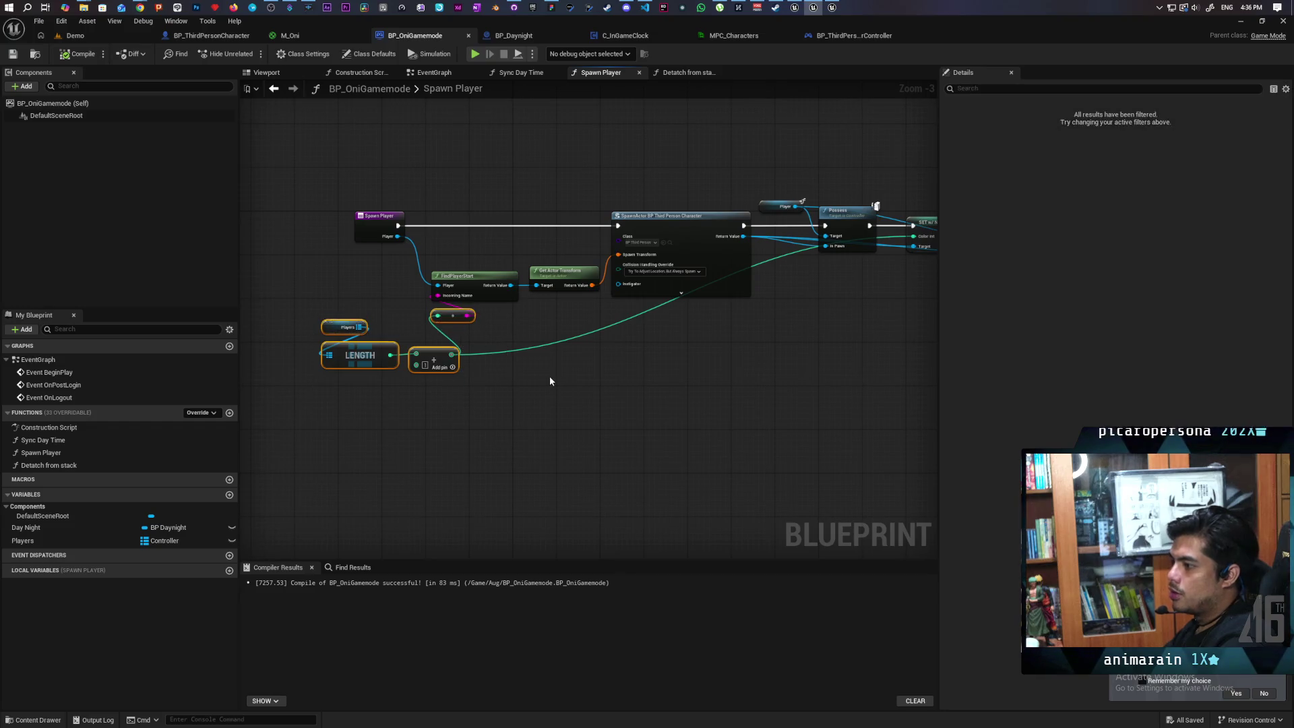
pyautogui.click(522, 407)
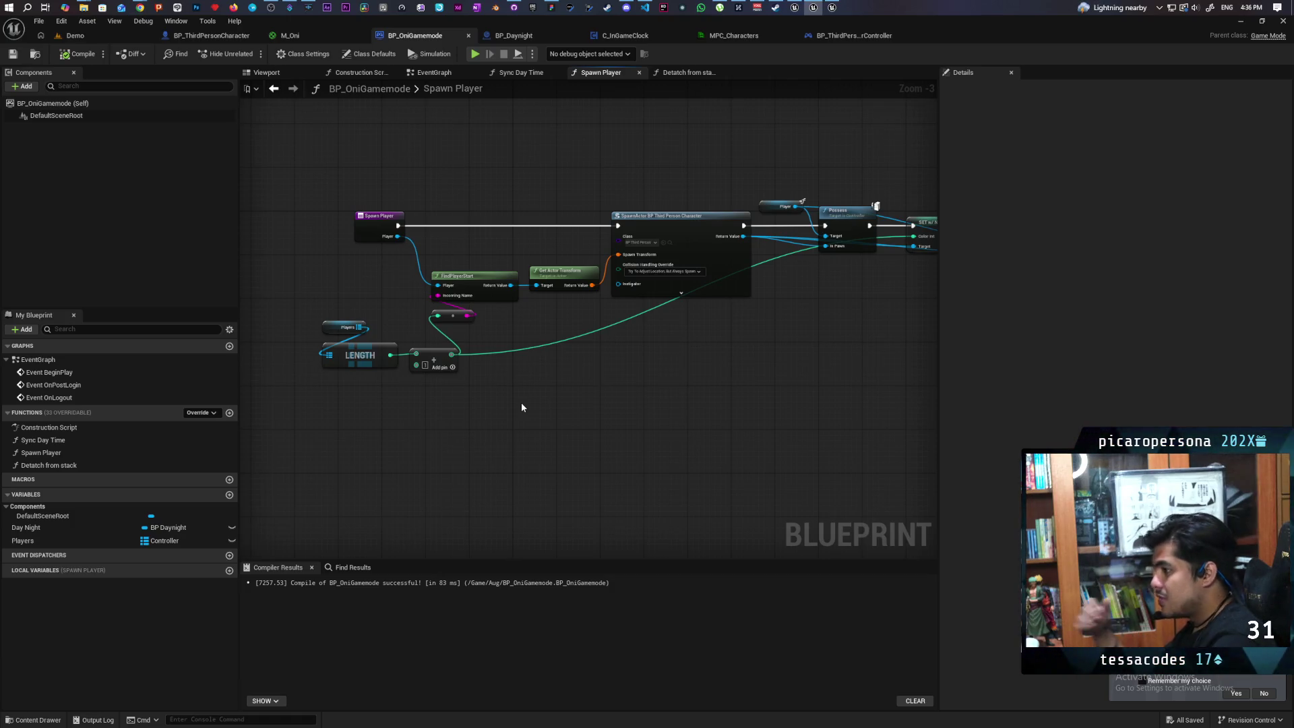
pyautogui.scroll(2, 501, 391)
pyautogui.scroll(-2, 500, 391)
pyautogui.scroll(1, 500, 391)
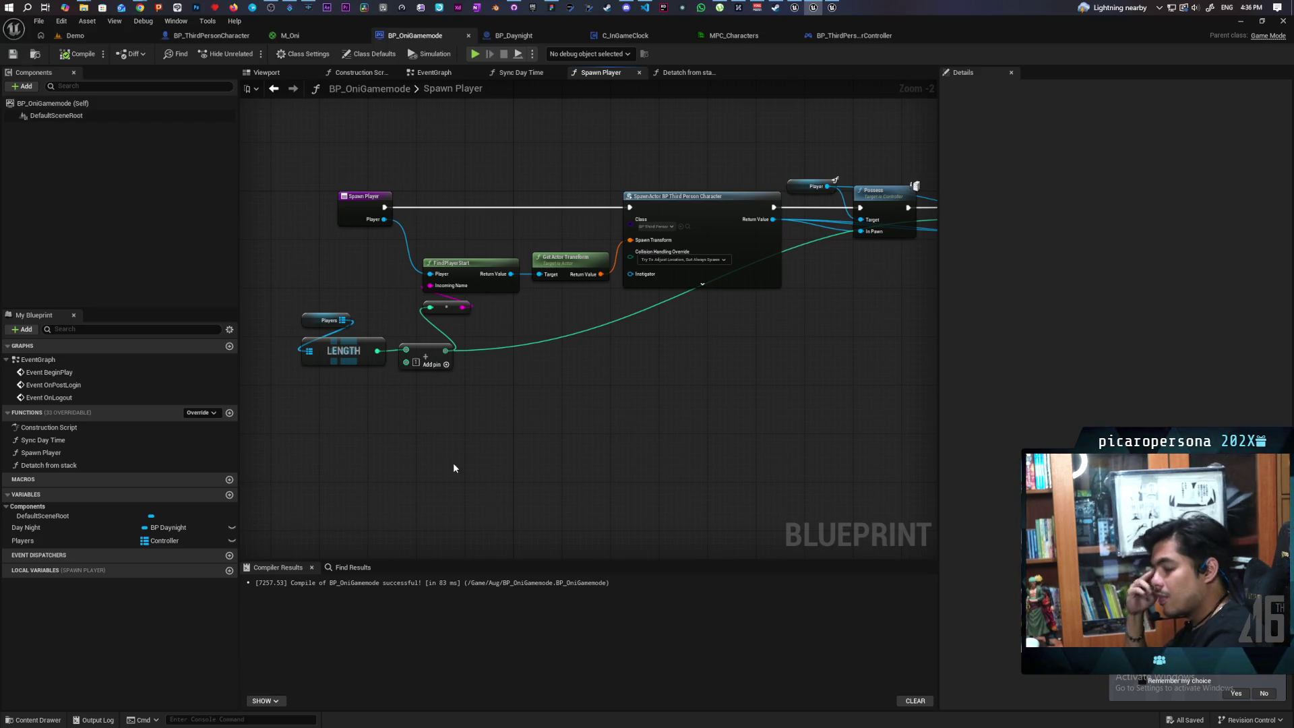
pyautogui.moveTo(428, 446); pyautogui.dragTo(594, 460)
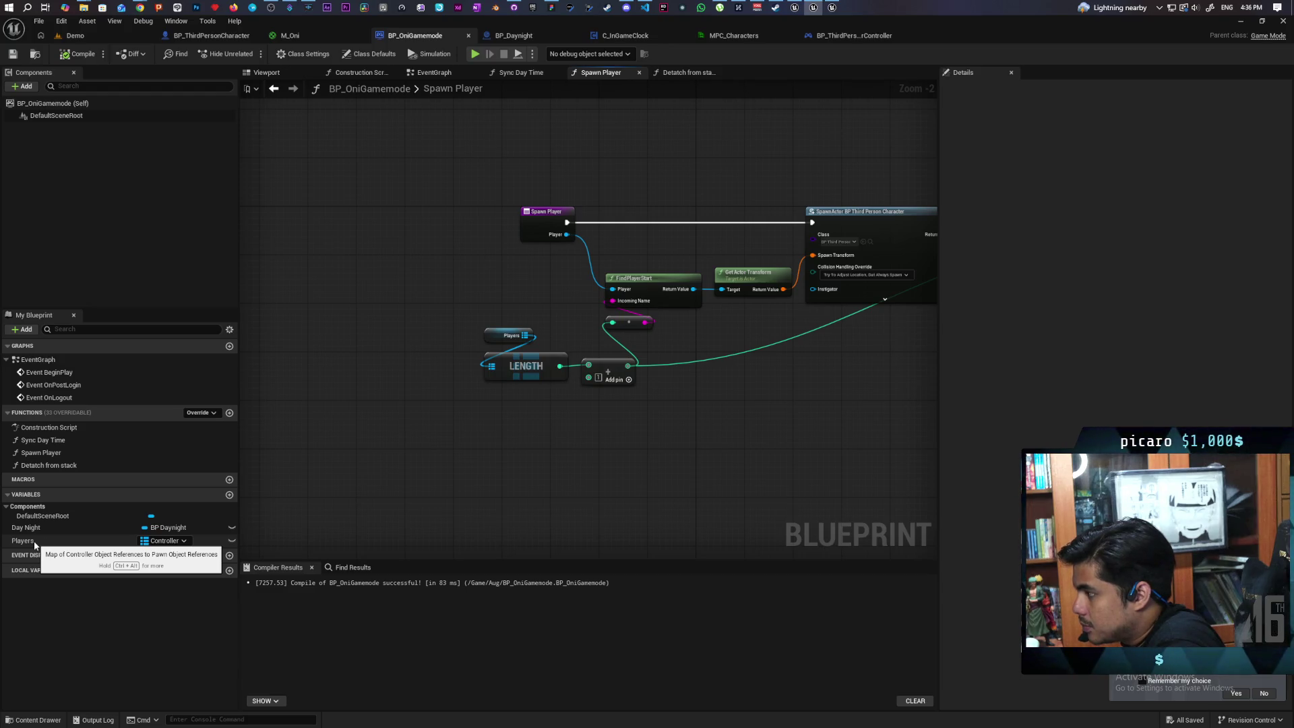
pyautogui.moveTo(502, 335)
pyautogui.mouseDown()
pyautogui.moveTo(358, 330)
pyautogui.moveTo(501, 282)
pyautogui.mouseUp()
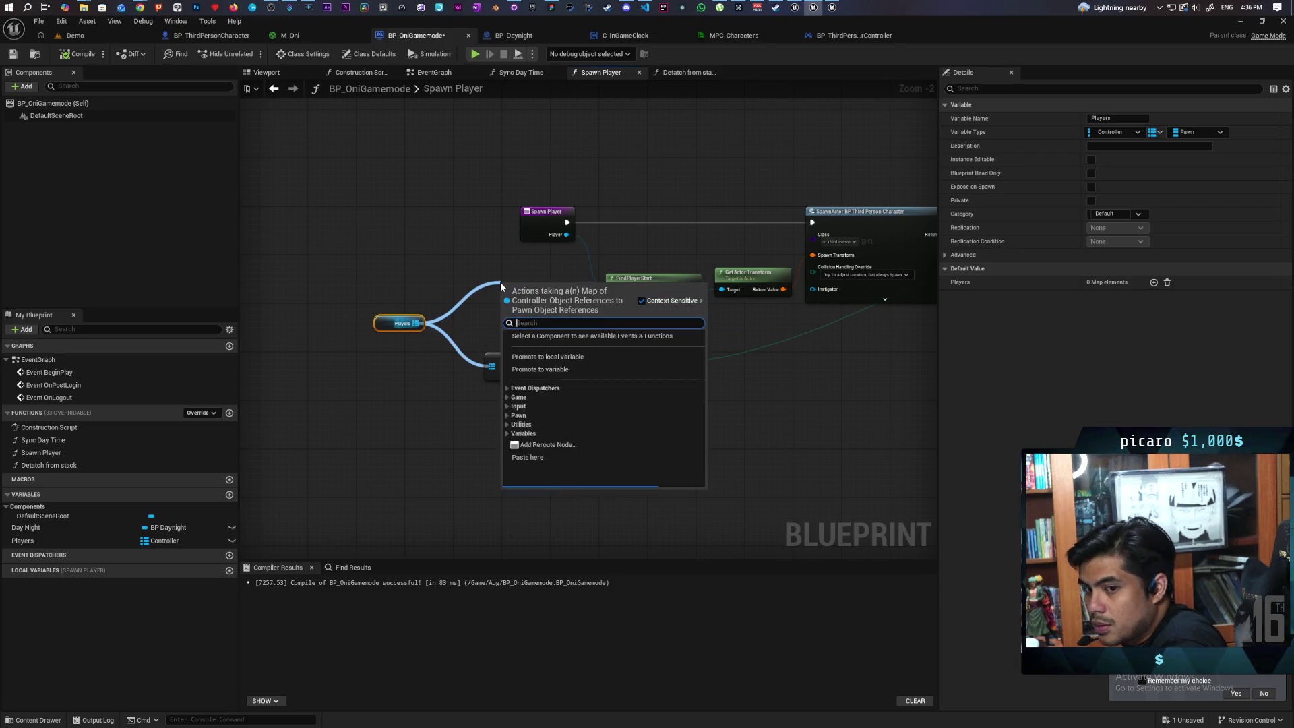
# - Add a KEYS node reading the Players map
pyautogui.write('a')
pyautogui.press('BackSpace')
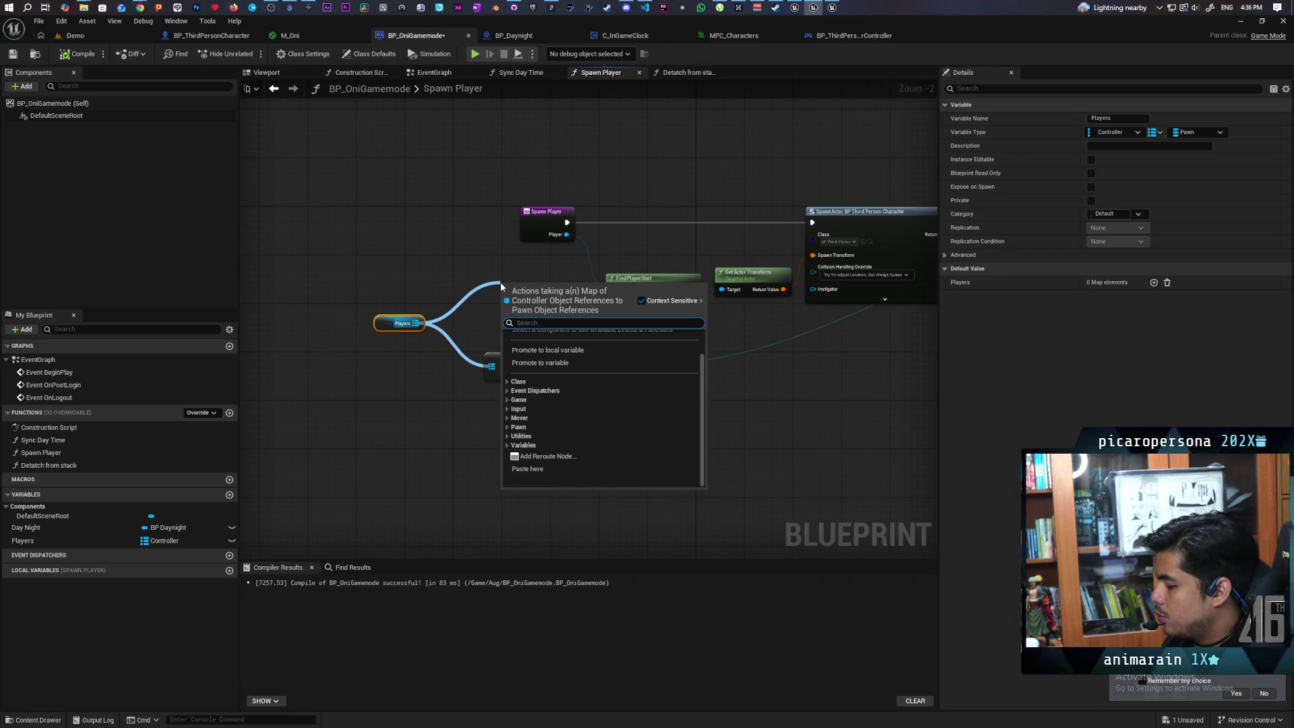
pyautogui.write('keys')
pyautogui.press('Return')
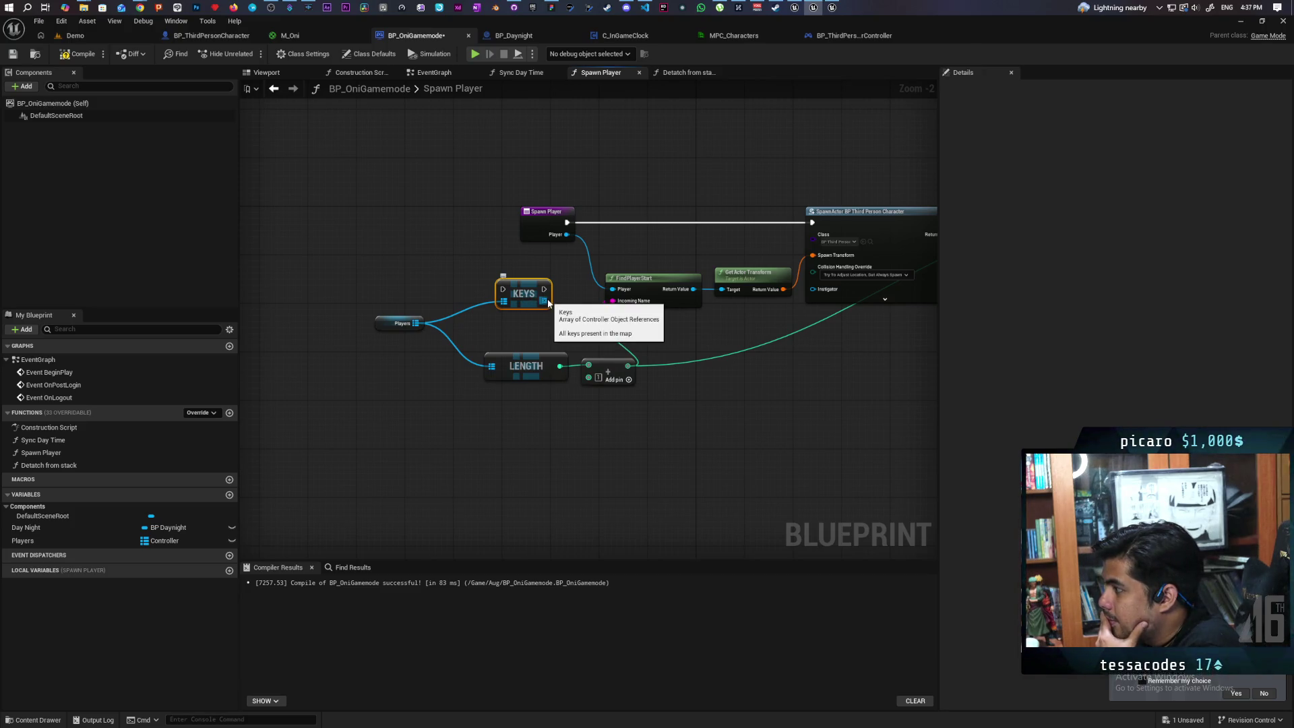
# - Move the Spawn Player node further left and review the spawn chain
pyautogui.moveTo(548, 303); pyautogui.dragTo(404, 414)
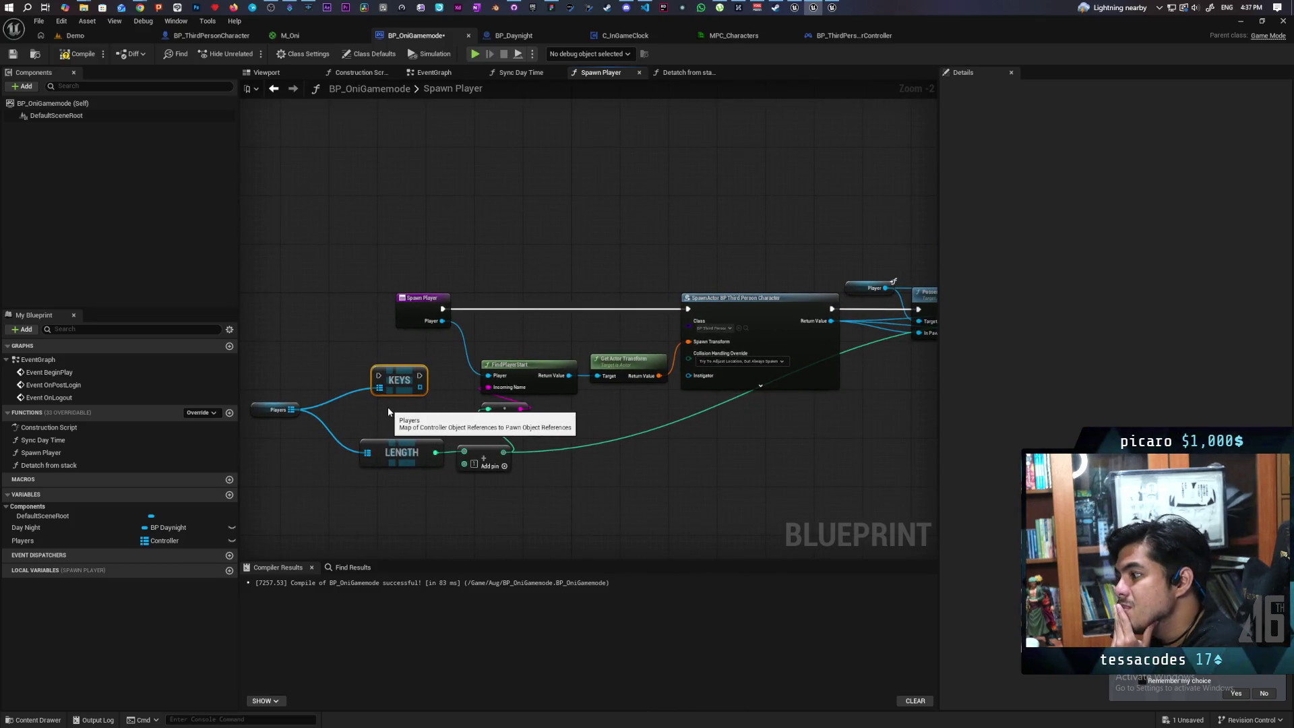
pyautogui.moveTo(388, 412)
pyautogui.mouseDown()
pyautogui.moveTo(455, 369)
pyautogui.moveTo(437, 389)
pyautogui.moveTo(481, 413)
pyautogui.moveTo(533, 408)
pyautogui.mouseUp()
pyautogui.moveTo(561, 318); pyautogui.dragTo(443, 317)
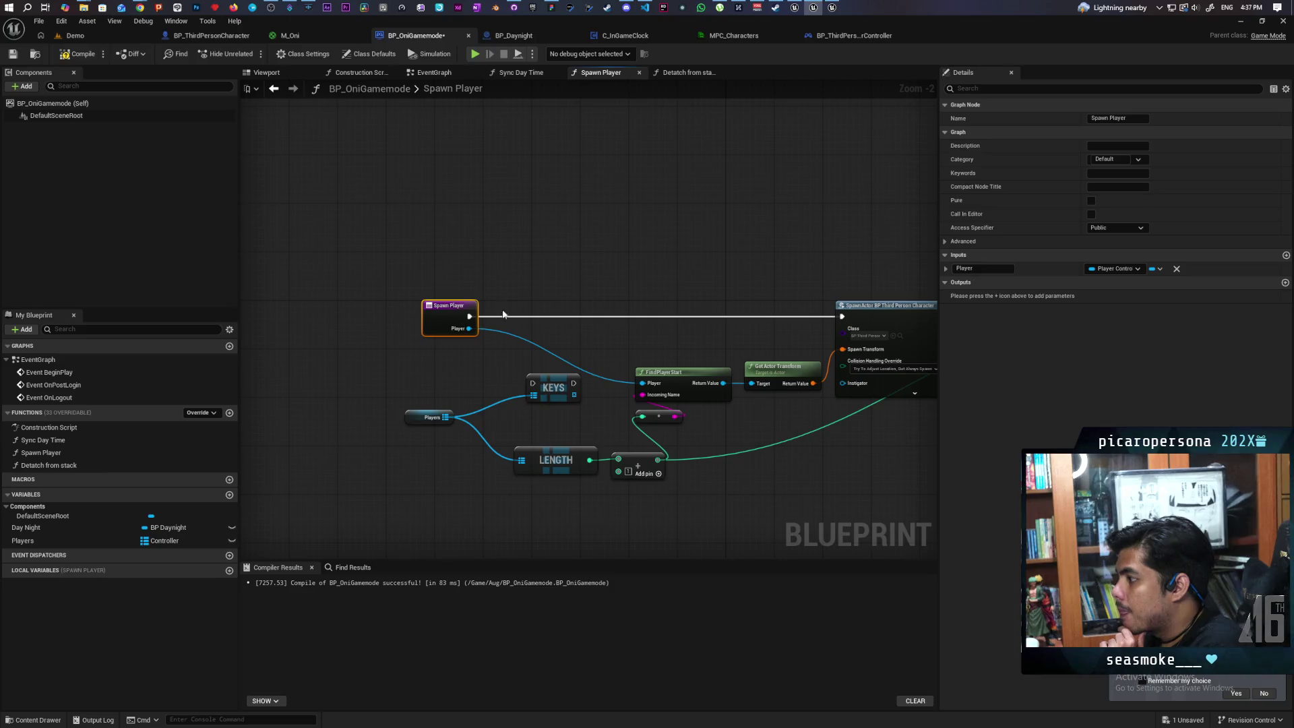
pyautogui.moveTo(534, 296); pyautogui.dragTo(470, 283)
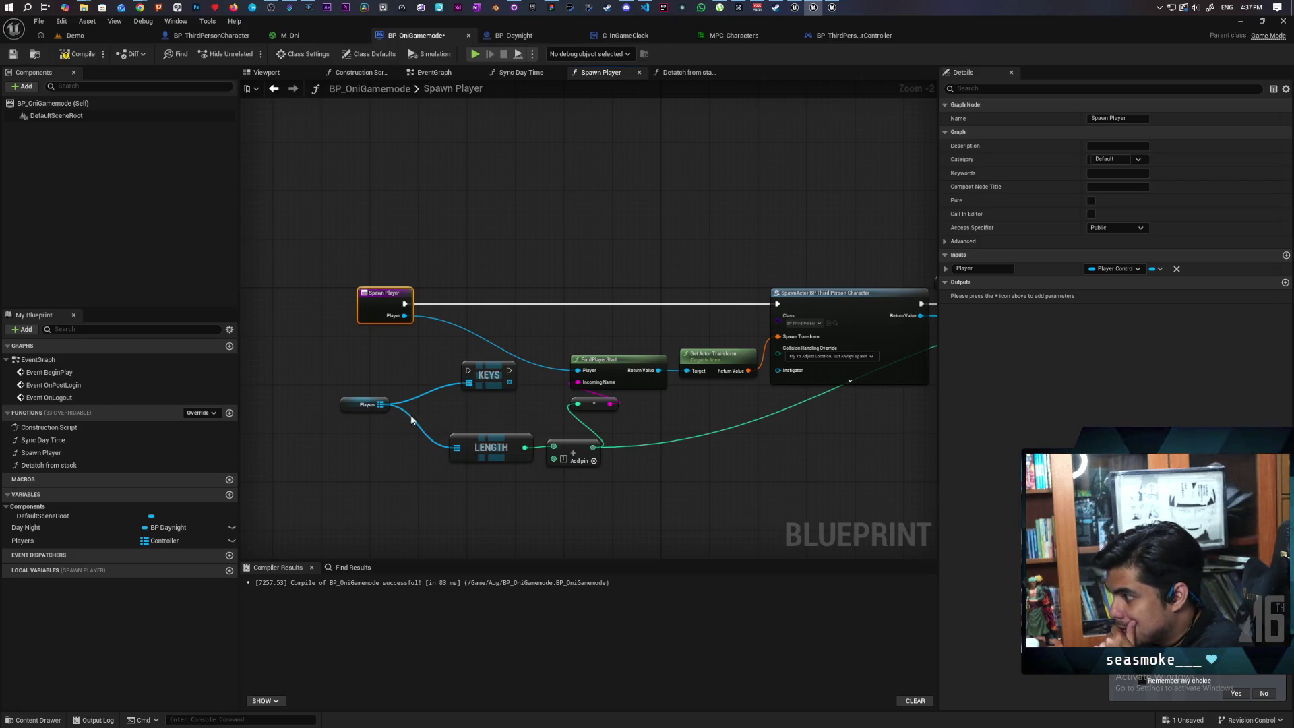
pyautogui.moveTo(621, 430)
pyautogui.mouseDown()
pyautogui.moveTo(473, 378)
pyautogui.moveTo(607, 369)
pyautogui.mouseUp()
pyautogui.scroll(-2, 487, 387)
pyautogui.scroll(1, 521, 386)
pyautogui.moveTo(522, 386)
pyautogui.mouseDown()
pyautogui.moveTo(381, 385)
pyautogui.moveTo(693, 367)
pyautogui.moveTo(334, 361)
pyautogui.mouseUp()
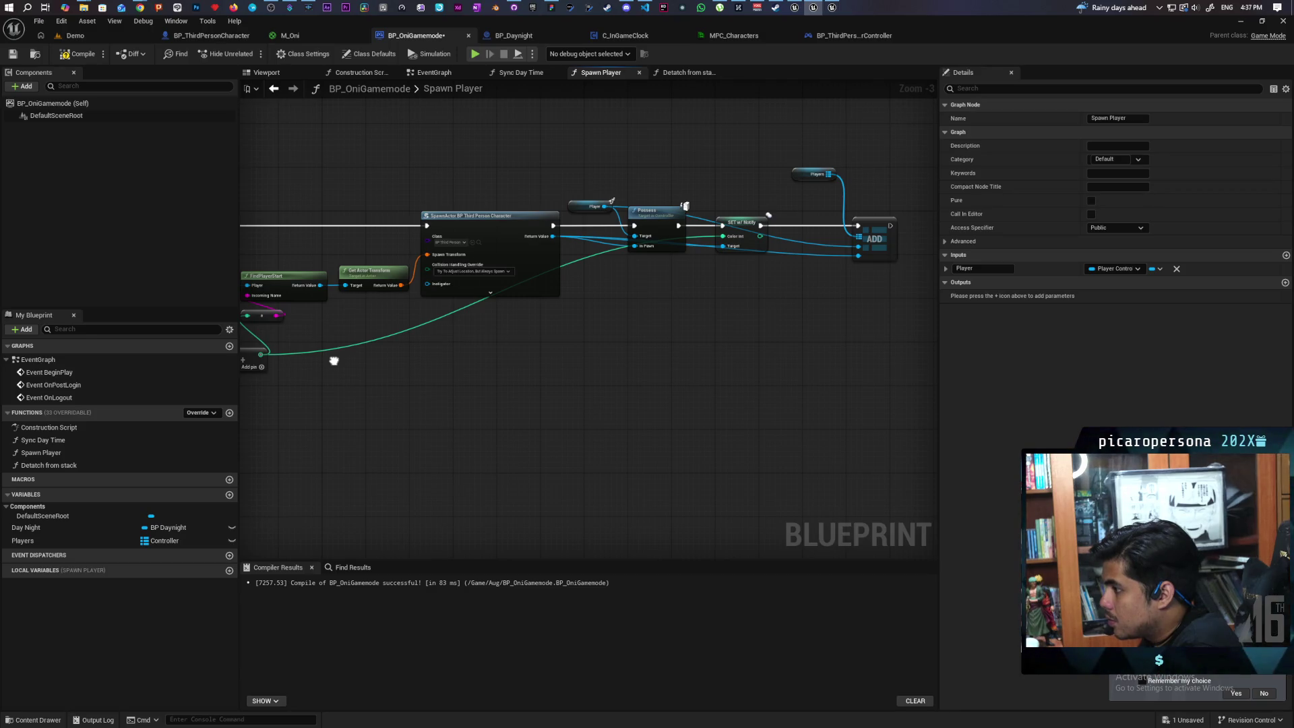
pyautogui.moveTo(334, 360); pyautogui.dragTo(649, 353)
pyautogui.scroll(-2, 650, 353)
pyautogui.scroll(4, 482, 367)
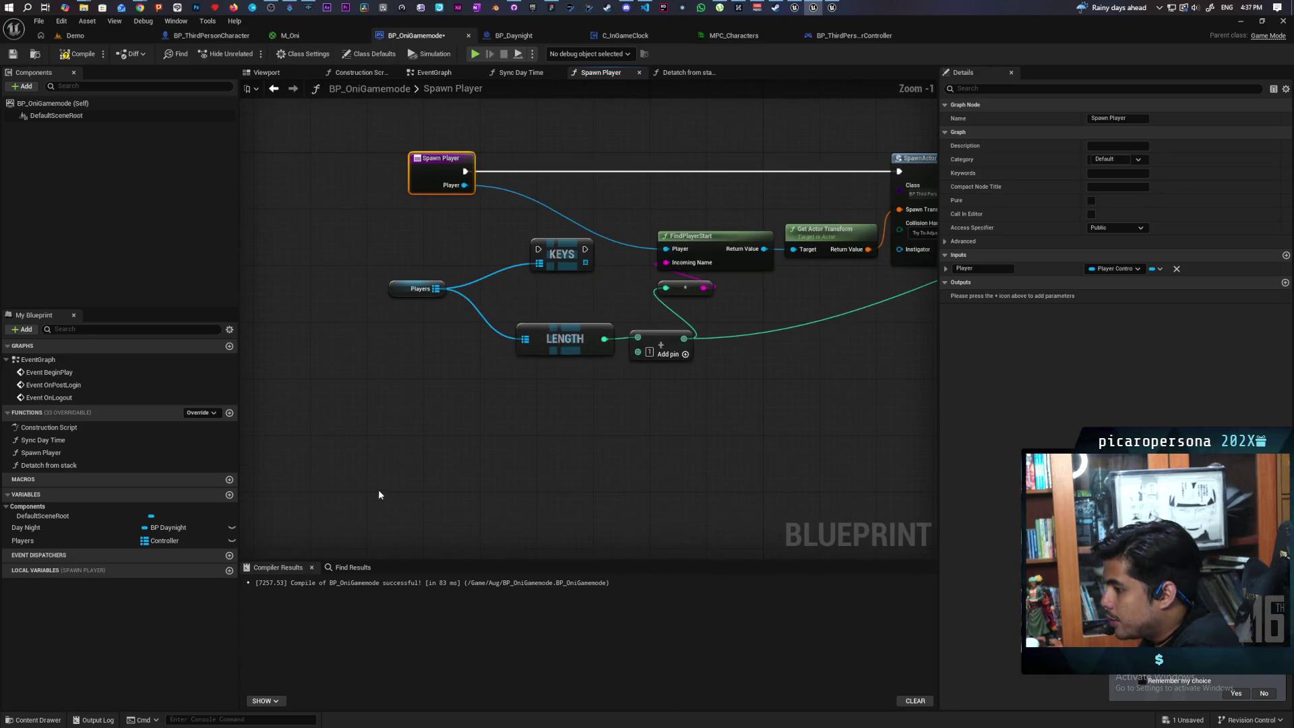
# - Duplicate the Players map as 'Player Array', make it a Controller array, and compile
pyautogui.click(40, 542)
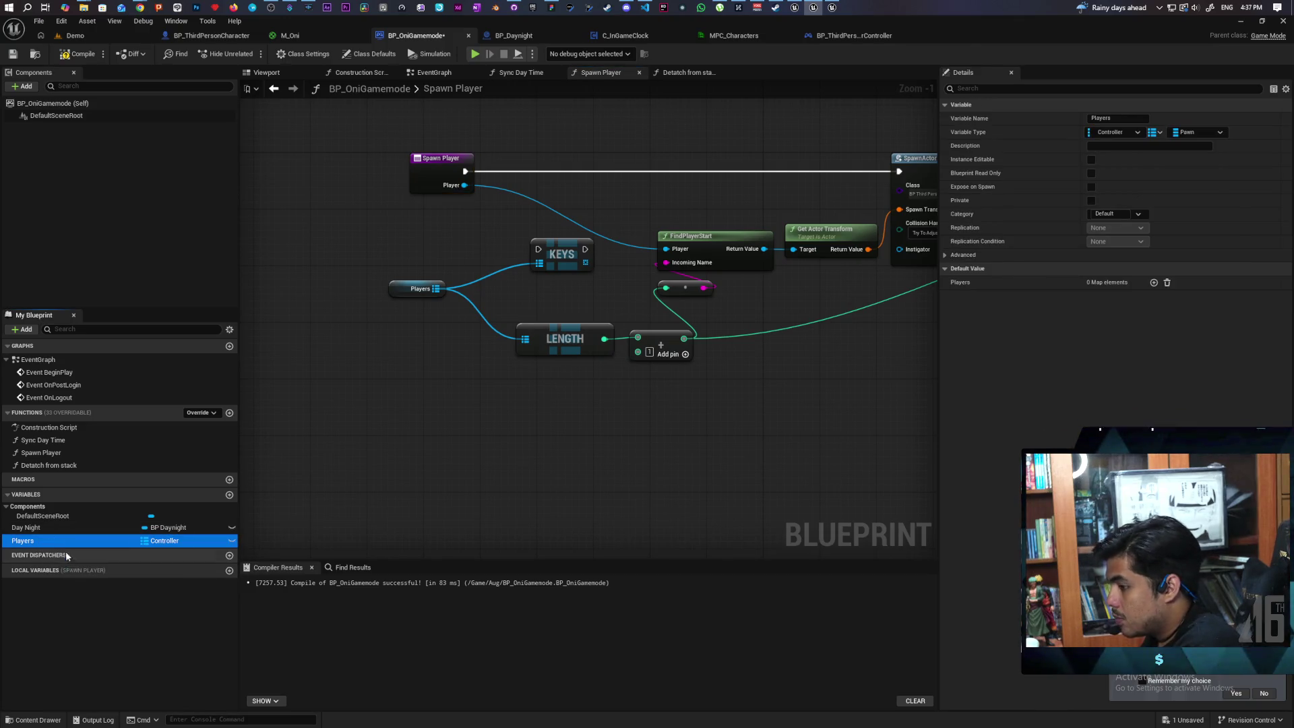
pyautogui.hotkey('ctrl', 'w')
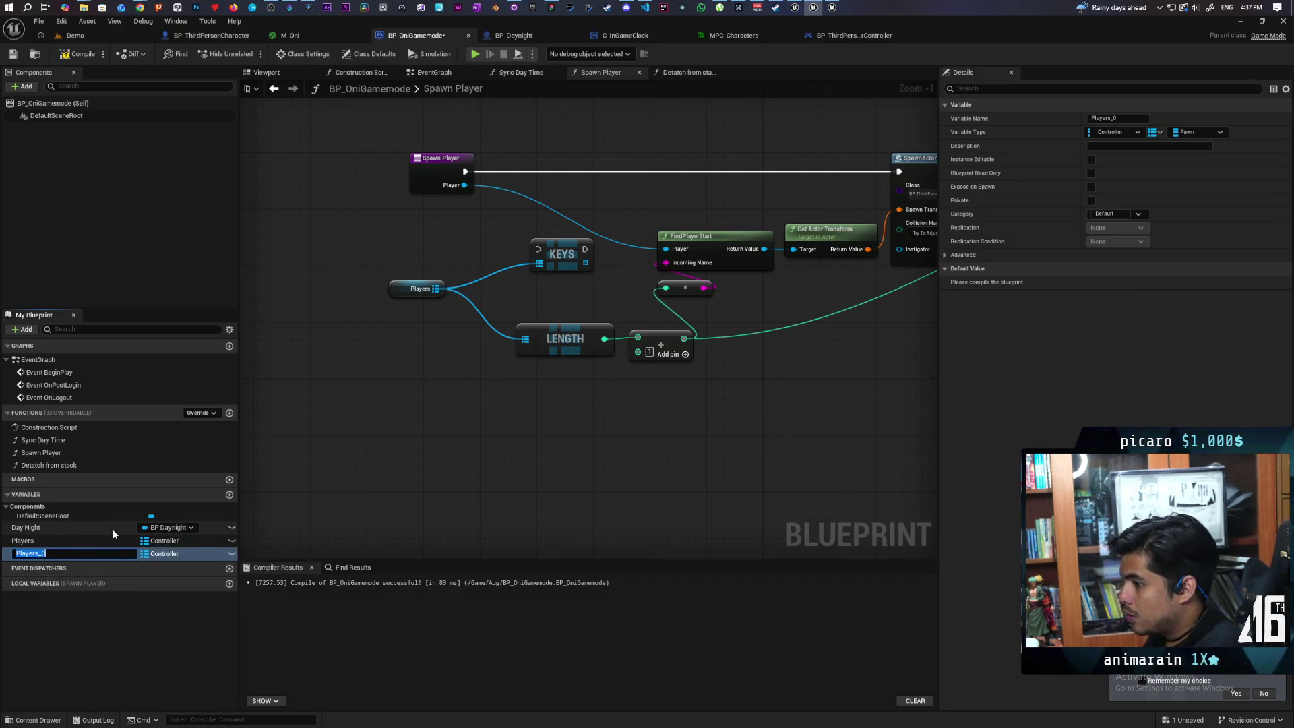
pyautogui.write('Players Array')
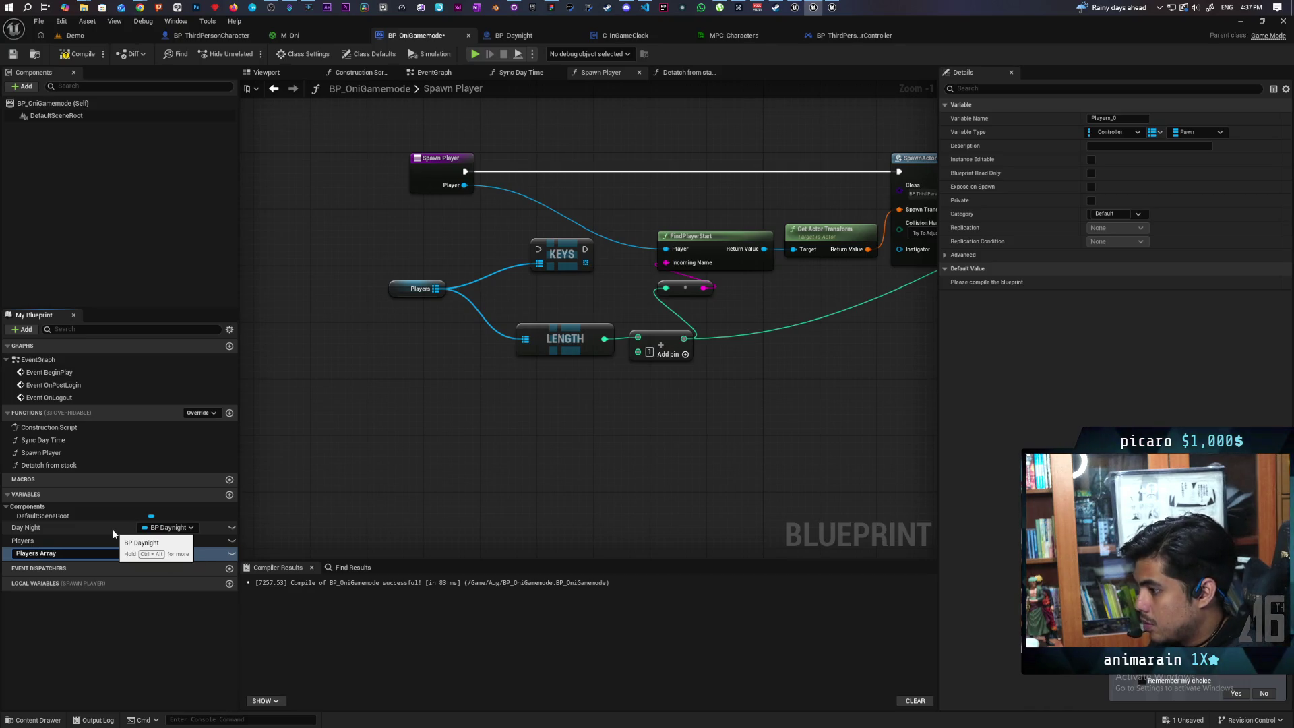
pyautogui.press('Return')
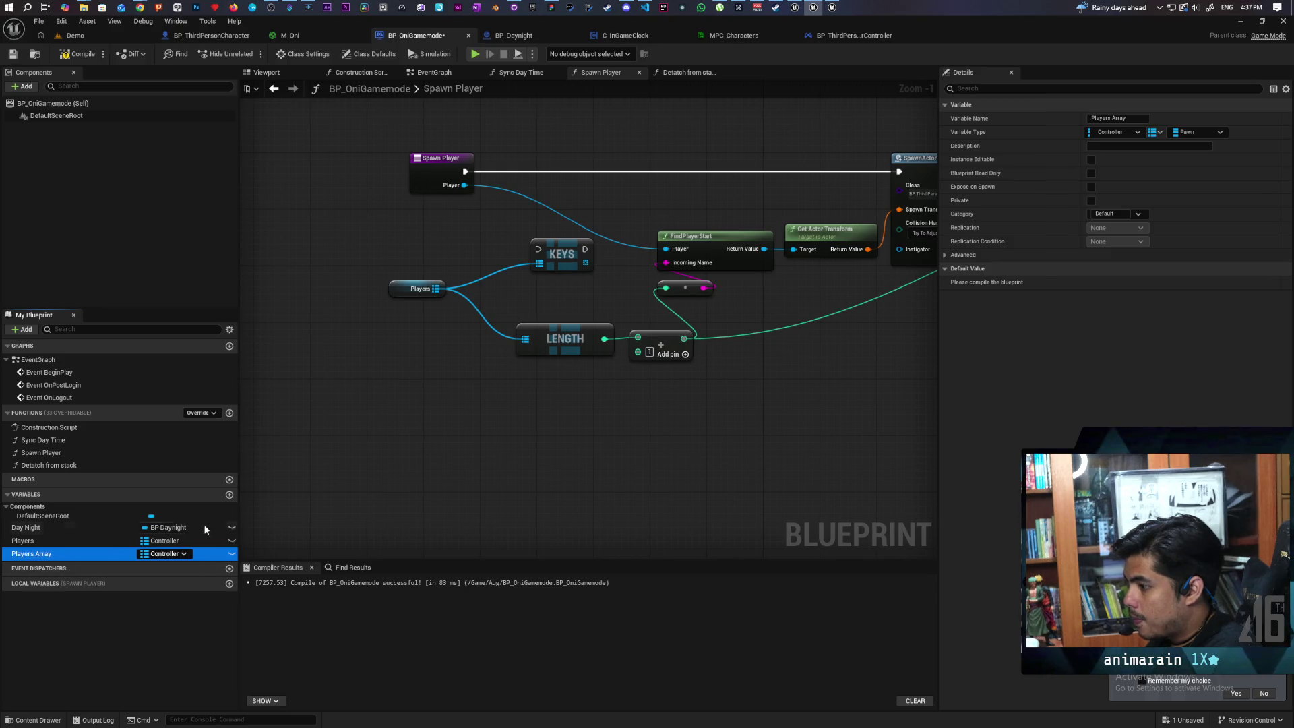
pyautogui.click(1128, 118)
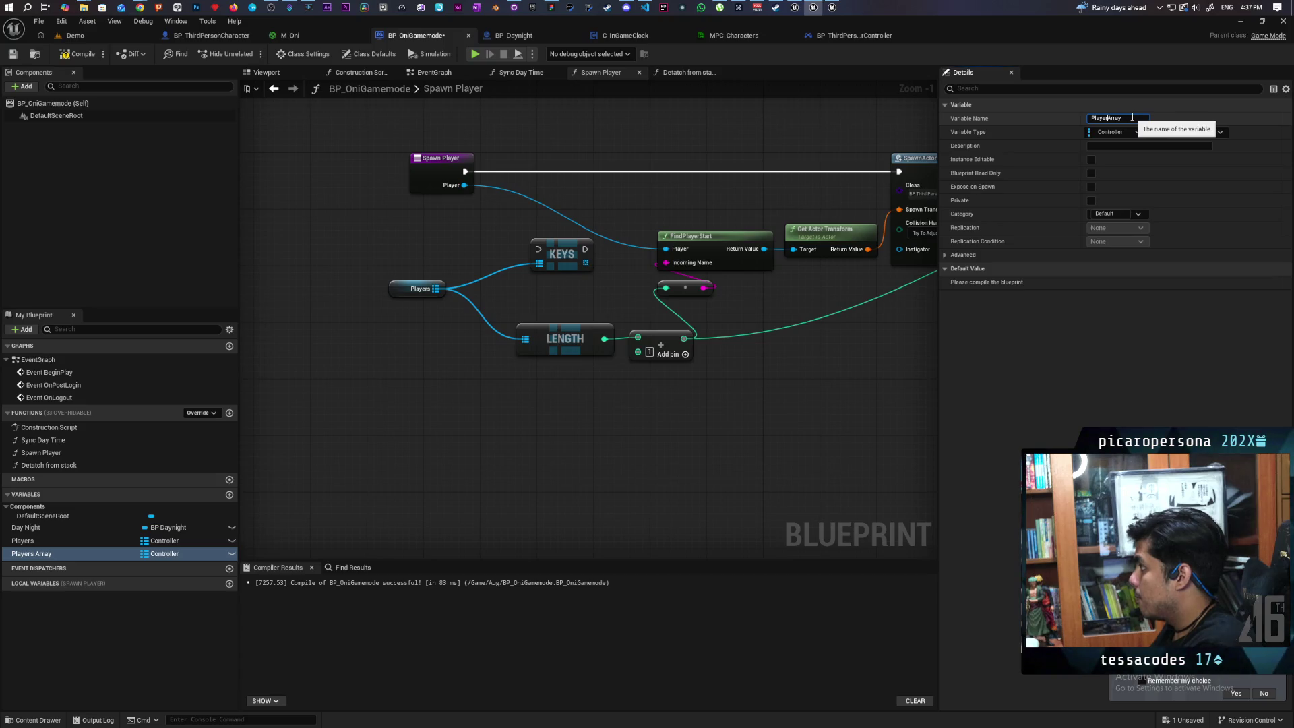
pyautogui.press('Return')
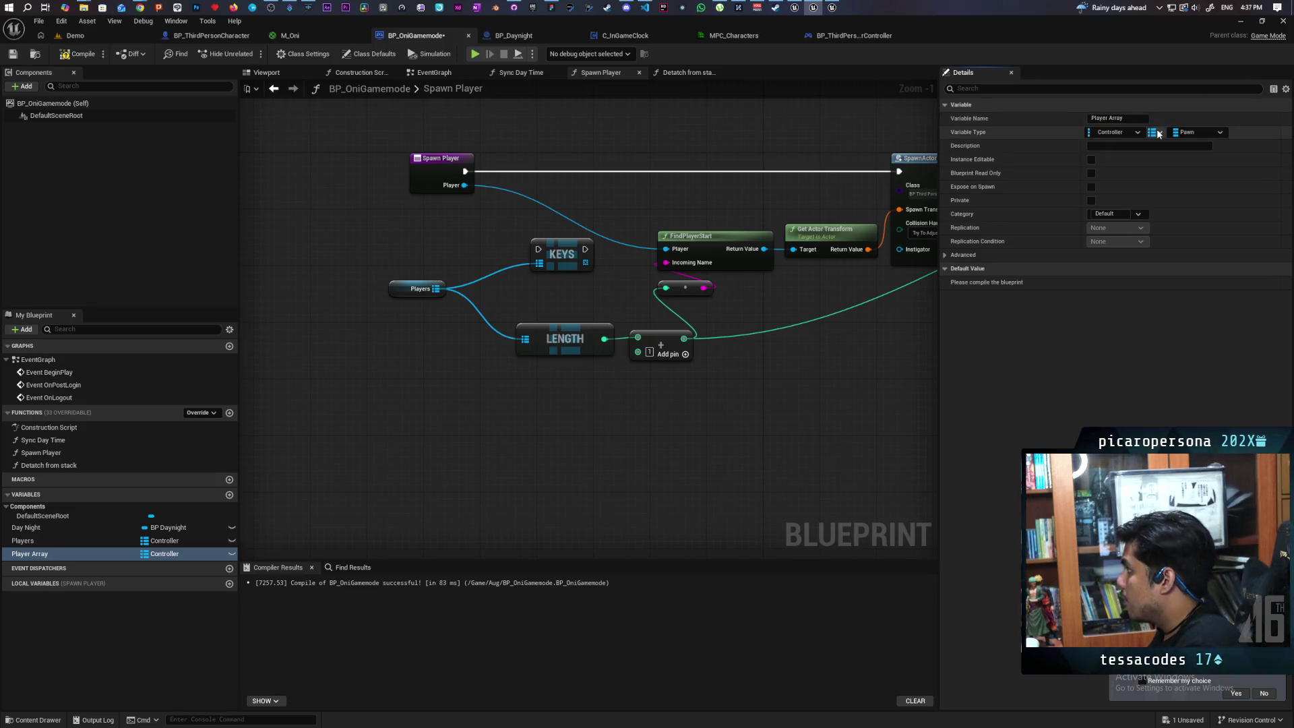
pyautogui.click(1157, 133)
pyautogui.click(1161, 161)
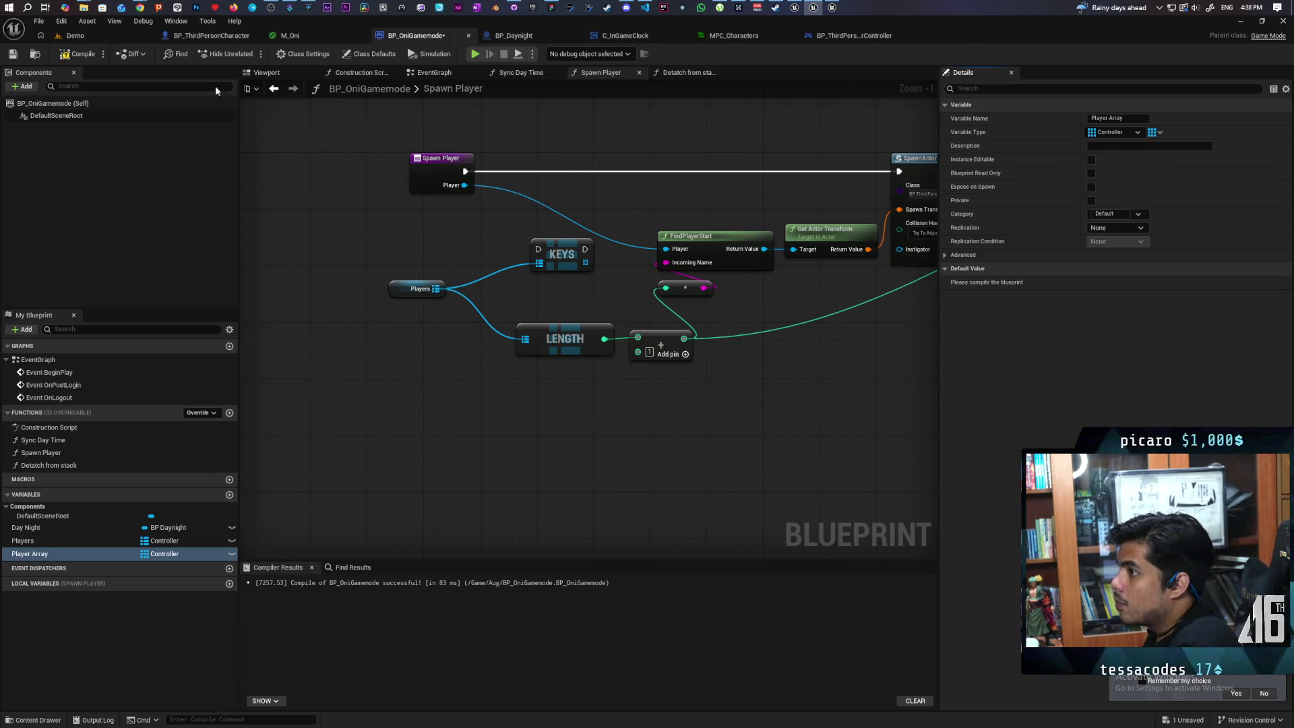
pyautogui.click(78, 54)
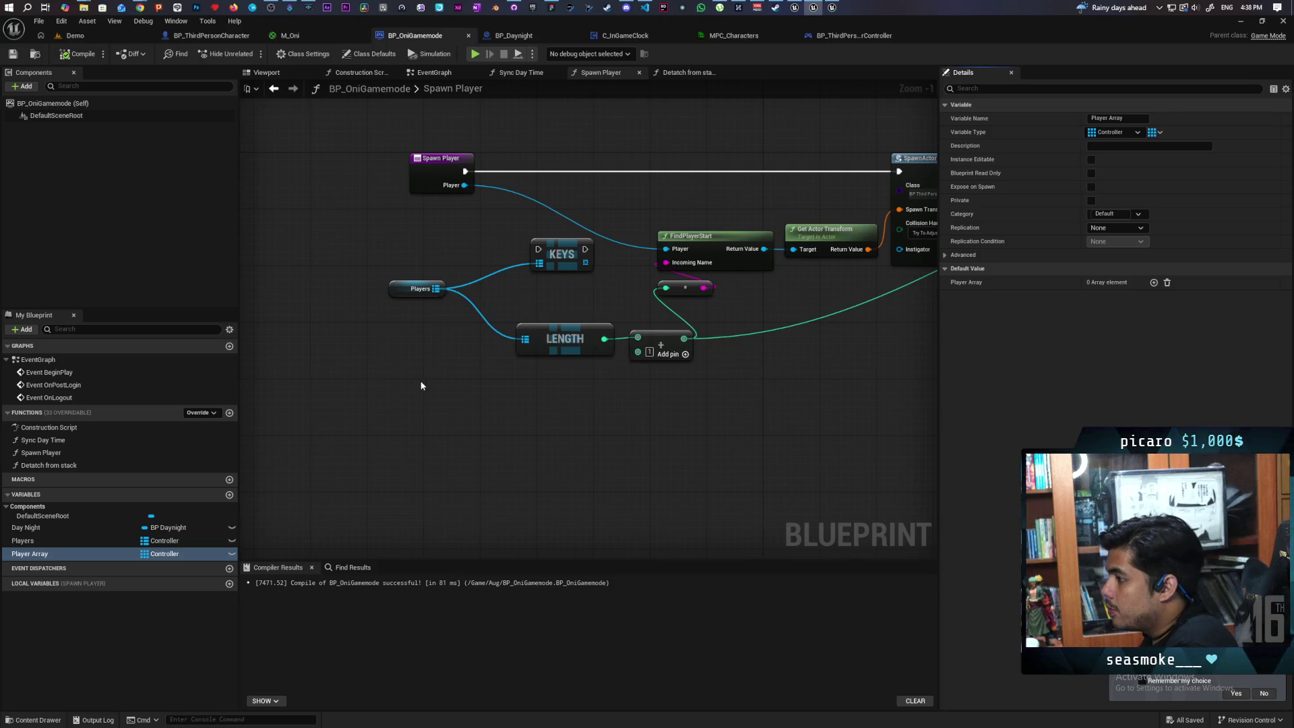
# - Add the incoming player to Player Array with AddUnique and use its index for FindPlayerStart
pyautogui.moveTo(40, 554)
pyautogui.mouseDown()
pyautogui.moveTo(435, 338)
pyautogui.moveTo(379, 308)
pyautogui.moveTo(360, 318)
pyautogui.moveTo(406, 305)
pyautogui.mouseUp()
pyautogui.click(408, 322)
pyautogui.write('add uni')
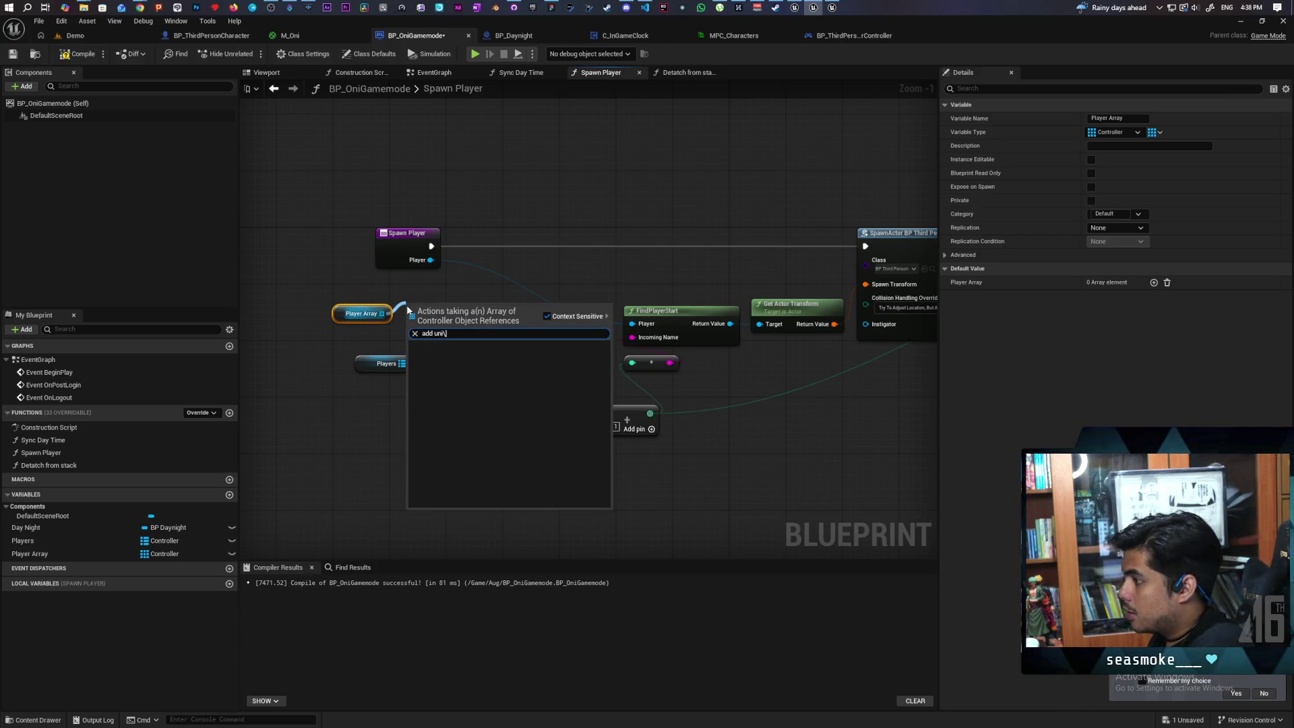
pyautogui.press('Return')
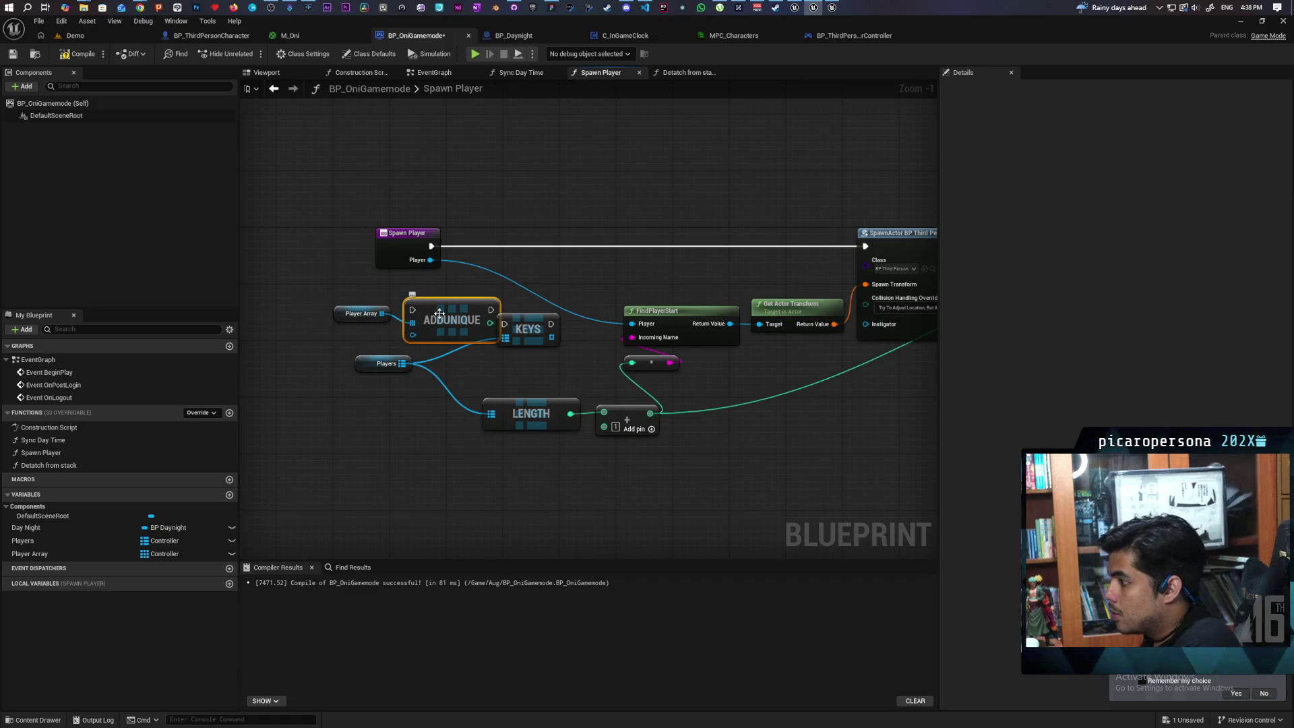
pyautogui.moveTo(438, 322); pyautogui.dragTo(523, 250)
pyautogui.moveTo(431, 259)
pyautogui.mouseDown()
pyautogui.moveTo(497, 264)
pyautogui.moveTo(460, 248)
pyautogui.moveTo(522, 246)
pyautogui.mouseUp()
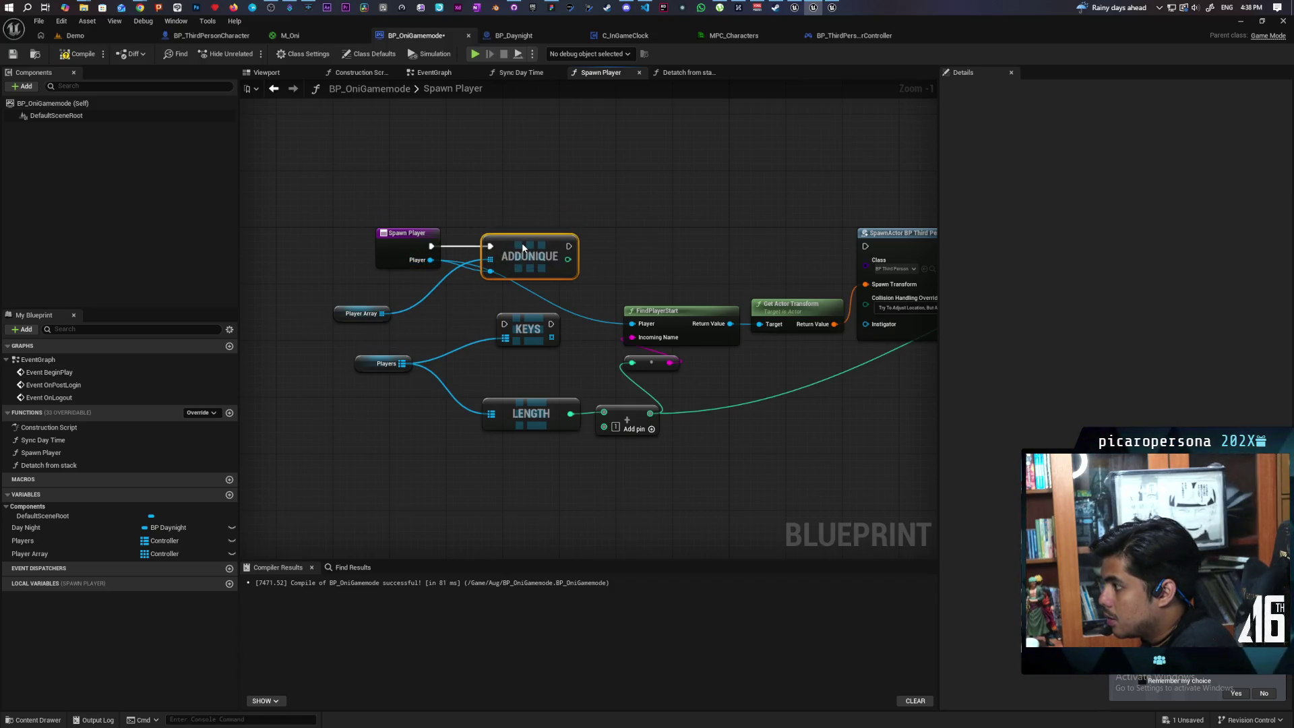
pyautogui.moveTo(641, 233); pyautogui.dragTo(471, 293)
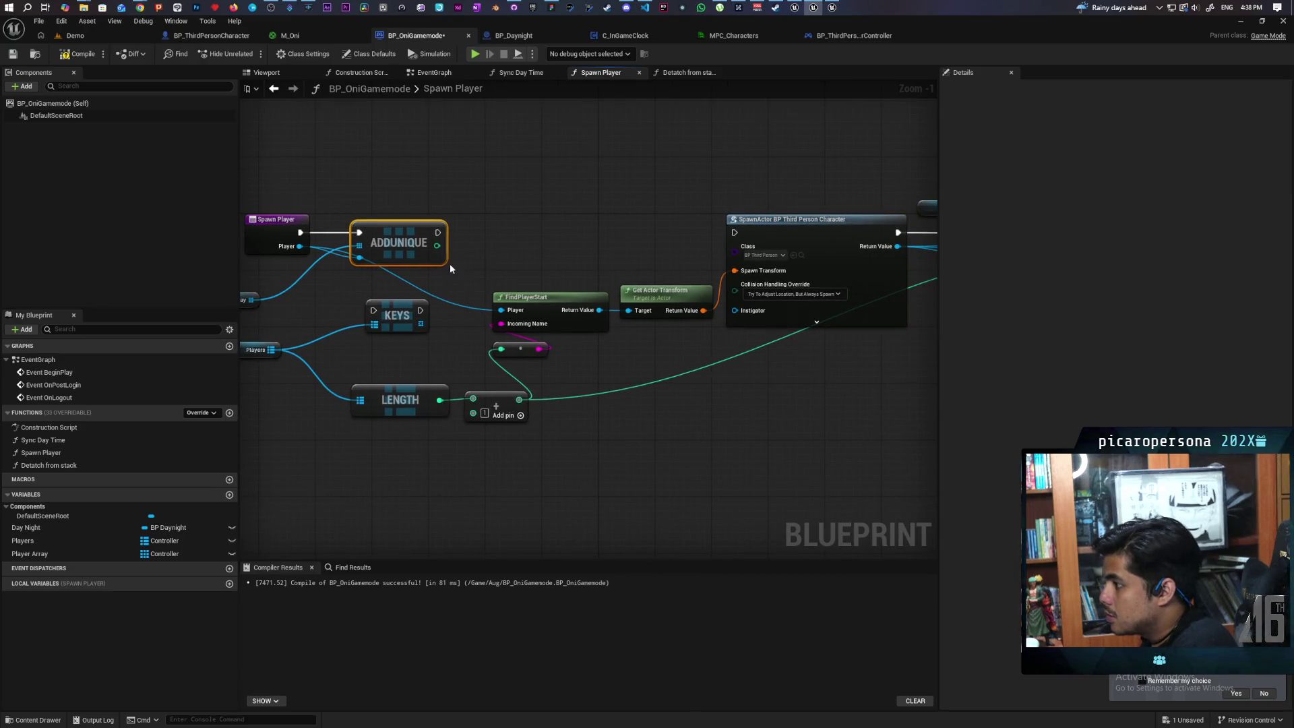
pyautogui.moveTo(439, 247); pyautogui.dragTo(509, 362)
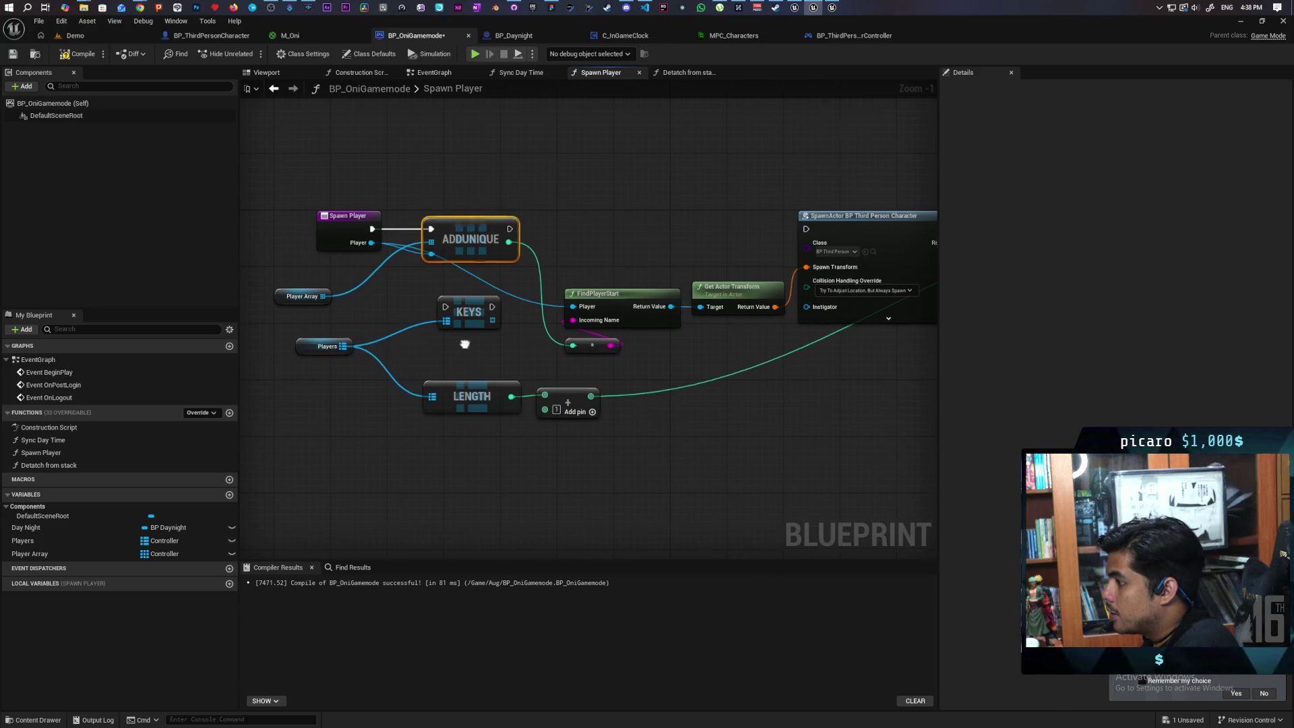
# - Delete the now unused LENGTH, add and KEYS nodes
pyautogui.scroll(-1, 377, 361)
pyautogui.scroll(1, 438, 387)
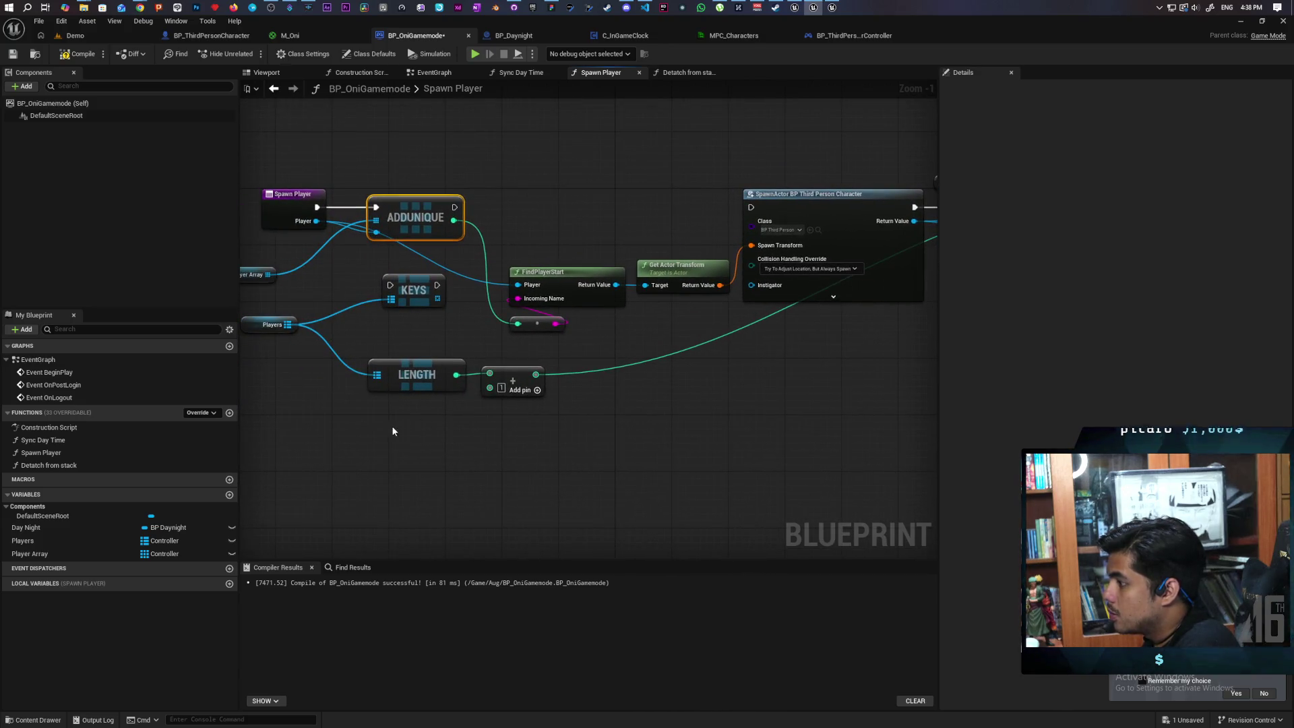
pyautogui.moveTo(390, 426); pyautogui.dragTo(549, 363)
pyautogui.press('Delete')
pyautogui.click(420, 305)
pyautogui.press('Delete')
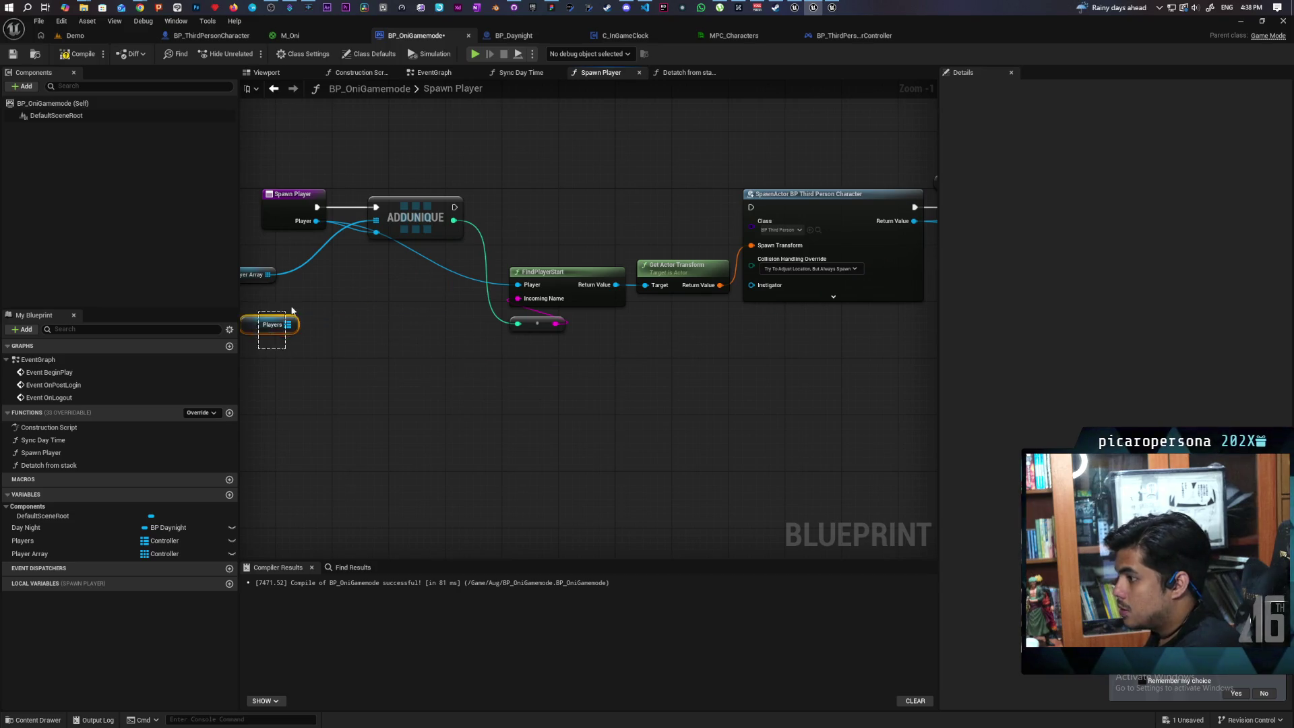
# - Wire AddUnique to run SpawnActor and feed its index into SET w/ Notify Color Int
pyautogui.moveTo(408, 277); pyautogui.dragTo(704, 277)
pyautogui.scroll(-2, 714, 389)
pyautogui.moveTo(715, 396); pyautogui.dragTo(554, 376)
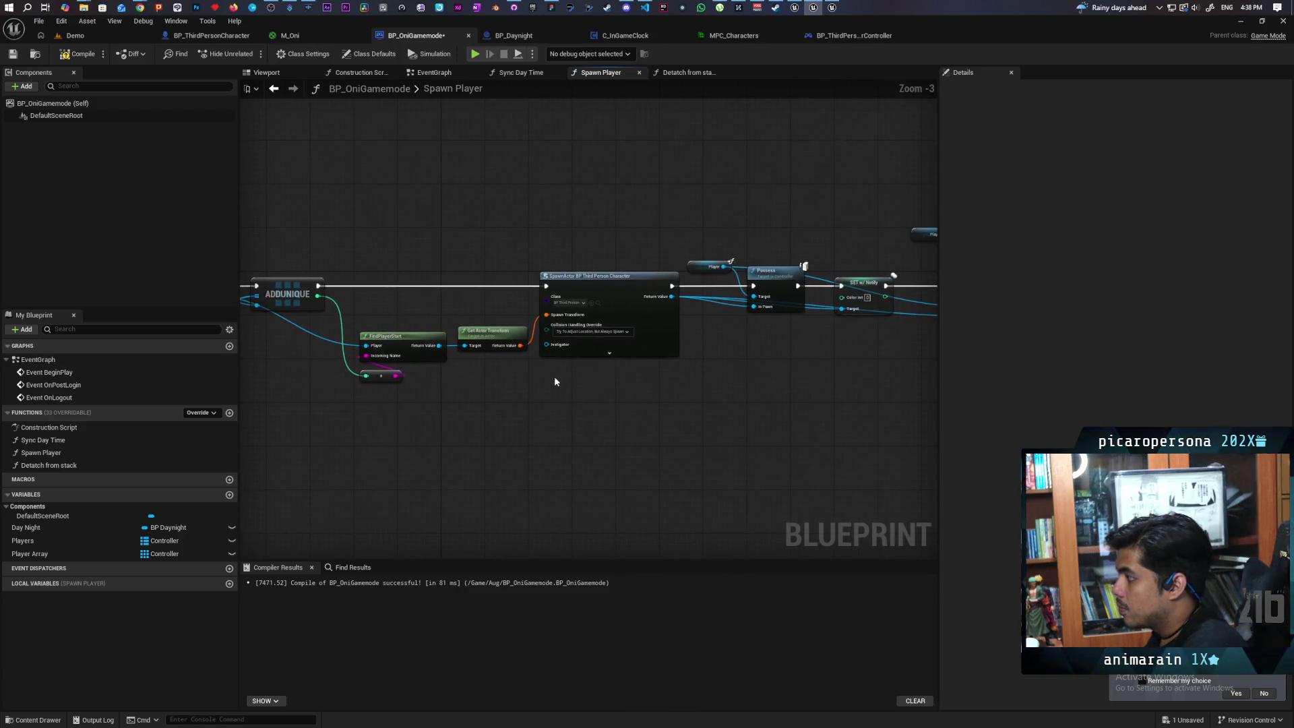
pyautogui.moveTo(317, 295)
pyautogui.mouseDown()
pyautogui.moveTo(843, 341)
pyautogui.moveTo(842, 297)
pyautogui.mouseUp()
pyautogui.moveTo(811, 372)
pyautogui.mouseDown()
pyautogui.moveTo(651, 390)
pyautogui.moveTo(813, 345)
pyautogui.mouseUp()
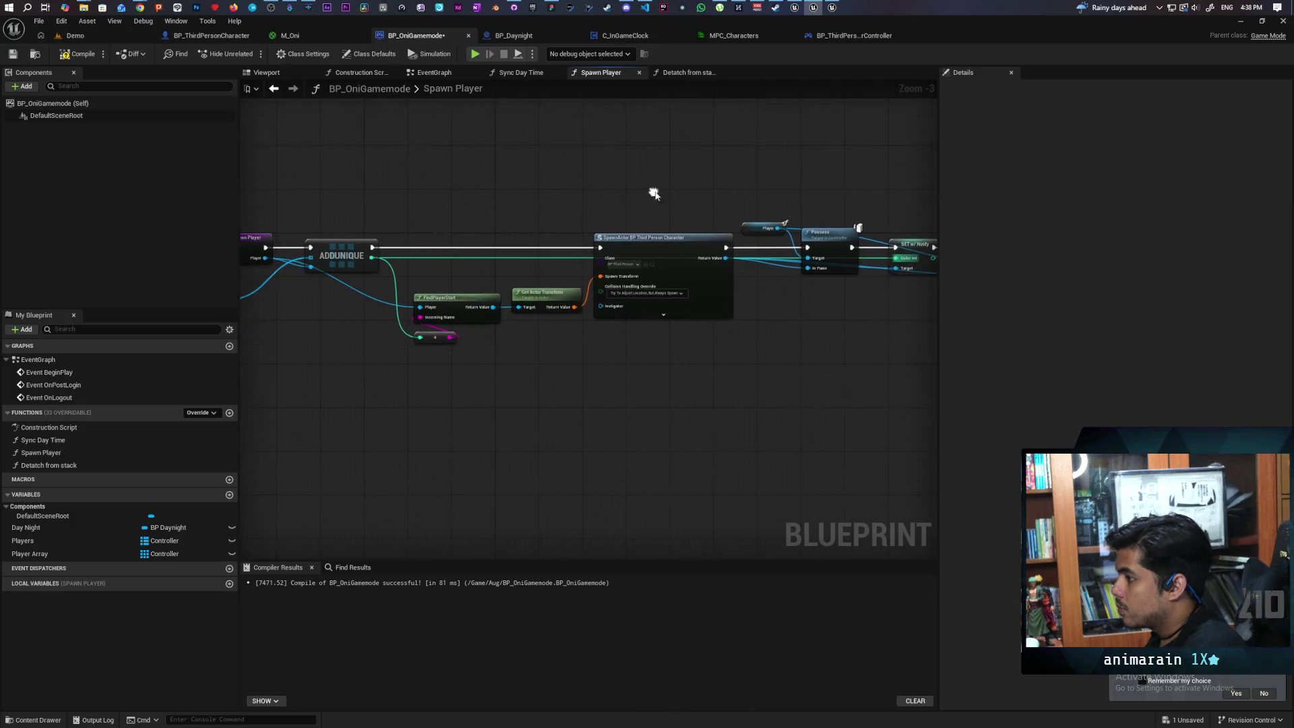
# - Compile and save BP_OniGamemode, move Player Array above Spawn Player, and return to Demo
pyautogui.click(82, 57)
pyautogui.click(12, 54)
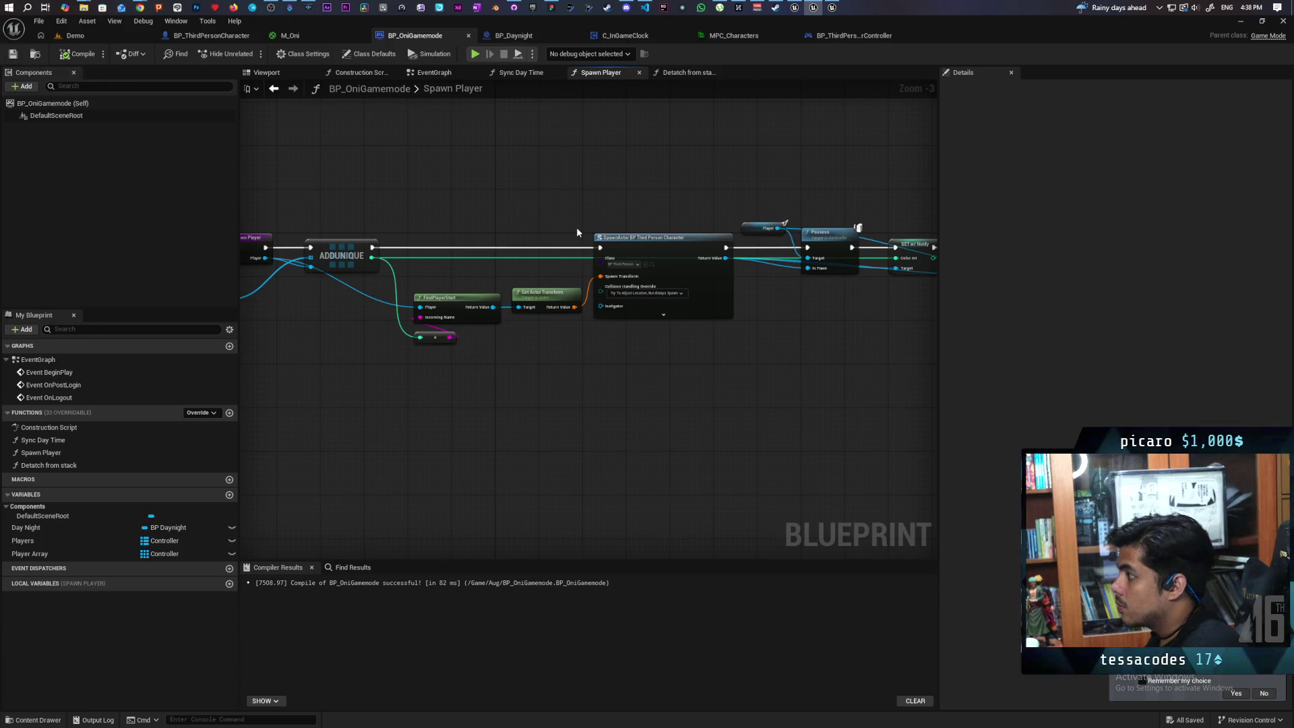
pyautogui.moveTo(576, 228); pyautogui.dragTo(381, 180)
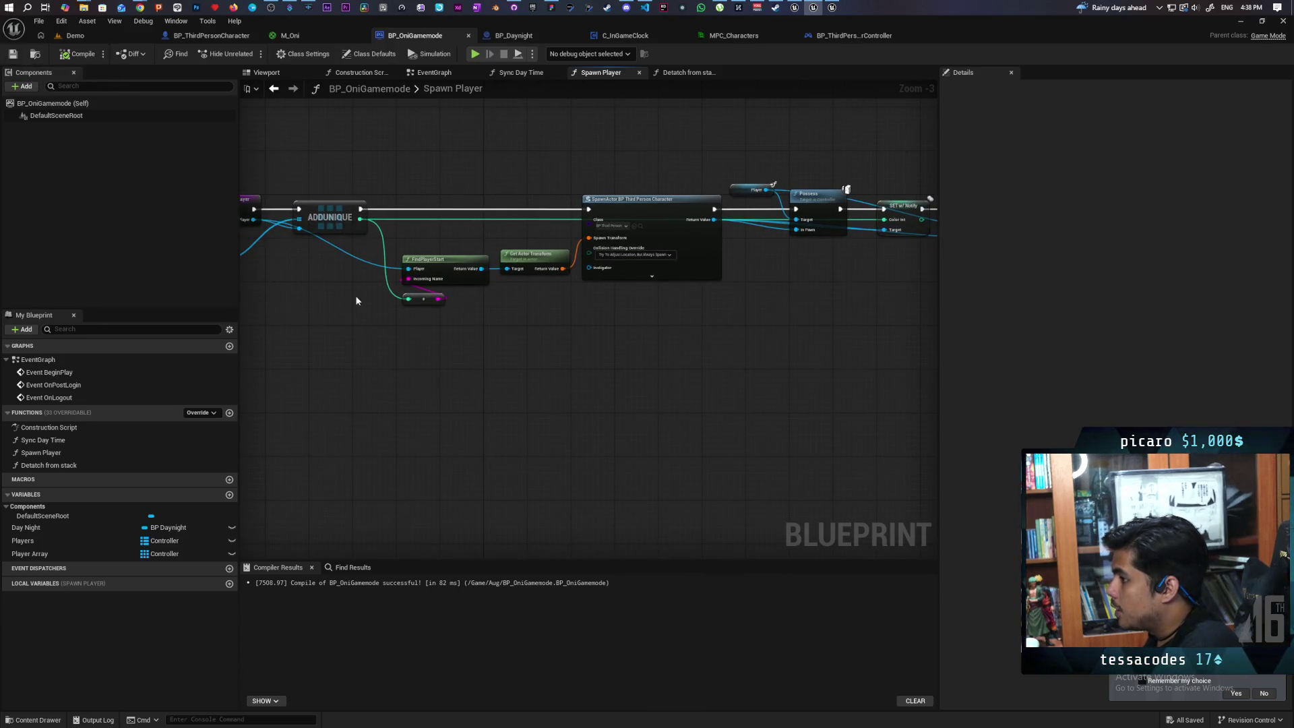
pyautogui.moveTo(356, 301); pyautogui.dragTo(435, 202)
pyautogui.moveTo(345, 270); pyautogui.dragTo(405, 186)
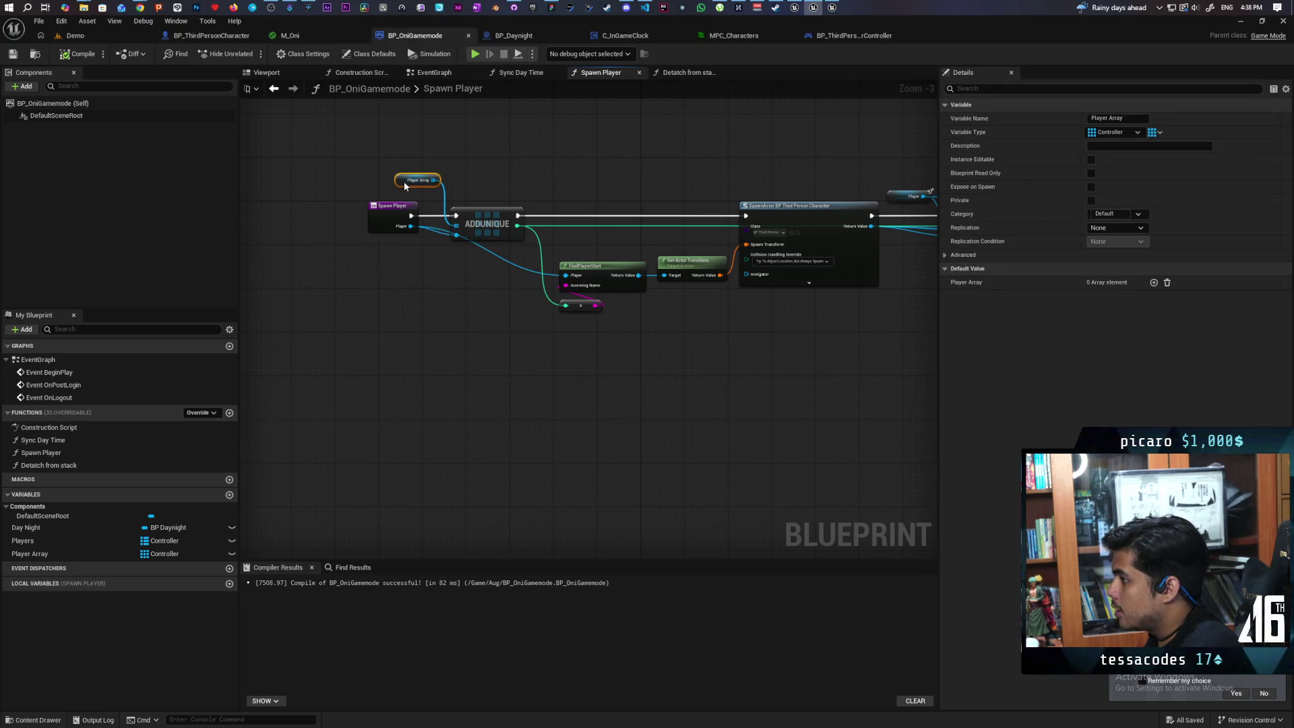
pyautogui.moveTo(457, 263); pyautogui.dragTo(379, 321)
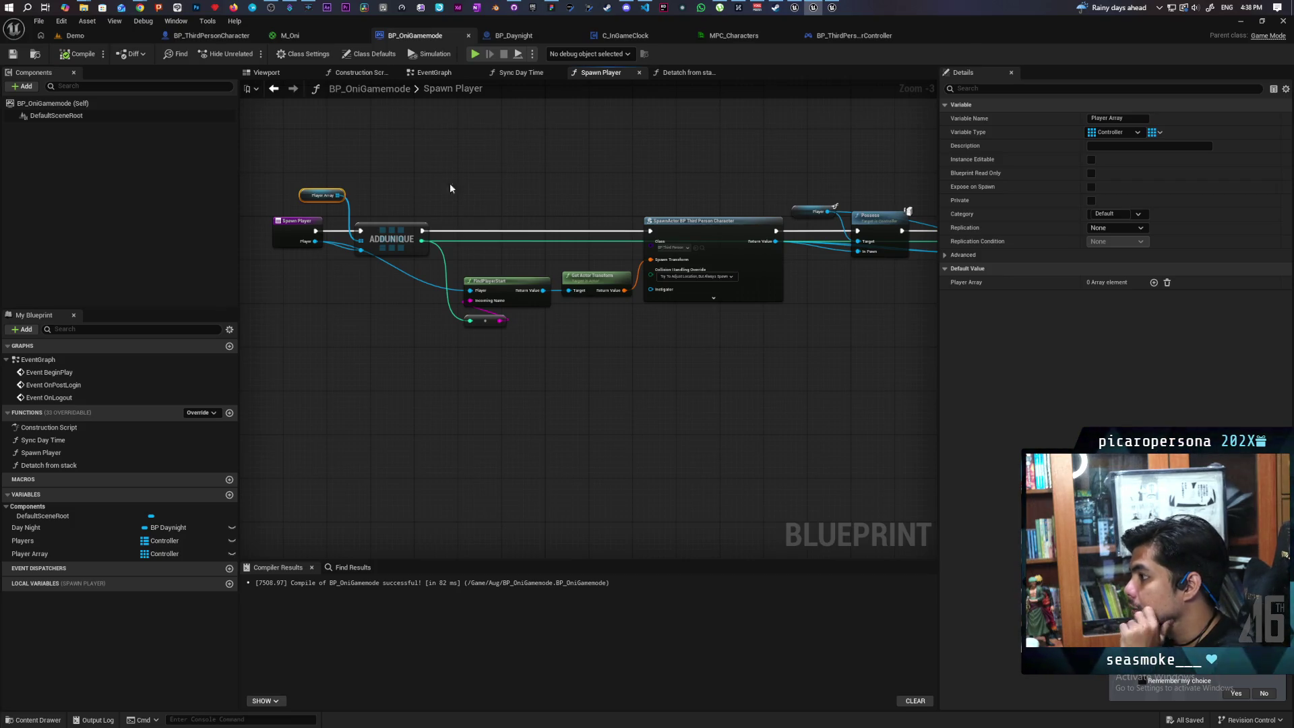
pyautogui.moveTo(439, 346); pyautogui.dragTo(477, 385)
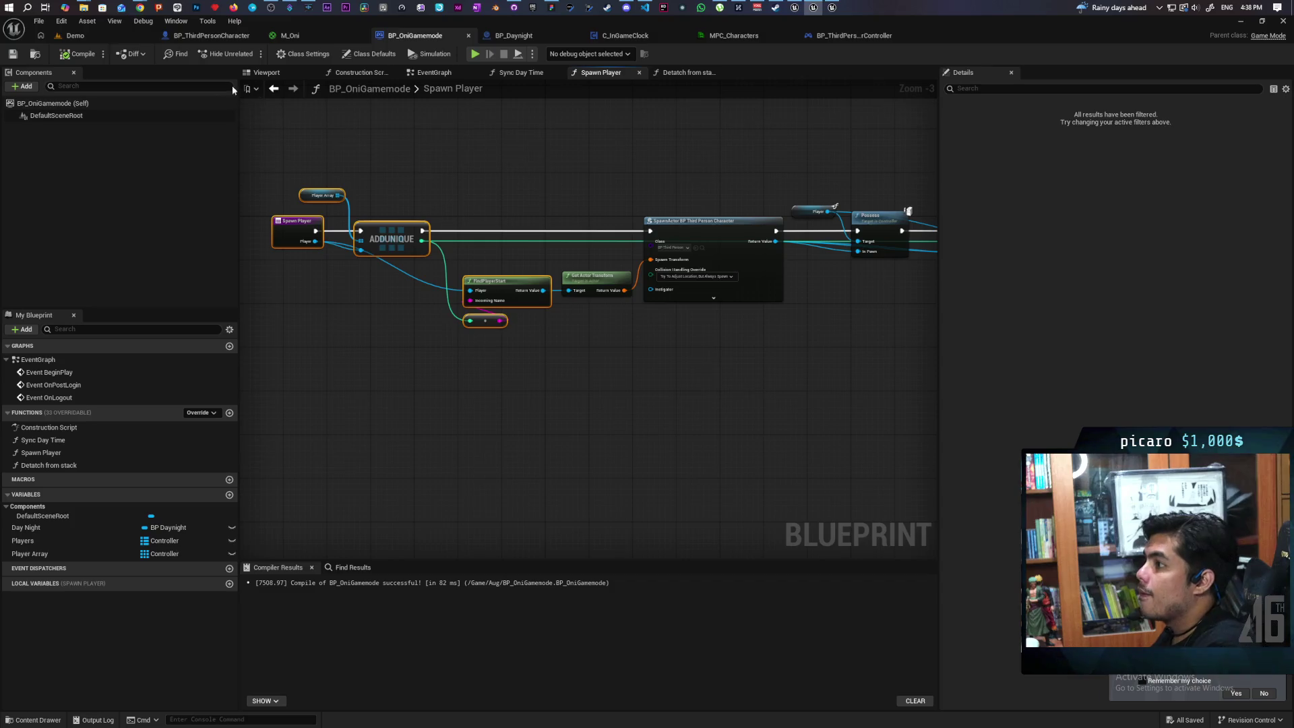
pyautogui.click(105, 34)
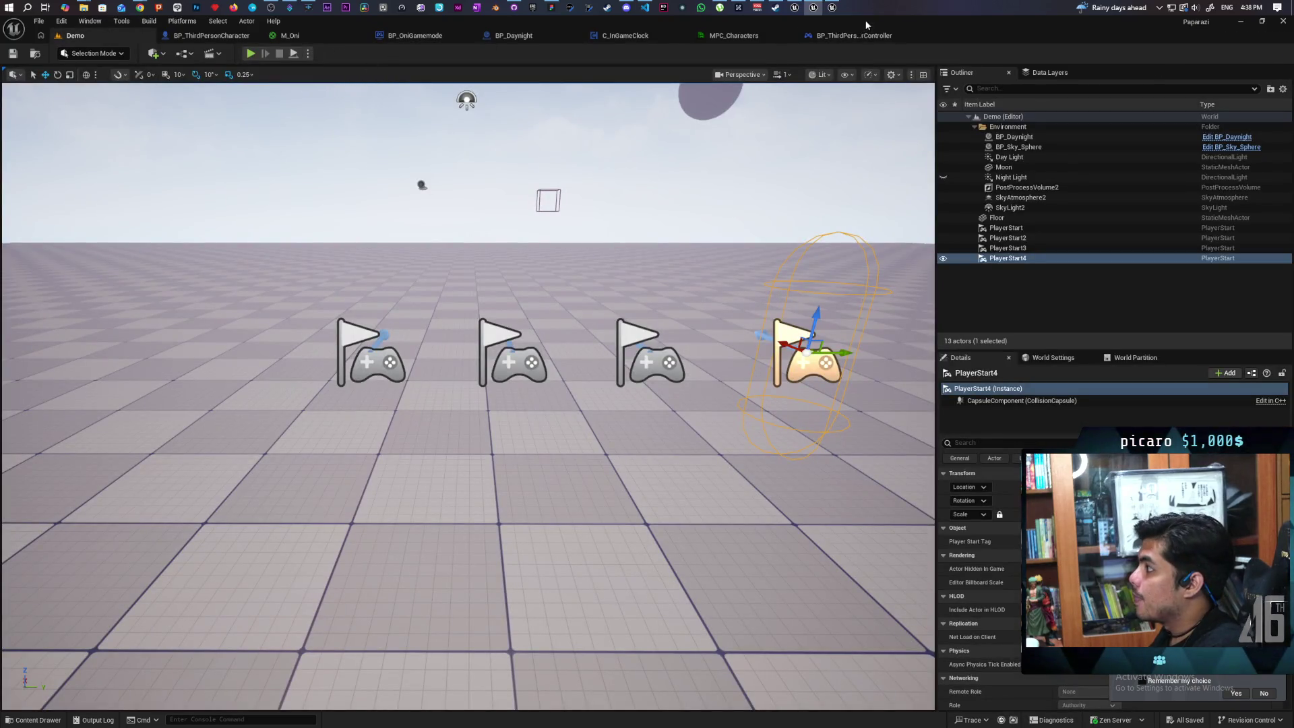
# - Restore the editor window and run a brief multiplayer play test
pyautogui.doubleClick(864, 19)
pyautogui.click(735, 72)
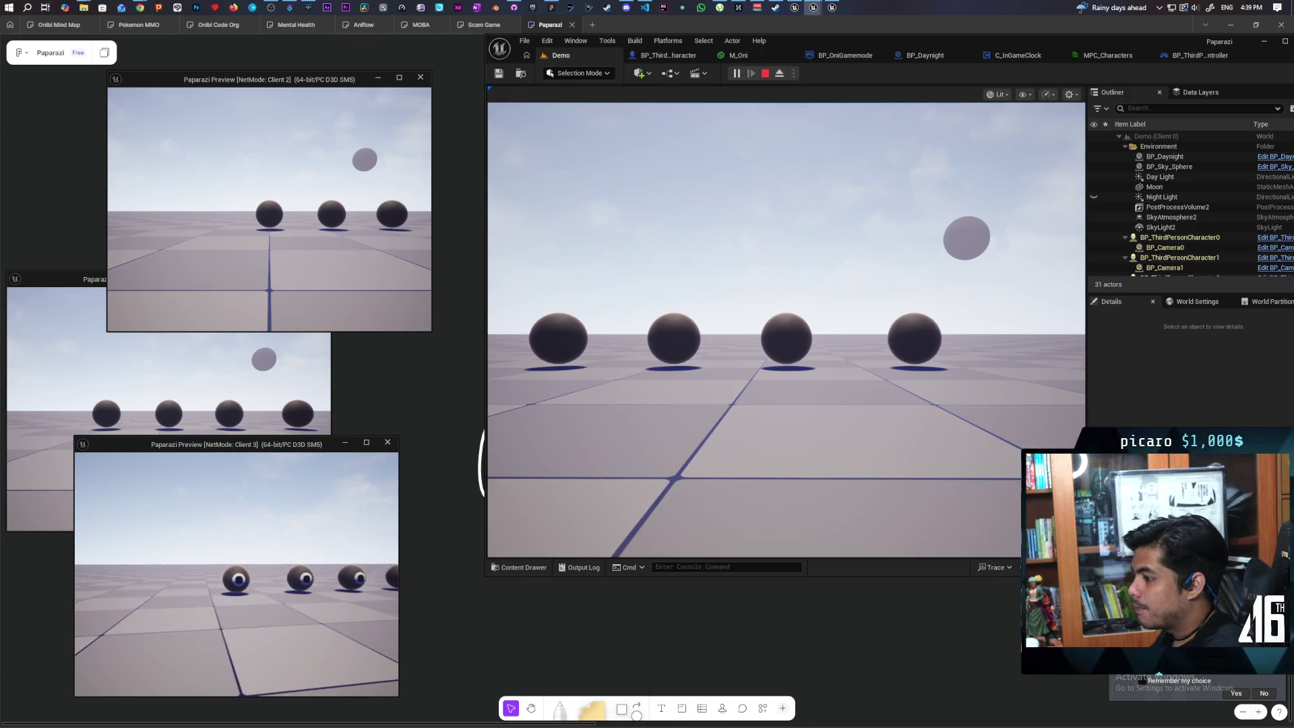
pyautogui.press('Escape')
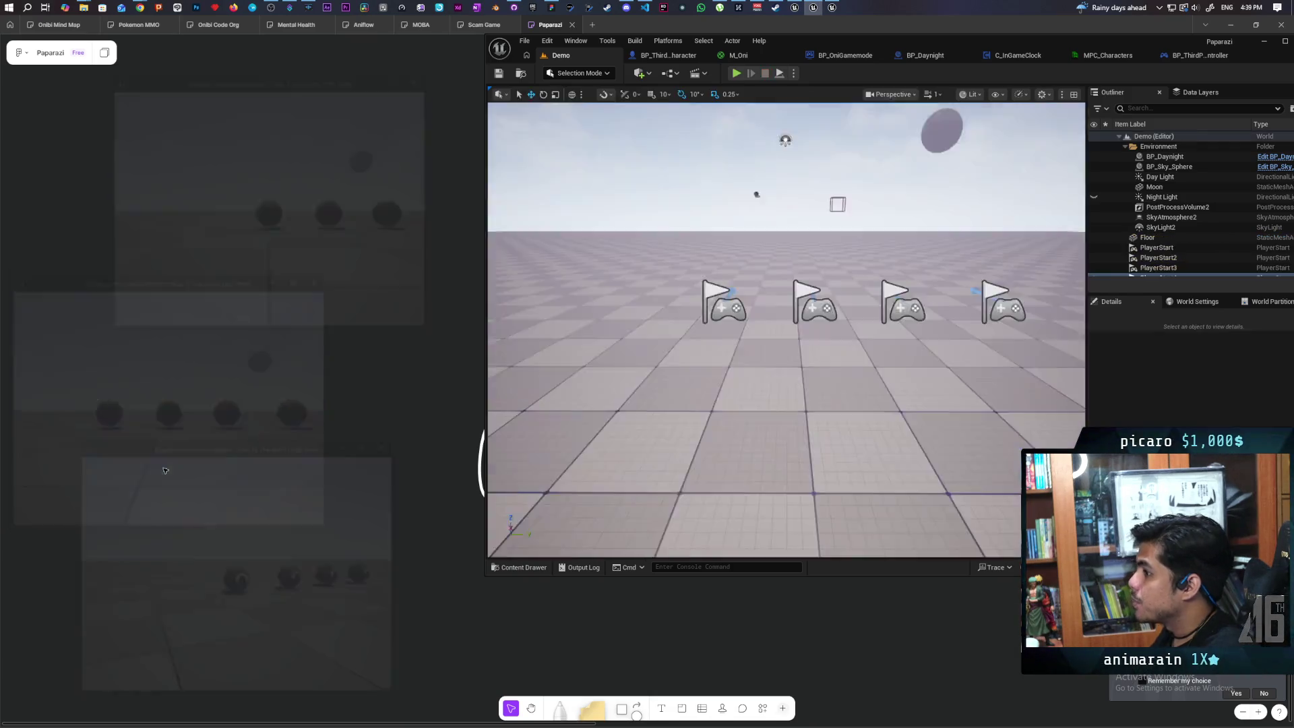
# - Look through the player controller, C_InGameClock, BP_ThirdPersonCharacter and BP_Daynight blueprints, ending on Spawn Player
pyautogui.click(1201, 55)
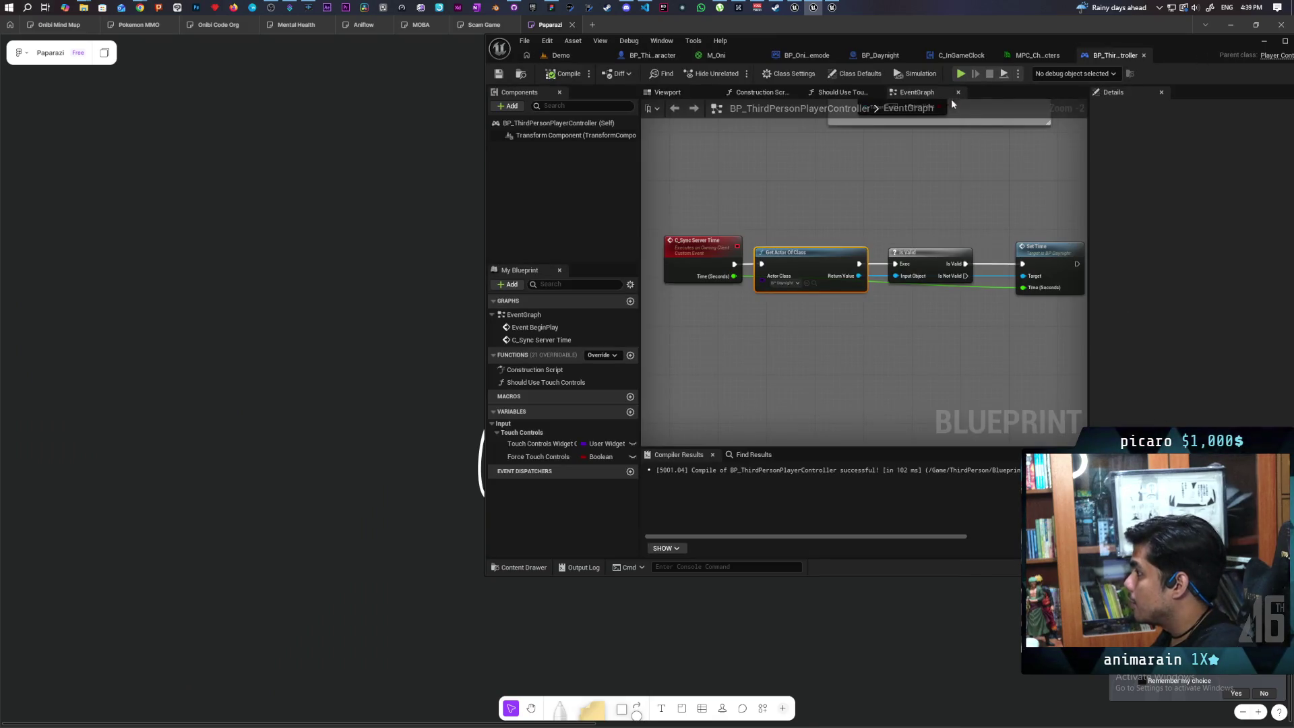
pyautogui.click(961, 55)
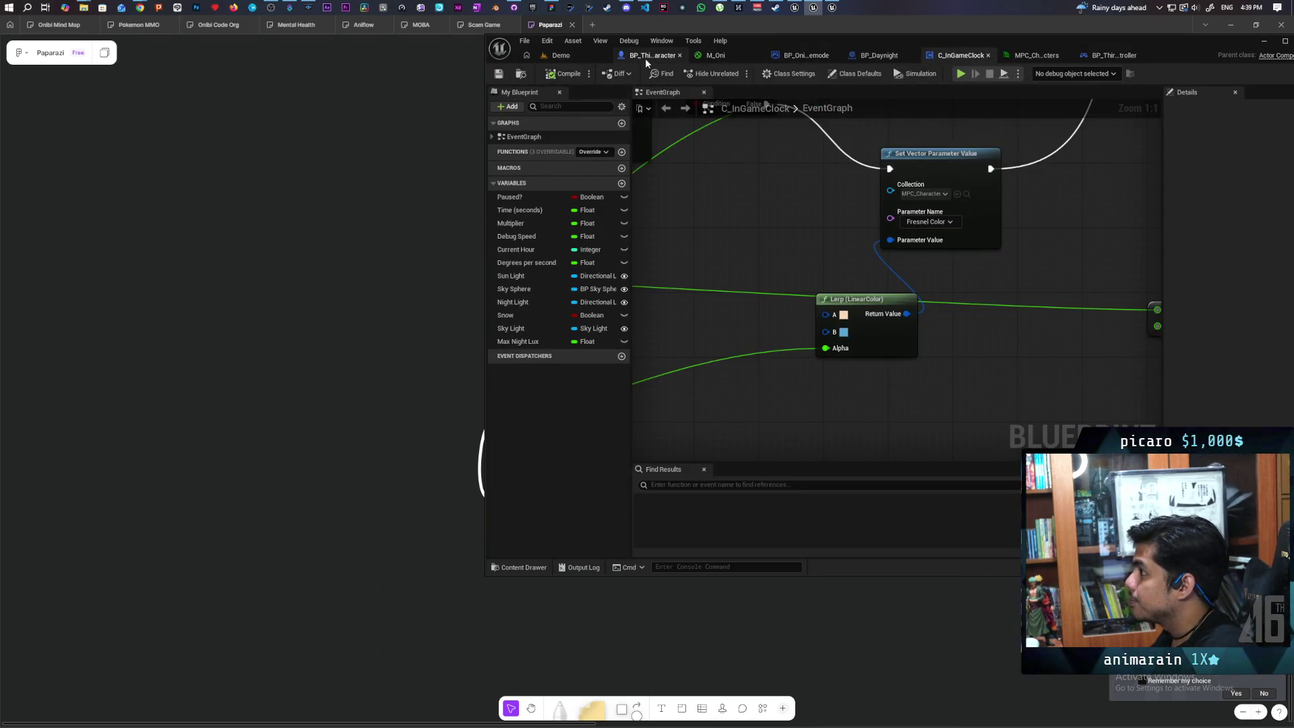
pyautogui.click(645, 58)
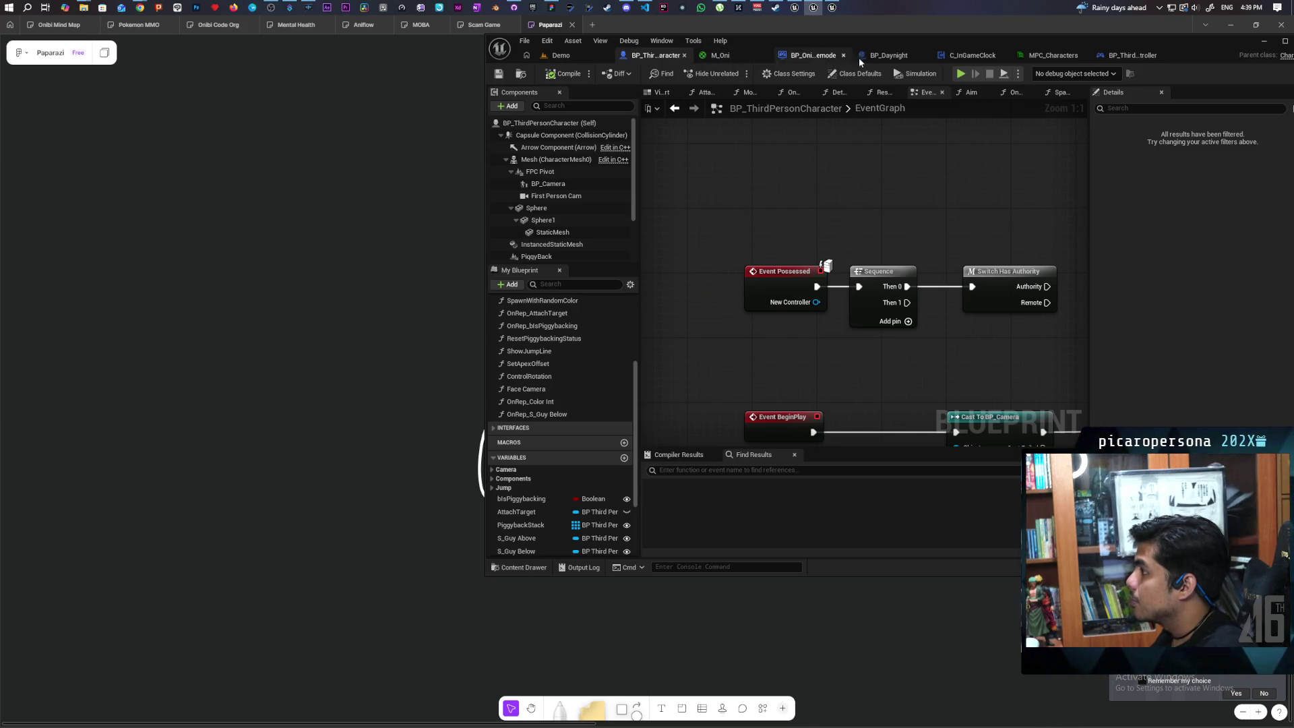
pyautogui.click(1133, 56)
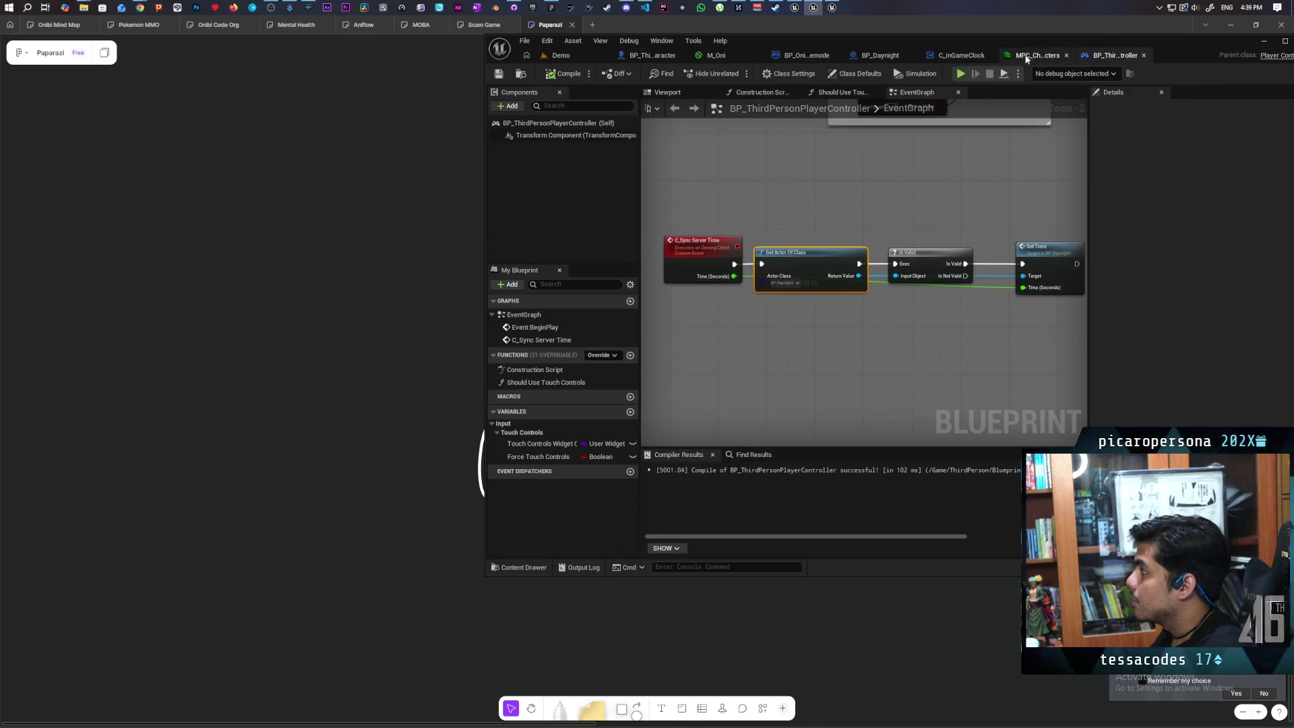
pyautogui.click(961, 55)
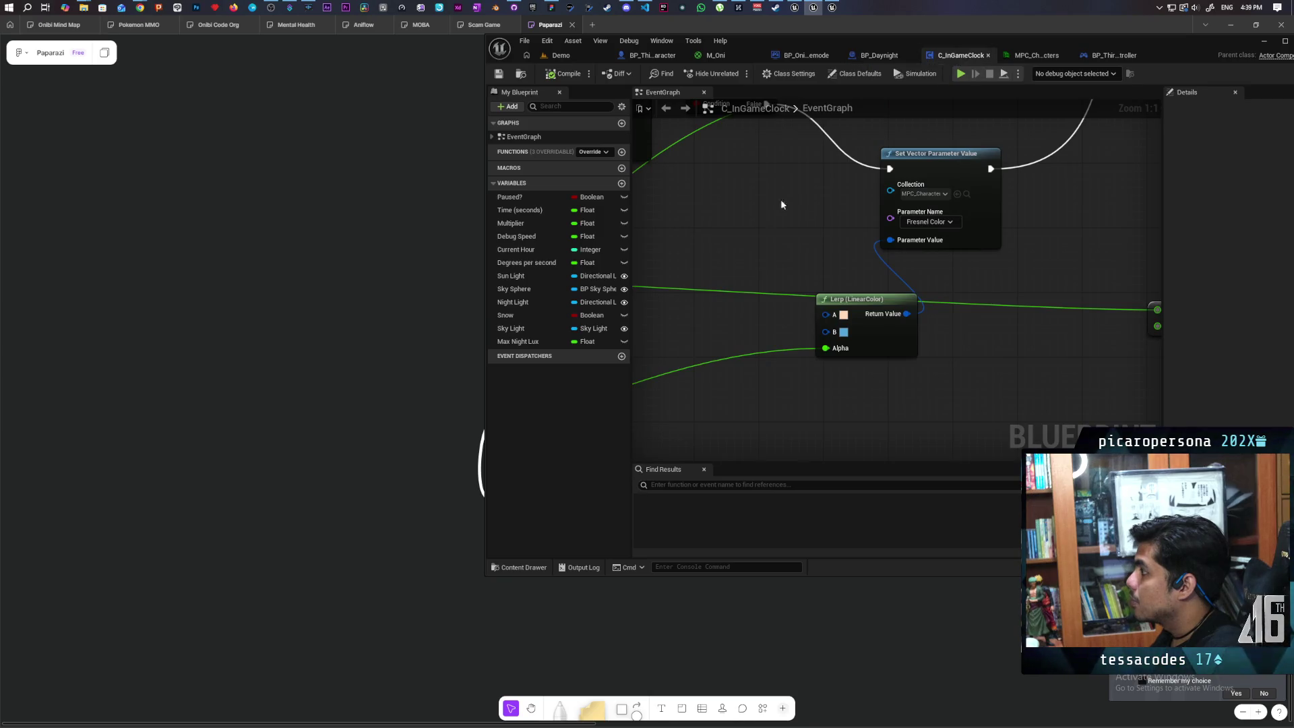
pyautogui.scroll(-6, 779, 209)
pyautogui.scroll(2, 779, 209)
pyautogui.scroll(2, 780, 213)
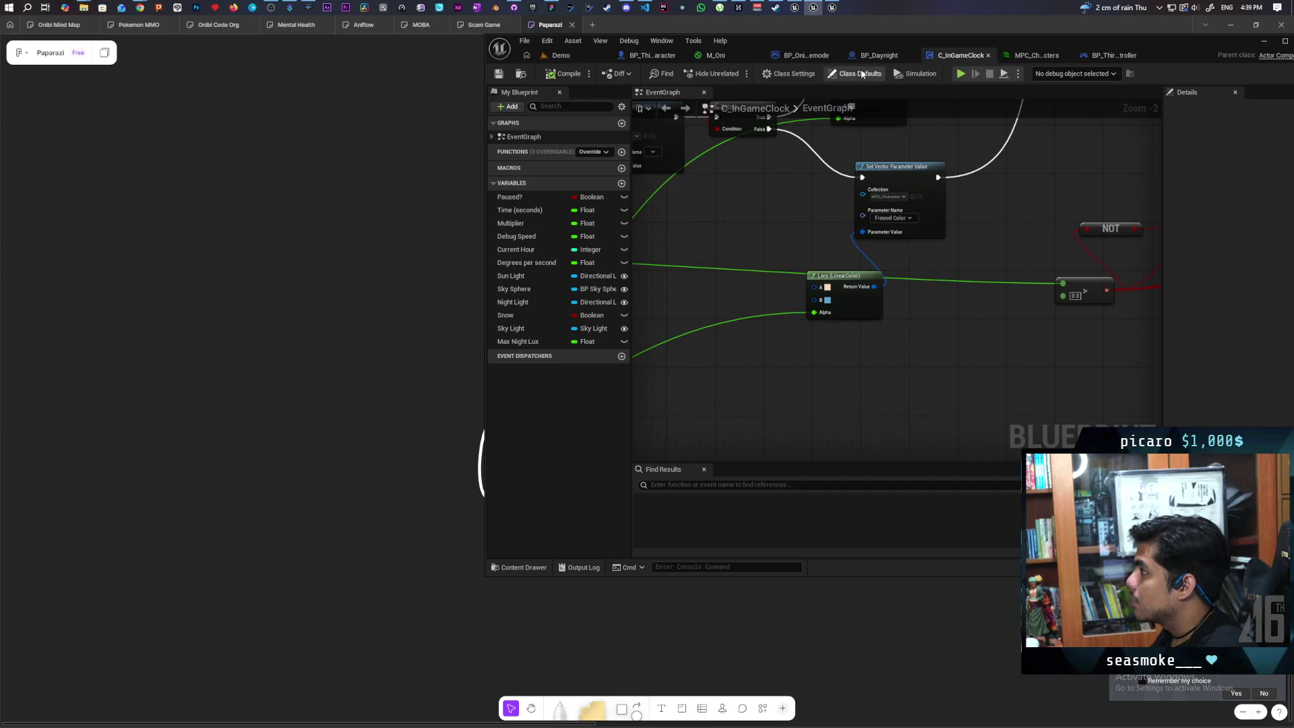
pyautogui.click(877, 57)
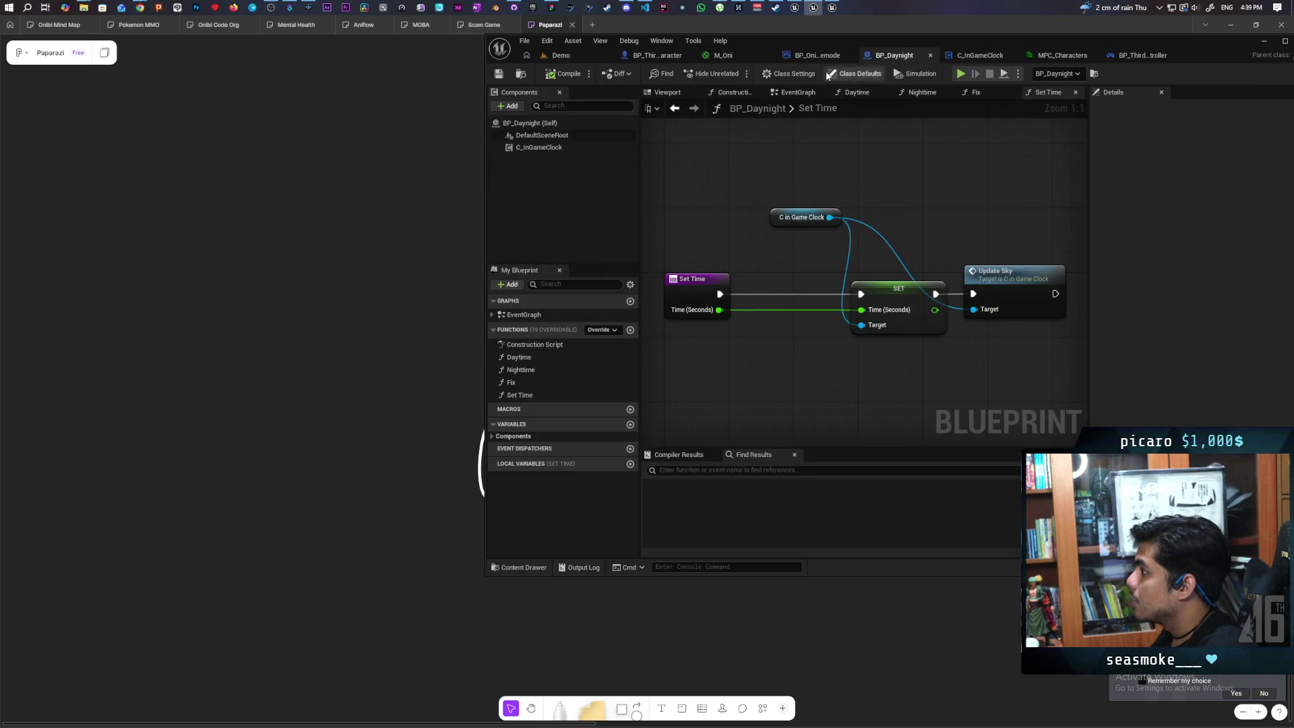
pyautogui.click(811, 58)
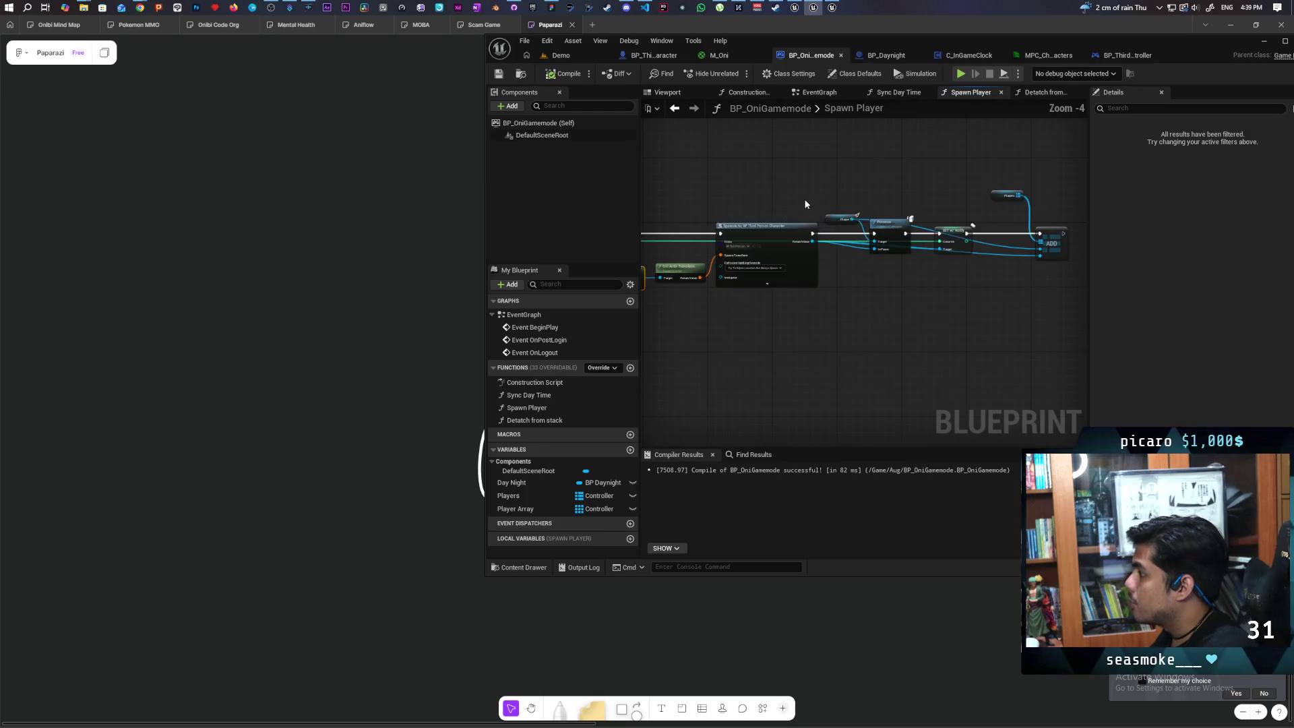
# - Move the SET w/ Notify Color Int node lower left in the Spawn Player graph
pyautogui.click(925, 292)
pyautogui.moveTo(794, 382)
pyautogui.mouseDown()
pyautogui.moveTo(872, 293)
pyautogui.moveTo(1063, 306)
pyautogui.mouseUp()
pyautogui.moveTo(943, 318)
pyautogui.mouseDown()
pyautogui.moveTo(709, 318)
pyautogui.moveTo(731, 359)
pyautogui.mouseUp()
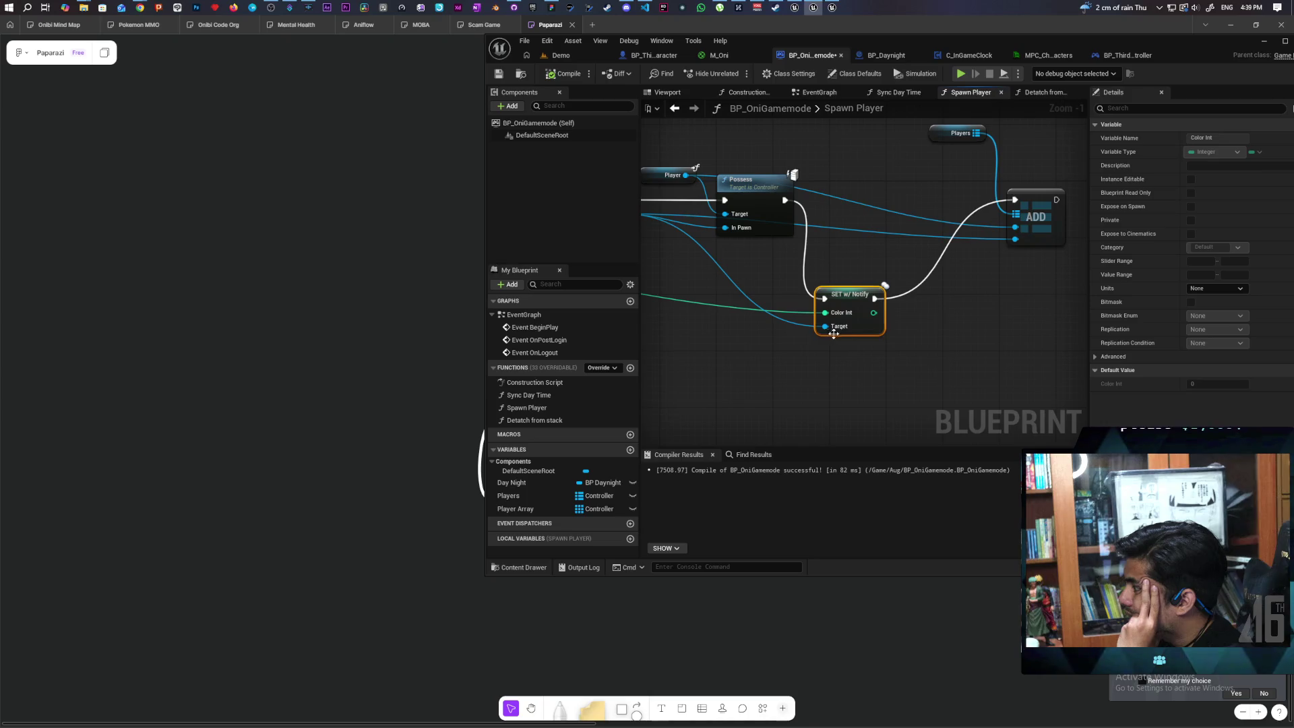
# - Pan along the Spawn Player chain and pull a wire from ADDUNIQUE's integer output
pyautogui.scroll(-3, 840, 335)
pyautogui.moveTo(796, 326); pyautogui.dragTo(896, 335)
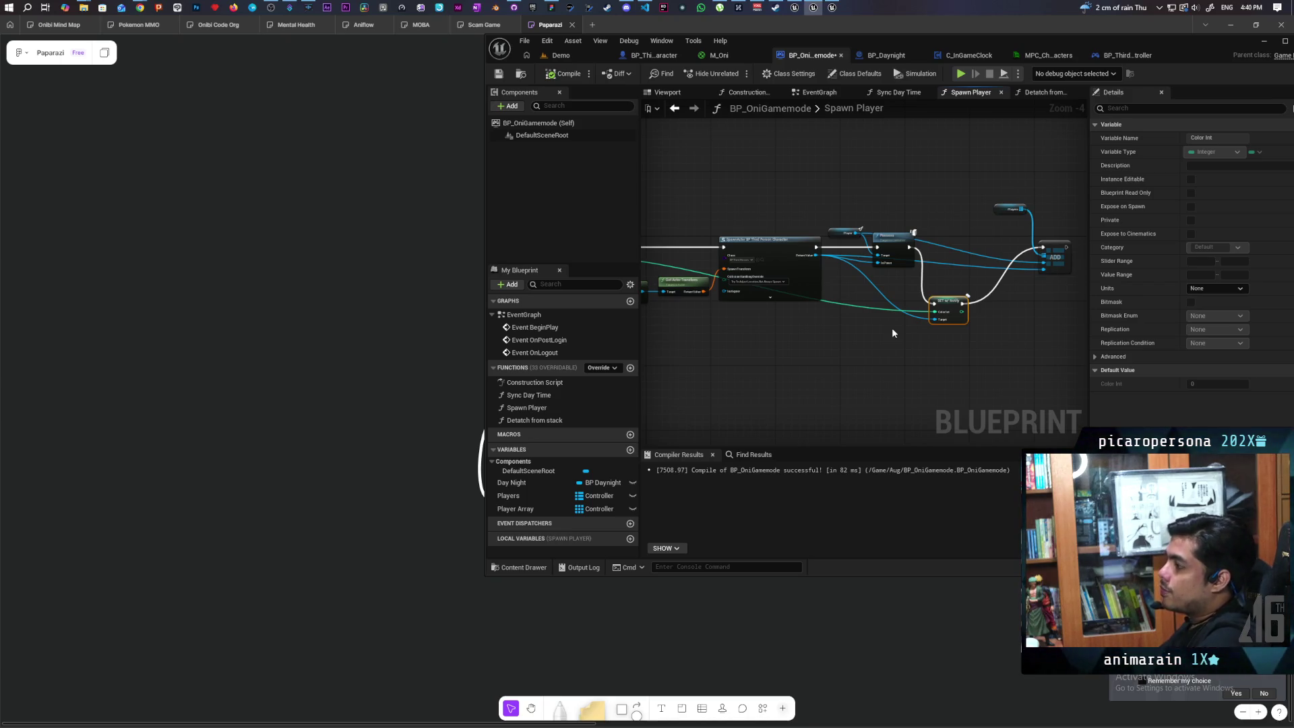
pyautogui.moveTo(835, 330)
pyautogui.mouseDown()
pyautogui.moveTo(961, 345)
pyautogui.moveTo(925, 334)
pyautogui.mouseUp()
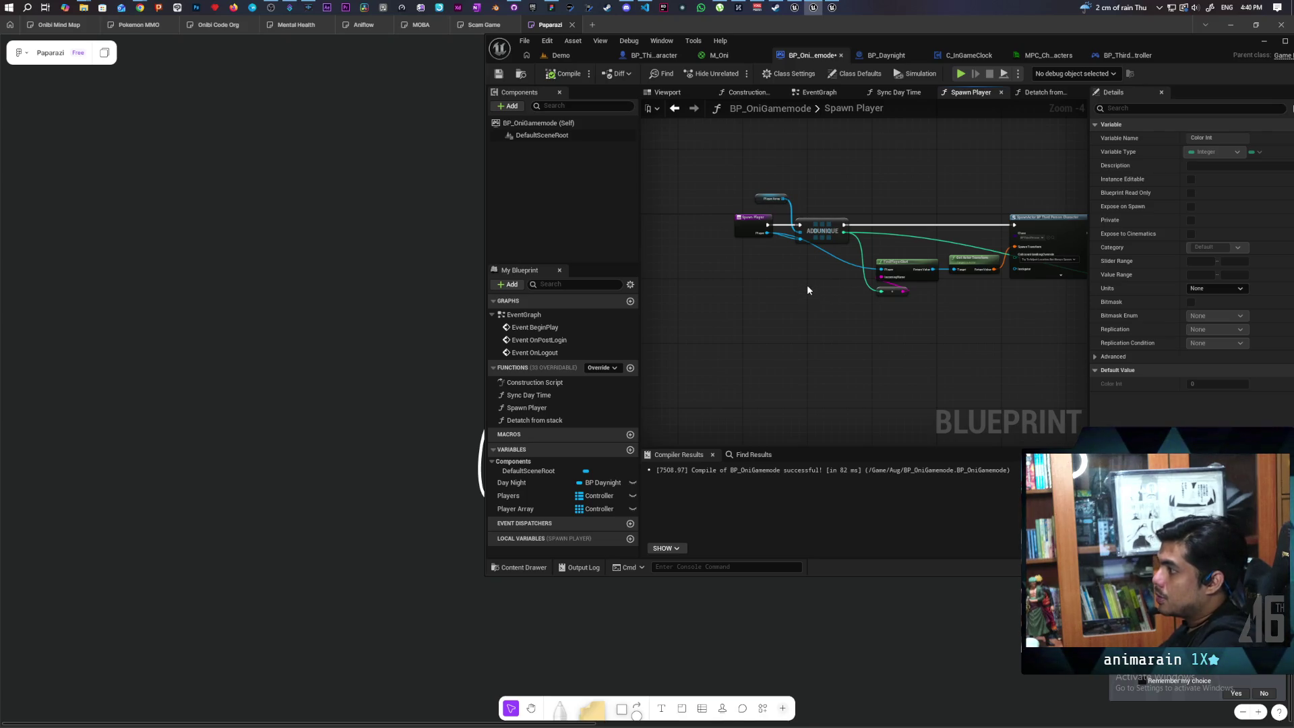
pyautogui.moveTo(801, 293); pyautogui.dragTo(749, 320)
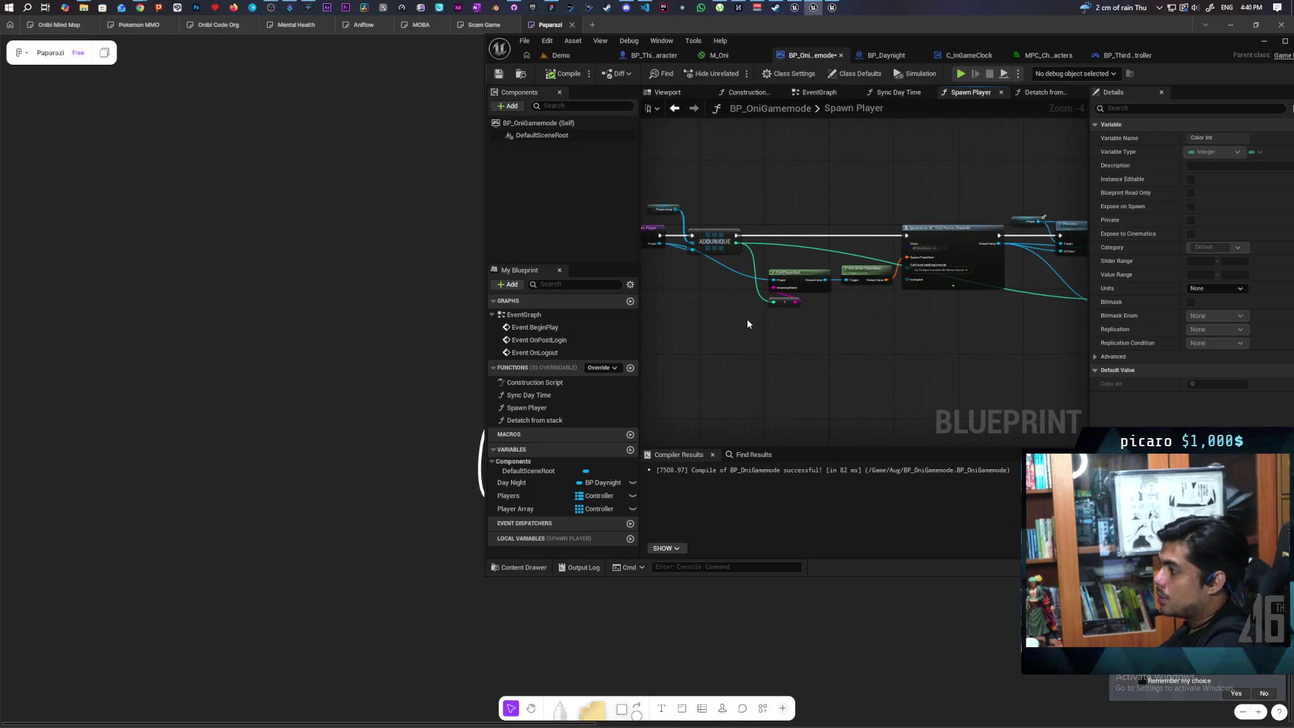
pyautogui.scroll(2, 751, 319)
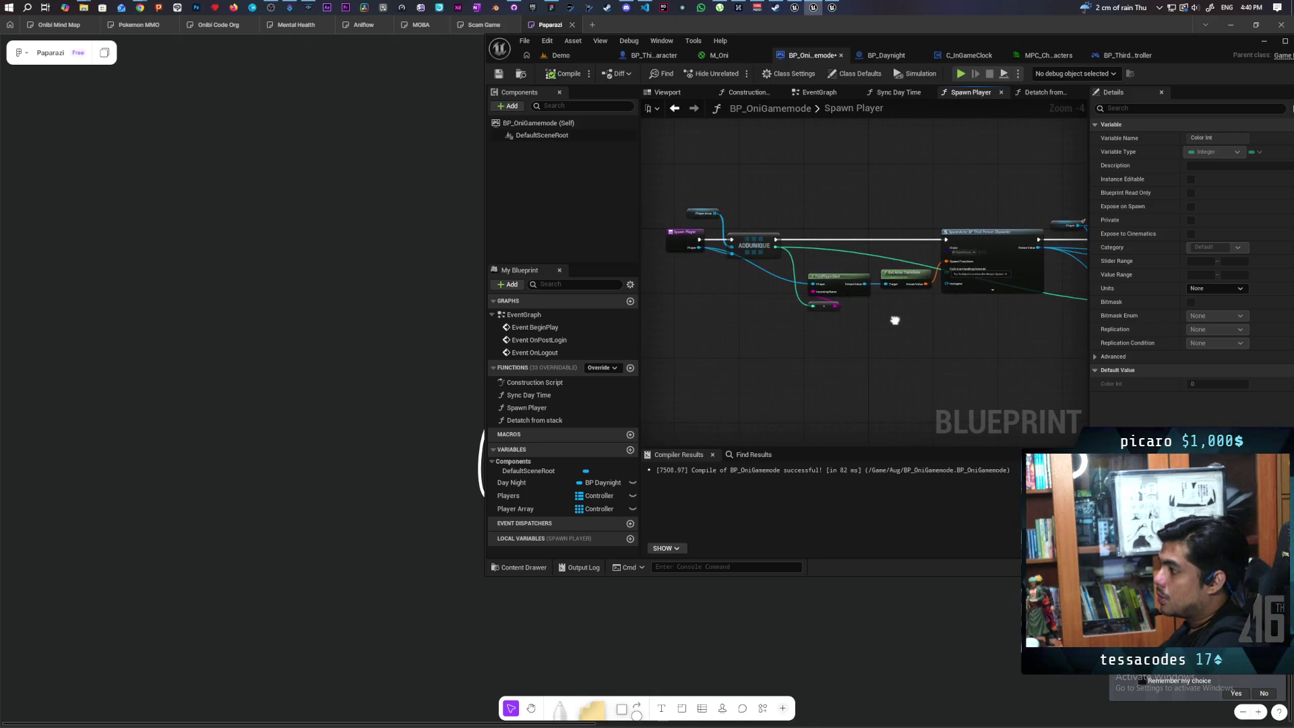
pyautogui.scroll(3, 781, 305)
pyautogui.moveTo(767, 233); pyautogui.dragTo(823, 180)
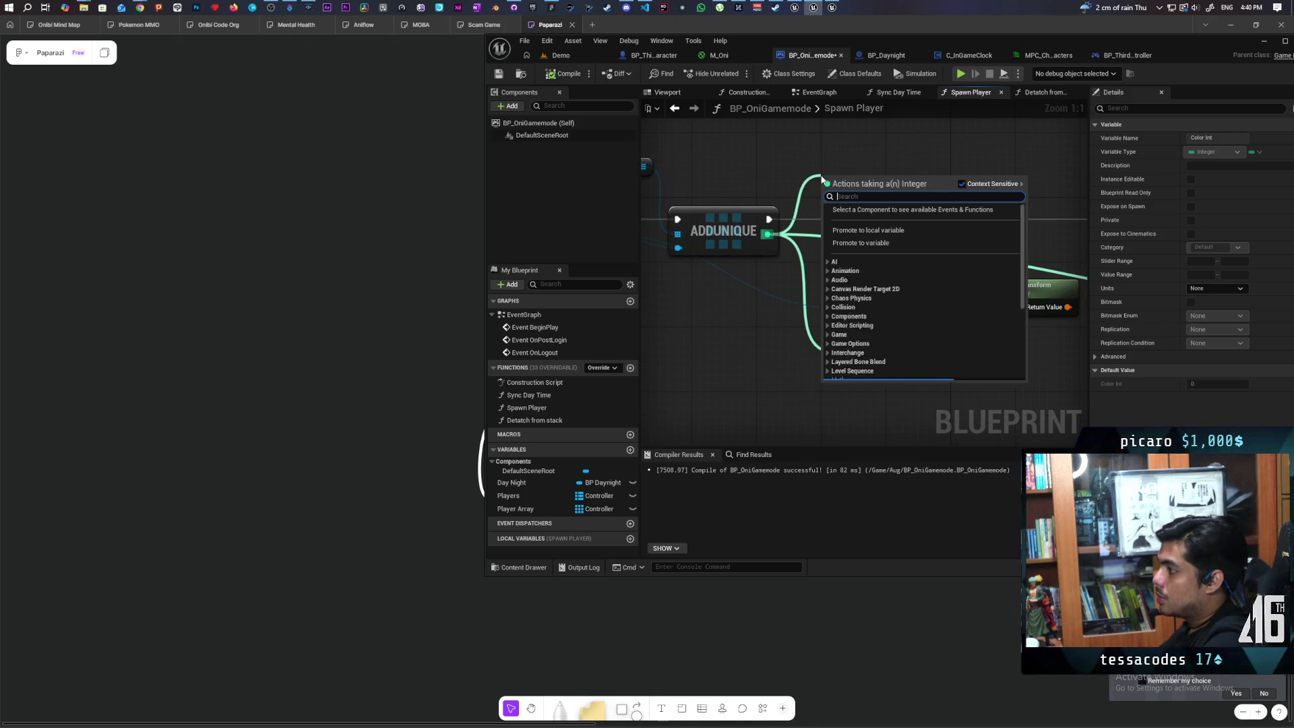
# - Promote ADDUNIQUE's result to local variable Index, run SpawnActor after it, and feed Color Int
pyautogui.click(890, 231)
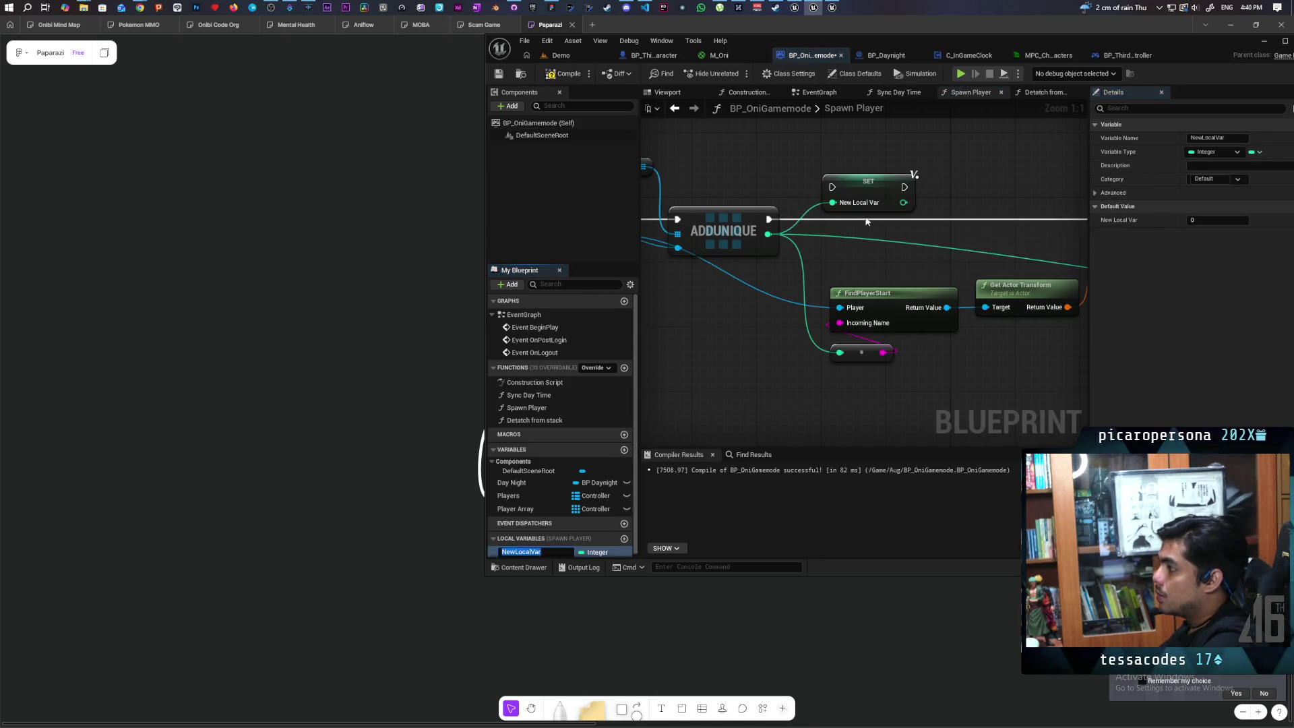
pyautogui.write('Index')
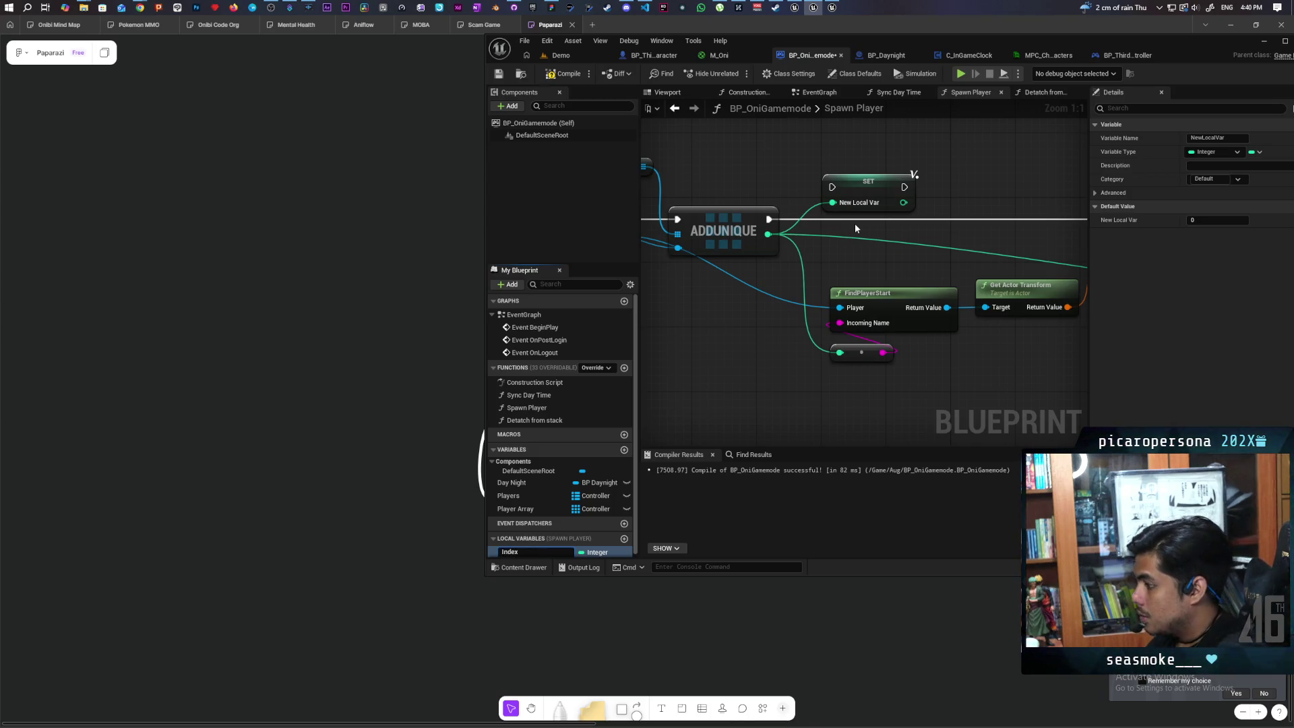
pyautogui.press('Return')
pyautogui.moveTo(856, 185)
pyautogui.mouseDown()
pyautogui.moveTo(839, 217)
pyautogui.moveTo(917, 229)
pyautogui.moveTo(726, 228)
pyautogui.moveTo(919, 227)
pyautogui.mouseUp()
pyautogui.moveTo(512, 552)
pyautogui.mouseDown()
pyautogui.moveTo(539, 552)
pyautogui.moveTo(805, 349)
pyautogui.moveTo(742, 306)
pyautogui.mouseUp()
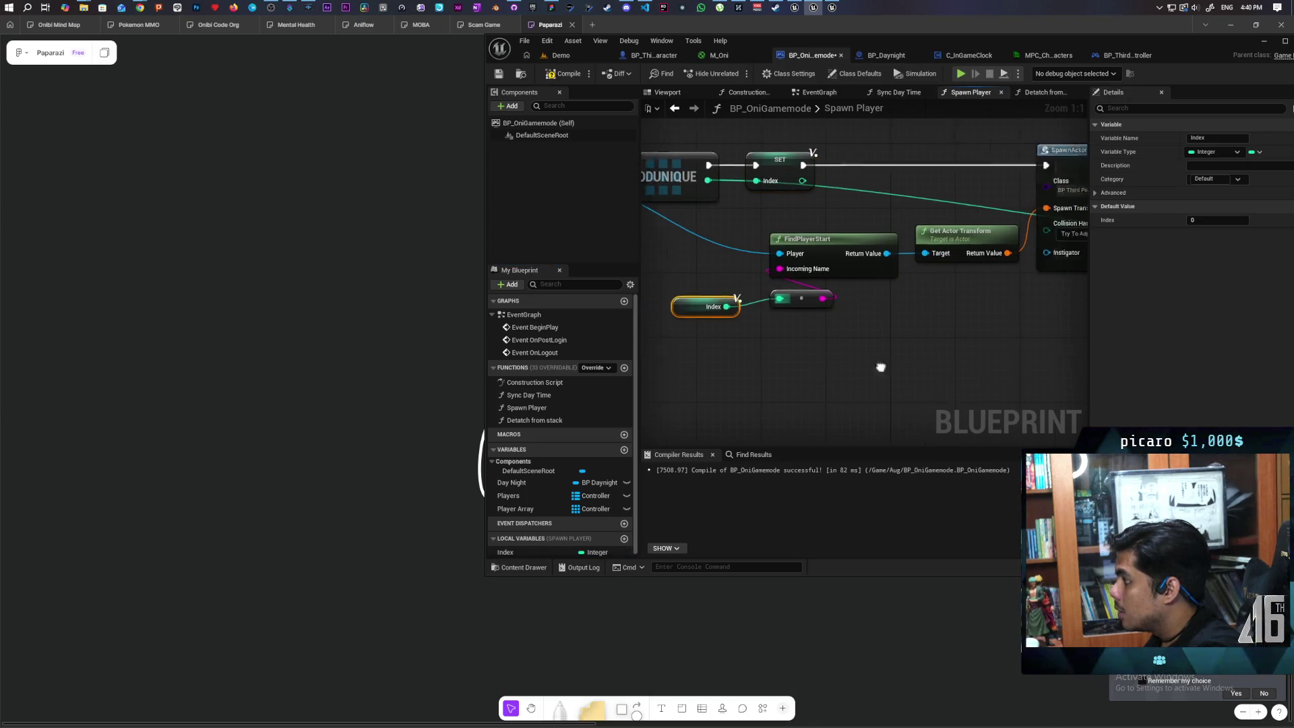
pyautogui.moveTo(507, 549); pyautogui.dragTo(804, 326)
# - Save BP_OniGamemode and start a multiplayer test of the Demo level
pyautogui.hotkey('ctrl', 's')
pyautogui.click(573, 56)
pyautogui.click(736, 73)
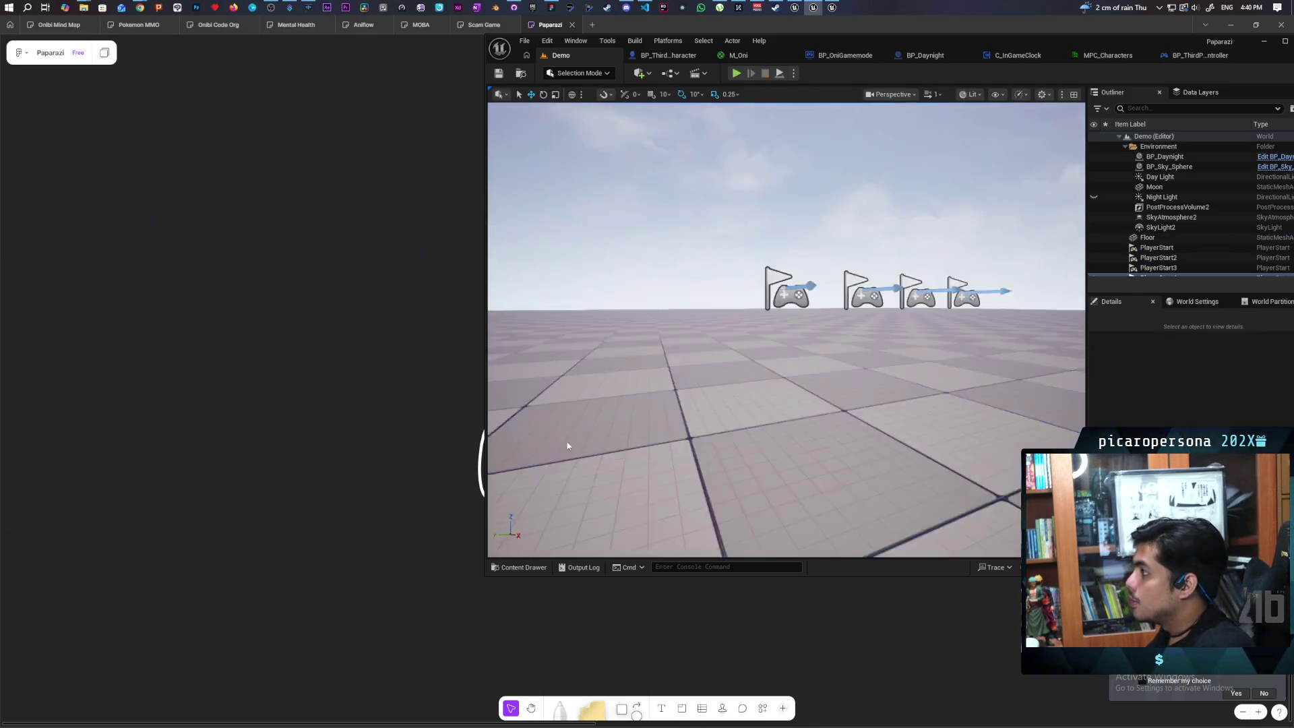
# - Stop the play test and go back to BP_OniGamemode's Spawn Player graph
pyautogui.press('Escape')
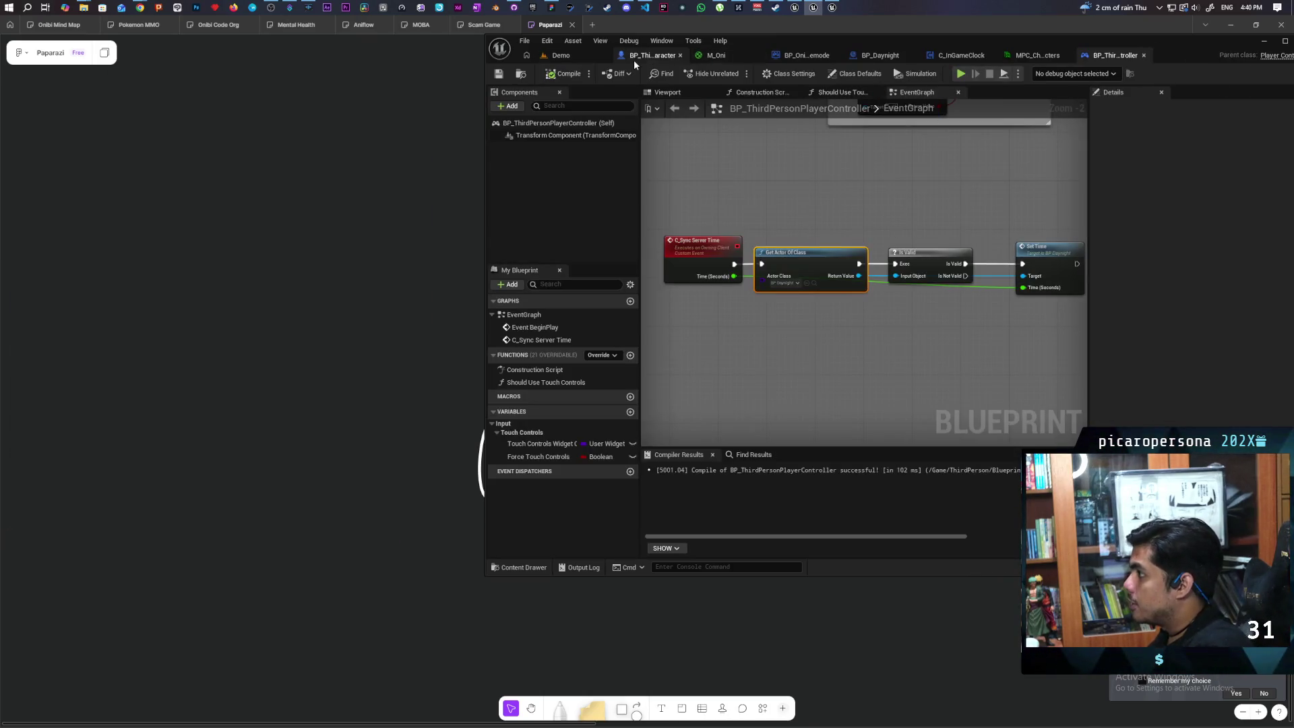
pyautogui.click(635, 58)
pyautogui.click(805, 56)
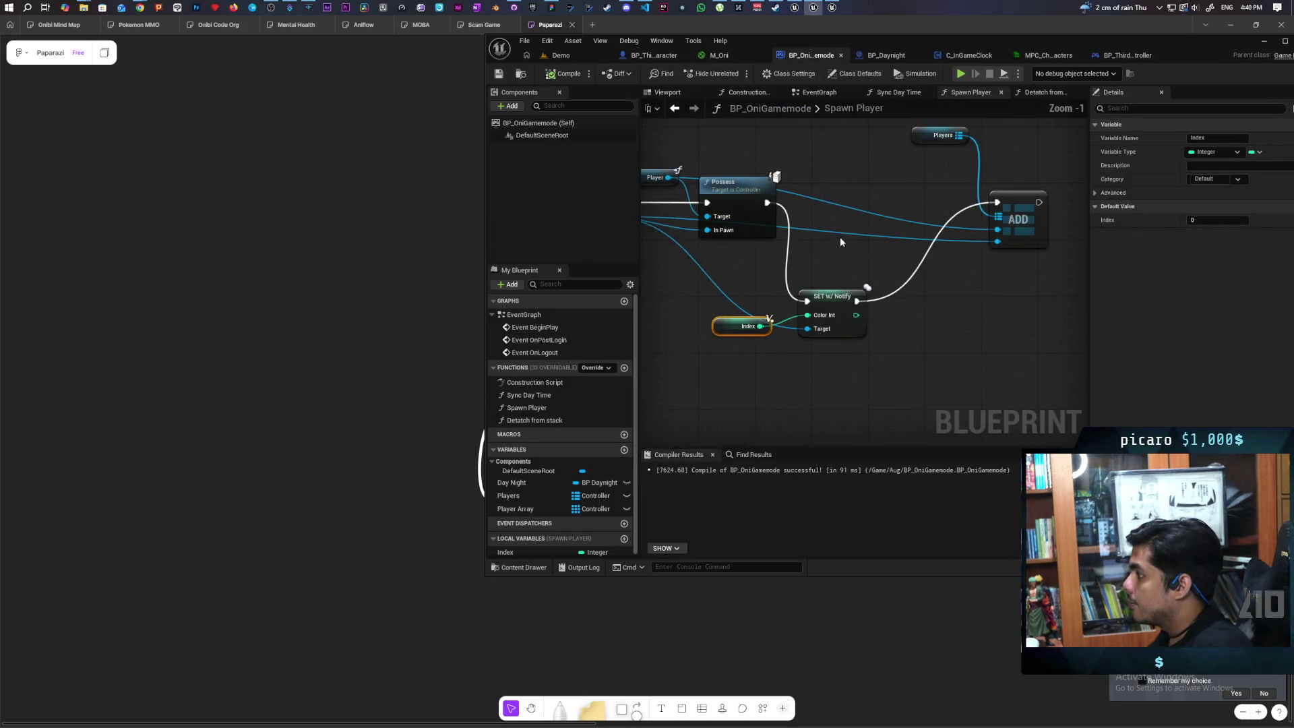
# - Paste a Print String showing Color Int before the Players ADD, then play-test Demo
pyautogui.hotkey('ctrl', 'v')
pyautogui.moveTo(781, 290)
pyautogui.mouseDown()
pyautogui.moveTo(840, 320)
pyautogui.moveTo(801, 335)
pyautogui.moveTo(837, 305)
pyautogui.moveTo(922, 170)
pyautogui.mouseUp()
pyautogui.moveTo(863, 291); pyautogui.dragTo(862, 256)
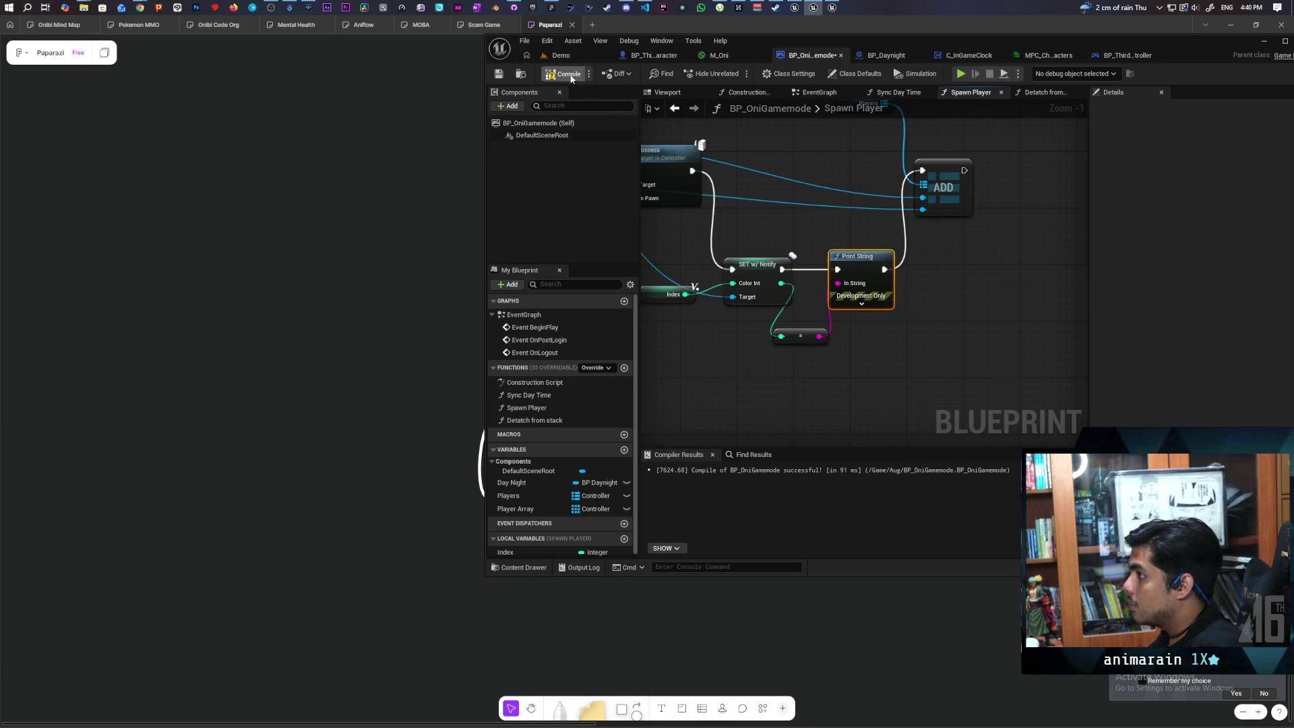
pyautogui.click(560, 55)
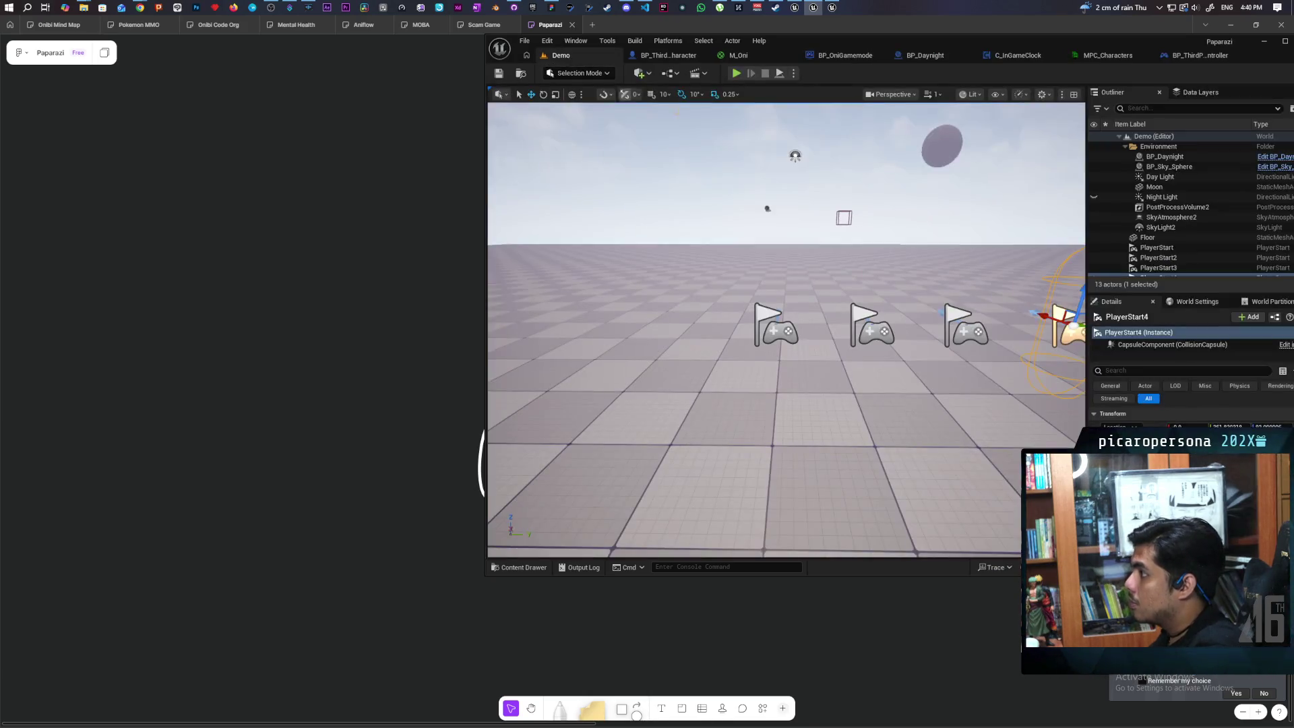
pyautogui.click(736, 73)
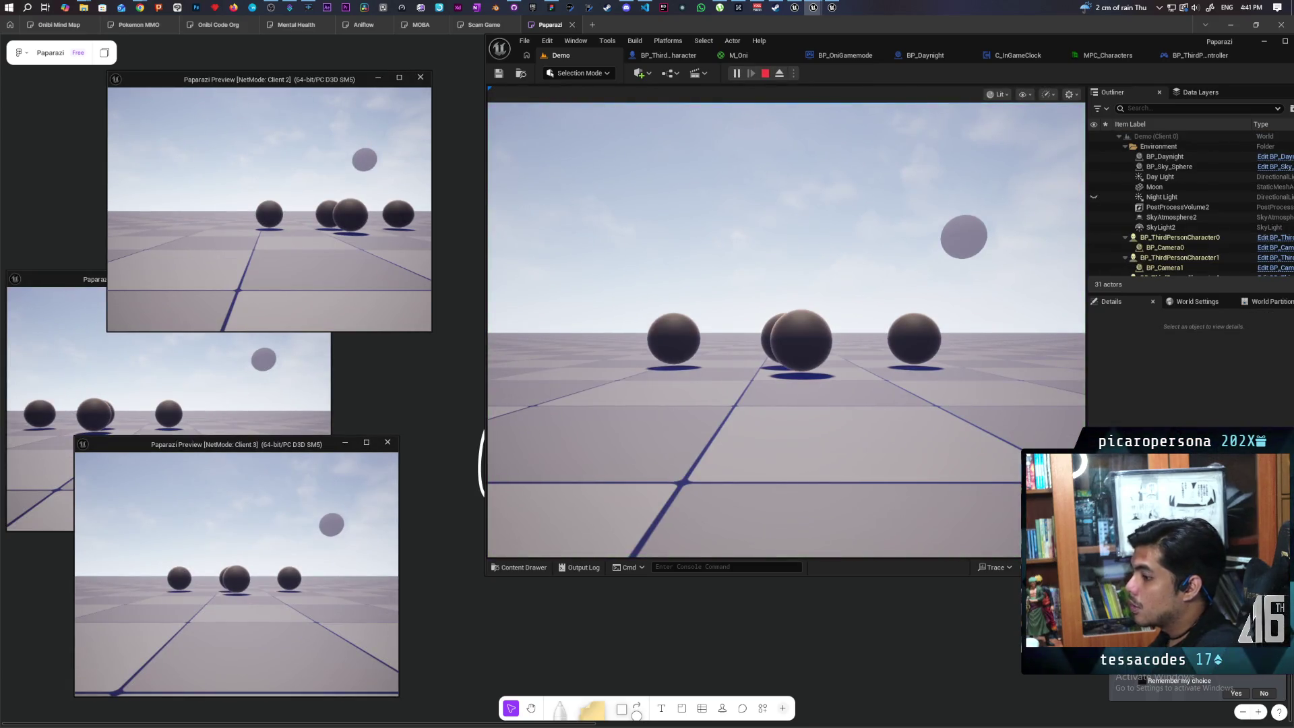
# - Stop the play test and pan BP_OniGamemode's Spawn Player graph to the SET Index node
pyautogui.press('Escape')
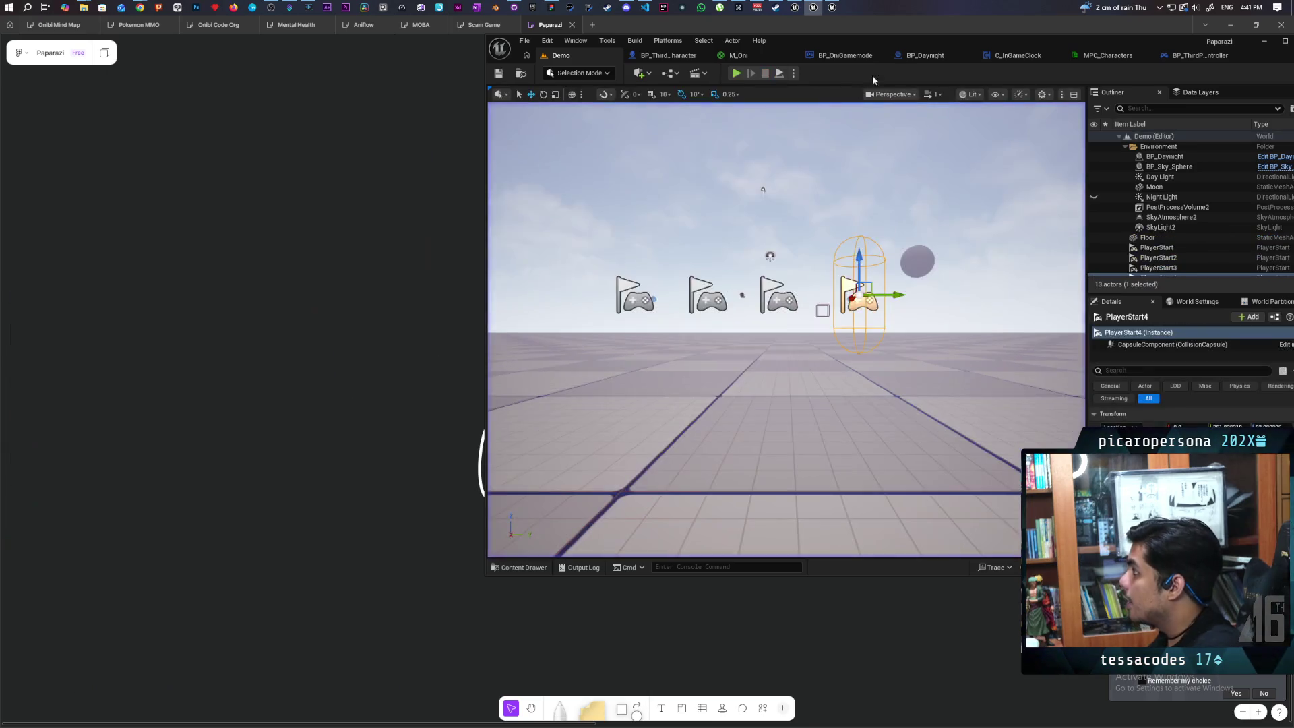
pyautogui.click(1186, 57)
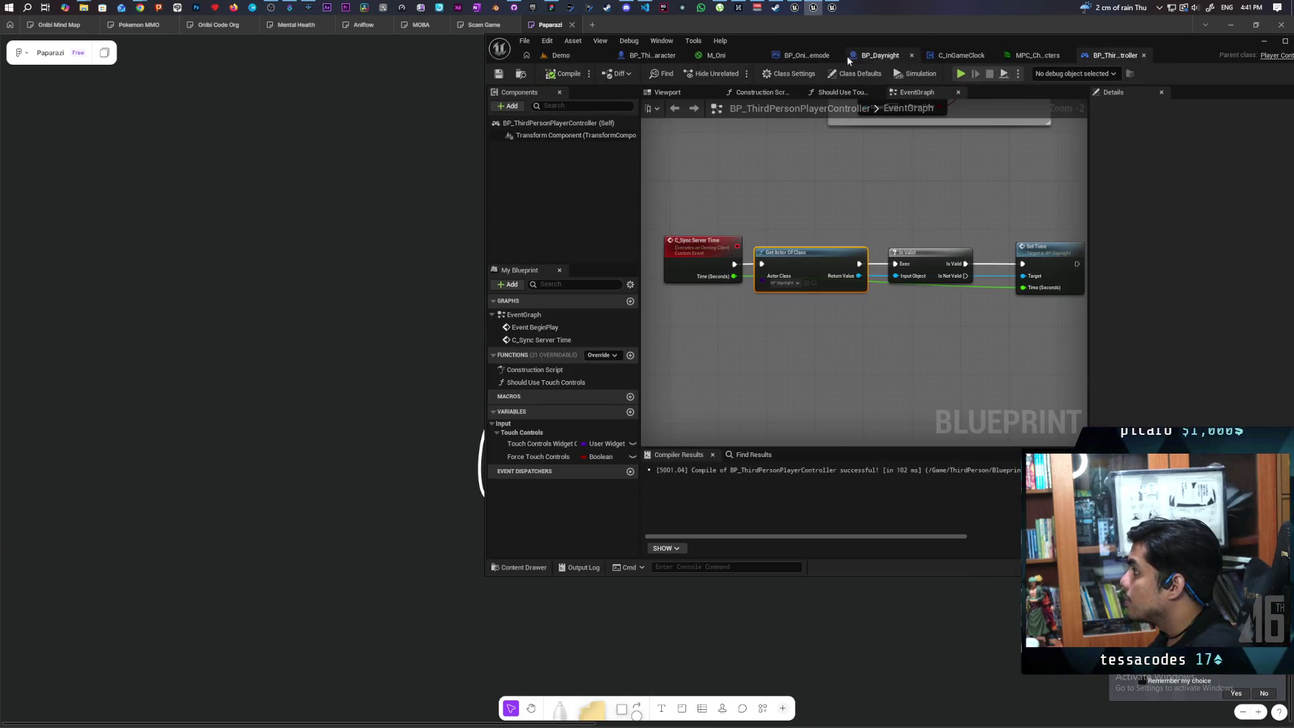
pyautogui.click(809, 55)
pyautogui.scroll(1, 977, 240)
pyautogui.moveTo(977, 241)
pyautogui.mouseDown()
pyautogui.moveTo(807, 271)
pyautogui.moveTo(1065, 262)
pyautogui.moveTo(1003, 303)
pyautogui.moveTo(821, 303)
pyautogui.moveTo(910, 351)
pyautogui.mouseUp()
pyautogui.scroll(3, 1011, 367)
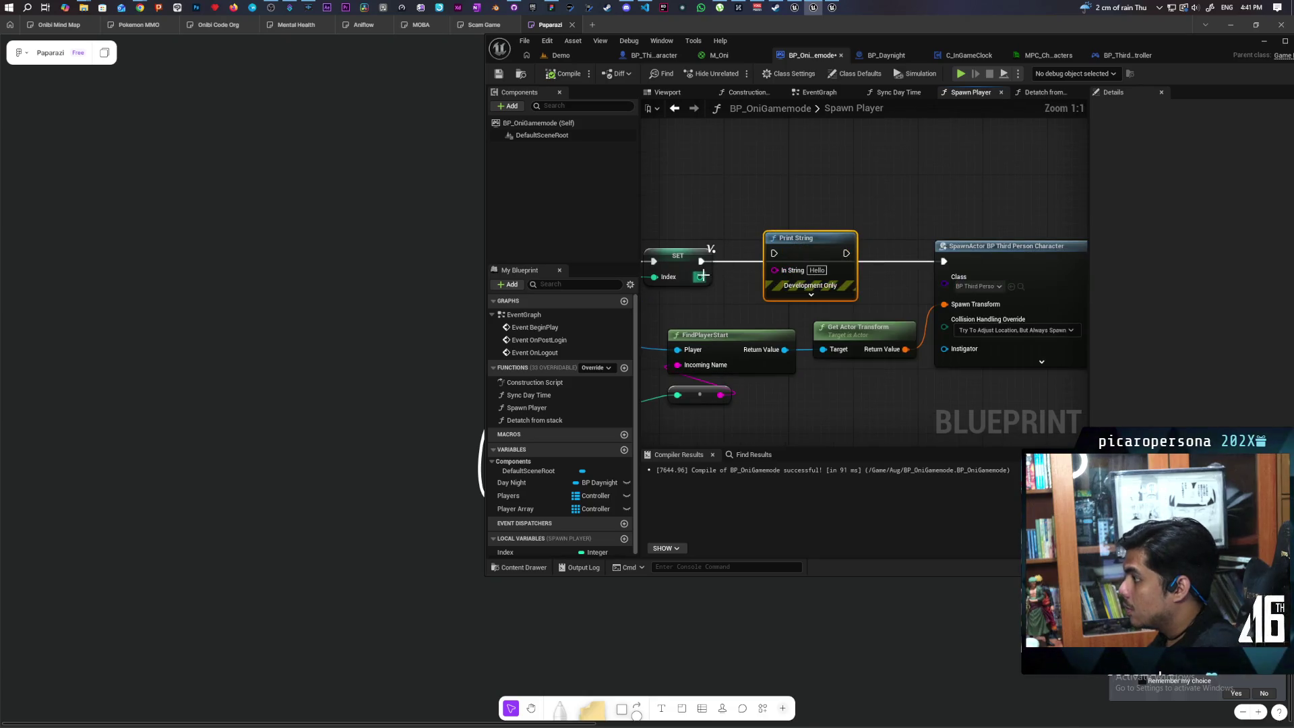
# - Insert Print String between SET Index and SpawnActor, compile, and play-test the Demo level
pyautogui.moveTo(775, 239)
pyautogui.mouseDown()
pyautogui.moveTo(798, 271)
pyautogui.moveTo(815, 249)
pyautogui.mouseUp()
pyautogui.moveTo(732, 249)
pyautogui.mouseDown()
pyautogui.moveTo(734, 290)
pyautogui.moveTo(791, 254)
pyautogui.moveTo(944, 262)
pyautogui.mouseUp()
pyautogui.click(565, 74)
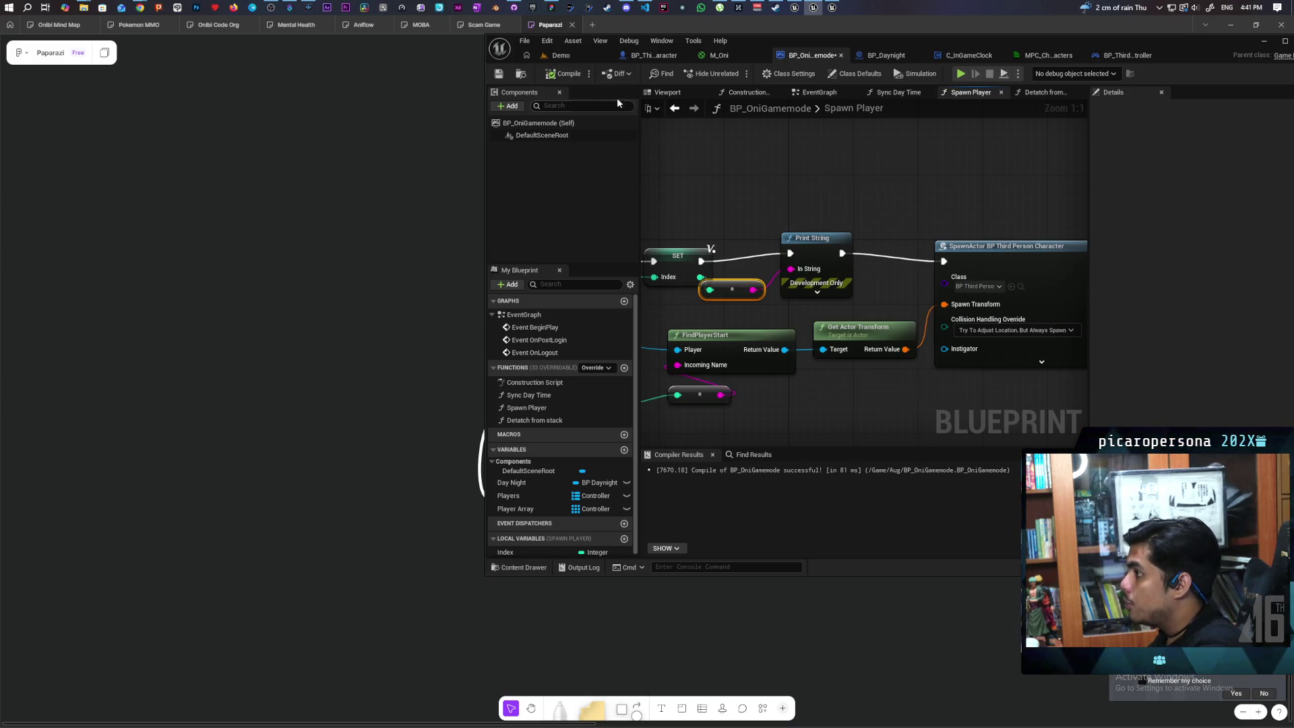
pyautogui.click(569, 53)
pyautogui.click(737, 73)
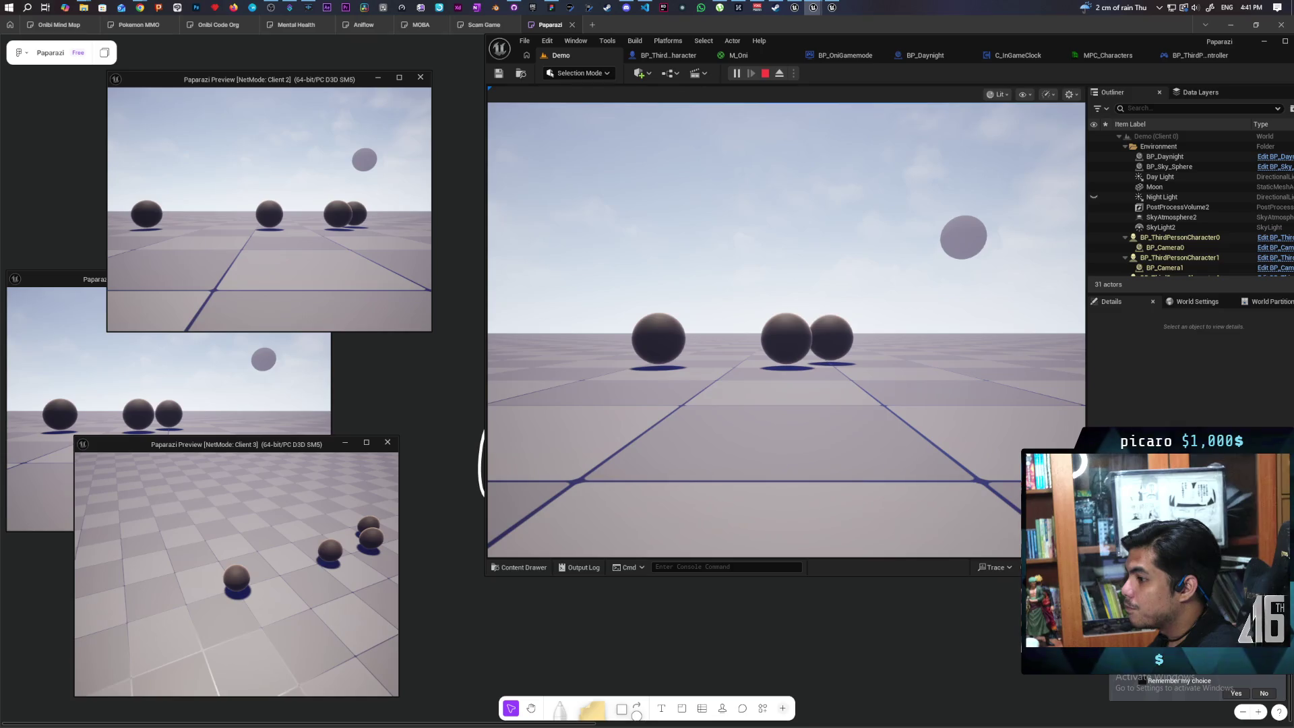
# - Stop the play test and bring up Event OnPostLogin in BP_OniGamemode's EventGraph
pyautogui.press('Escape')
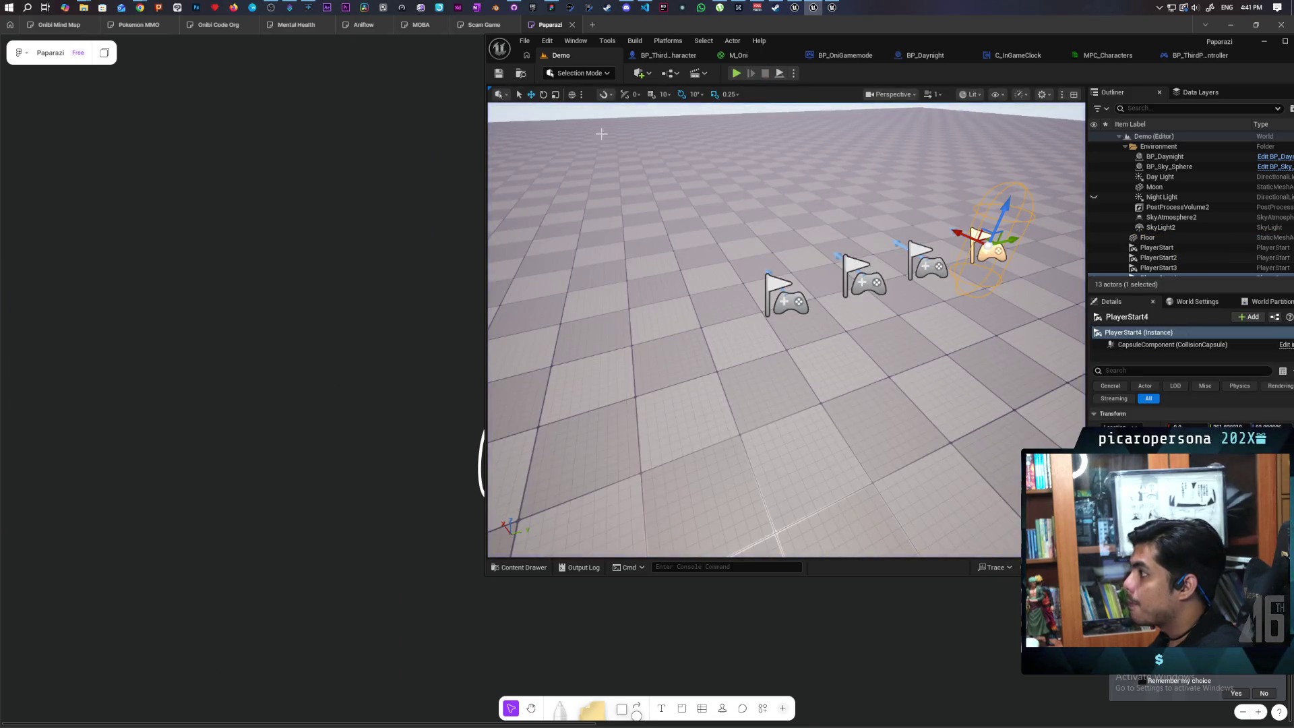
pyautogui.click(665, 57)
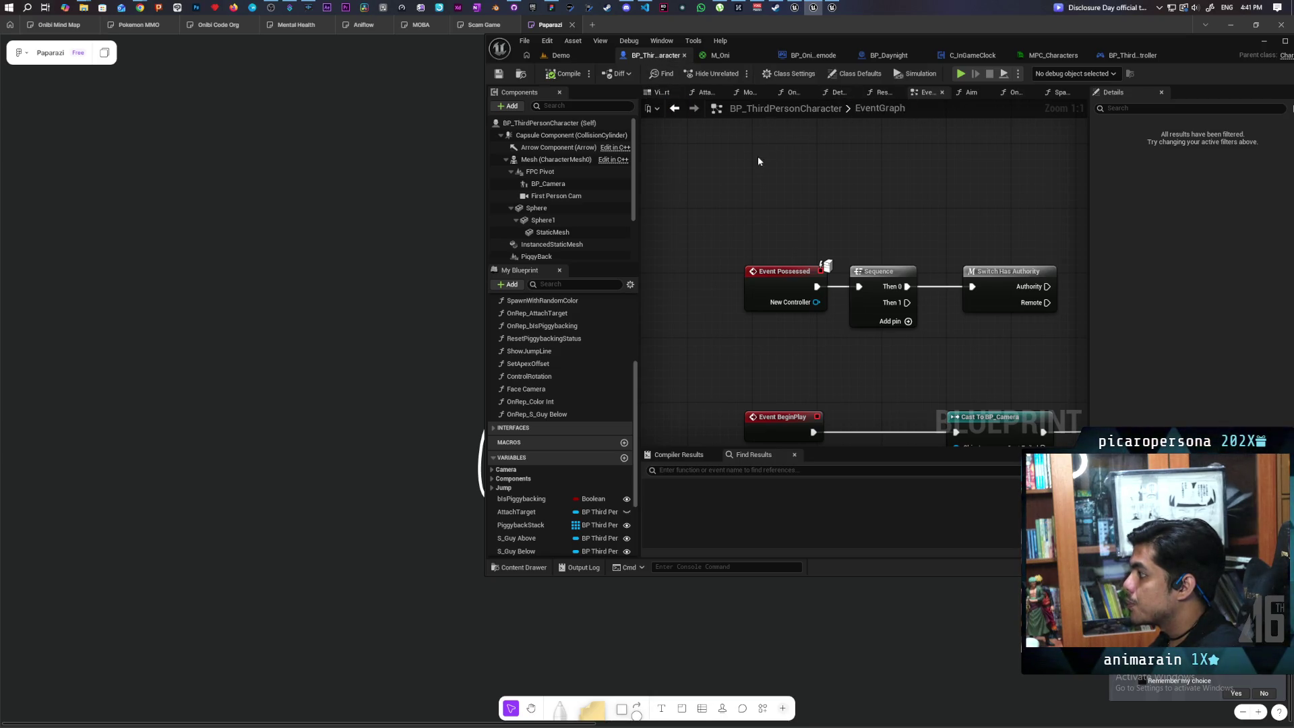
pyautogui.scroll(-3, 745, 140)
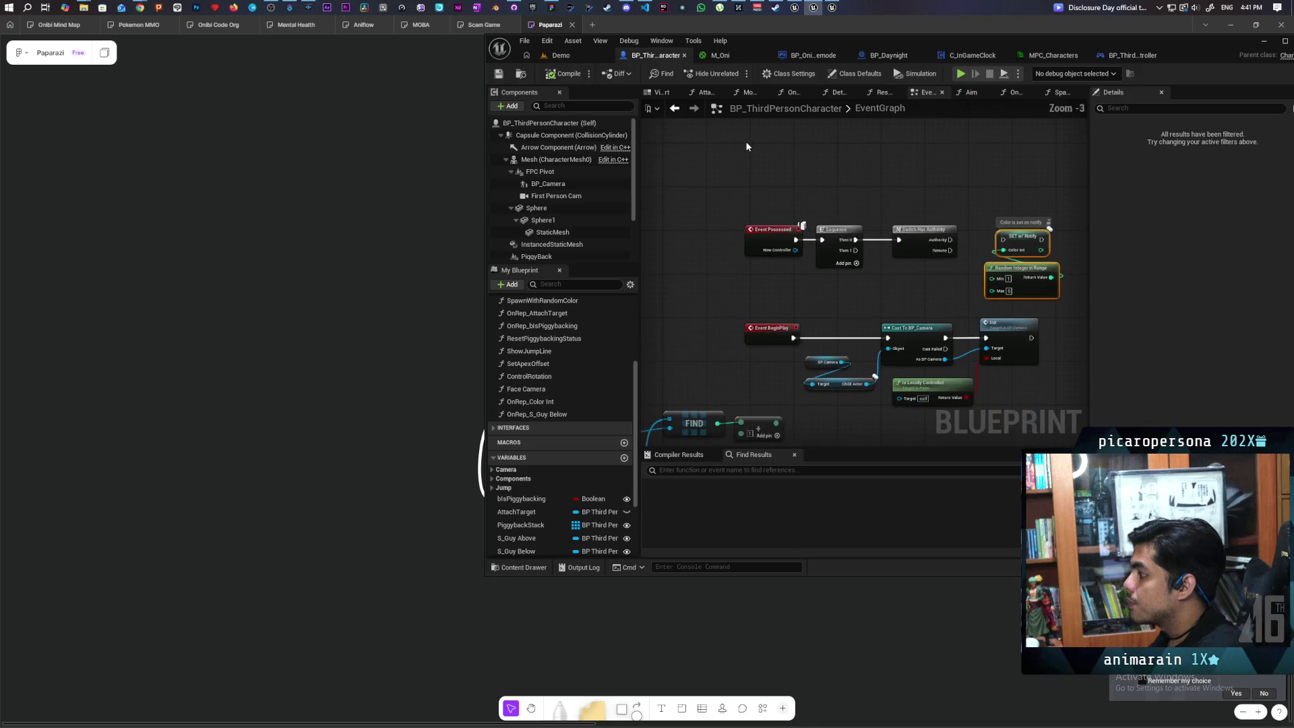
pyautogui.click(811, 55)
pyautogui.scroll(-2, 727, 240)
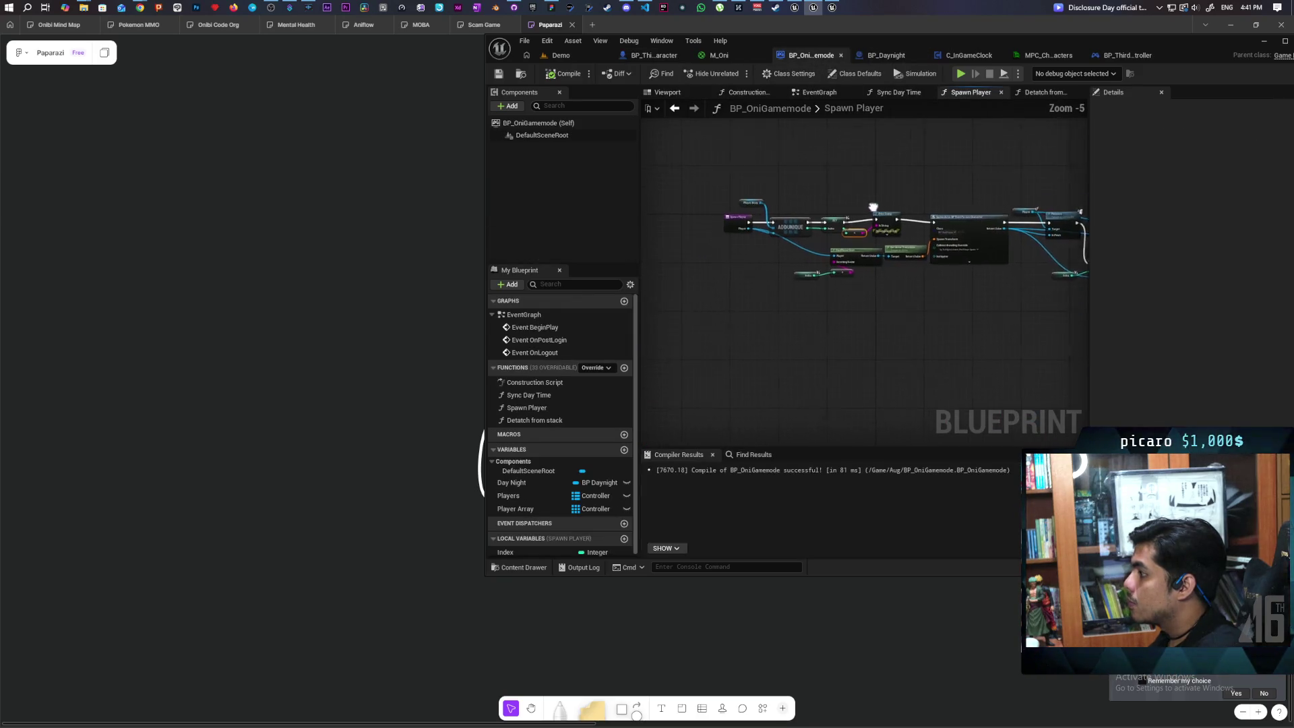
pyautogui.click(818, 93)
pyautogui.moveTo(803, 275)
pyautogui.mouseDown()
pyautogui.moveTo(794, 189)
pyautogui.moveTo(652, 202)
pyautogui.moveTo(855, 205)
pyautogui.mouseUp()
# - Paste a Print String before Sync Day Time, compile, and run a three-client Demo test
pyautogui.hotkey('ctrl', 'v')
pyautogui.press('F7')
pyautogui.click(581, 55)
pyautogui.click(744, 73)
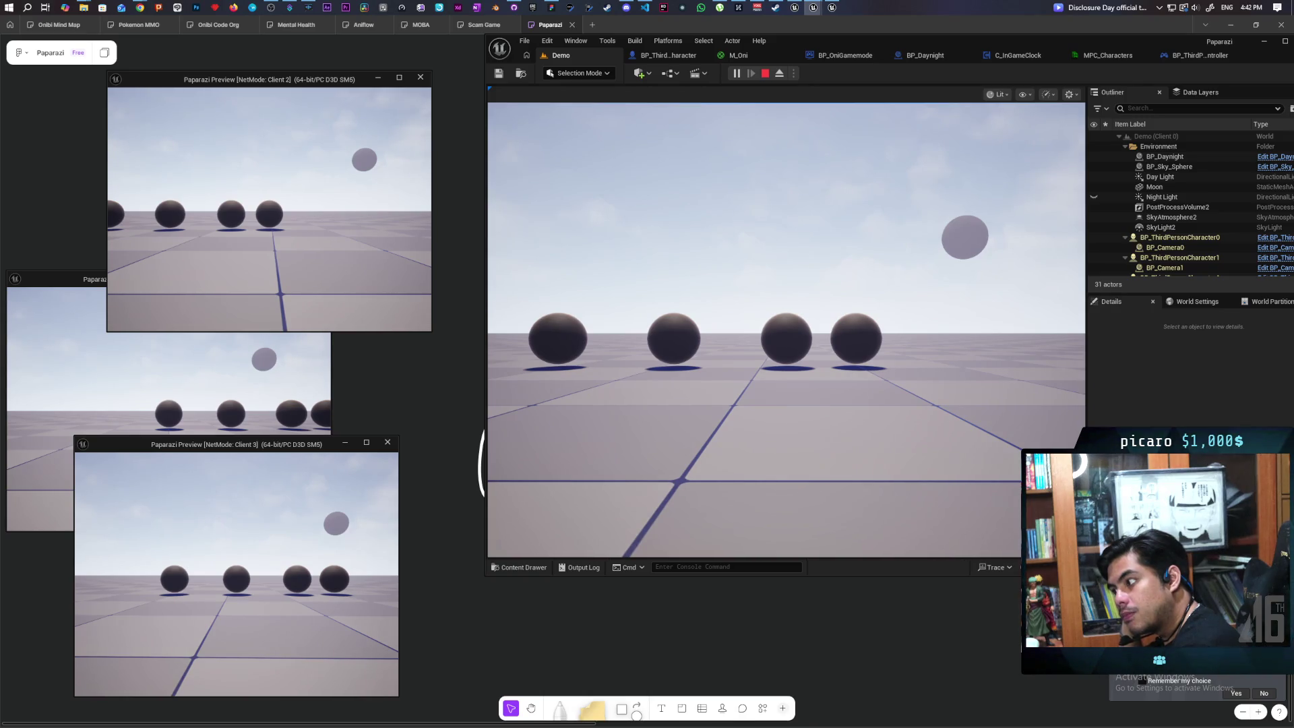
# - Stop the play test and inspect the Net Mode options in the play settings
pyautogui.press('Escape')
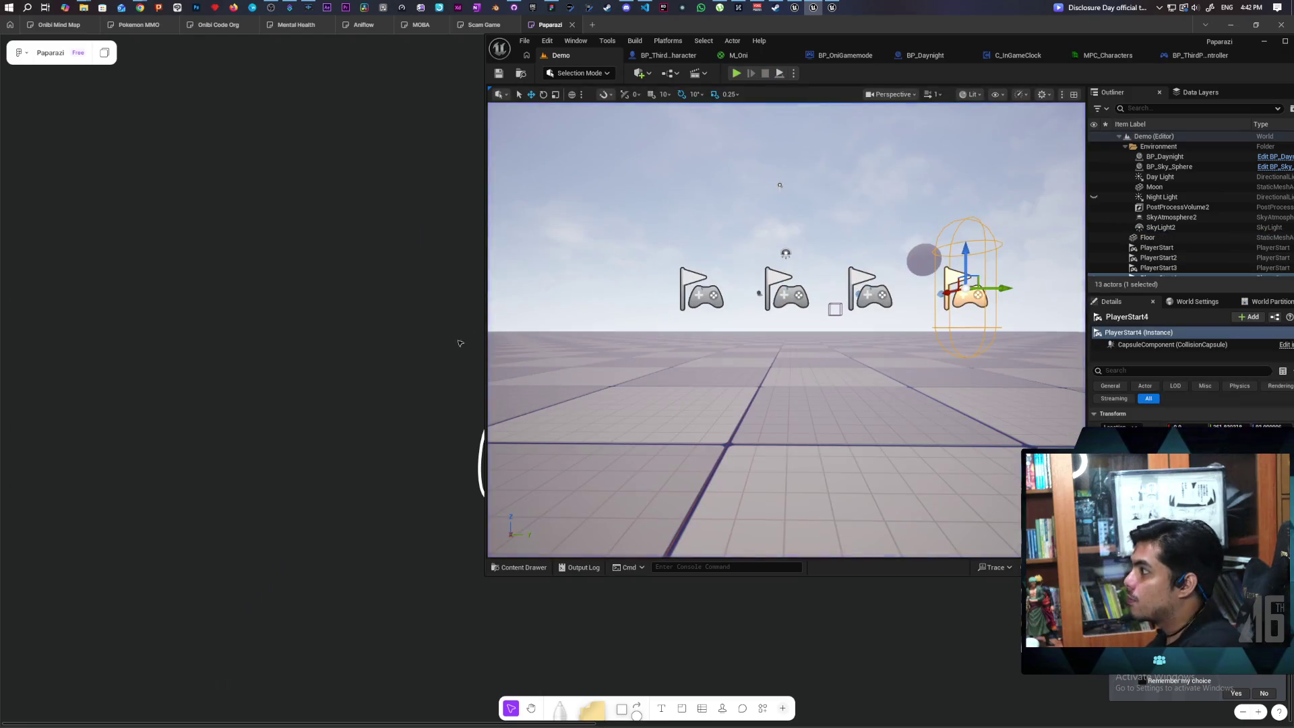
pyautogui.click(794, 73)
pyautogui.moveTo(866, 279)
pyautogui.click(840, 67)
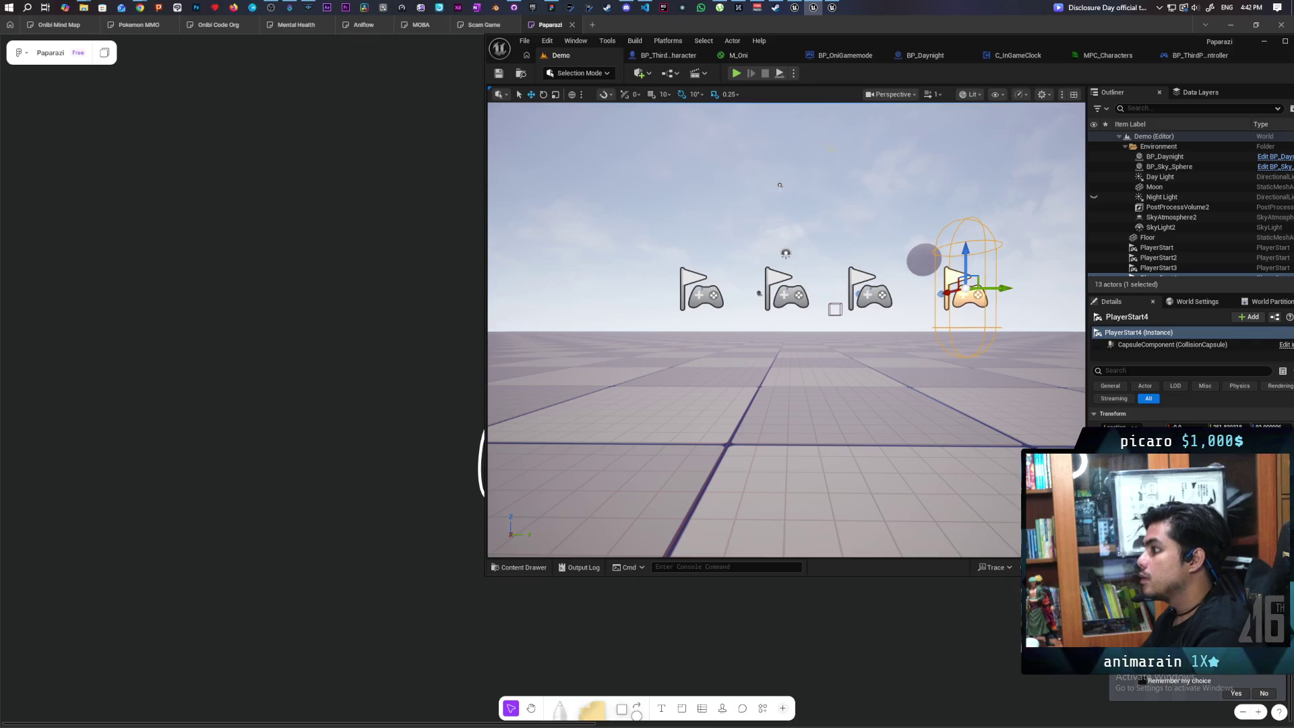
pyautogui.click(794, 72)
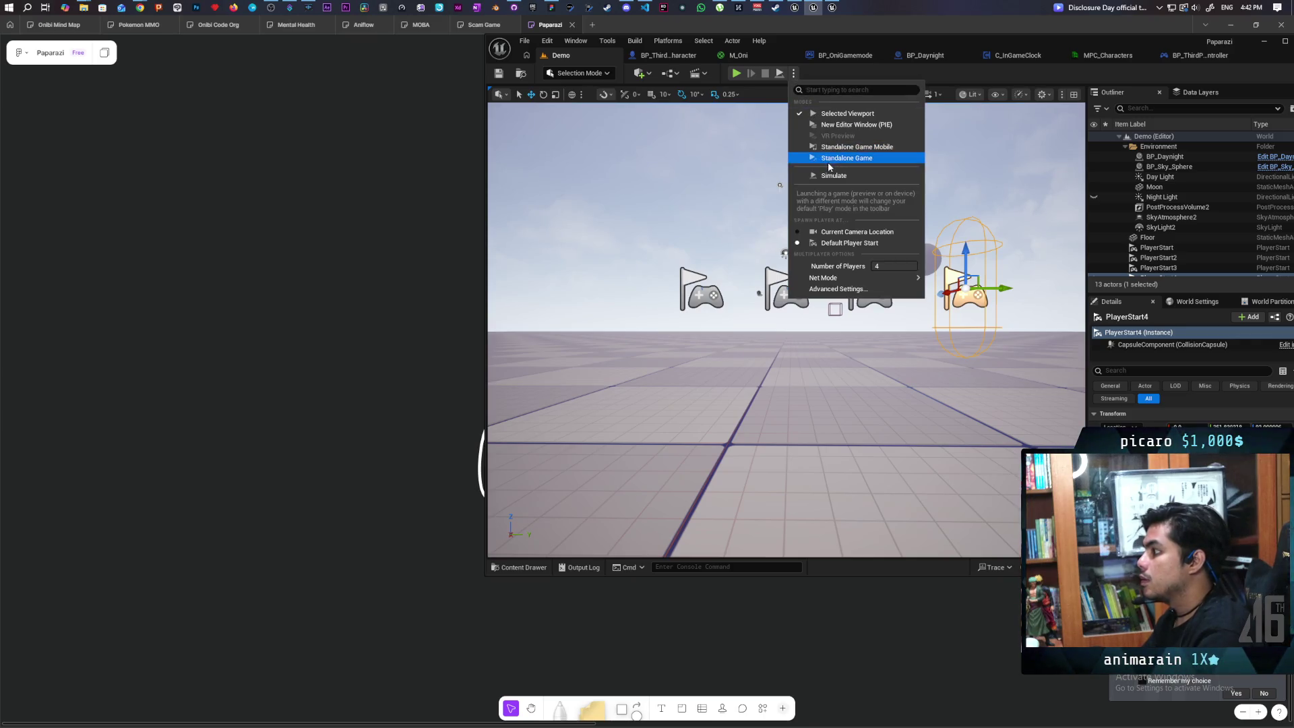
# - Choose a Net Mode in the Play options menu for the four-player test
pyautogui.moveTo(843, 278)
pyautogui.click(964, 282)
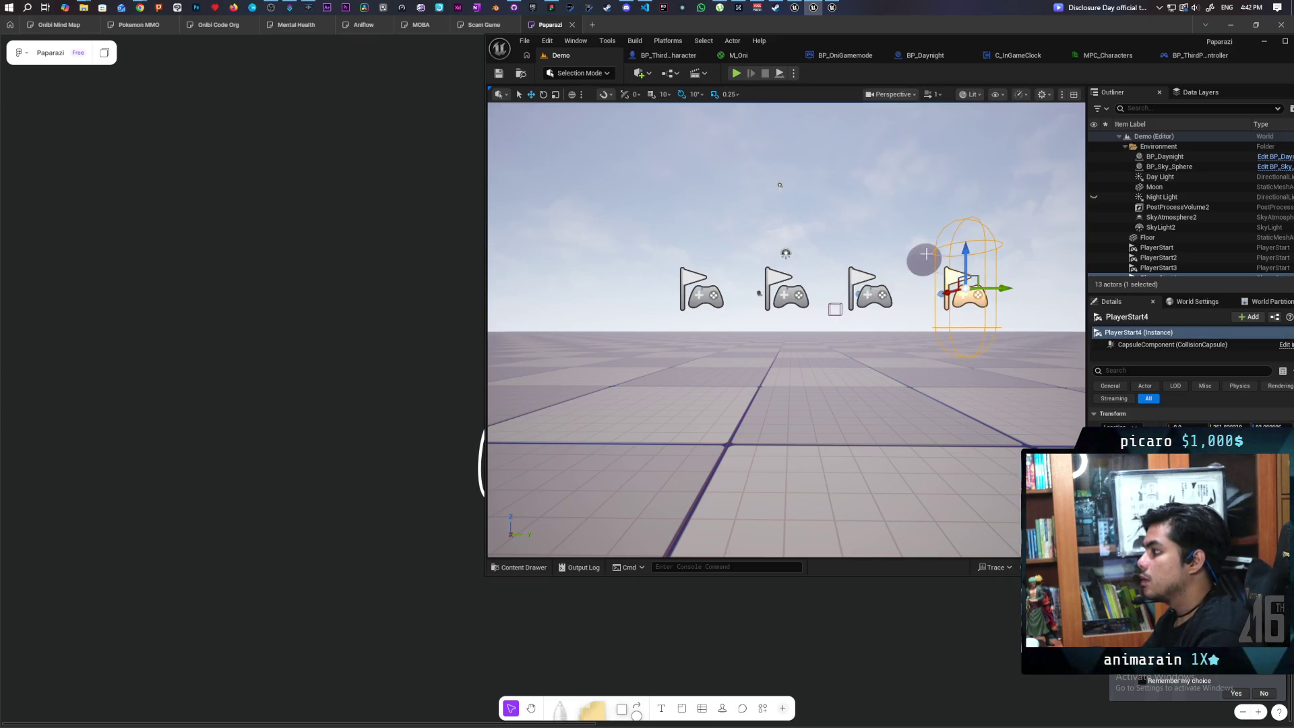
pyautogui.click(795, 75)
pyautogui.click(845, 162)
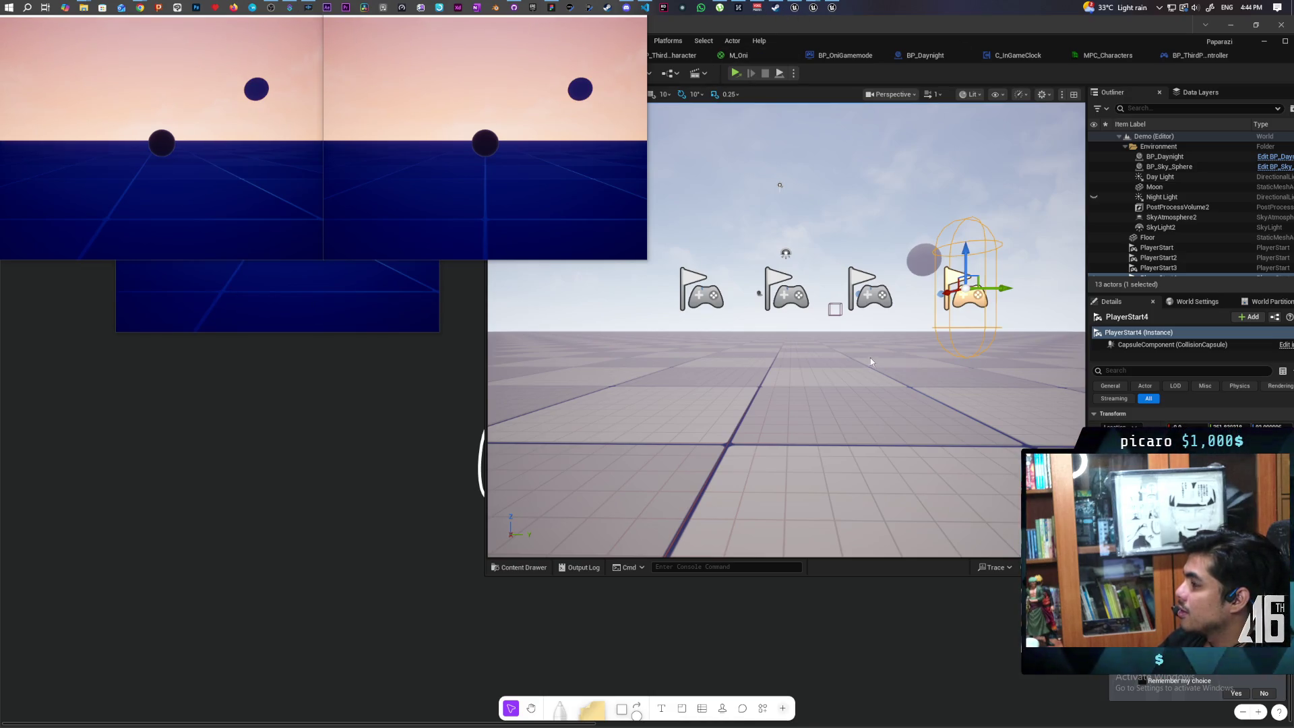
# - End the UnrealEditor (7) process group in Task Manager to shut down the Paparazi editor
pyautogui.hotkey('ctrl', 'shift', 'Escape')
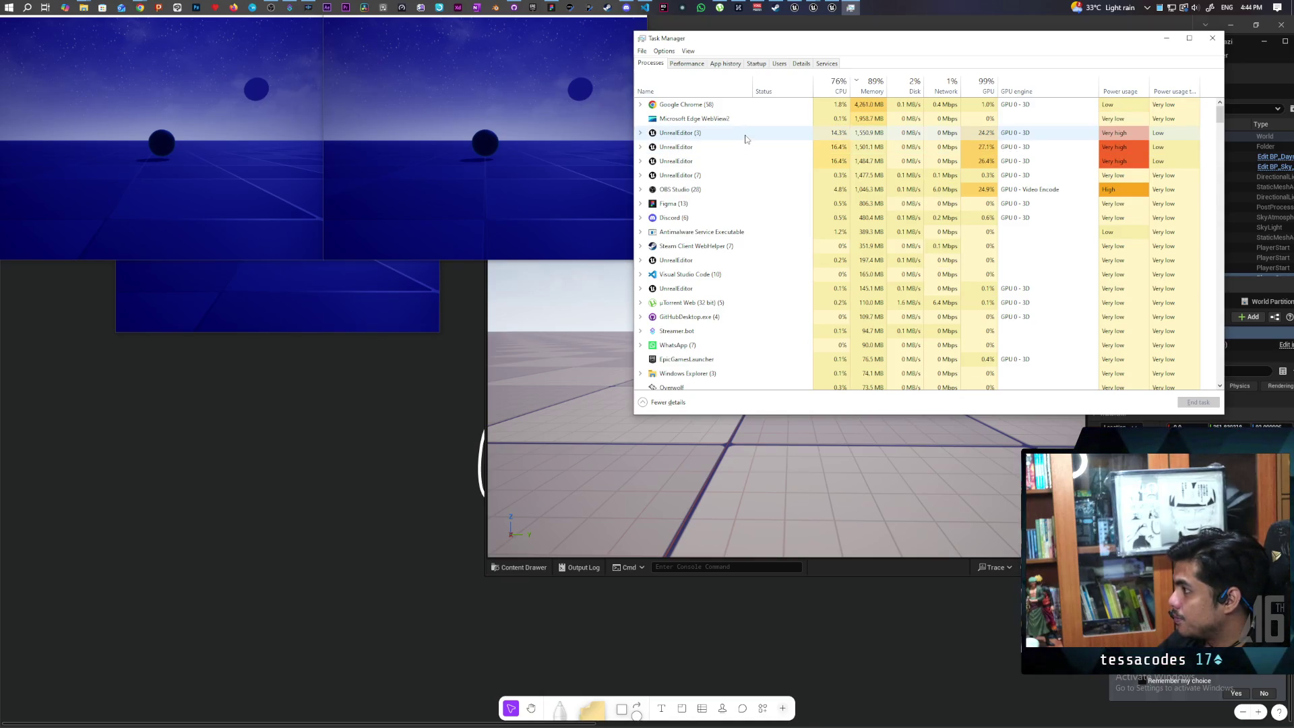
pyautogui.click(714, 176)
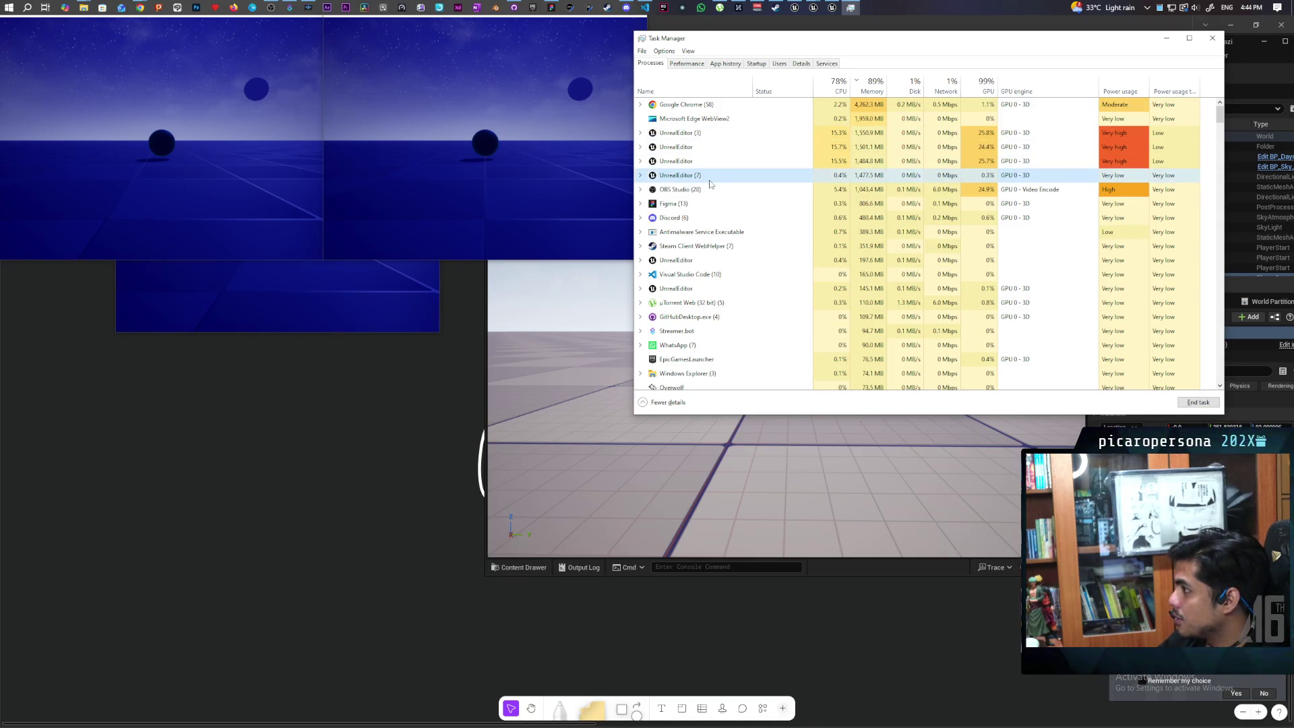
pyautogui.click(641, 175)
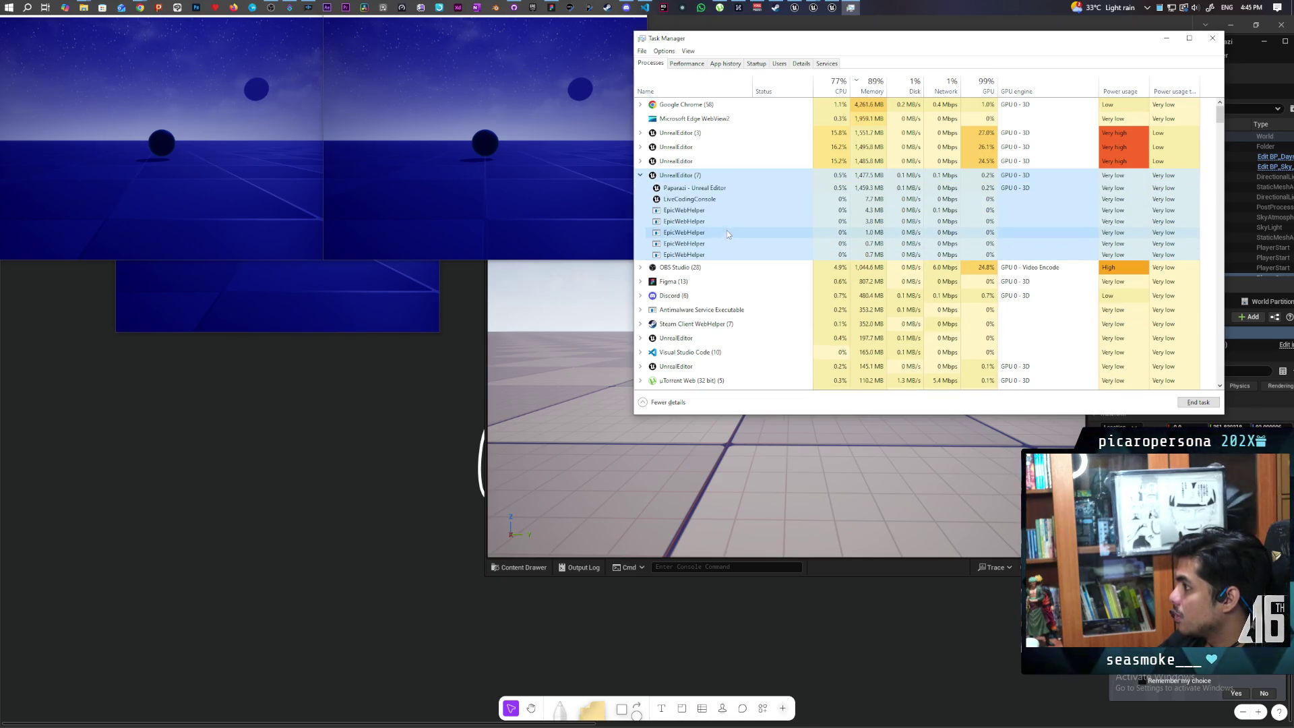
pyautogui.click(640, 163)
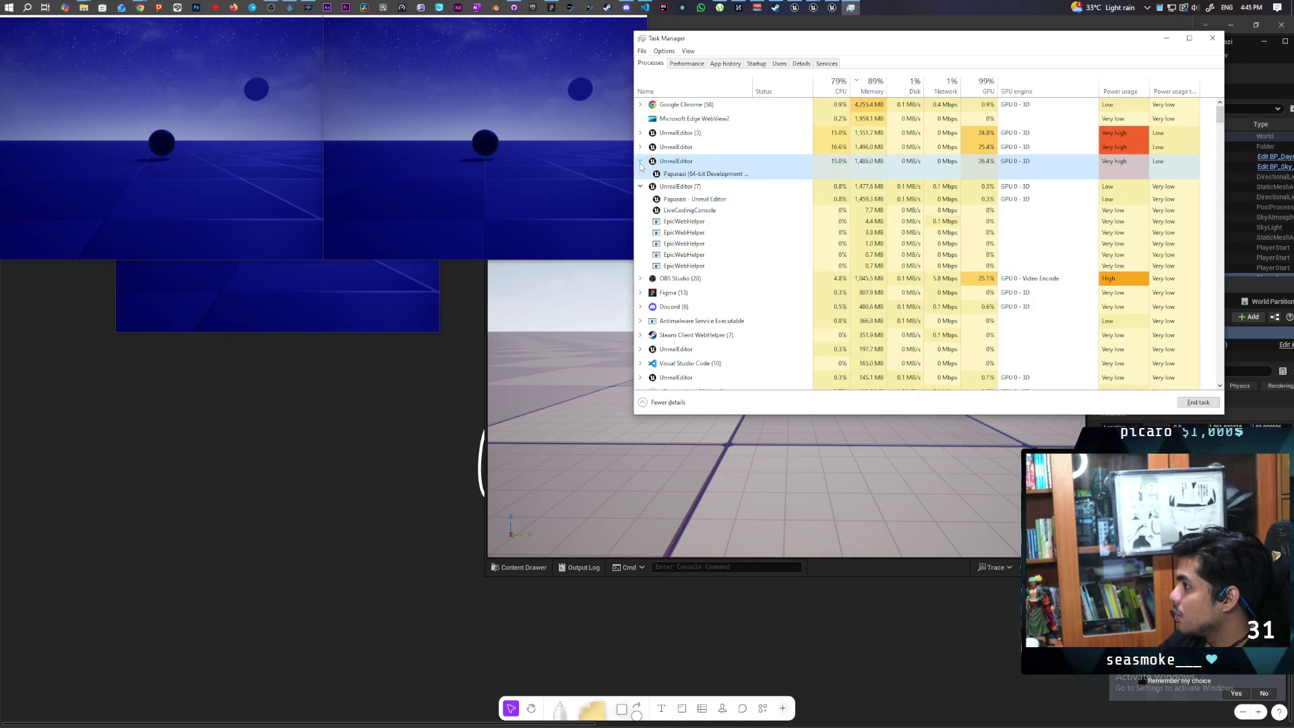
pyautogui.click(641, 162)
pyautogui.click(674, 176)
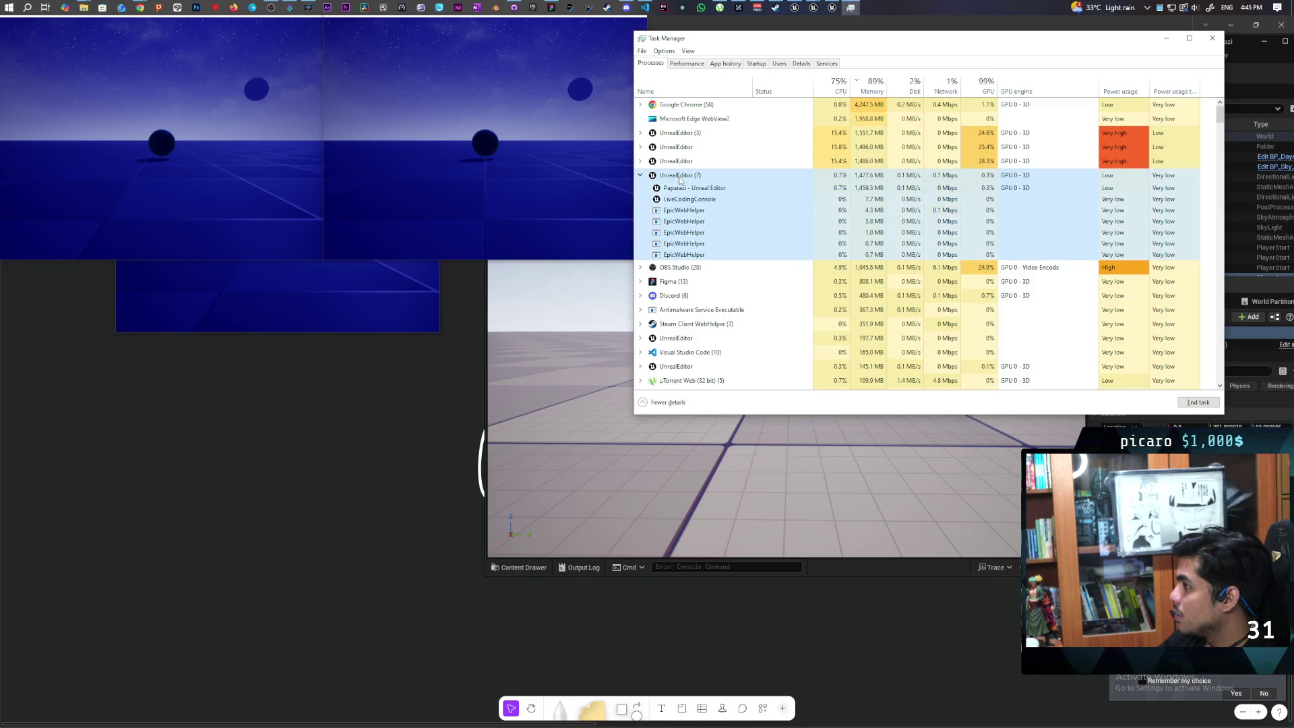
pyautogui.click(1198, 402)
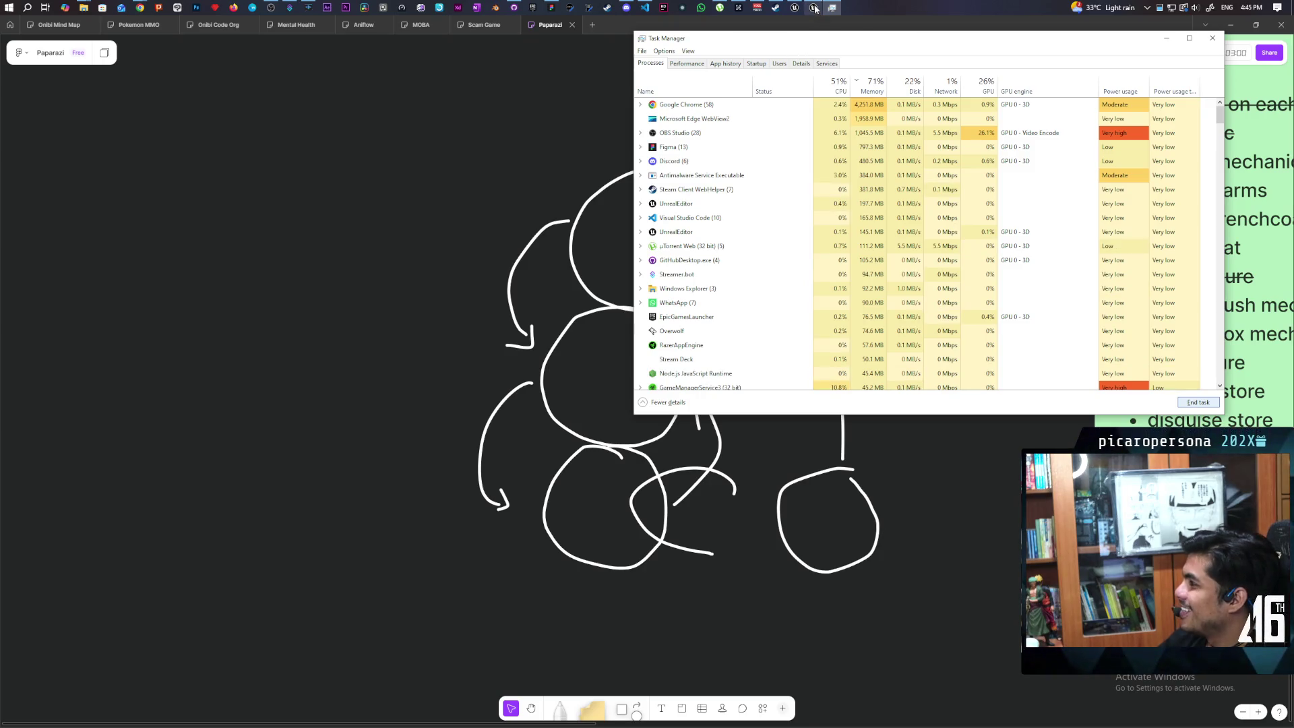
# - Bring the Paparazi whiteboard, with its Networking Todo note, in front of Task Manager
pyautogui.moveTo(794, 15)
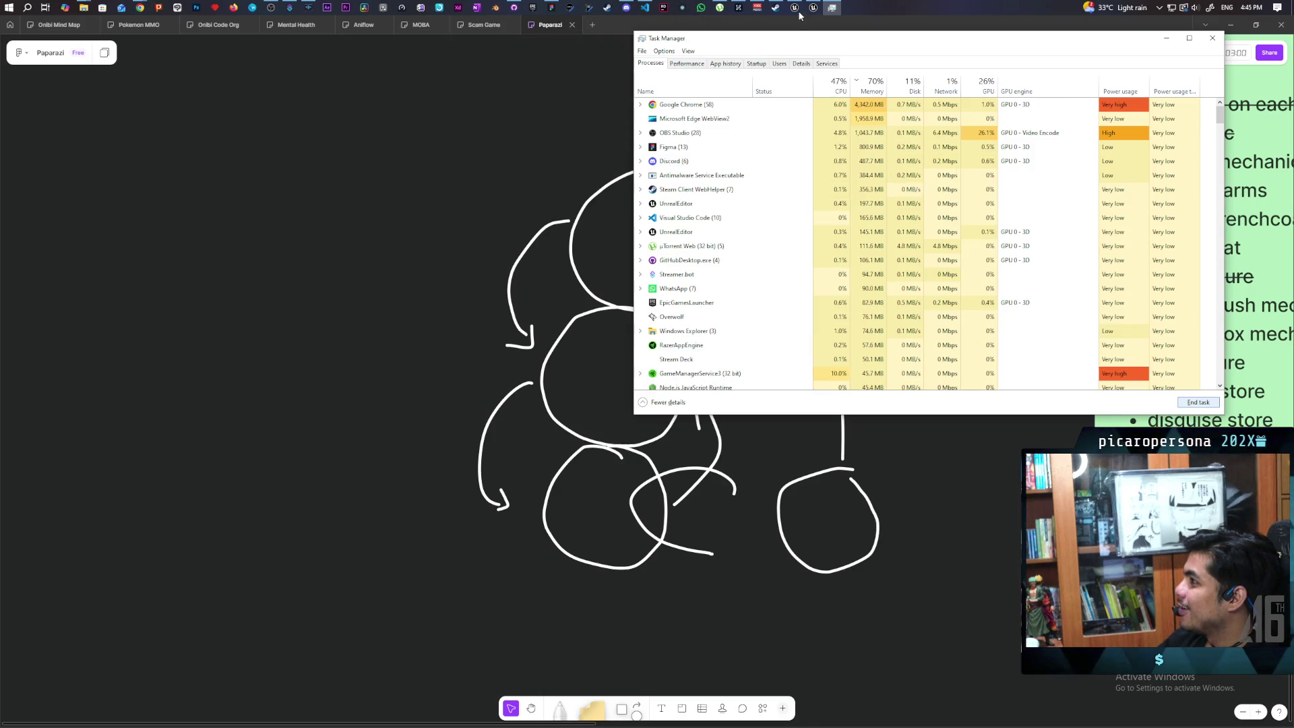
pyautogui.moveTo(141, 10)
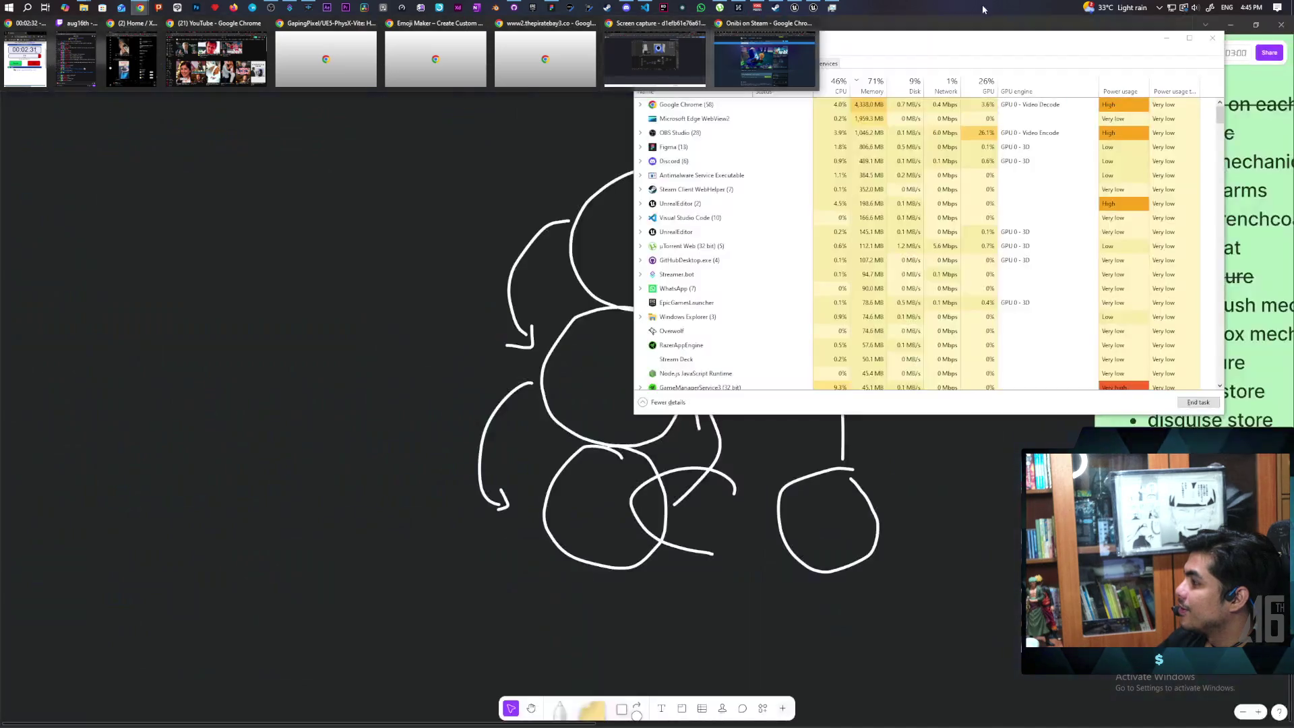
pyautogui.click(863, 27)
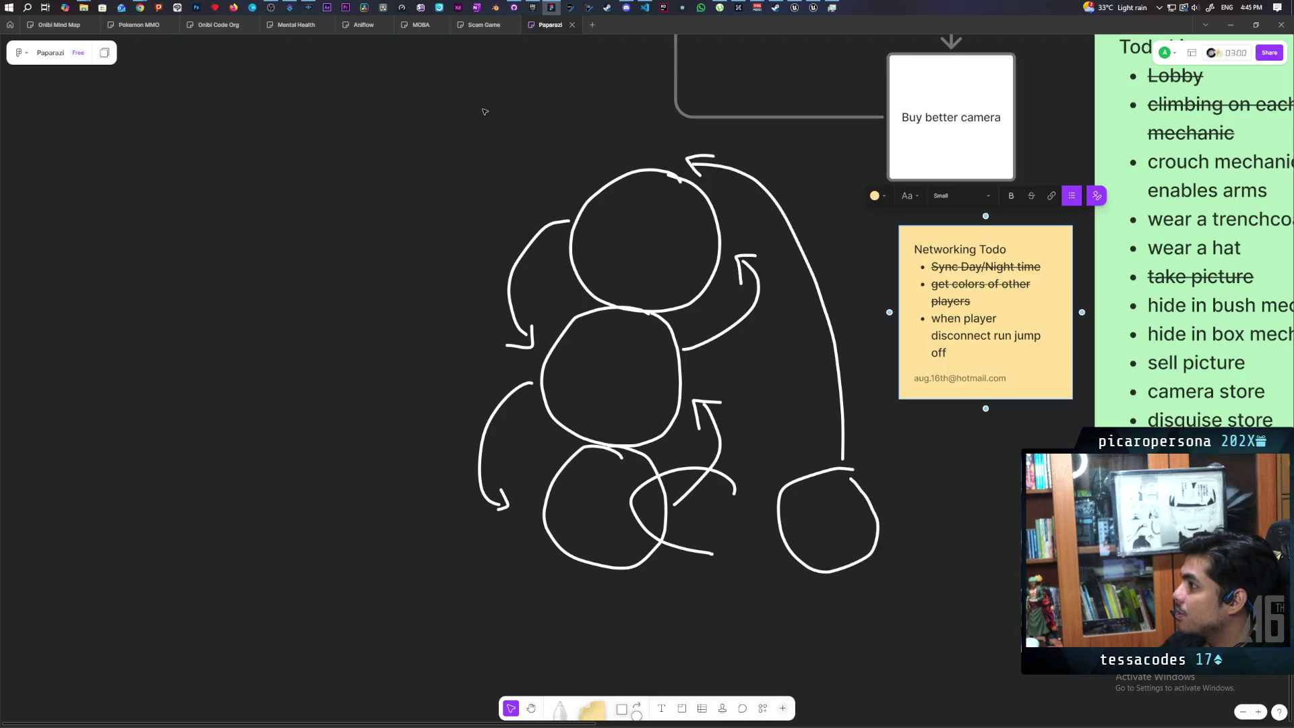
pyautogui.moveTo(626, 7)
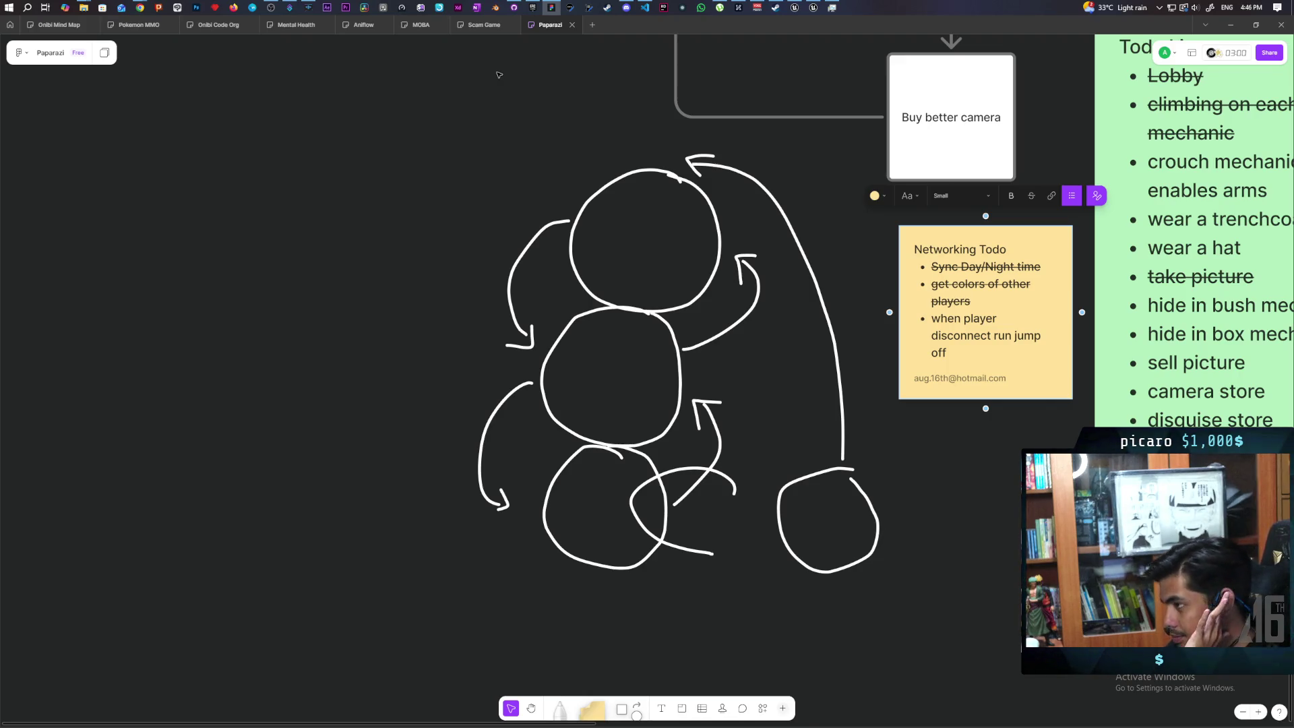
# - Relaunch the Paparazi project from the Epic Games Launcher library
pyautogui.click(533, 7)
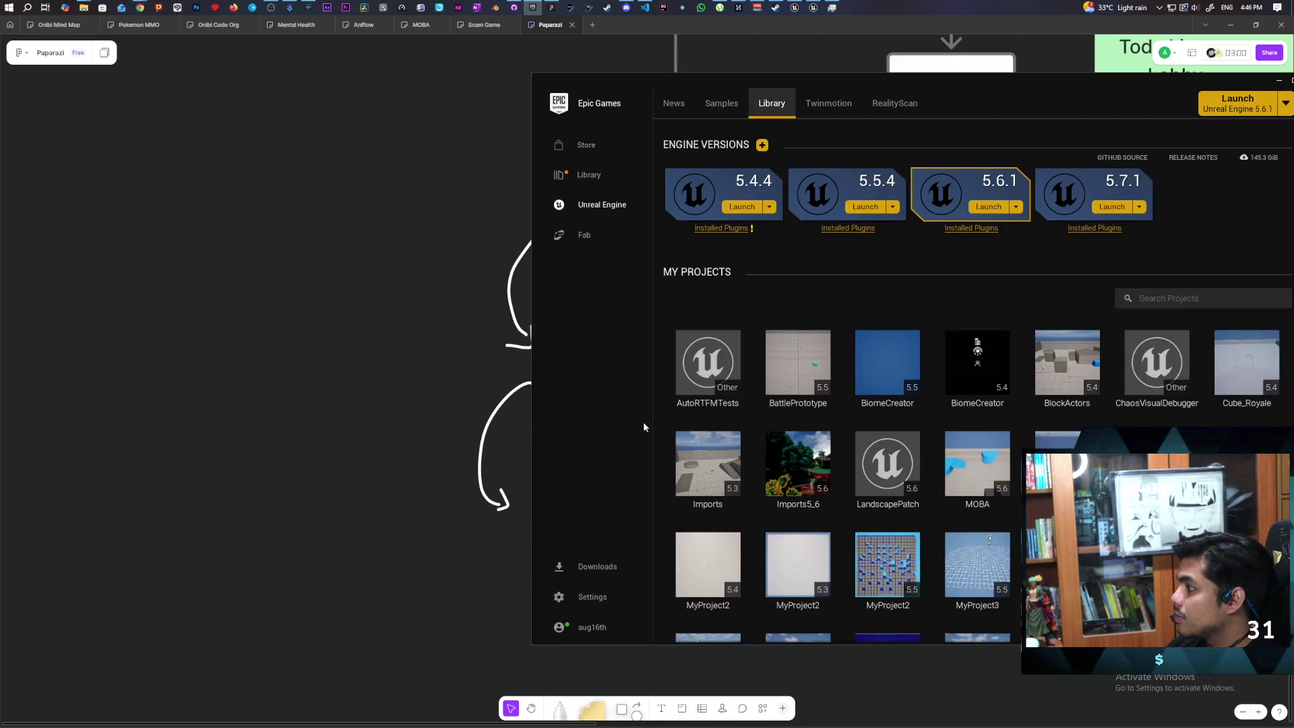
pyautogui.moveTo(1078, 106); pyautogui.dragTo(832, 95)
pyautogui.scroll(-5, 670, 425)
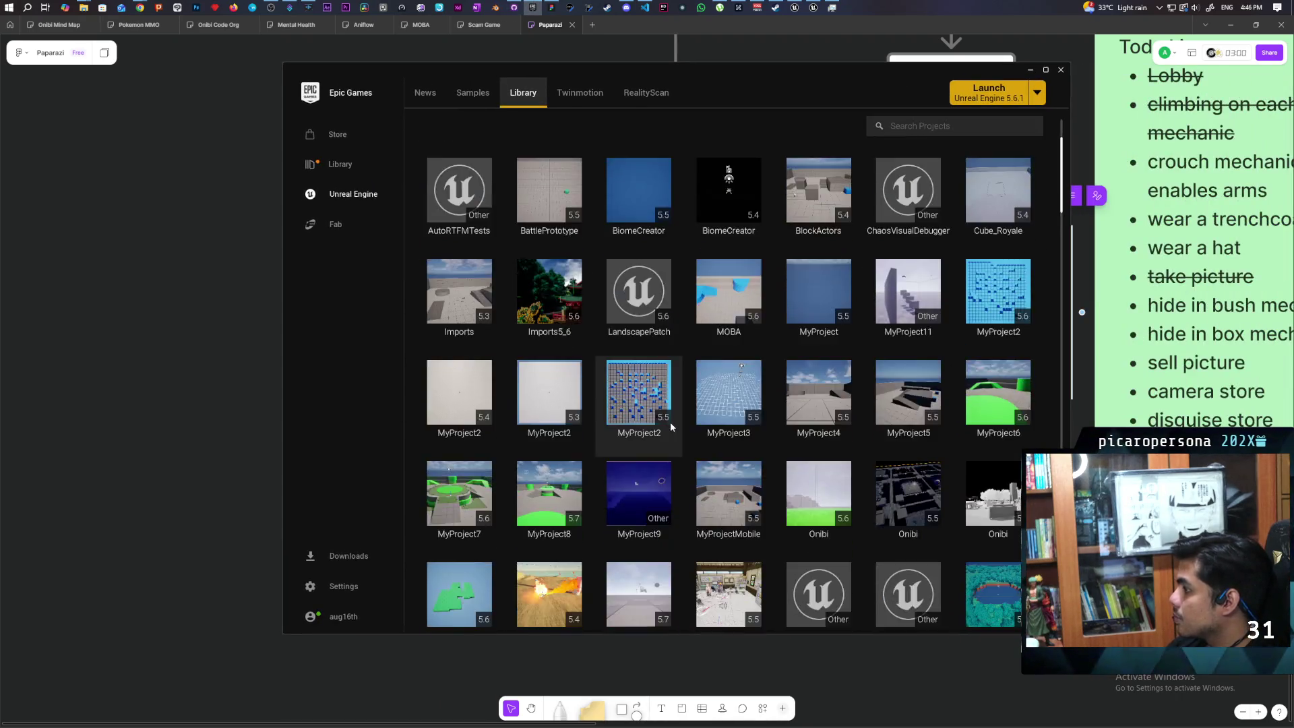
pyautogui.scroll(-1, 671, 432)
pyautogui.doubleClick(672, 399)
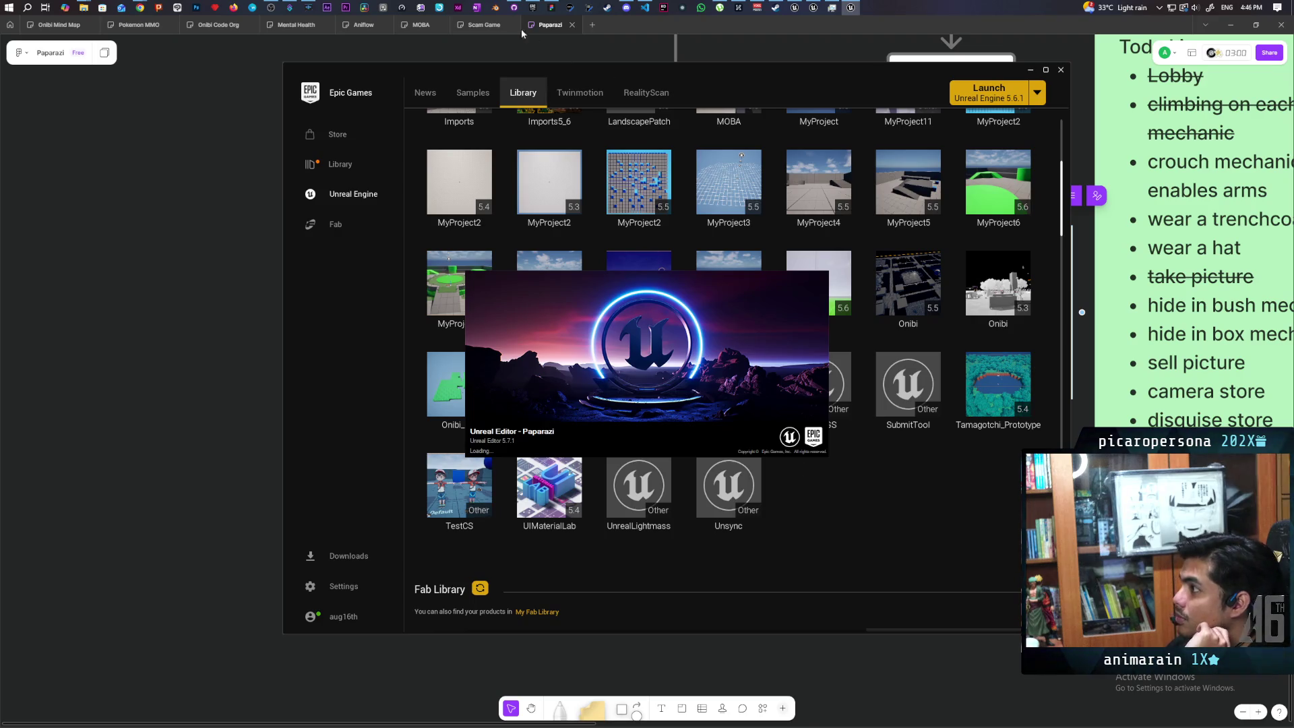
# - Glance at the team Discord server, then return to the Paparazi whiteboard while loading
pyautogui.click(514, 8)
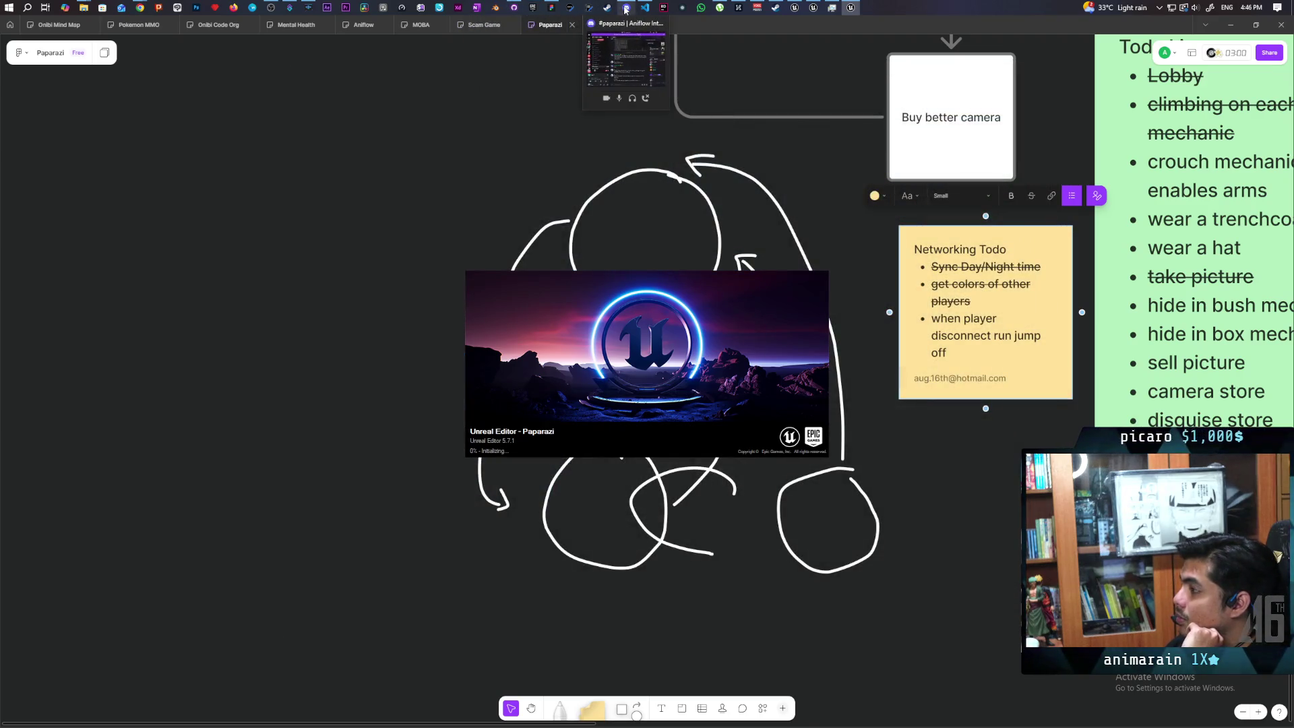
pyautogui.click(626, 9)
pyautogui.scroll(-3, 714, 393)
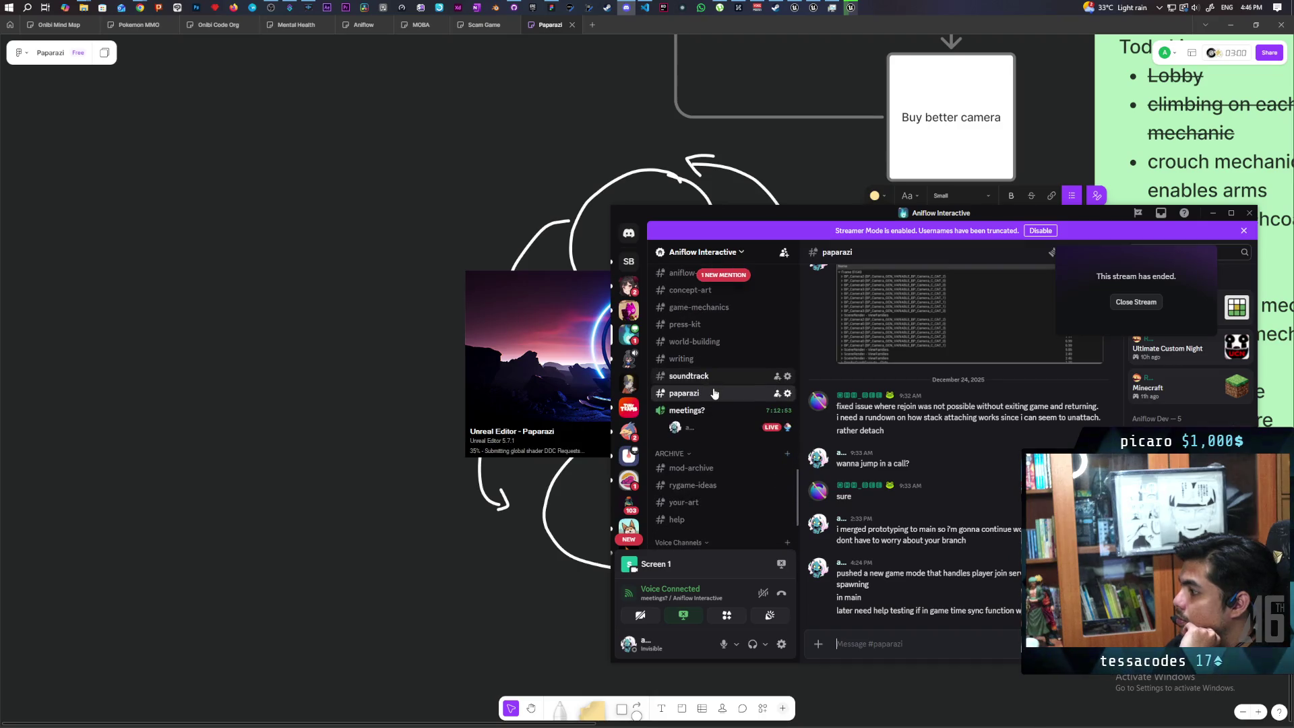
pyautogui.click(740, 23)
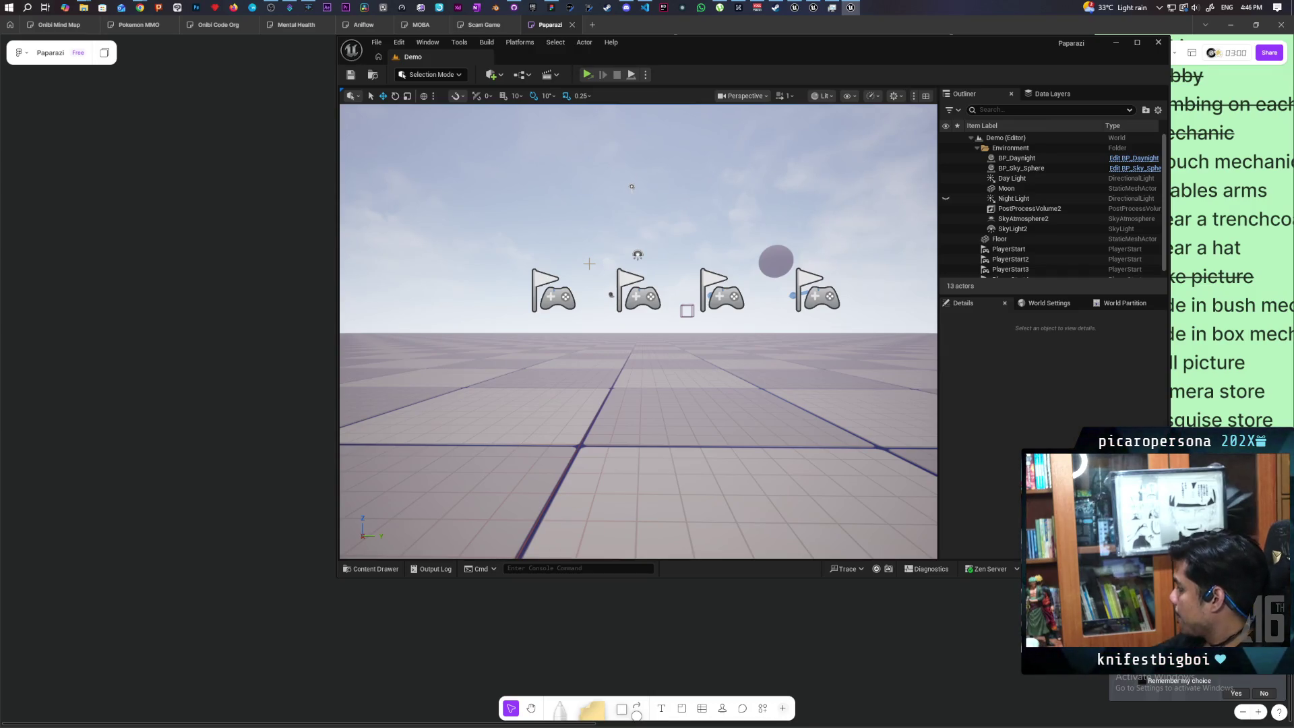
# - Maximize the editor and open BP_ThirdPersonGameMode in the full Blueprint editor
pyautogui.doubleClick(742, 45)
pyautogui.moveTo(532, 533); pyautogui.dragTo(533, 533)
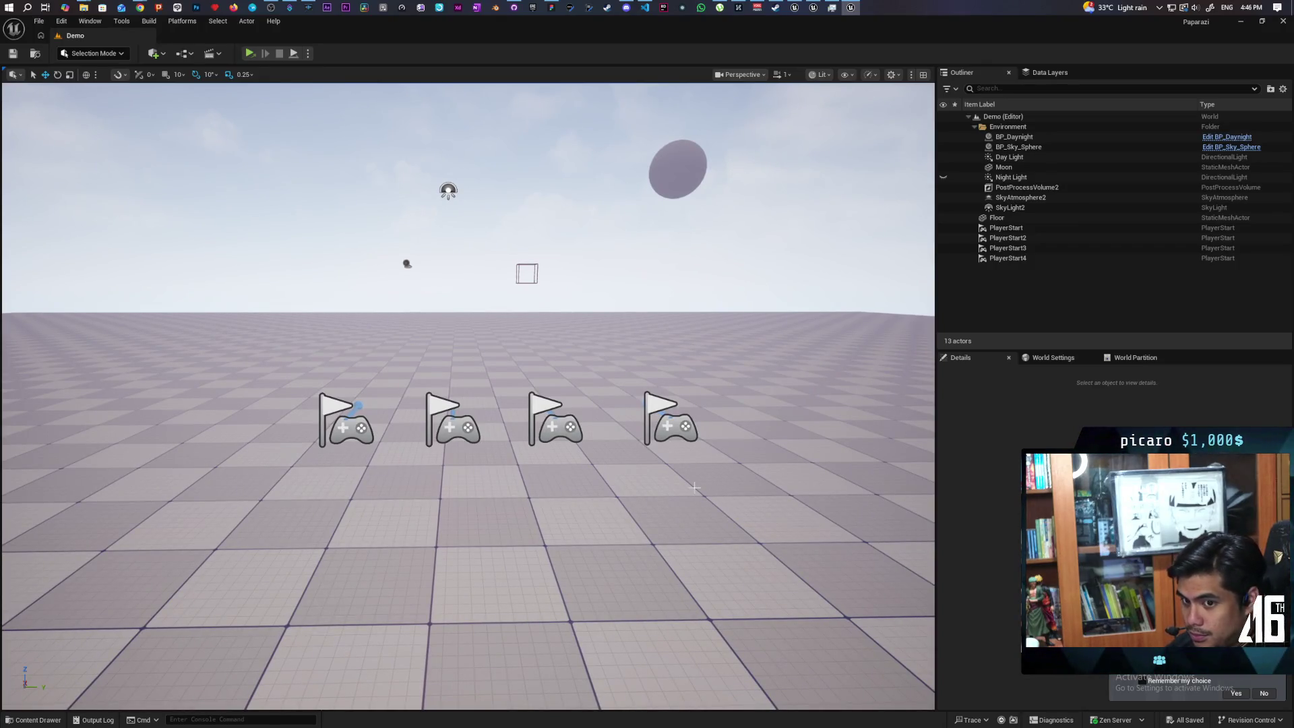
pyautogui.moveTo(533, 532); pyautogui.dragTo(532, 533)
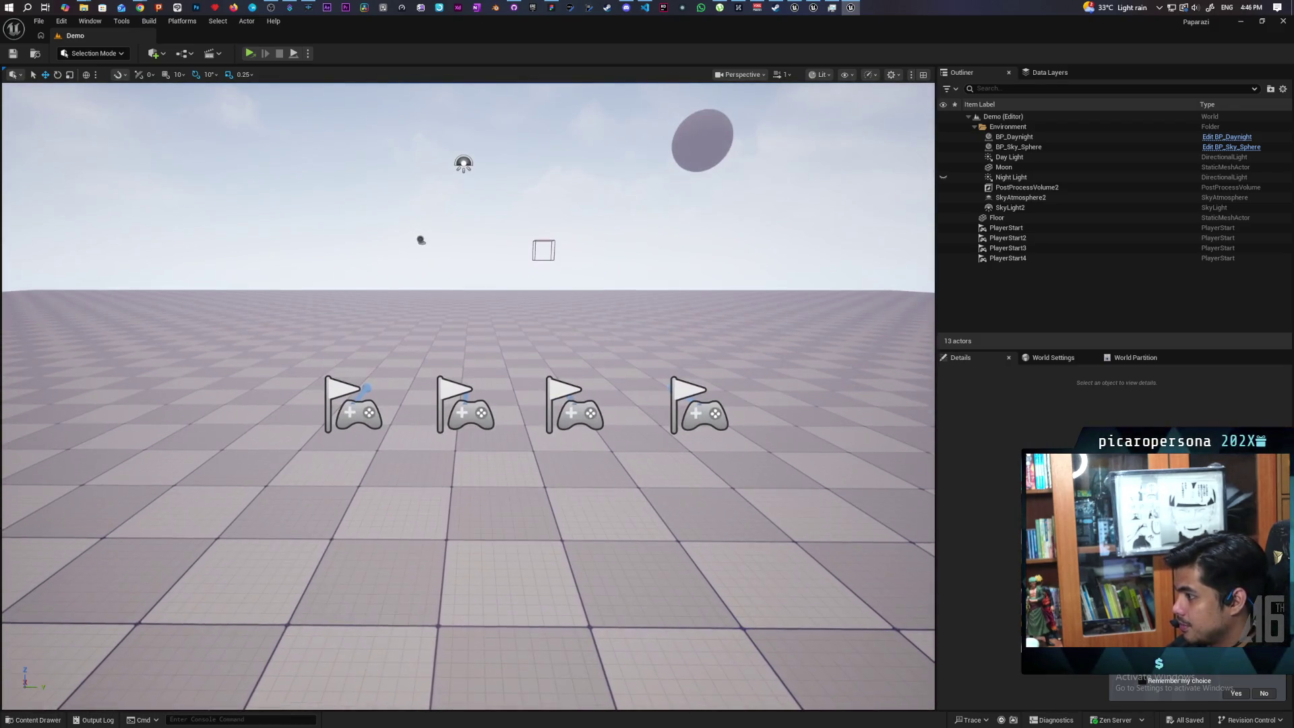
pyautogui.click(32, 720)
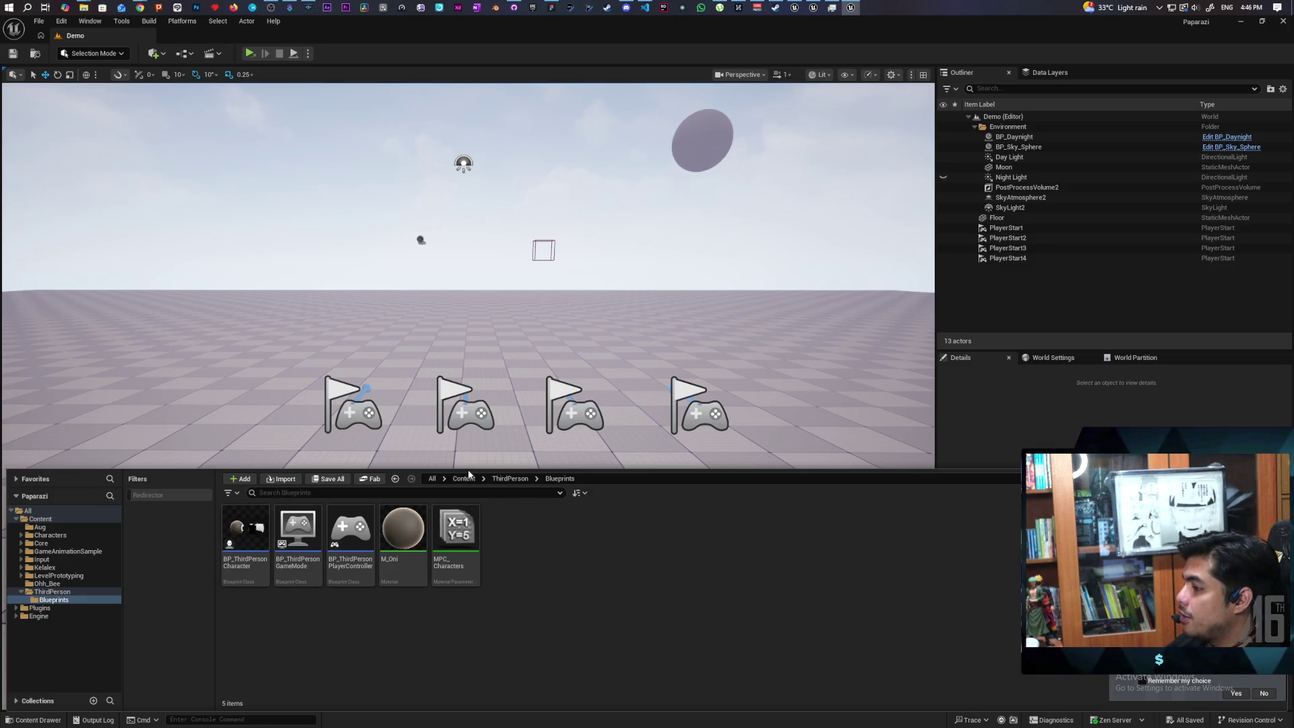
pyautogui.doubleClick(297, 532)
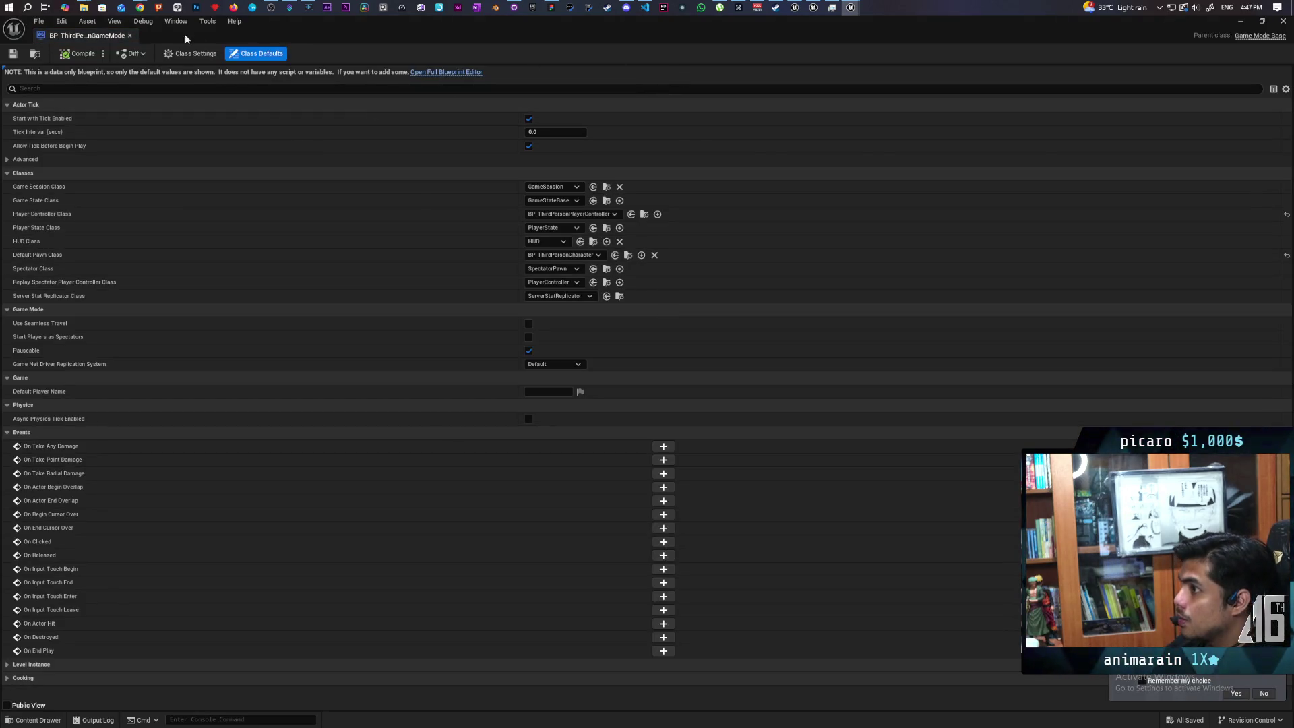
pyautogui.click(466, 73)
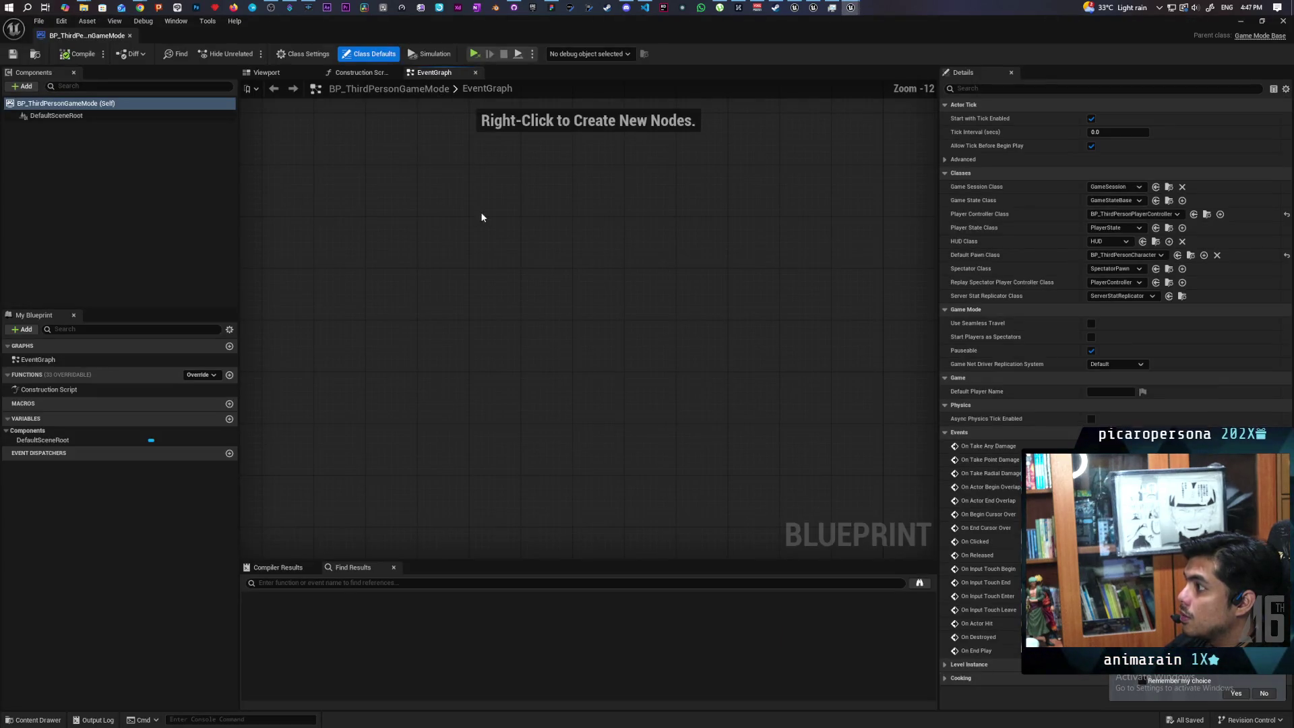
pyautogui.moveTo(482, 217); pyautogui.dragTo(557, 462)
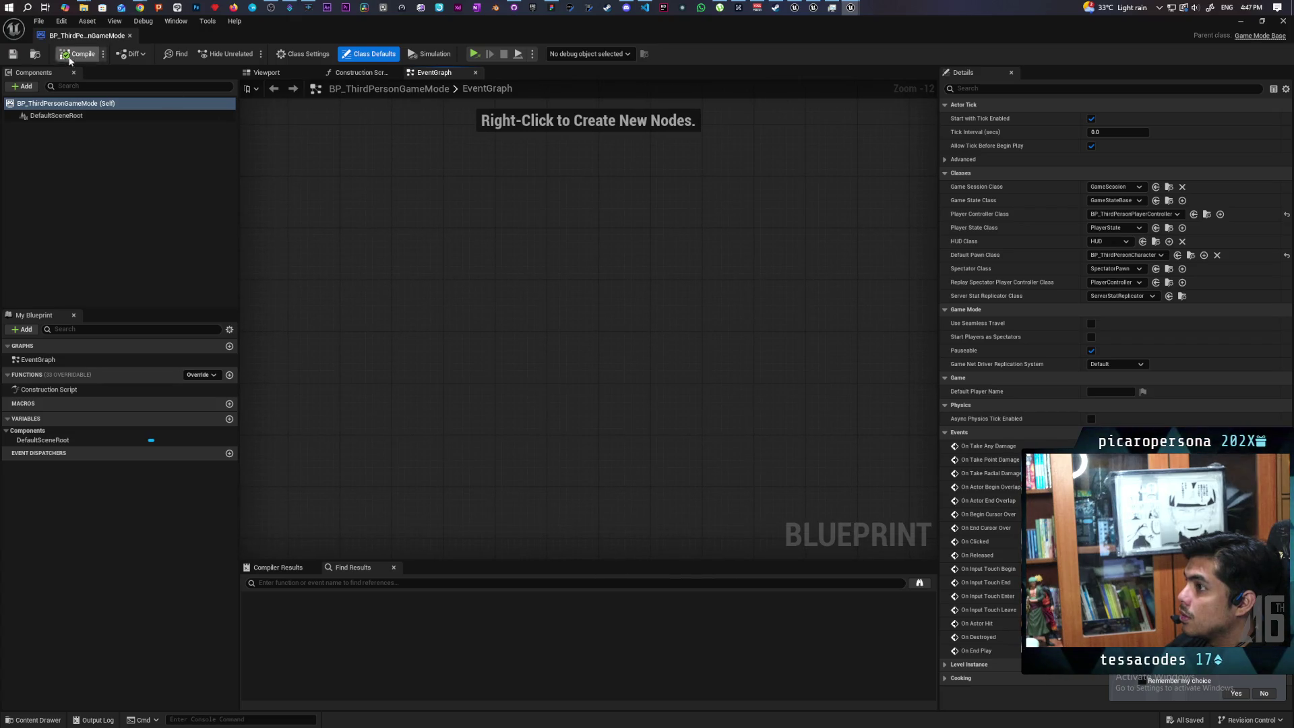
# - Browse the content browser up to Content and into the Aug folder
pyautogui.click(35, 56)
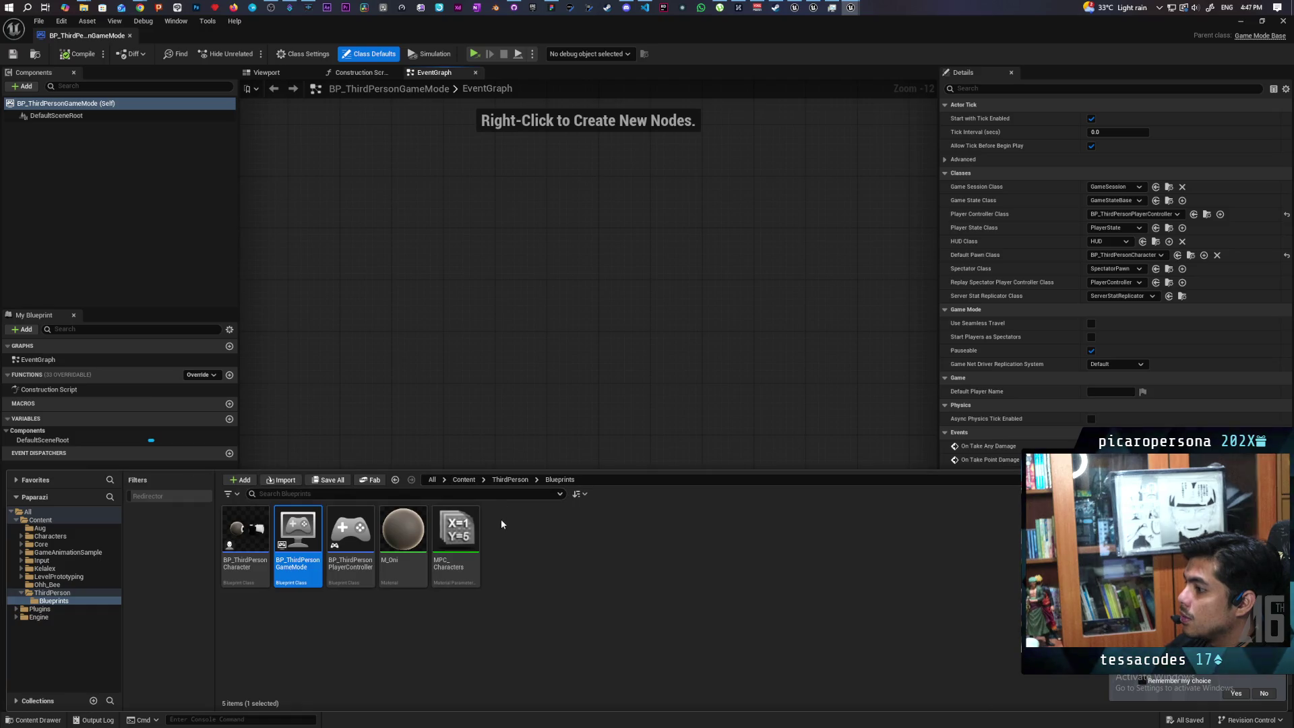
pyautogui.click(463, 479)
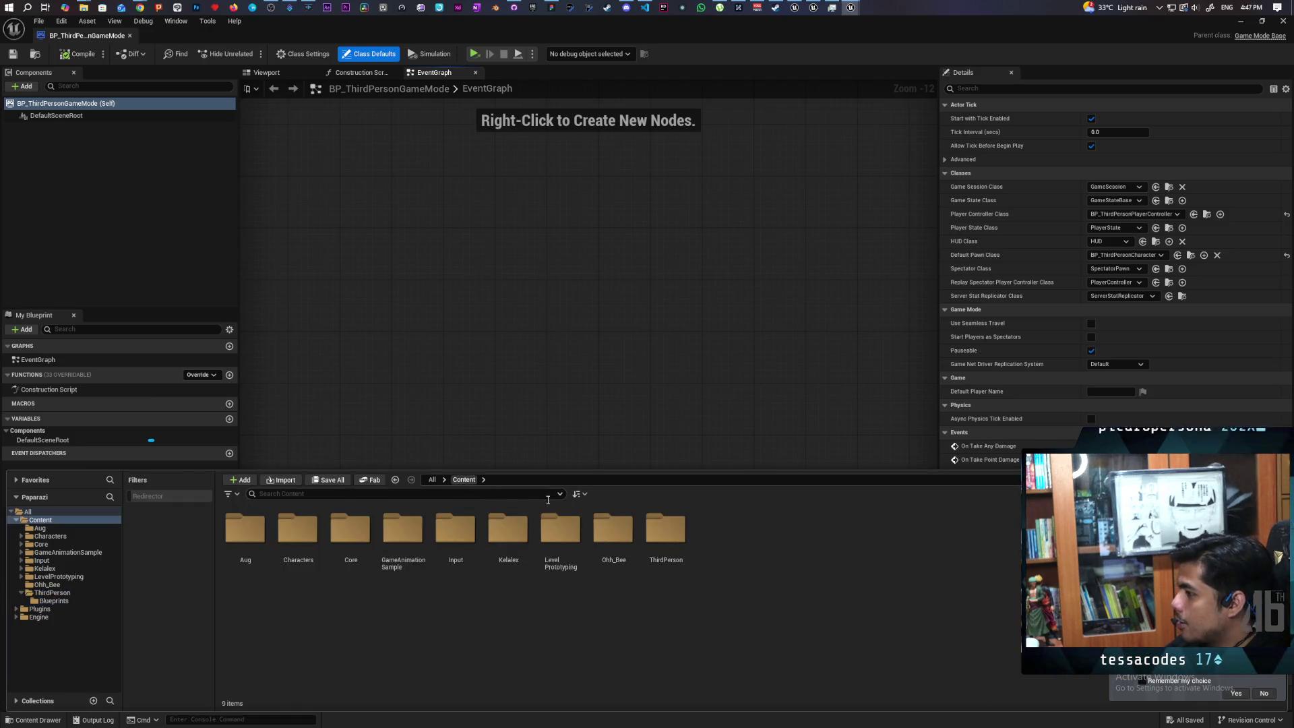
pyautogui.doubleClick(245, 530)
# - Open BP_OniGamemode, close the BP_ThirdPersonGameMode tab, and centre the graph
pyautogui.doubleClick(307, 525)
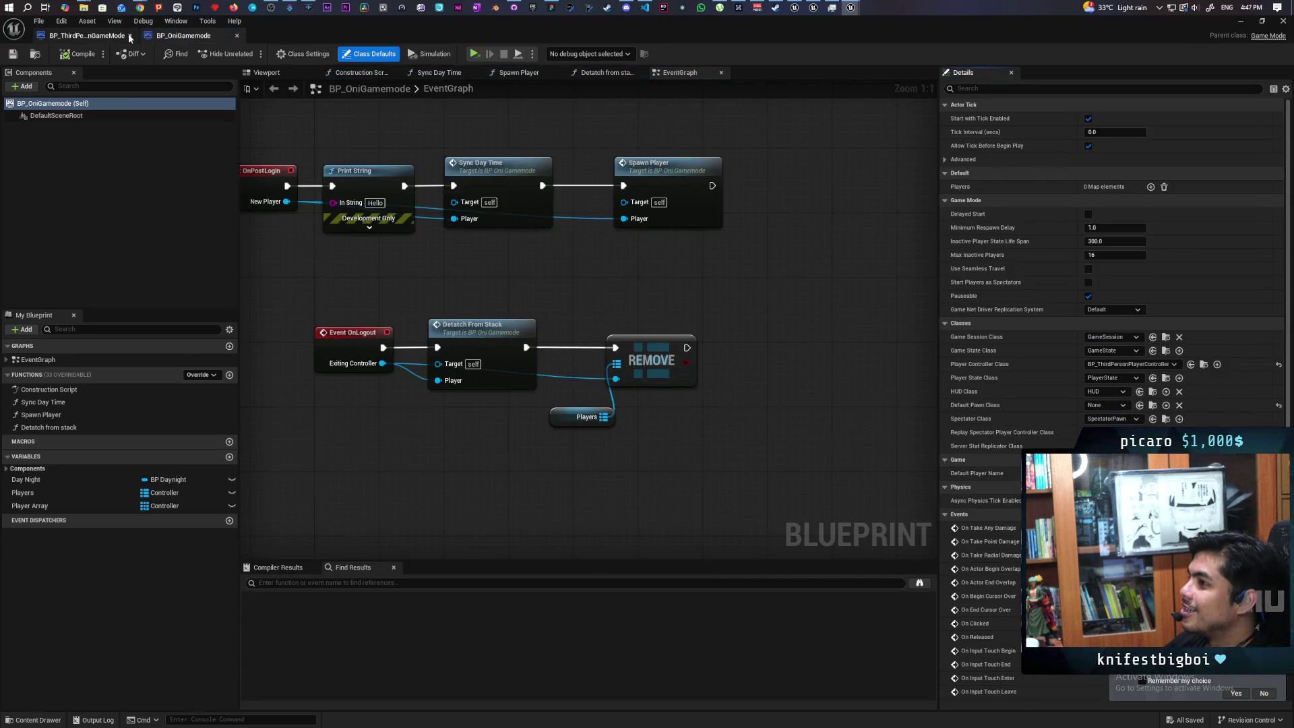
pyautogui.click(131, 34)
pyautogui.click(213, 38)
pyautogui.press('Home')
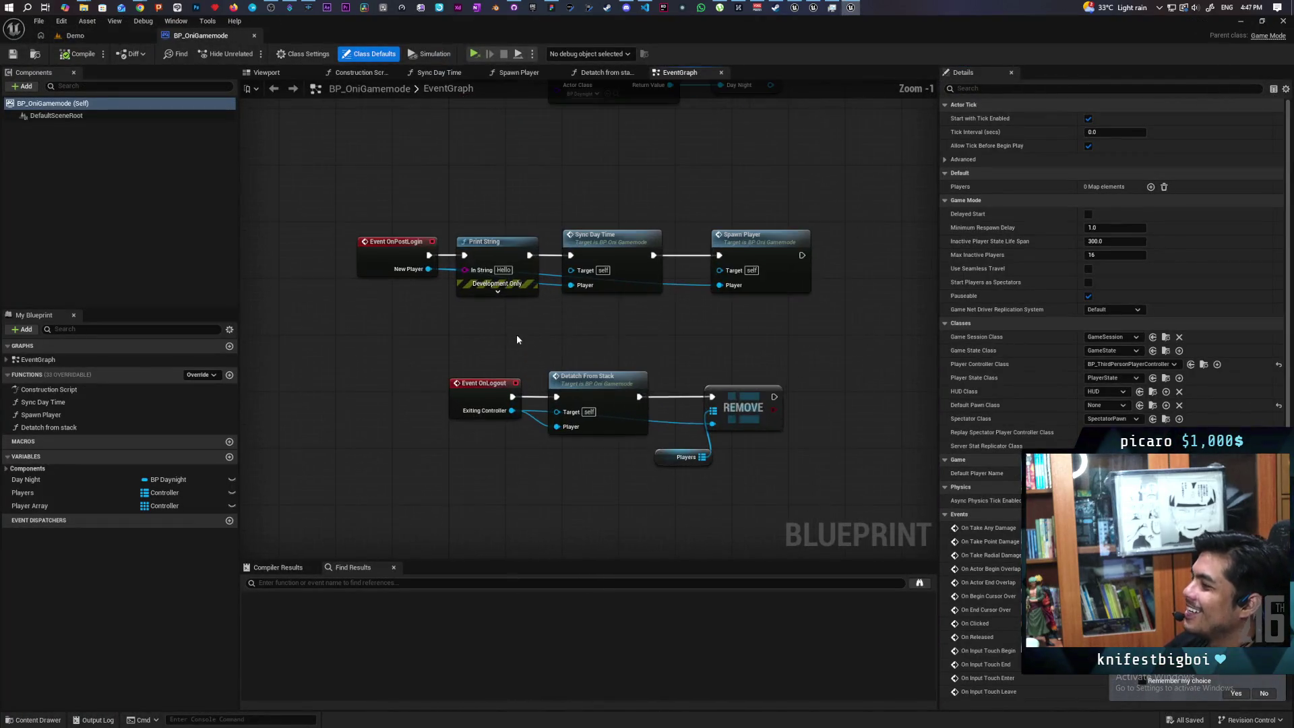
# - Delete the Print String node and wire OnPostLogin straight into Sync Day Time
pyautogui.click(480, 228)
pyautogui.press('Delete')
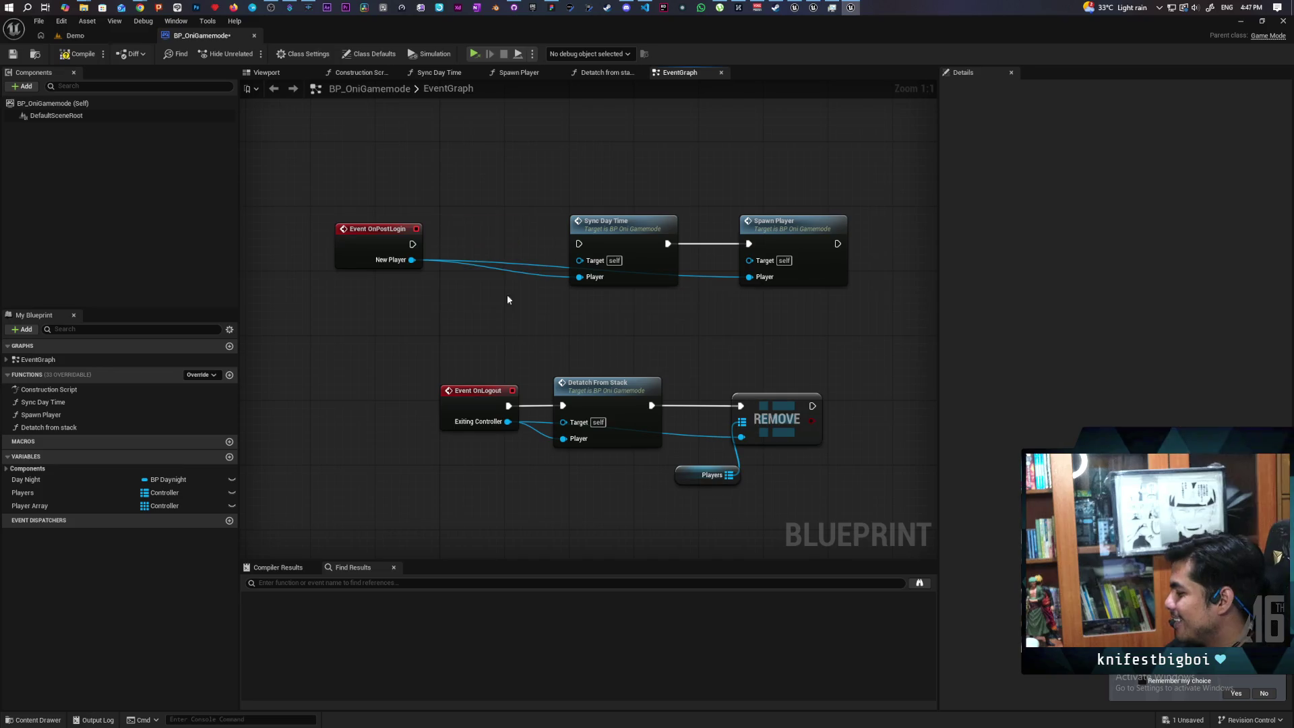
pyautogui.moveTo(413, 244); pyautogui.dragTo(581, 239)
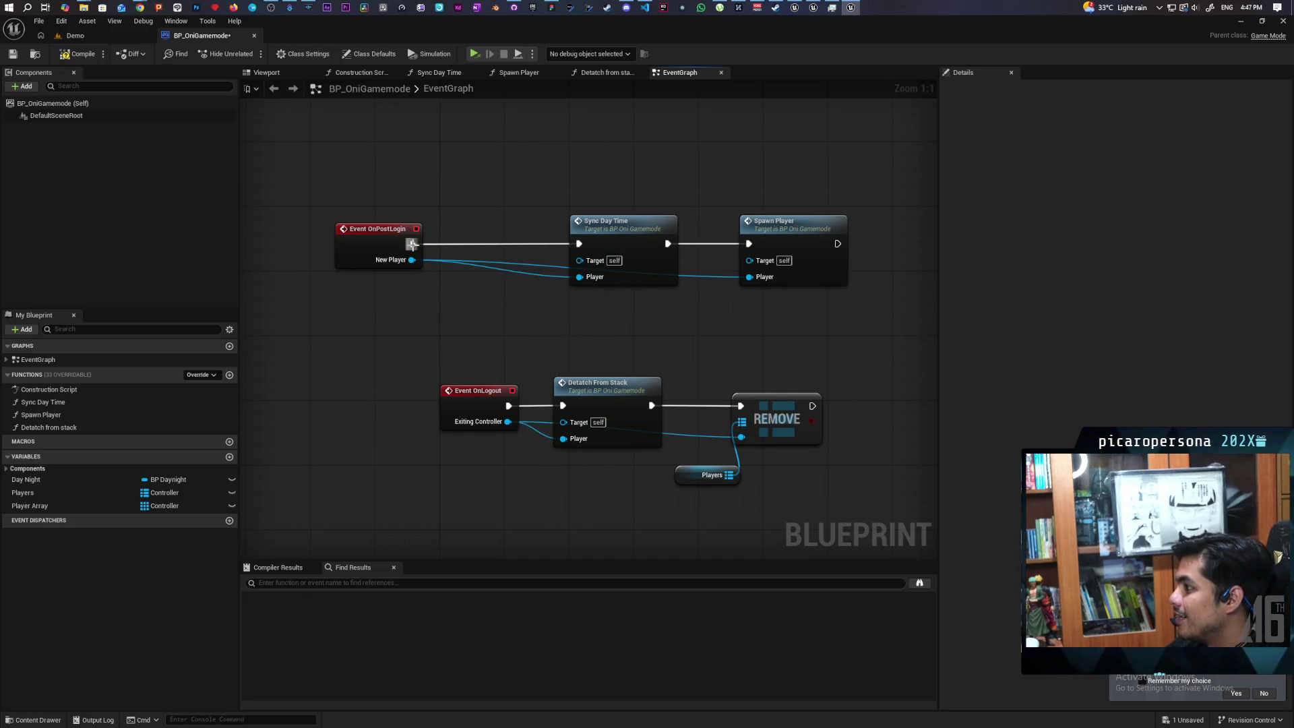
pyautogui.moveTo(386, 247); pyautogui.dragTo(483, 244)
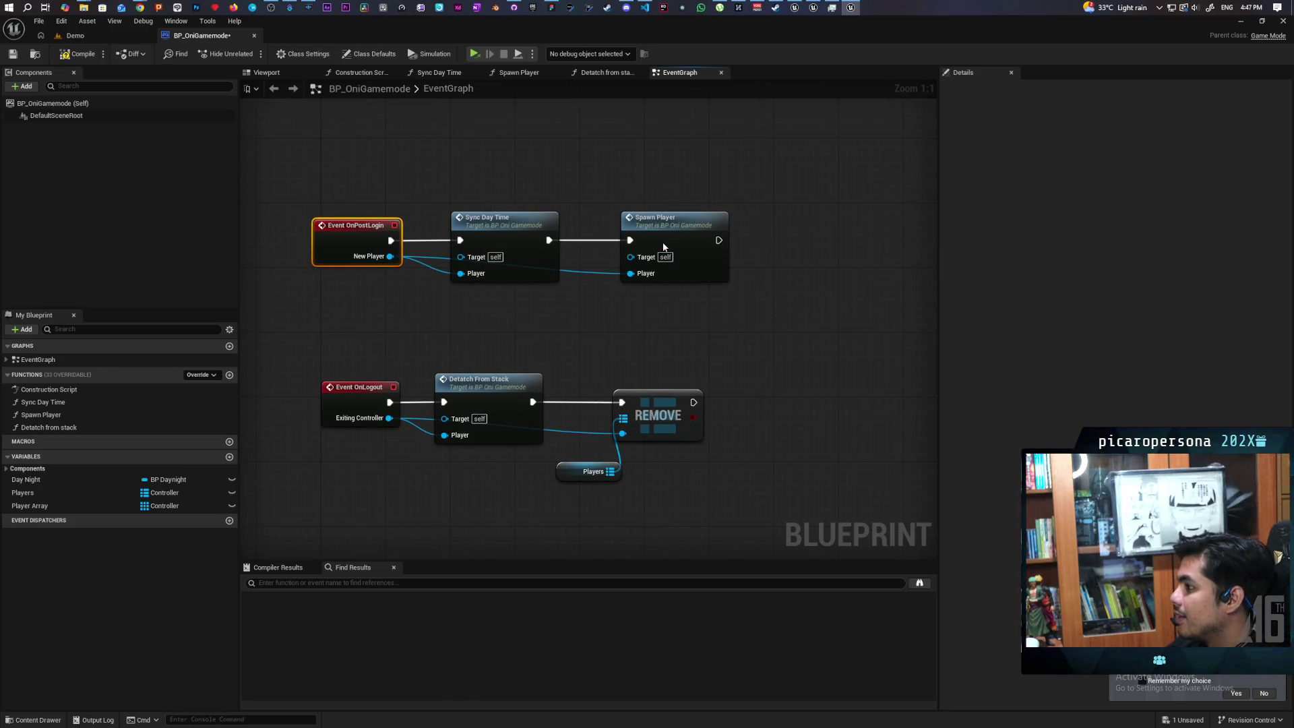
# - In Spawn Player, connect SET directly to SpawnActor and delete the Print String between them
pyautogui.doubleClick(658, 256)
pyautogui.moveTo(545, 291); pyautogui.dragTo(757, 292)
pyautogui.click(657, 313)
pyautogui.press('Delete')
# - Remove the other Print String and reroute node, connect Possess to ADD, and compile
pyautogui.moveTo(578, 325)
pyautogui.mouseDown()
pyautogui.moveTo(391, 305)
pyautogui.moveTo(688, 370)
pyautogui.mouseUp()
pyautogui.moveTo(487, 335)
pyautogui.mouseDown()
pyautogui.moveTo(755, 435)
pyautogui.moveTo(717, 439)
pyautogui.mouseUp()
pyautogui.moveTo(657, 327); pyautogui.dragTo(708, 403)
pyautogui.press('Delete')
pyautogui.click(627, 416)
pyautogui.press('Delete')
pyautogui.moveTo(520, 252)
pyautogui.mouseDown()
pyautogui.moveTo(693, 273)
pyautogui.moveTo(750, 252)
pyautogui.mouseUp()
pyautogui.click(82, 54)
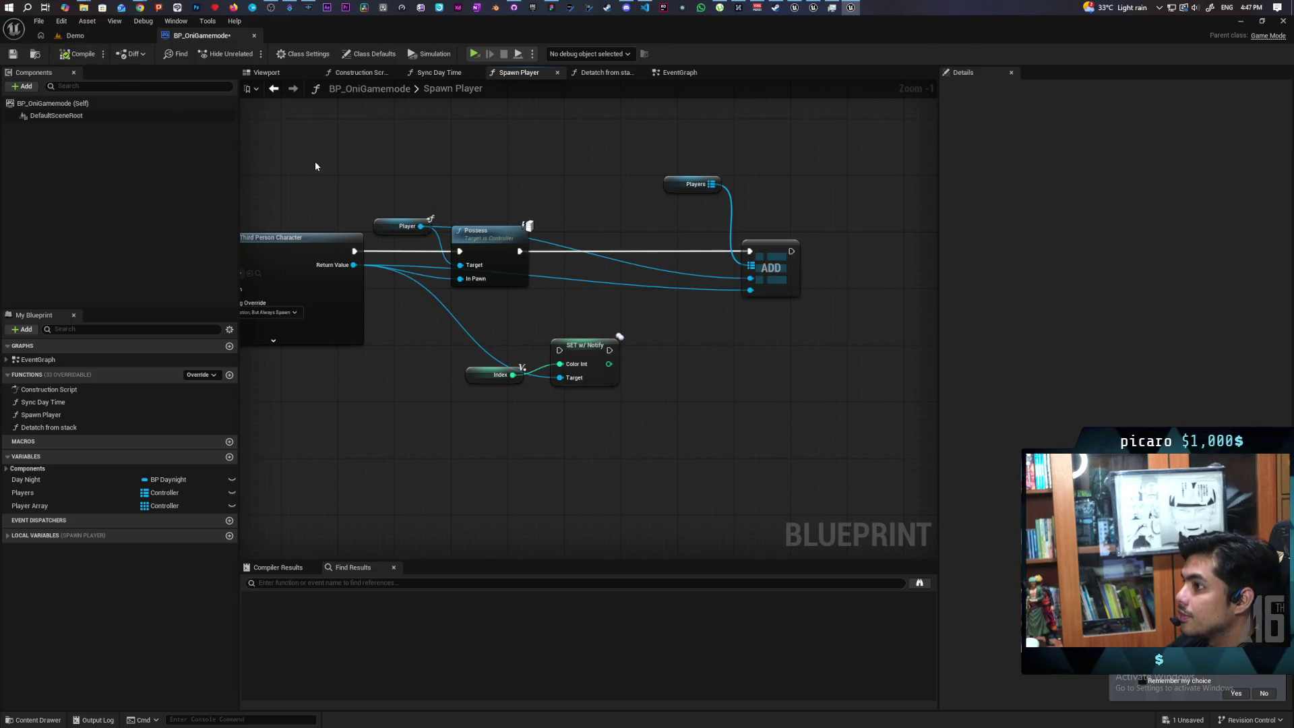
# - In BP_ThirdPersonCharacter, wire the Authority branch to SET w/ Notify
pyautogui.moveTo(326, 175); pyautogui.dragTo(600, 167)
pyautogui.click(533, 265)
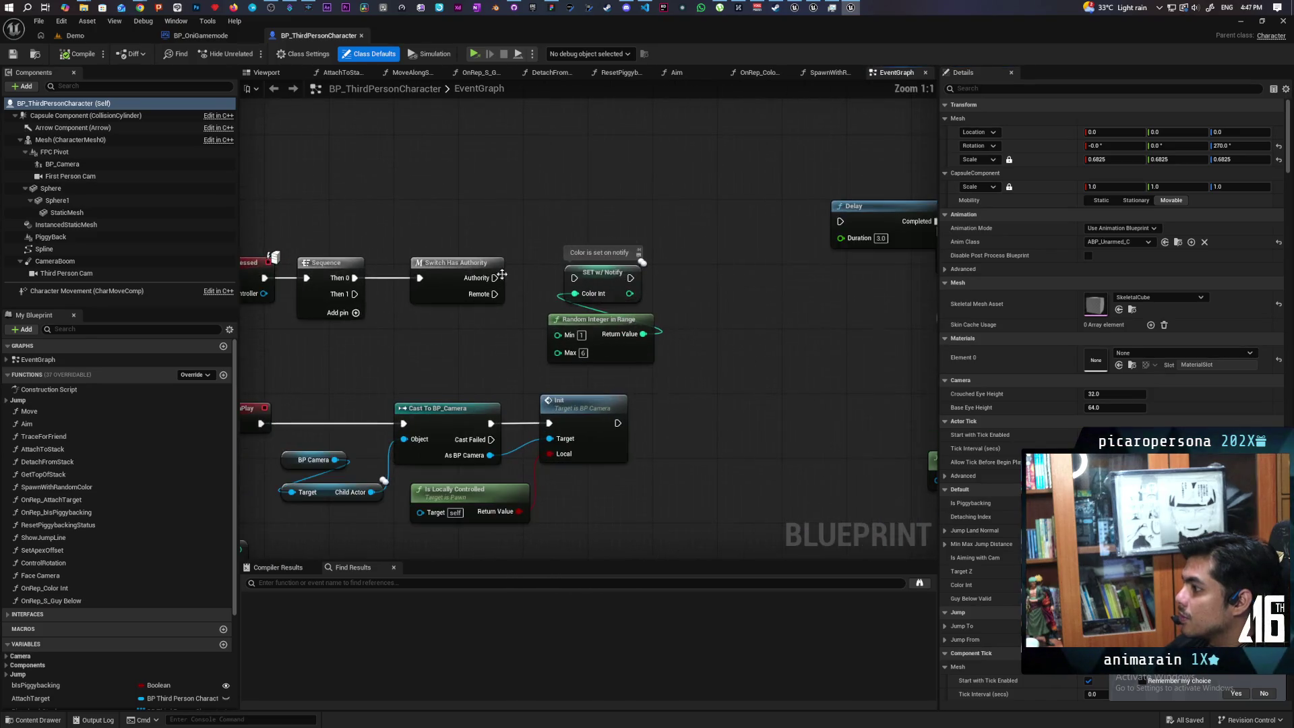
pyautogui.moveTo(502, 274); pyautogui.dragTo(593, 277)
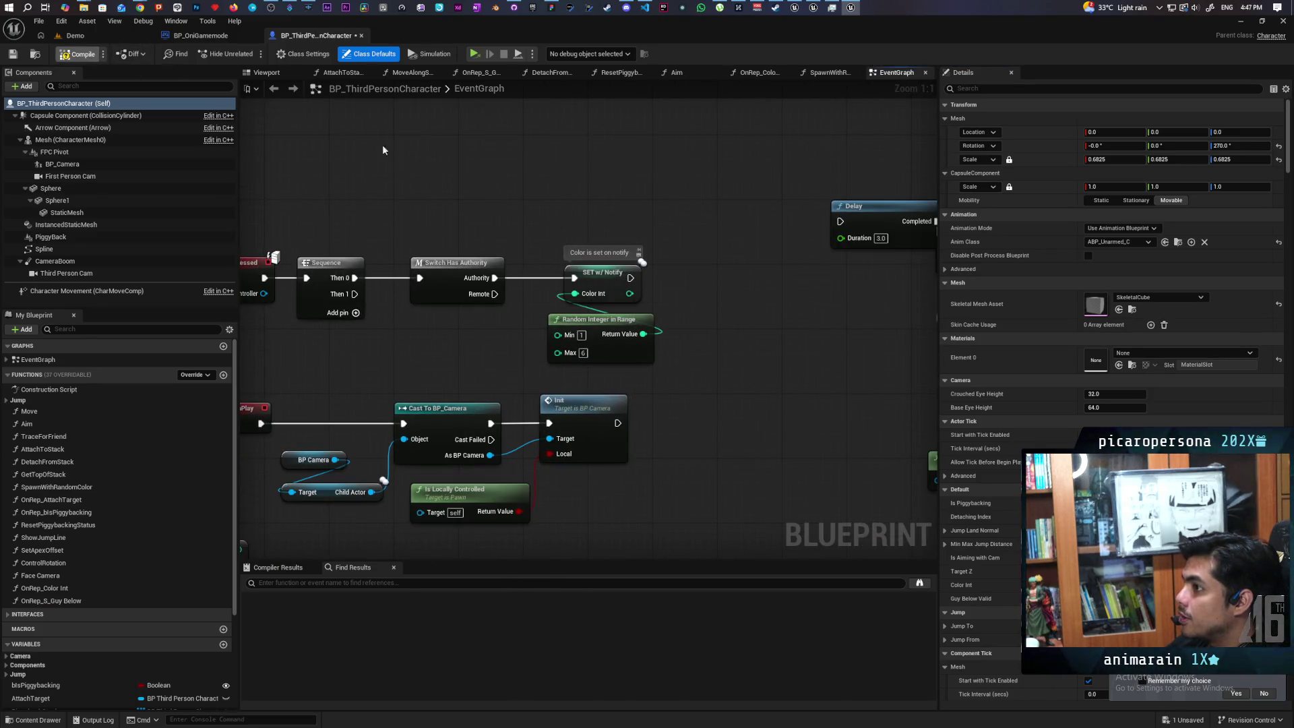
# - Save the character blueprint, restore the editor window, and review Play's Net Mode options
pyautogui.hotkey('ctrl', 's')
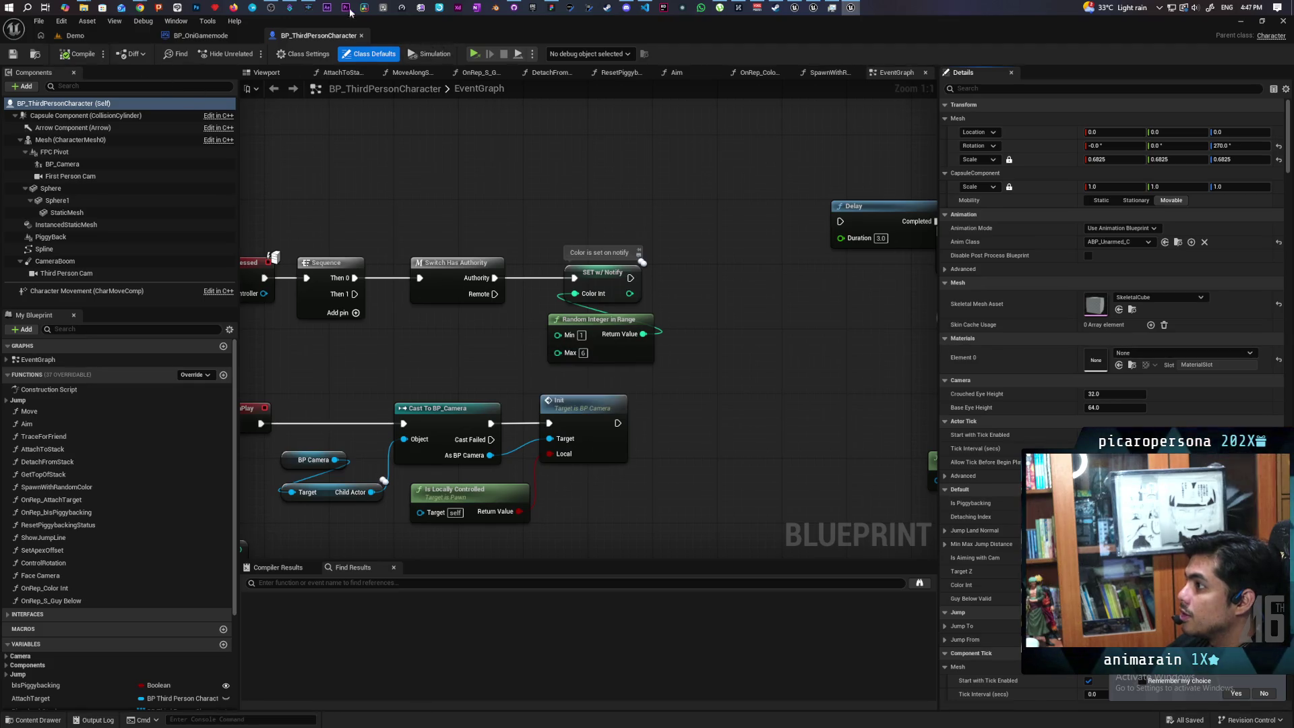
pyautogui.doubleClick(437, 21)
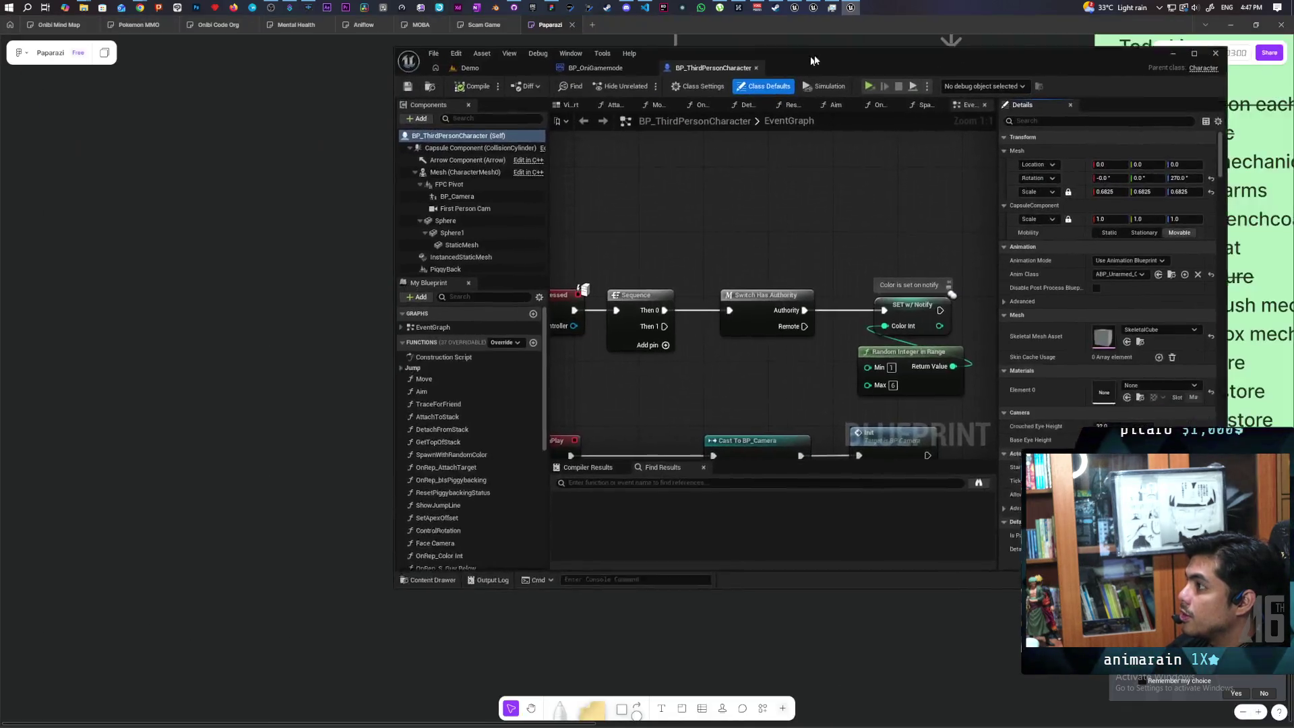
pyautogui.click(945, 74)
pyautogui.moveTo(1018, 280)
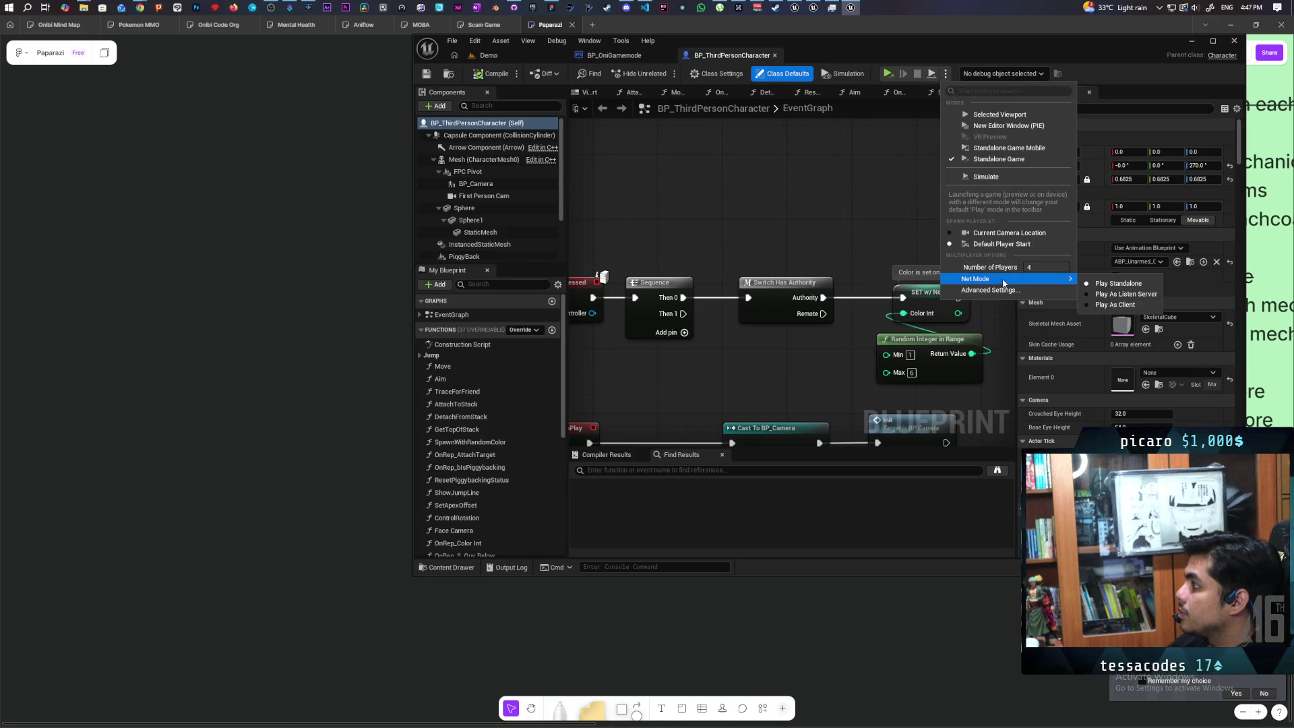
pyautogui.click(1126, 294)
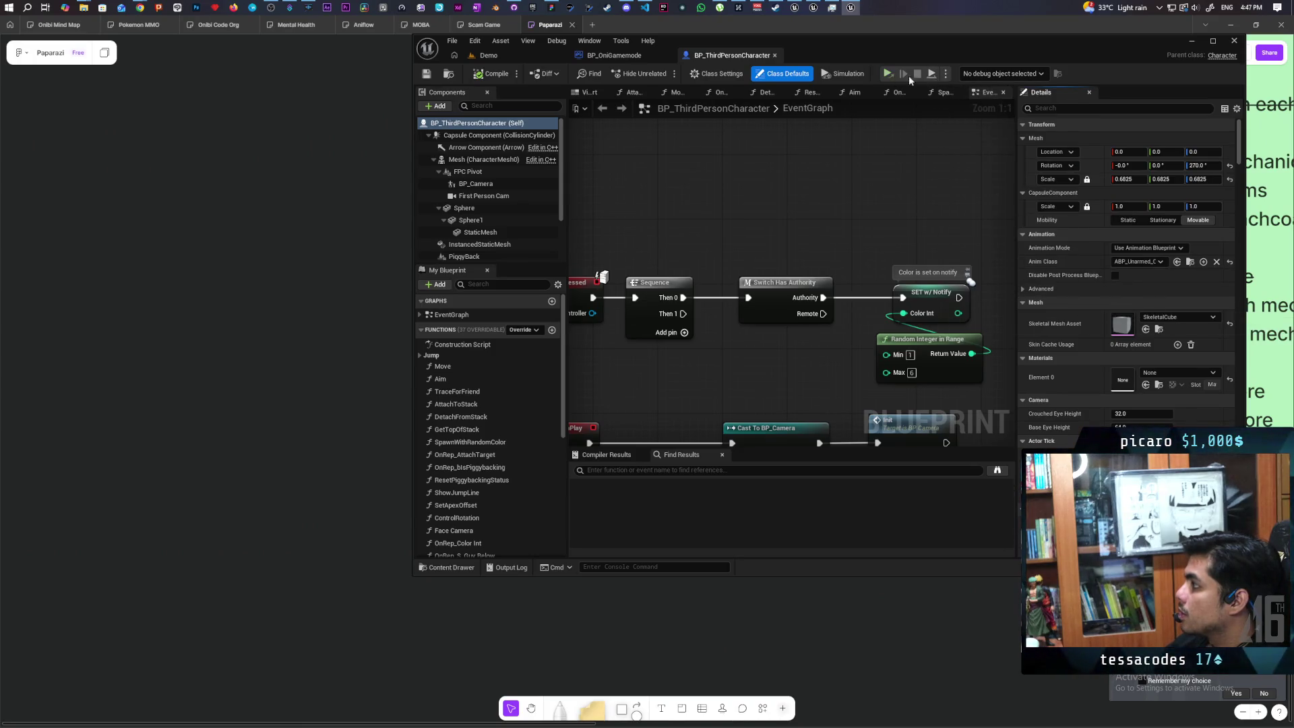
pyautogui.click(945, 75)
# - Run the three-client multiplayer test twice, stopping each with Esc
pyautogui.click(999, 116)
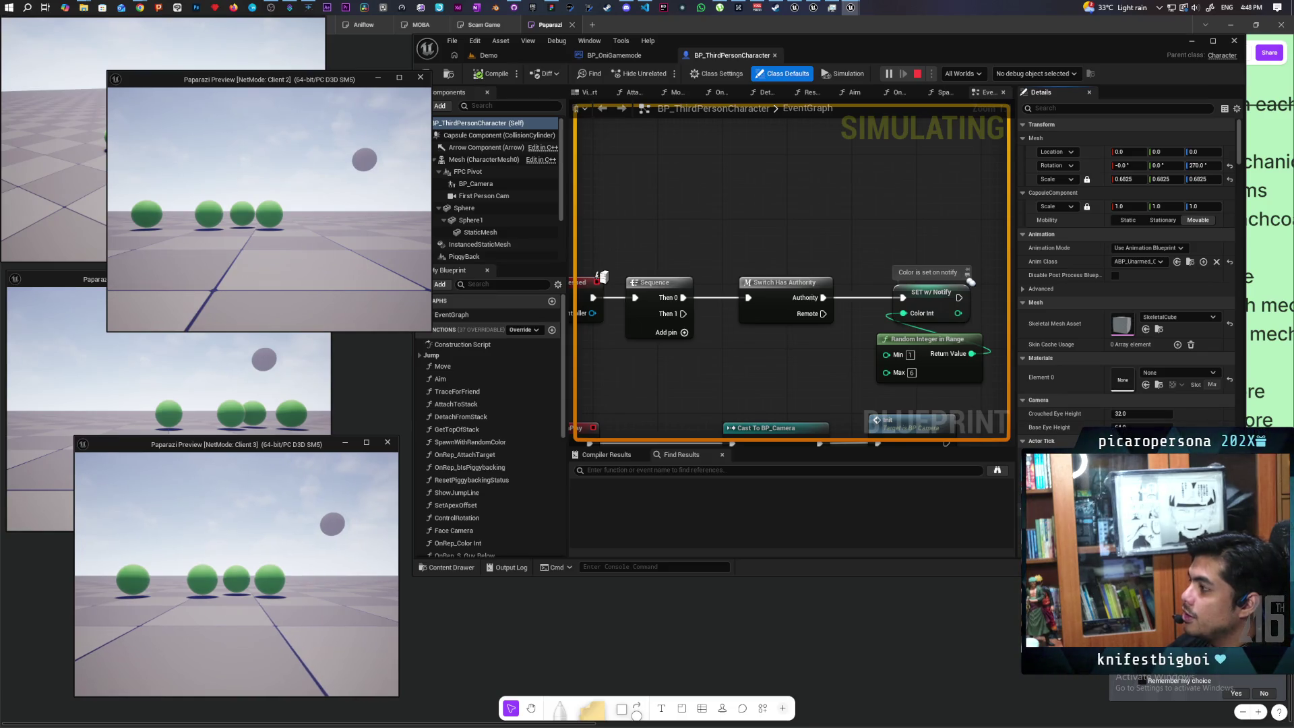
pyautogui.press('Escape')
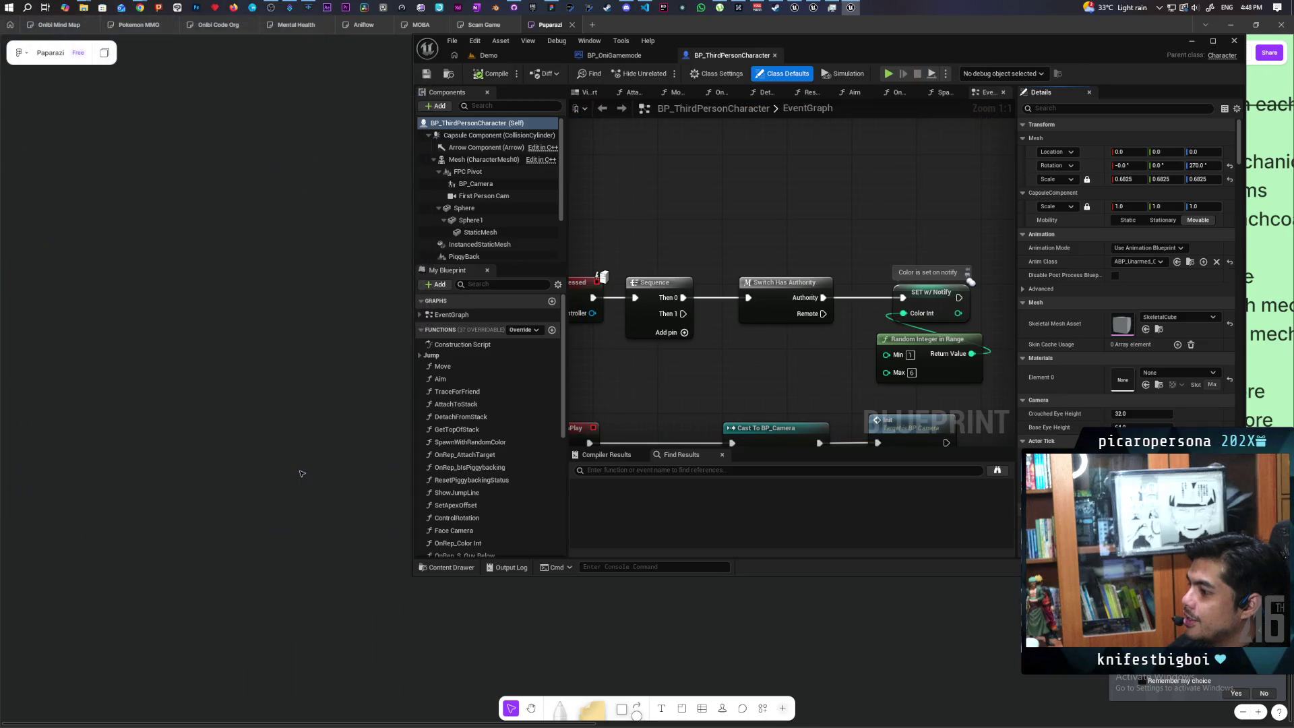
pyautogui.click(888, 74)
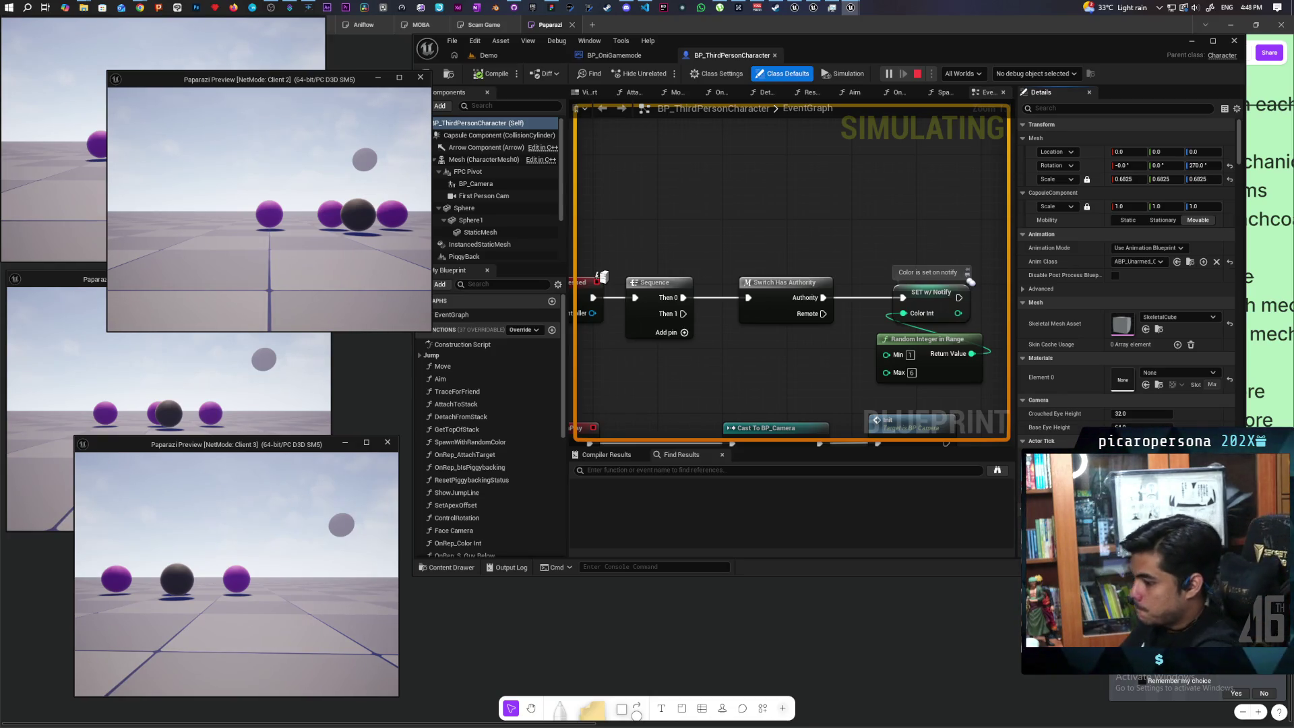
pyautogui.press('Escape')
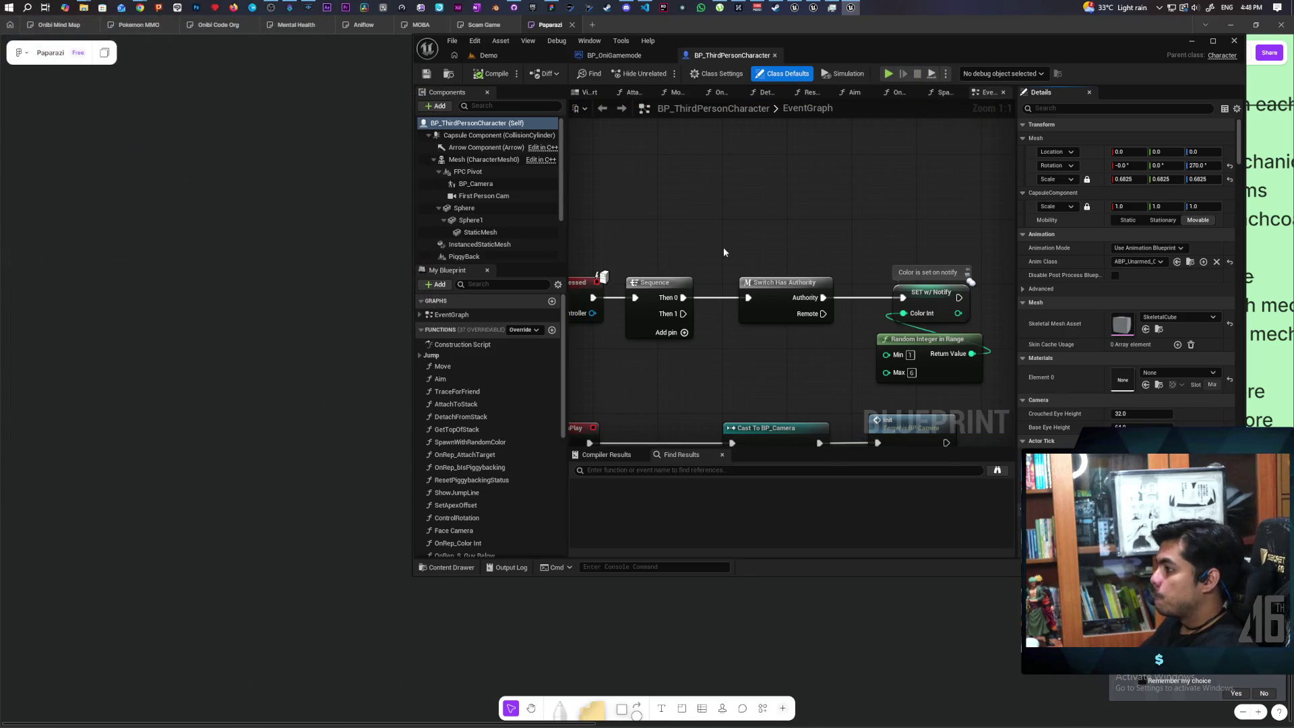
# - Add a Get Game State node and a Player Array node off its Return Value
pyautogui.rightClick(739, 202)
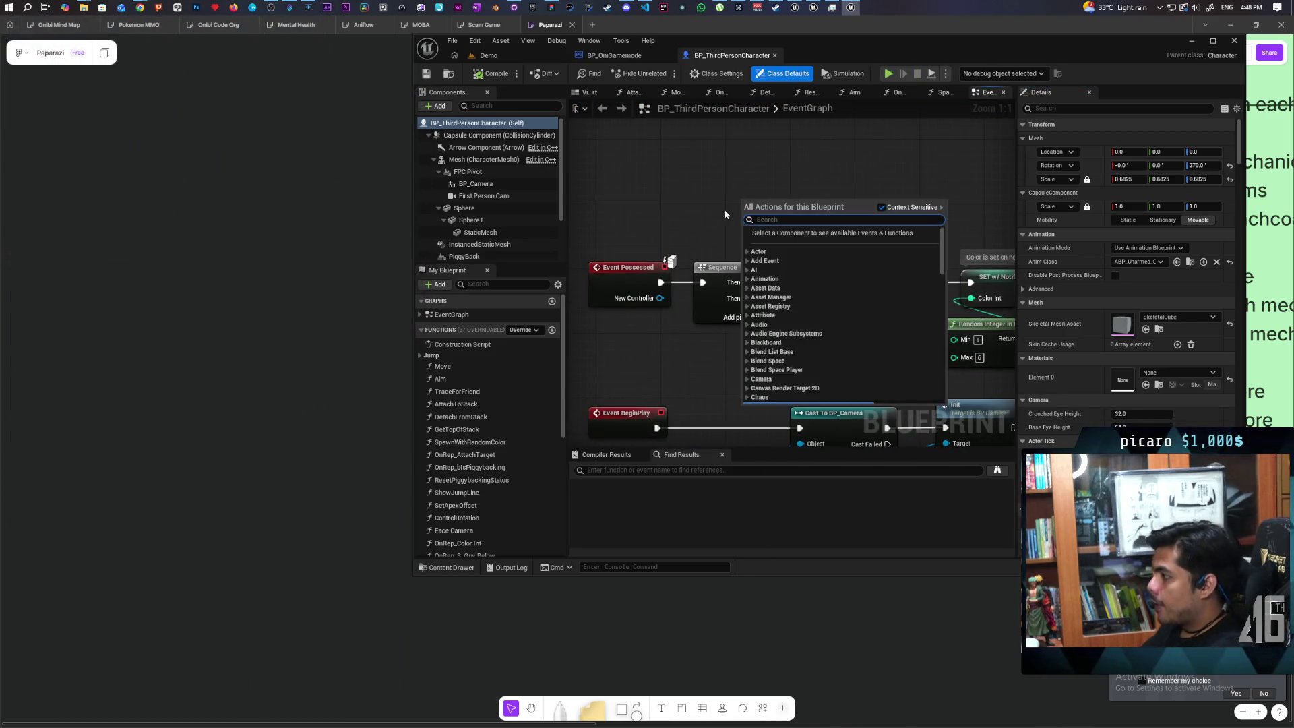
pyautogui.write('get game state')
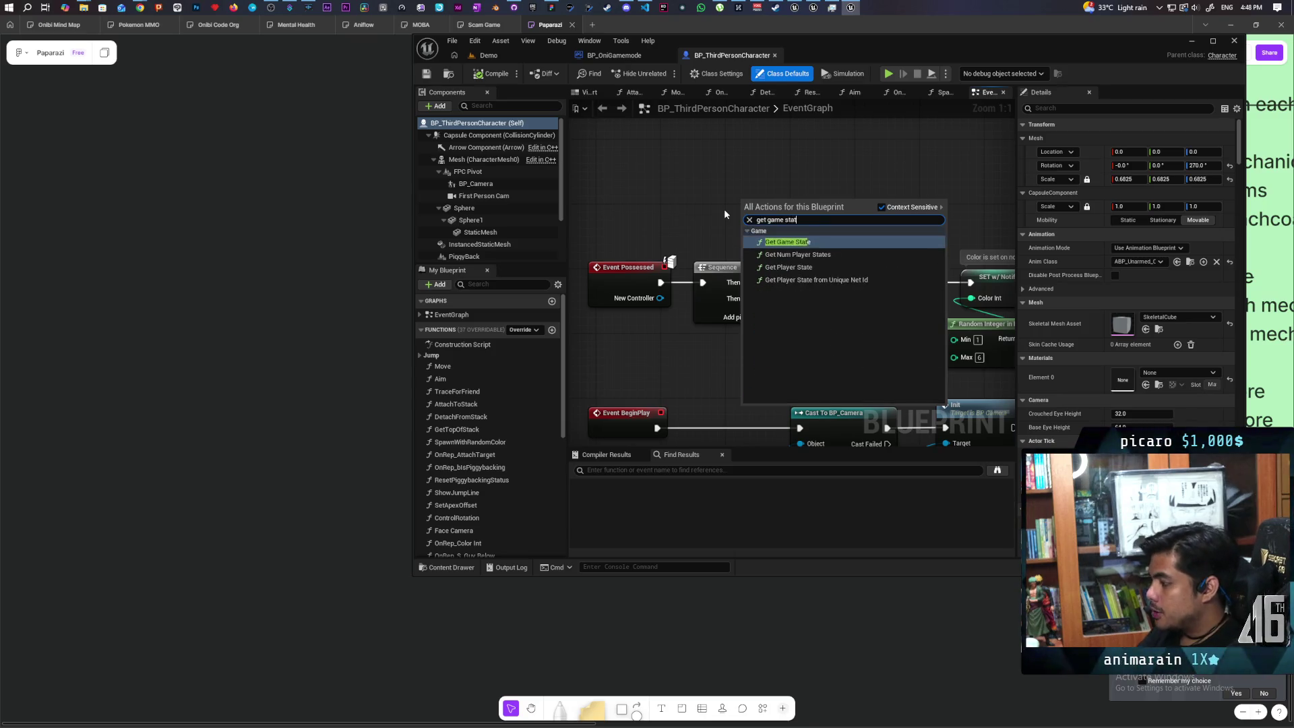
pyautogui.press('Return')
pyautogui.moveTo(739, 210)
pyautogui.mouseDown()
pyautogui.moveTo(698, 141)
pyautogui.moveTo(698, 169)
pyautogui.moveTo(771, 211)
pyautogui.mouseUp()
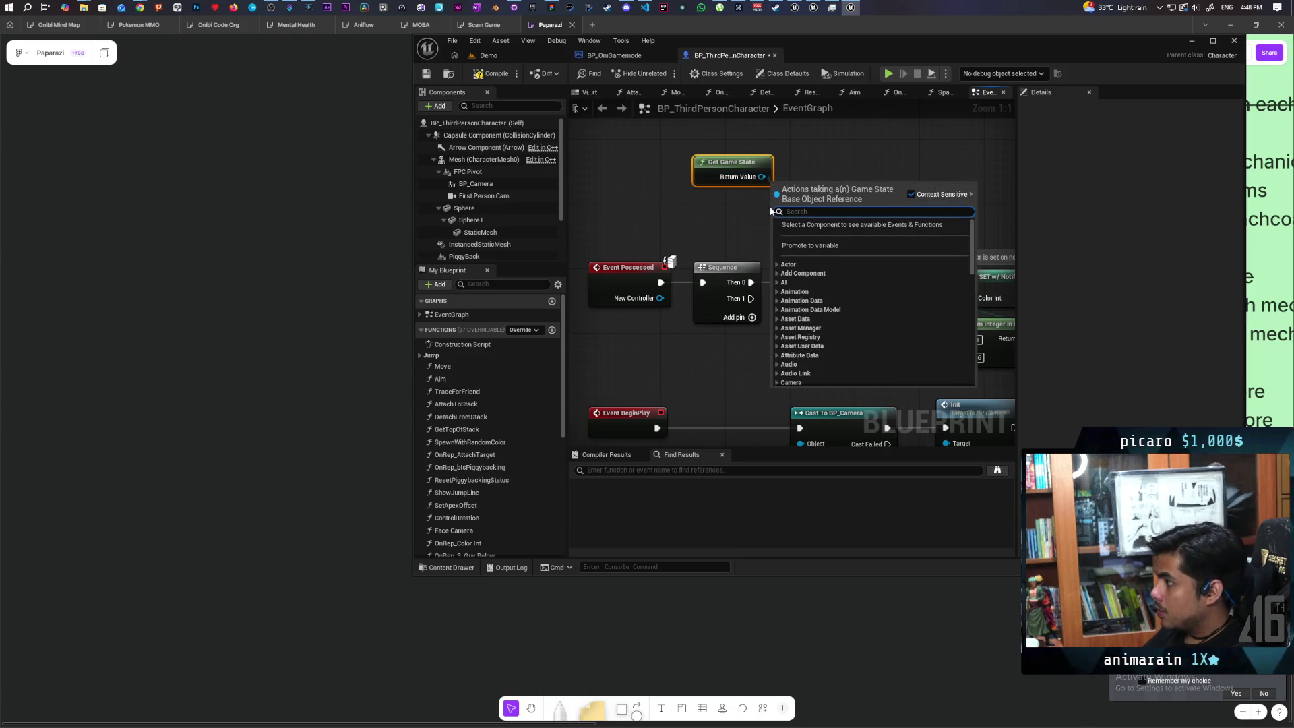
pyautogui.write('player ara')
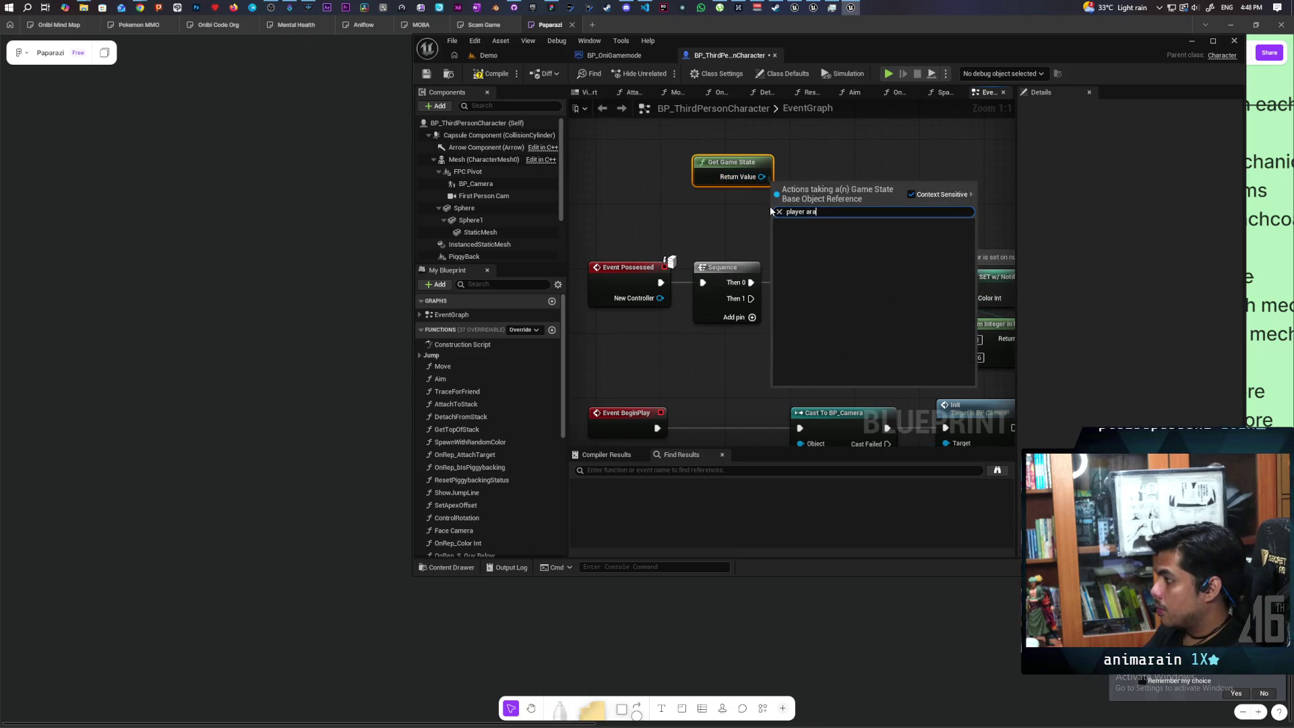
pyautogui.press('Return')
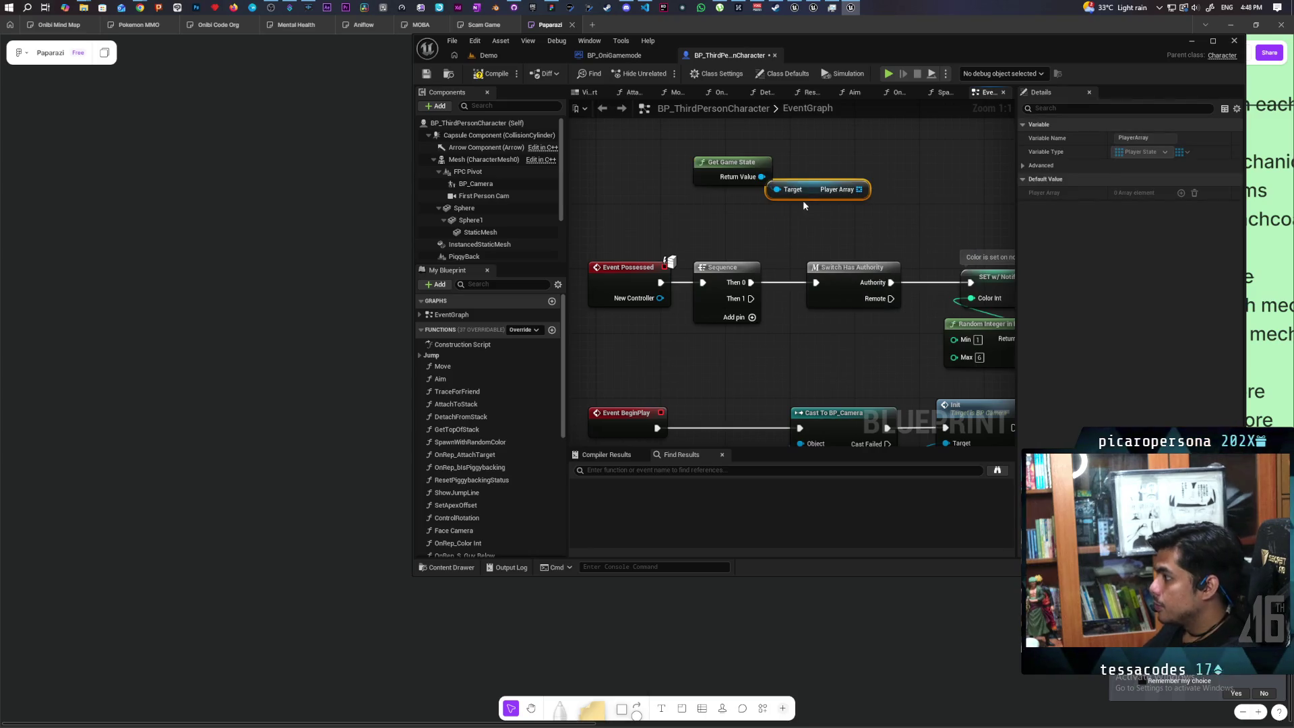
# - Add a Length node from Player Array and compile the character blueprint
pyautogui.moveTo(814, 195)
pyautogui.mouseDown()
pyautogui.moveTo(731, 203)
pyautogui.moveTo(802, 209)
pyautogui.moveTo(853, 192)
pyautogui.moveTo(815, 207)
pyautogui.moveTo(714, 199)
pyautogui.moveTo(814, 244)
pyautogui.moveTo(815, 268)
pyautogui.mouseUp()
pyautogui.write('len')
pyautogui.press('Return')
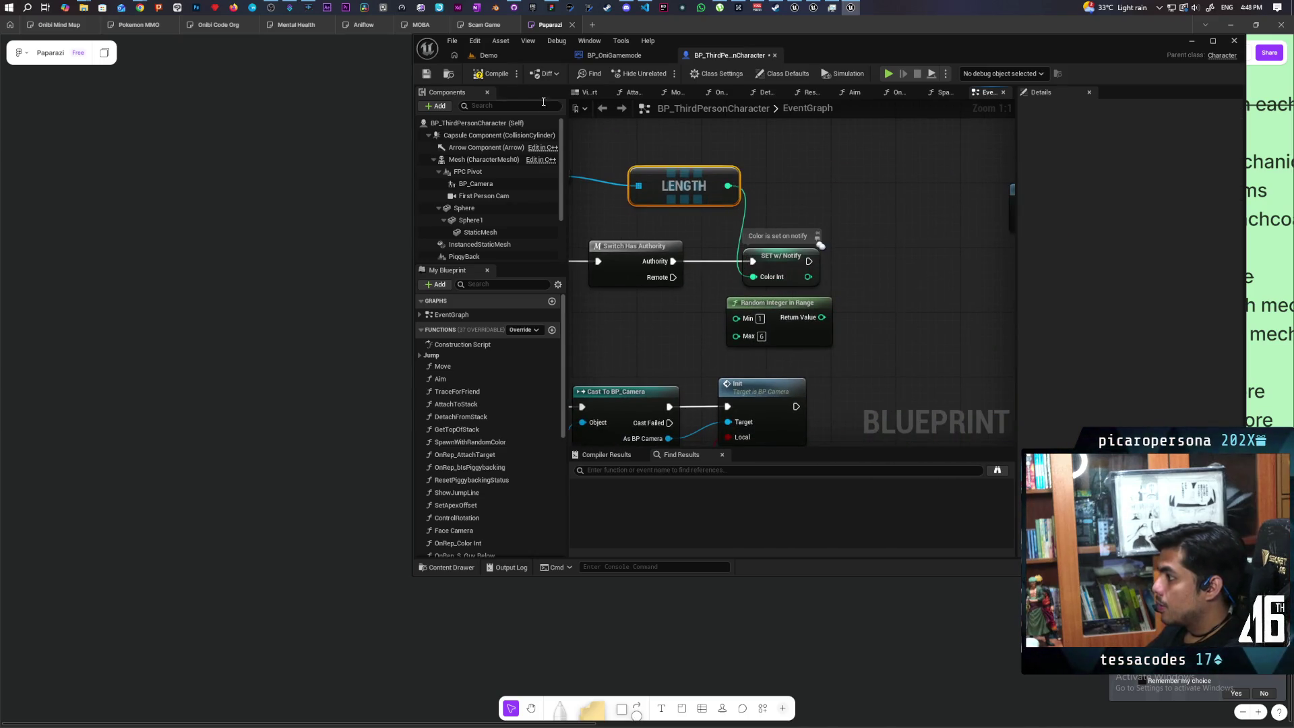
pyautogui.press('F7')
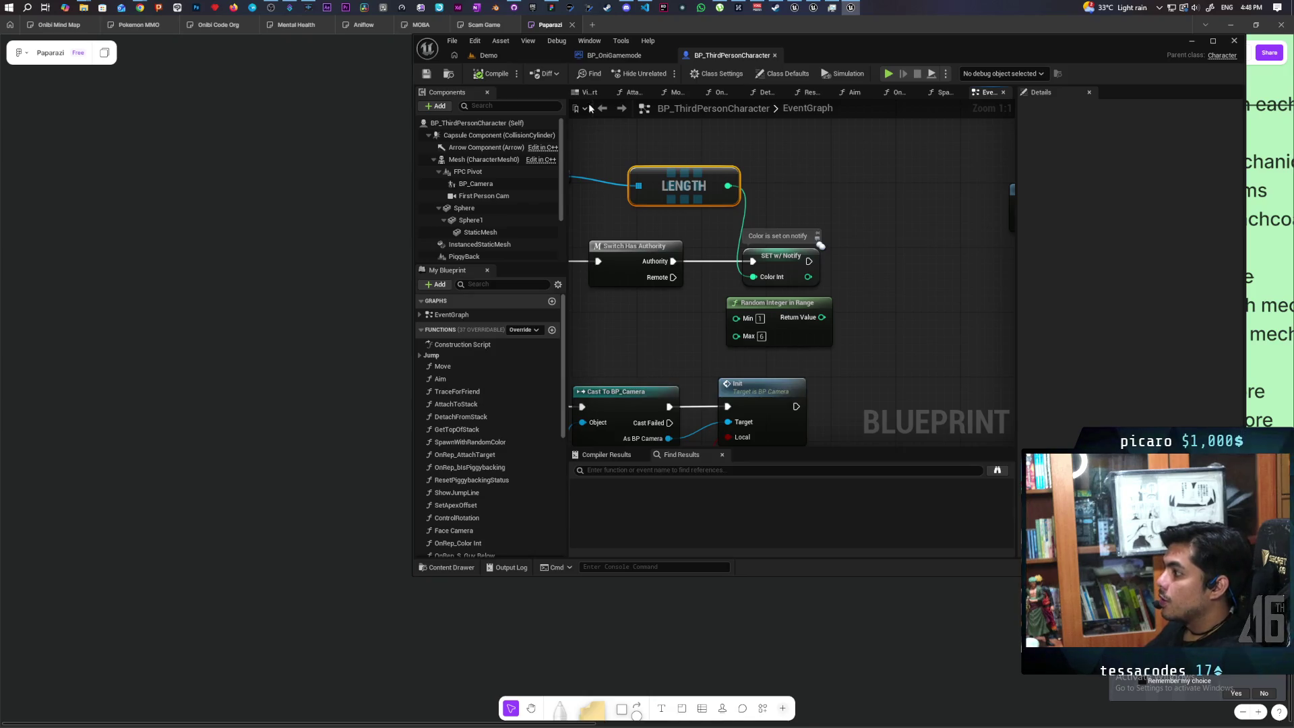
pyautogui.click(488, 56)
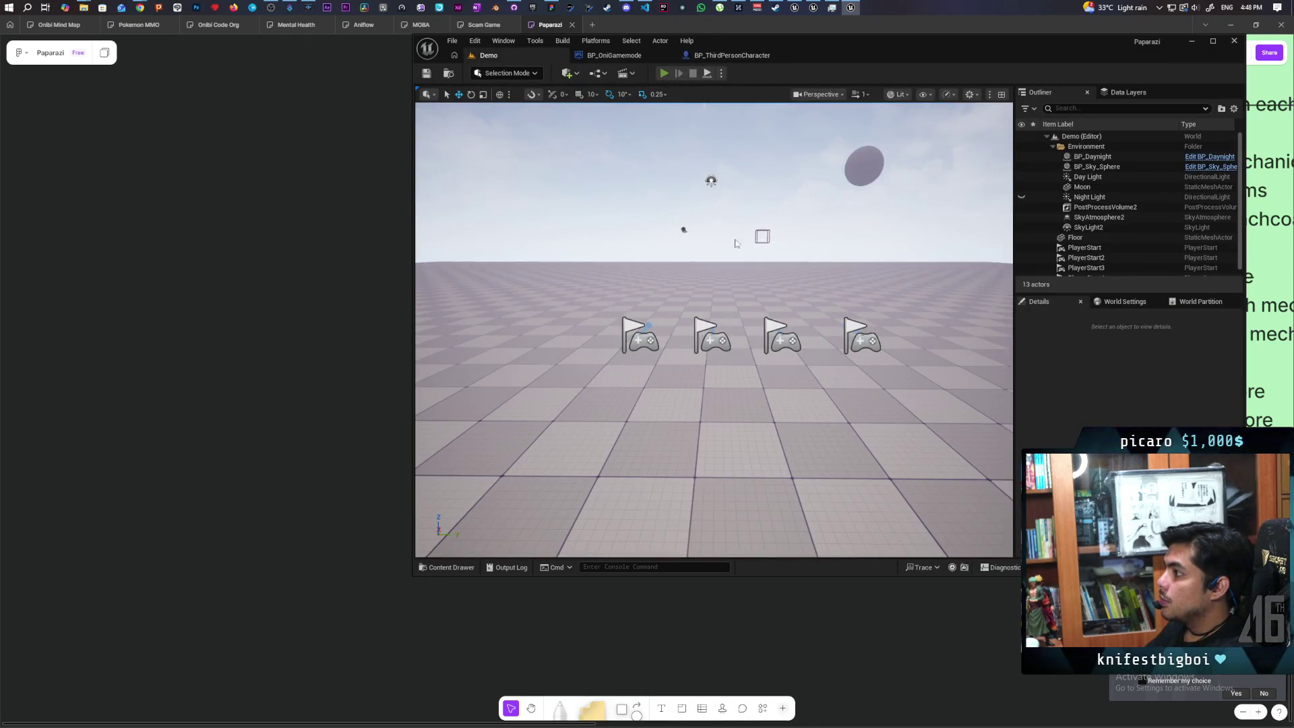
# - Run a multiplayer test, then select the Get Game State to LENGTH nodes for Spawn Player
pyautogui.hotkey('alt', 'p')
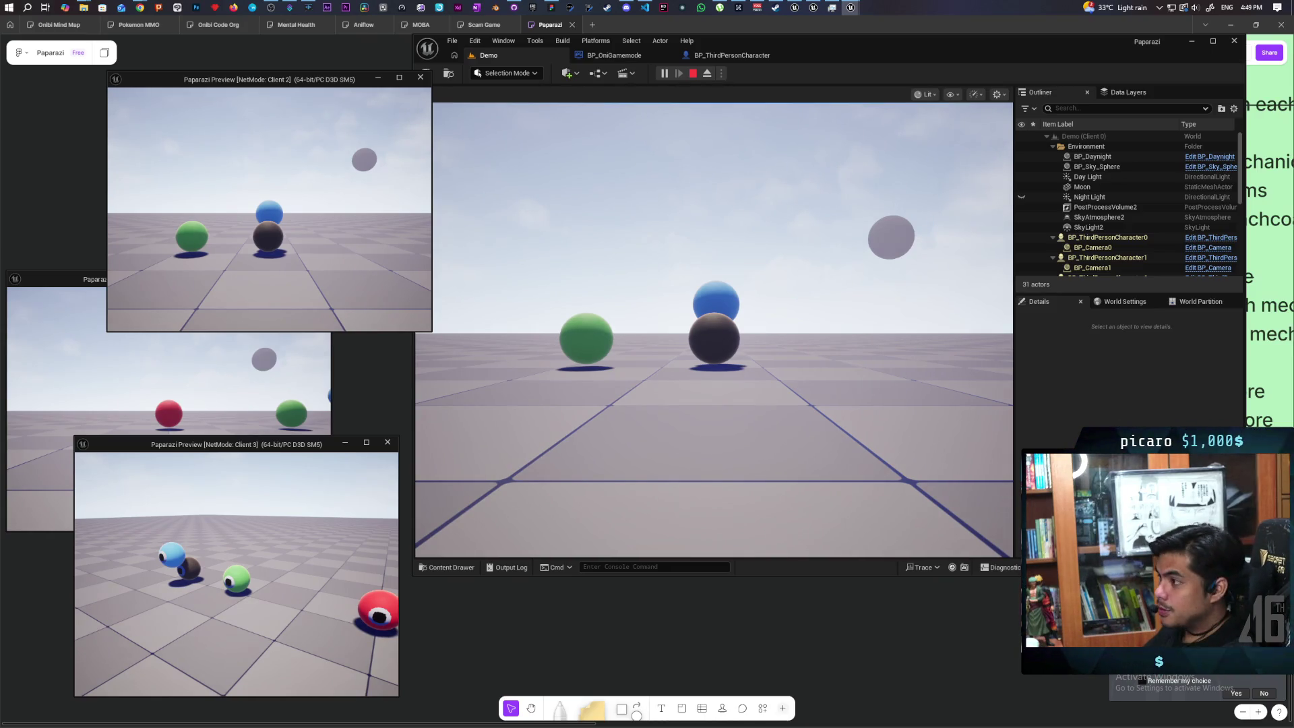
pyautogui.press('Escape')
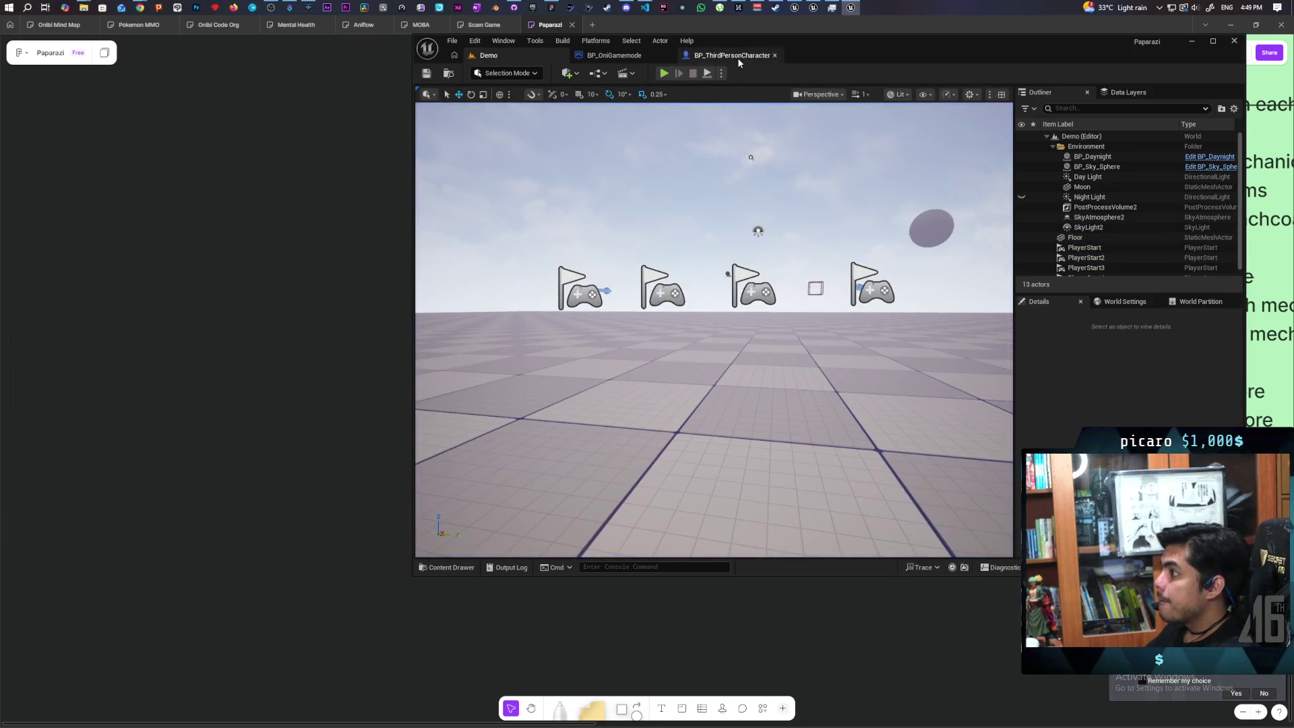
pyautogui.click(737, 58)
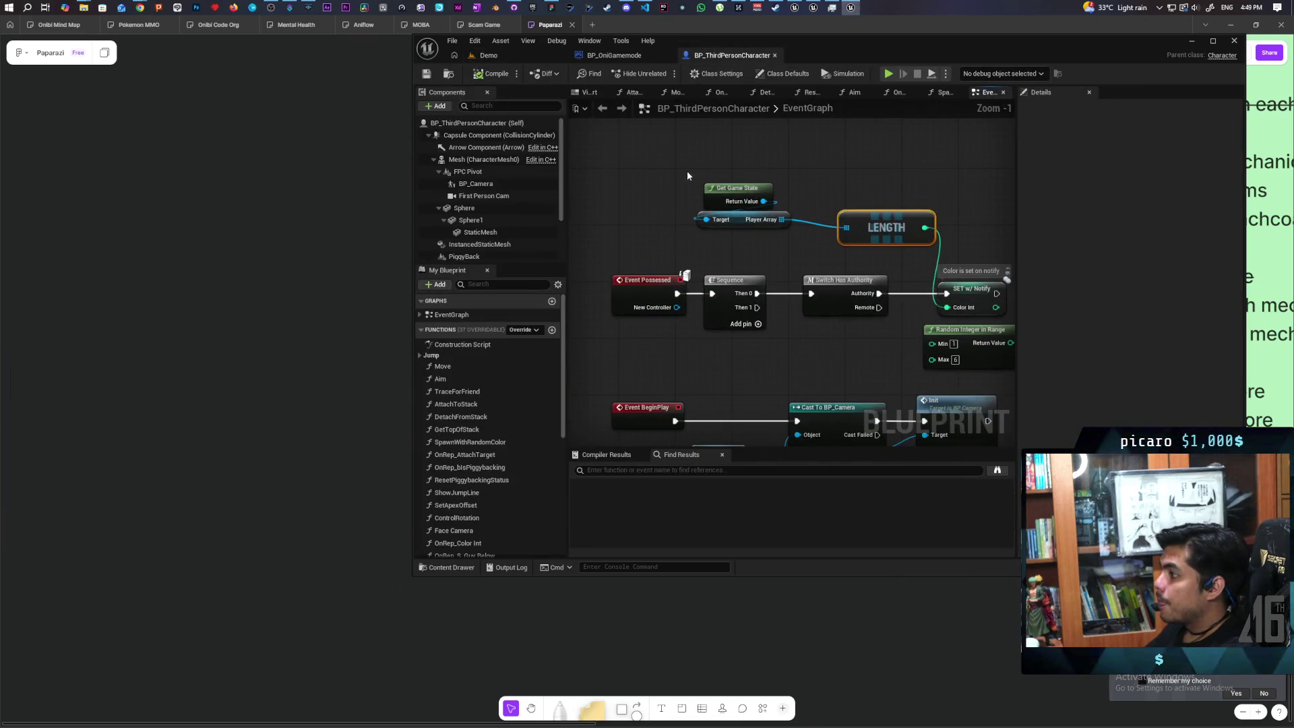
pyautogui.moveTo(677, 187); pyautogui.dragTo(887, 254)
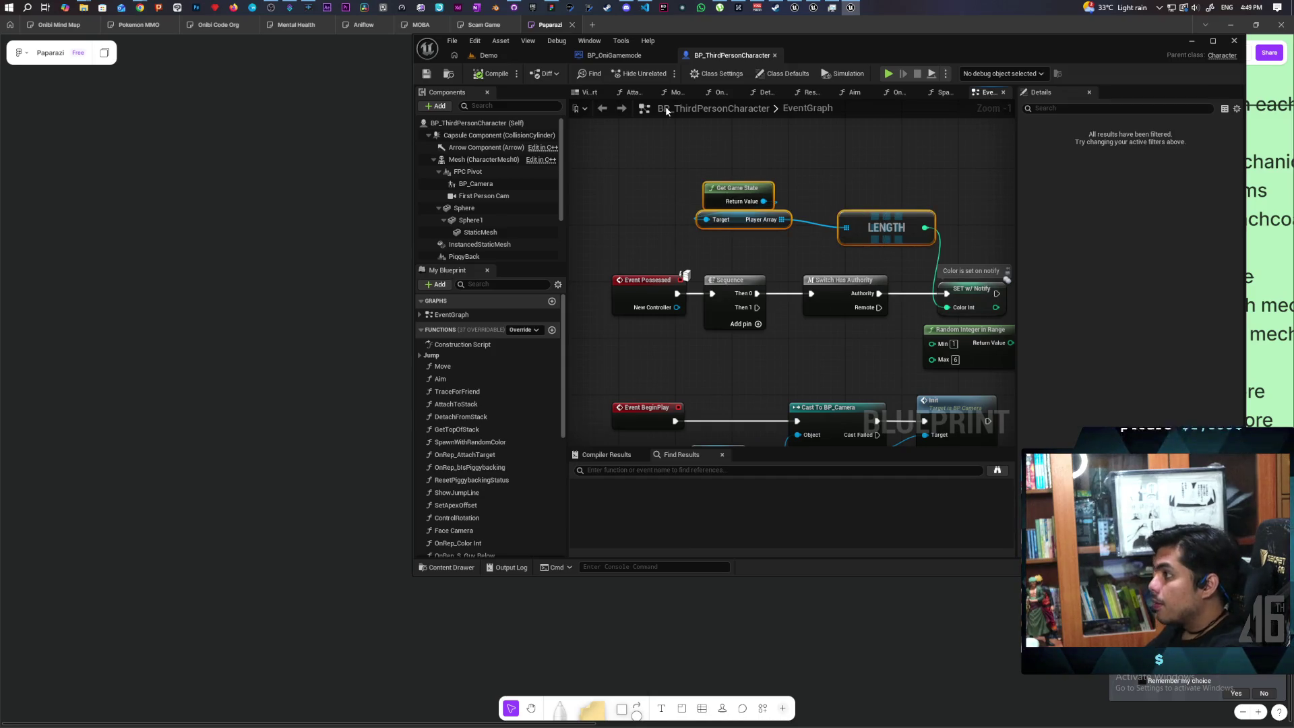
pyautogui.click(614, 56)
pyautogui.scroll(-3, 765, 207)
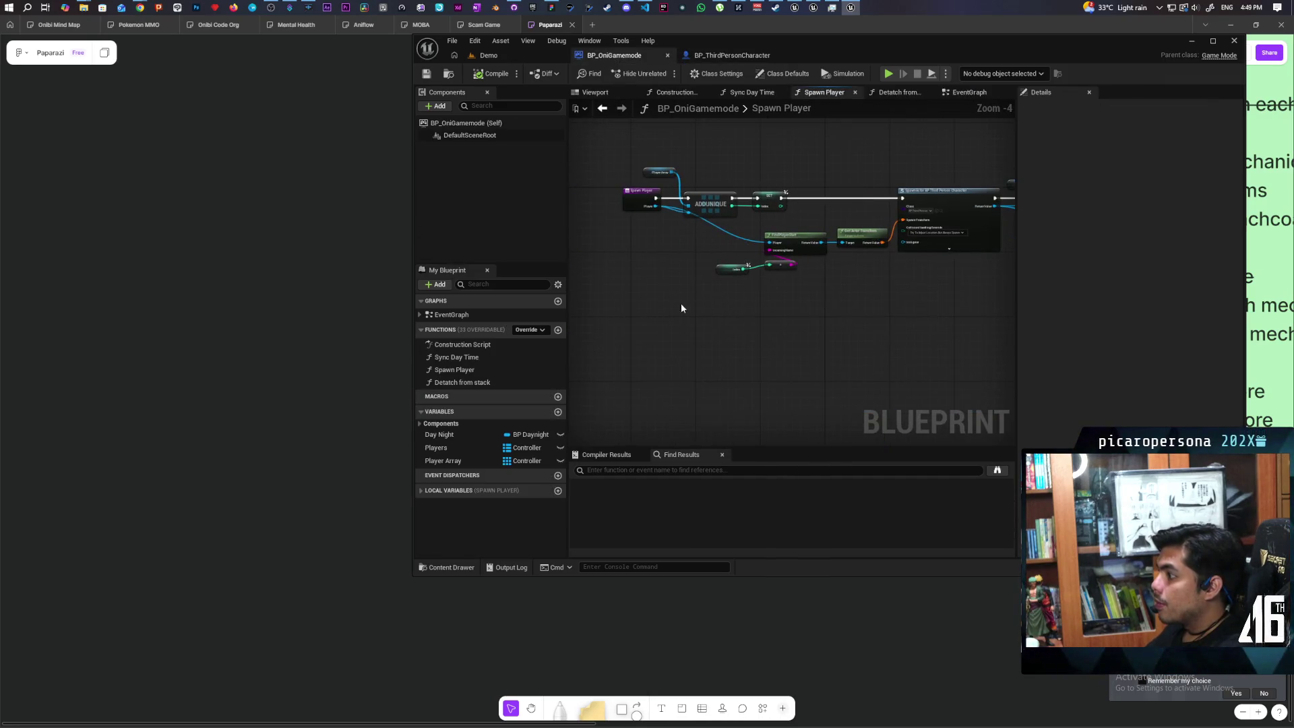
# - Paste the nodes into Spawn Player, feed LENGTH into the Get index, and compile
pyautogui.hotkey('ctrl', 'v')
pyautogui.scroll(5, 765, 350)
pyautogui.moveTo(762, 356); pyautogui.dragTo(722, 249)
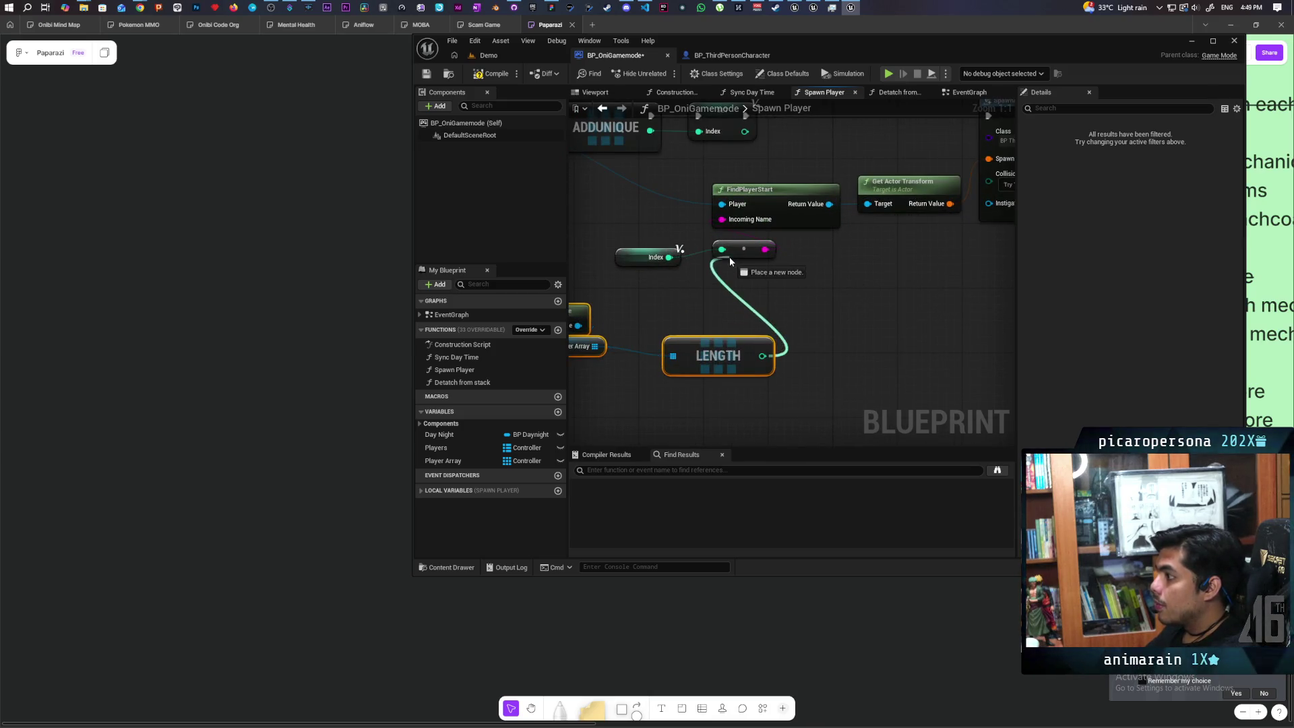
pyautogui.click(497, 74)
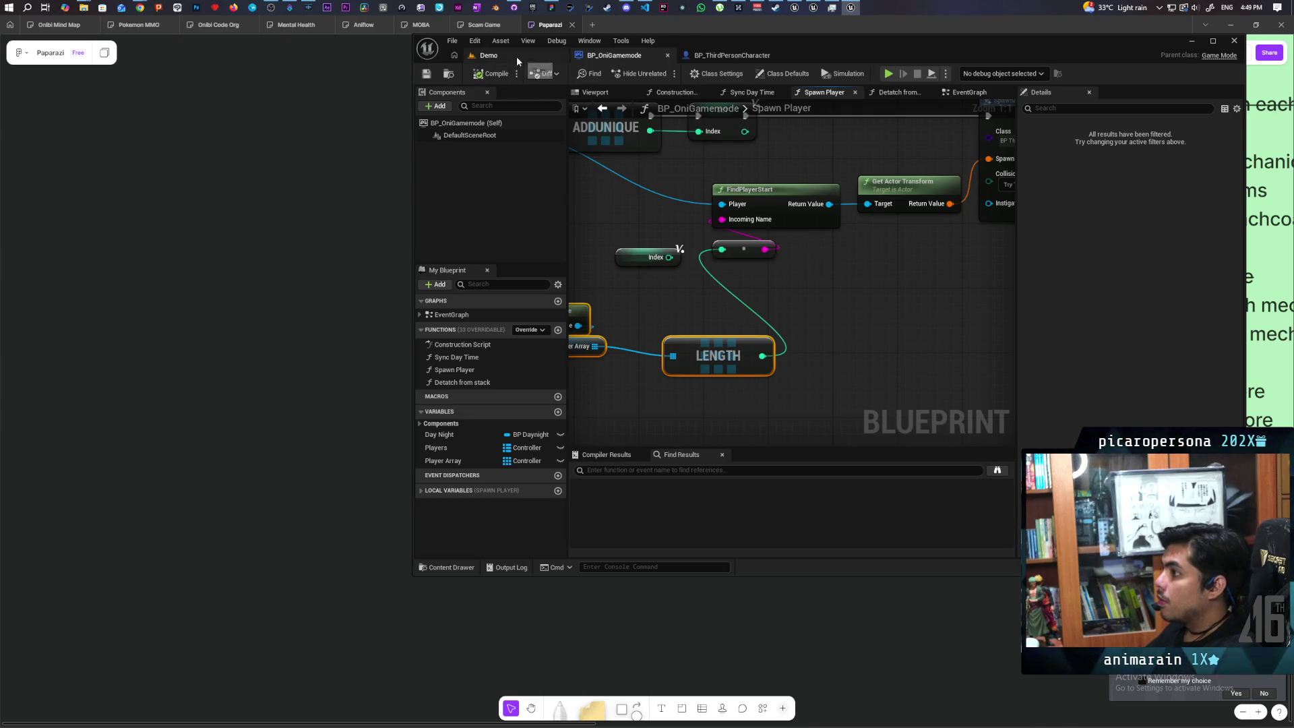
# - Run three multiplayer play tests from the Demo level, then return to BP_OniGamemode
pyautogui.click(489, 55)
pyautogui.hotkey('alt', 'p')
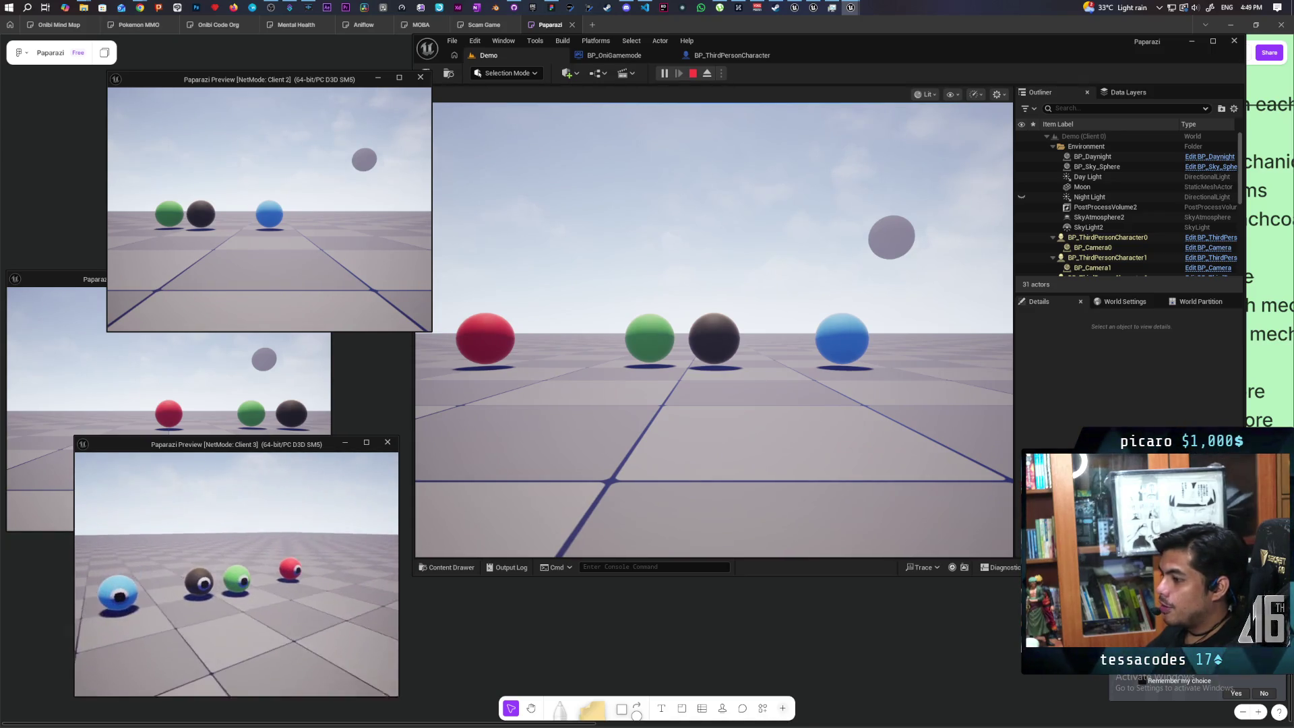
pyautogui.press('Escape')
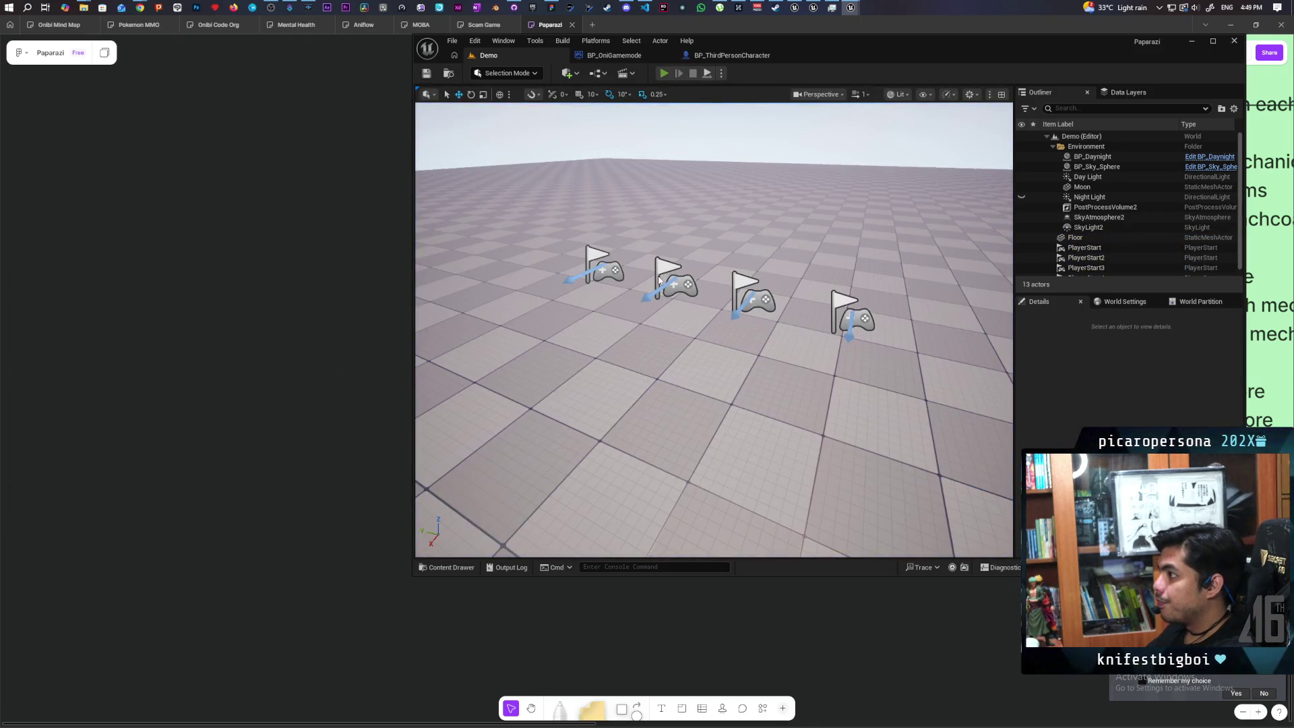
pyautogui.hotkey('alt', 'p')
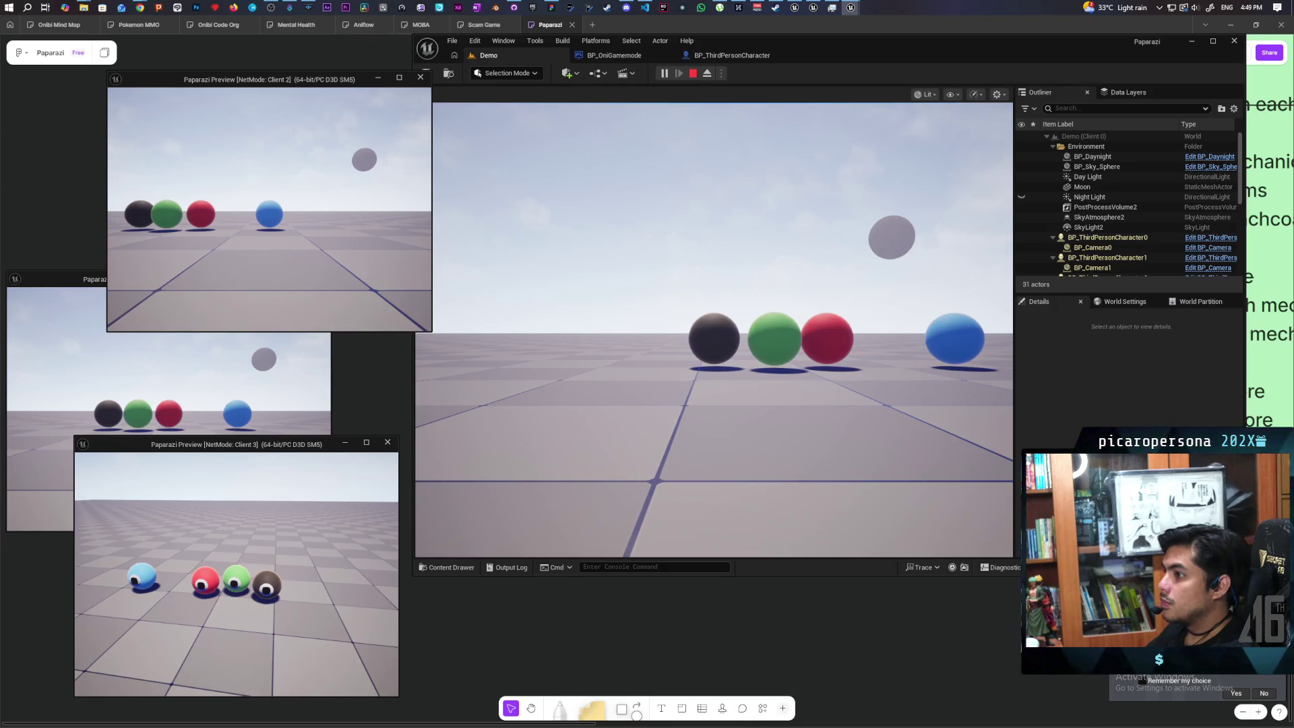
pyautogui.press('Escape')
pyautogui.click(665, 74)
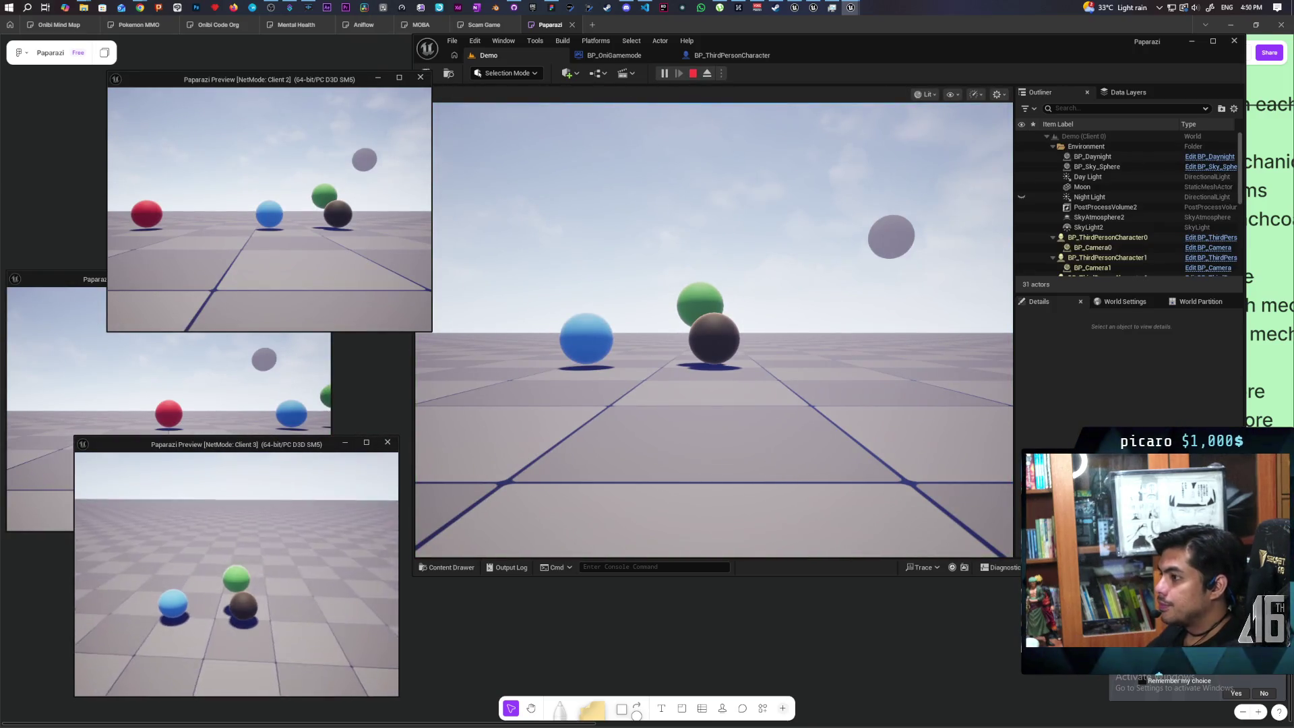
pyautogui.press('Escape')
pyautogui.click(625, 58)
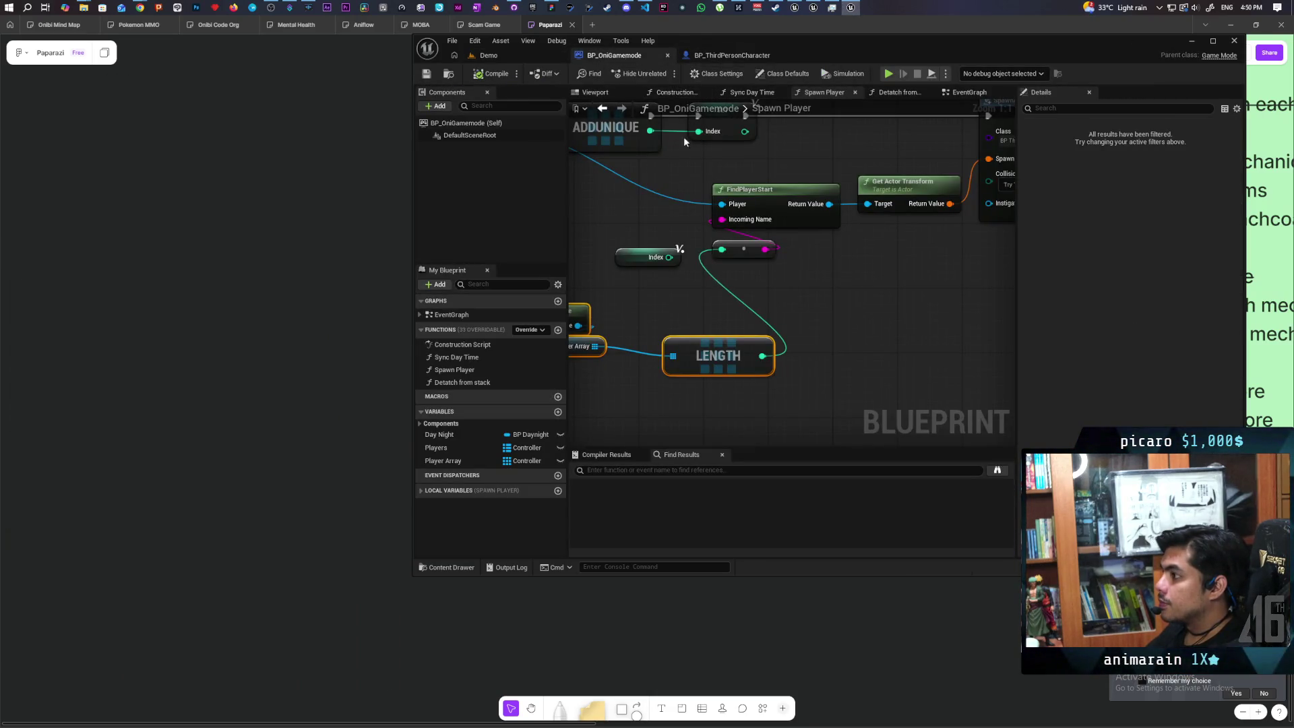
# - Select the FindPlayerStart nodes, then launch a three-client play test in the Demo level
pyautogui.moveTo(747, 200)
pyautogui.mouseDown()
pyautogui.moveTo(904, 278)
pyautogui.moveTo(876, 358)
pyautogui.moveTo(843, 335)
pyautogui.moveTo(737, 353)
pyautogui.moveTo(674, 242)
pyautogui.mouseUp()
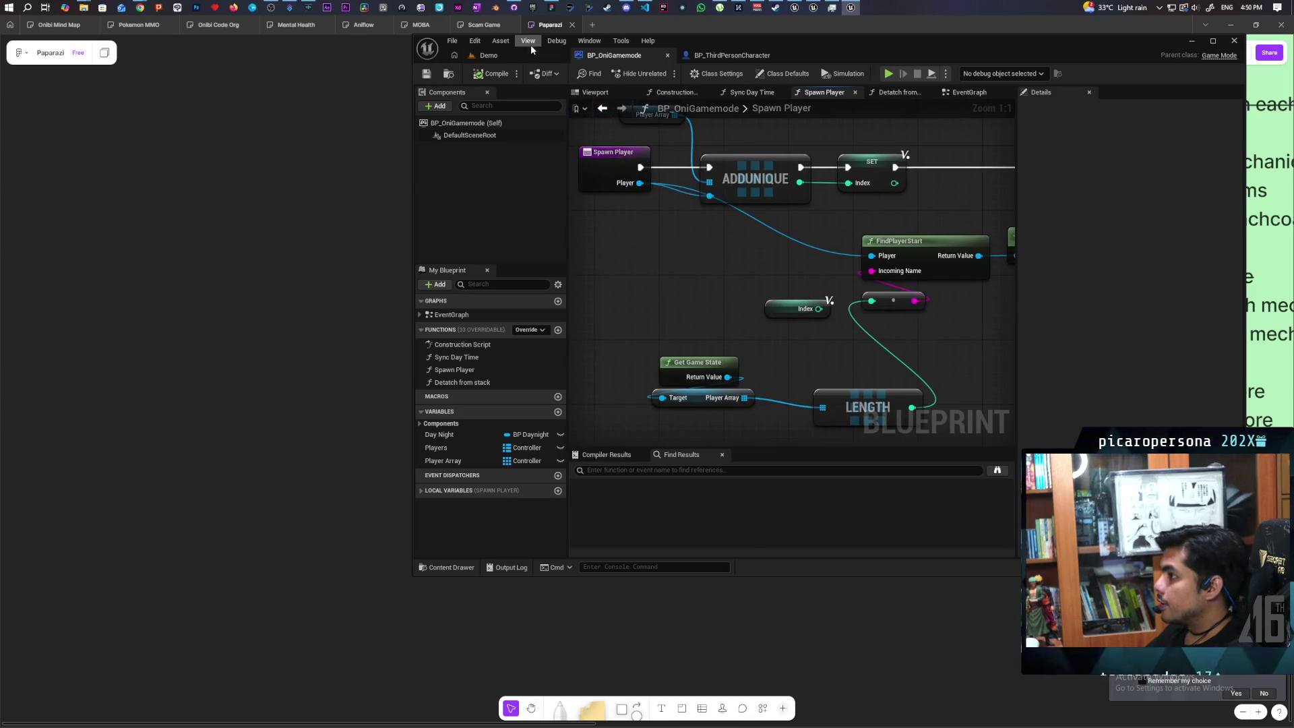
pyautogui.click(489, 55)
pyautogui.hotkey('alt', 'p')
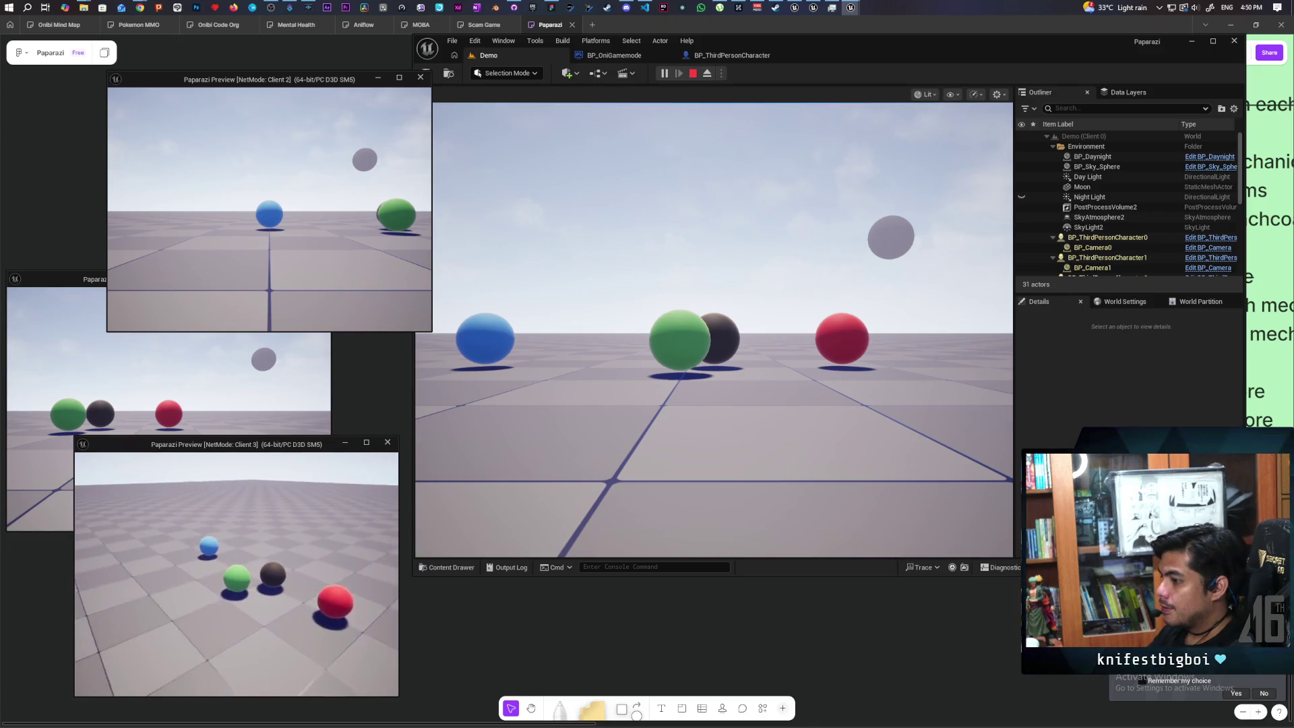
# - Drive the green ball with WASD and jump onto the blue ball twice, then stop the play session
pyautogui.press('s')
pyautogui.press('a')
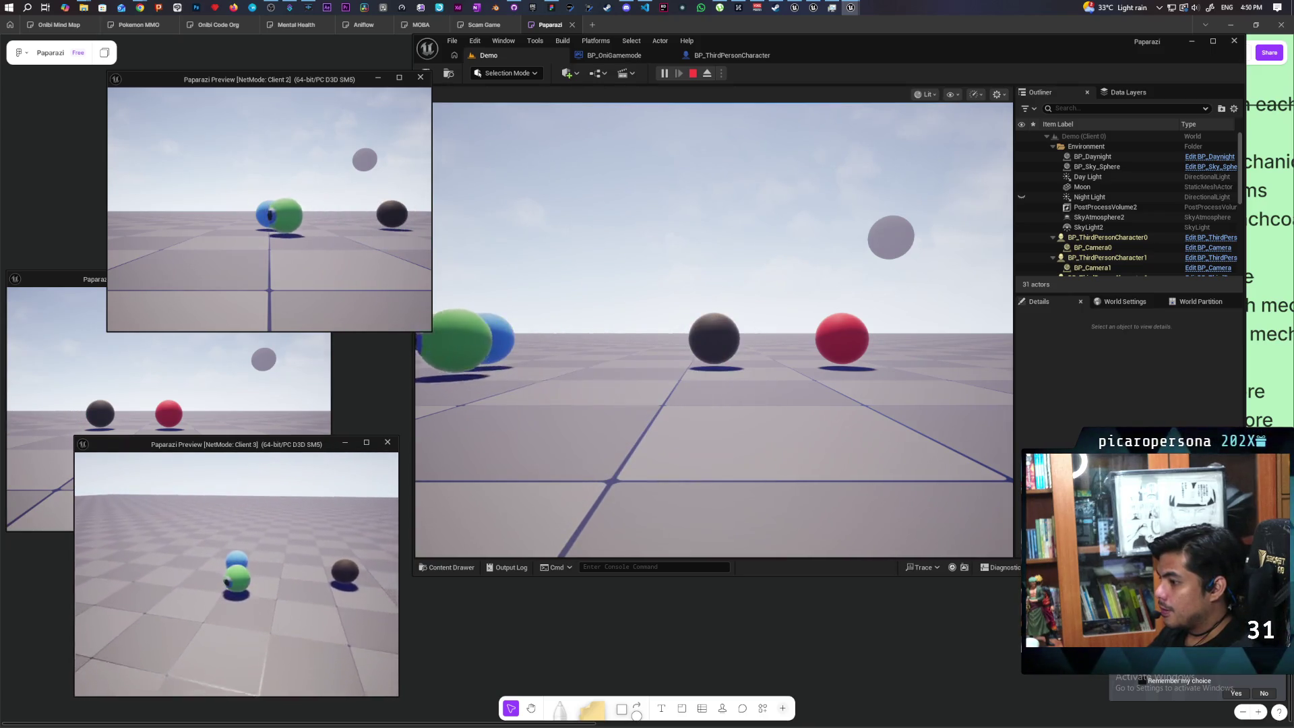
pyautogui.press('d')
pyautogui.press('space')
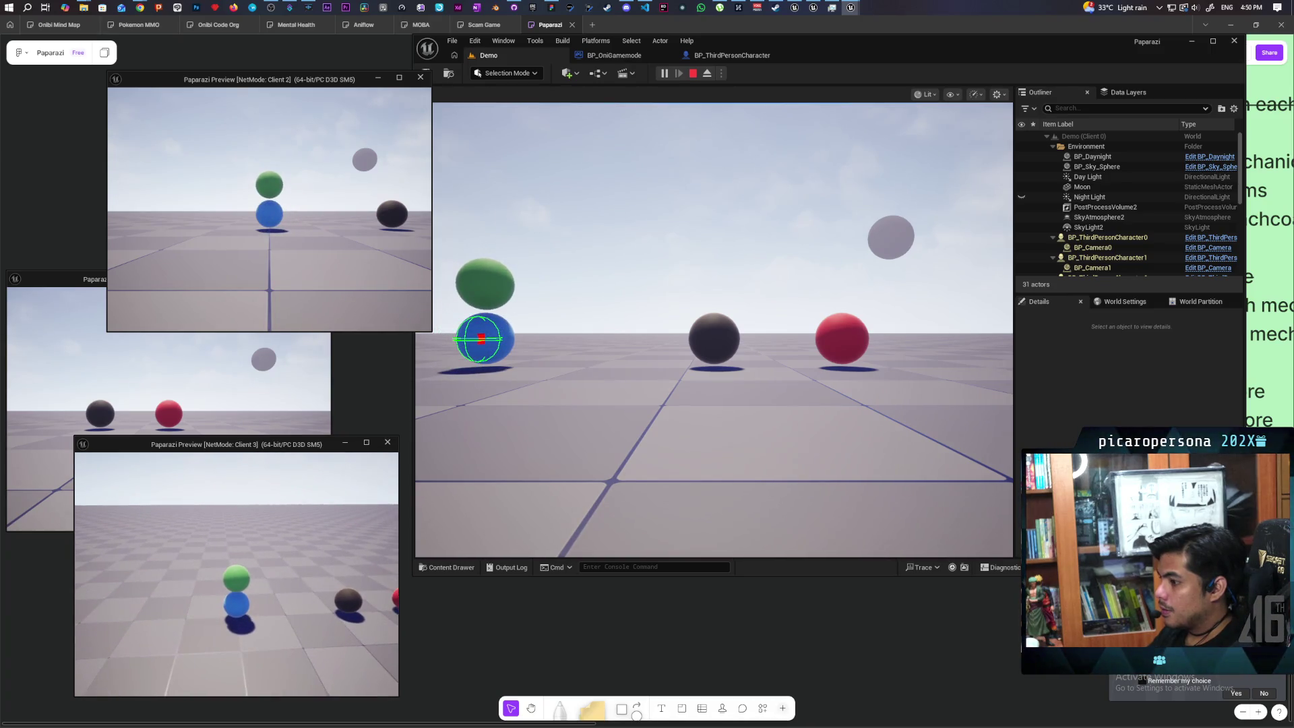
pyautogui.press('s')
pyautogui.press('a')
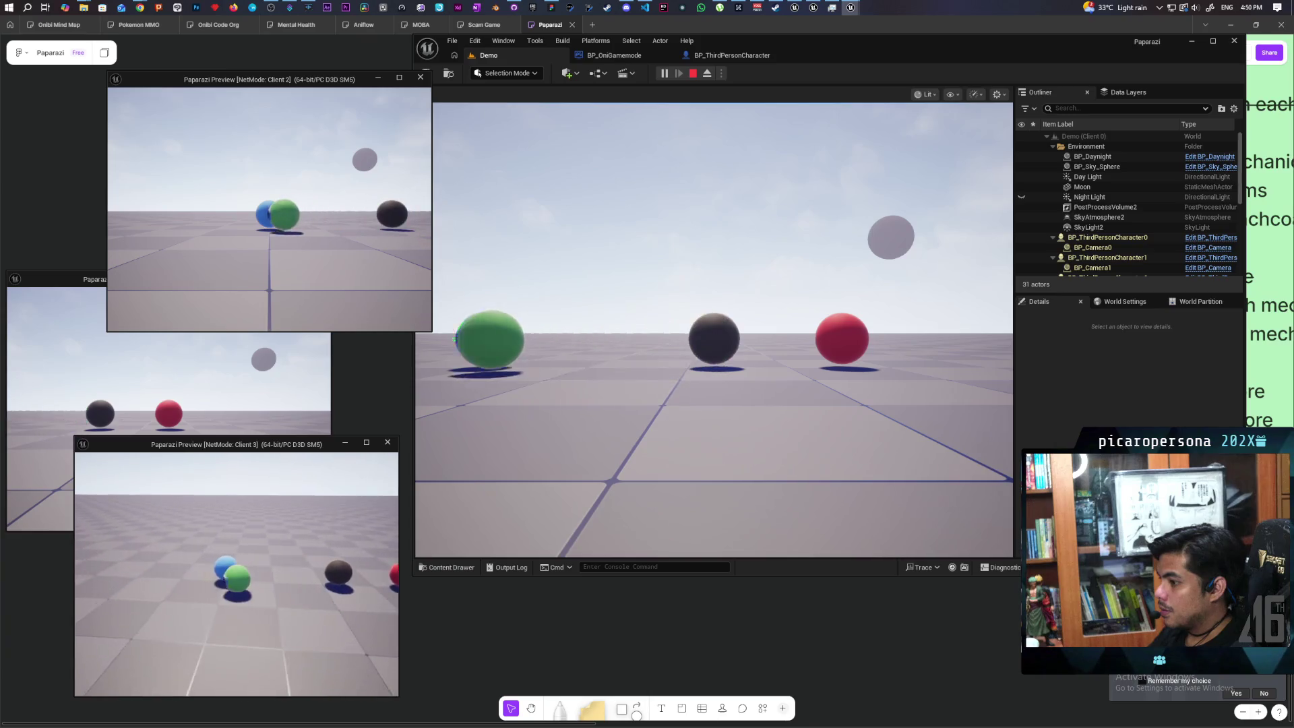
pyautogui.press('s')
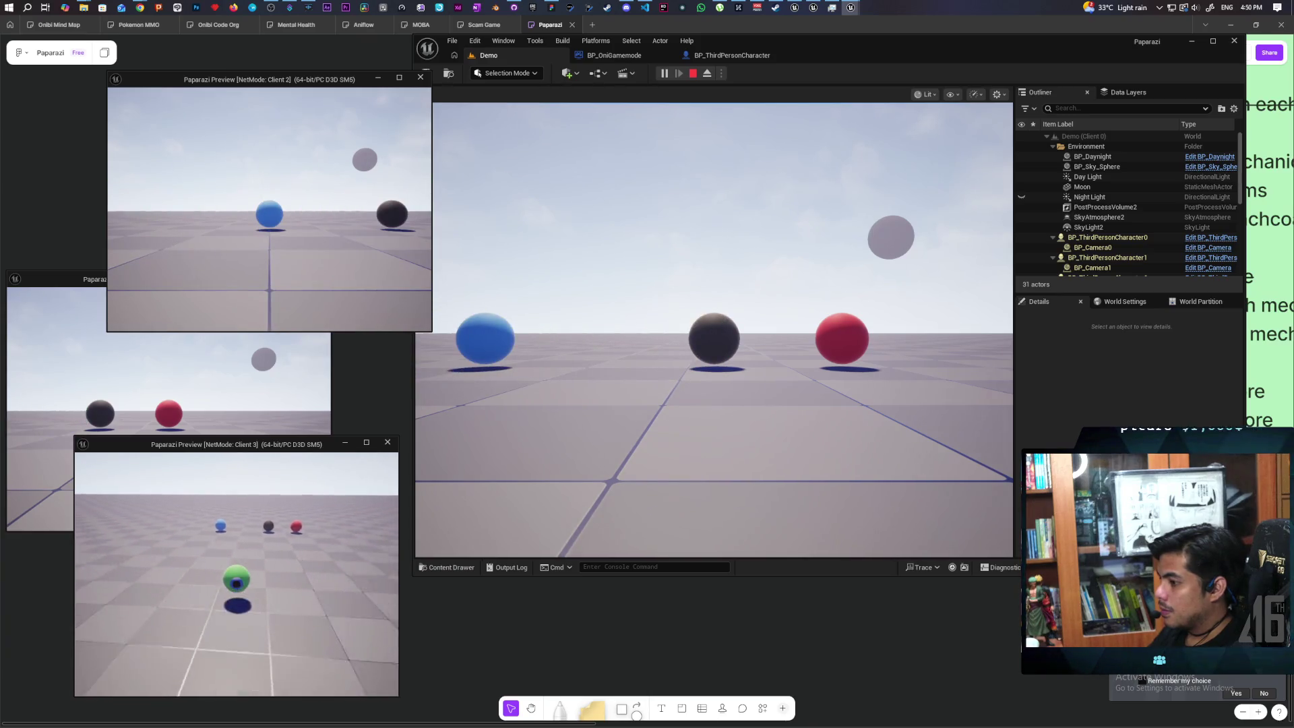
pyautogui.press('a')
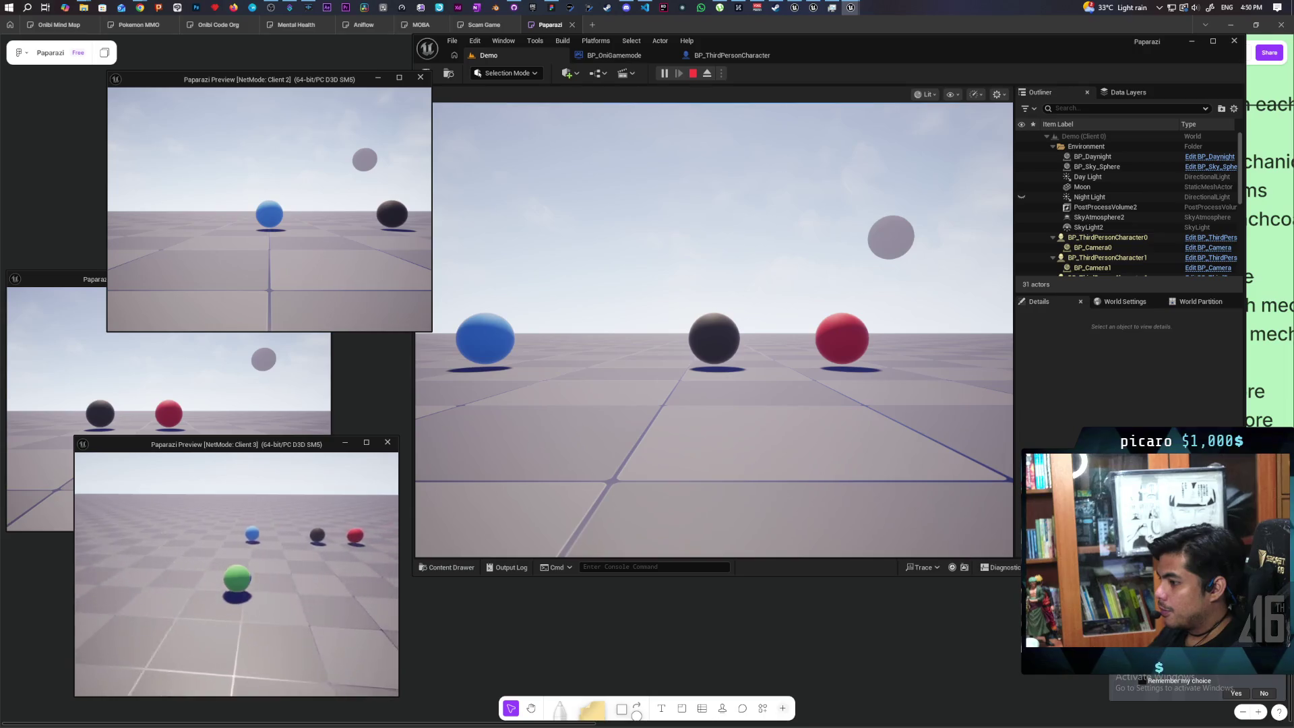
pyautogui.press('w')
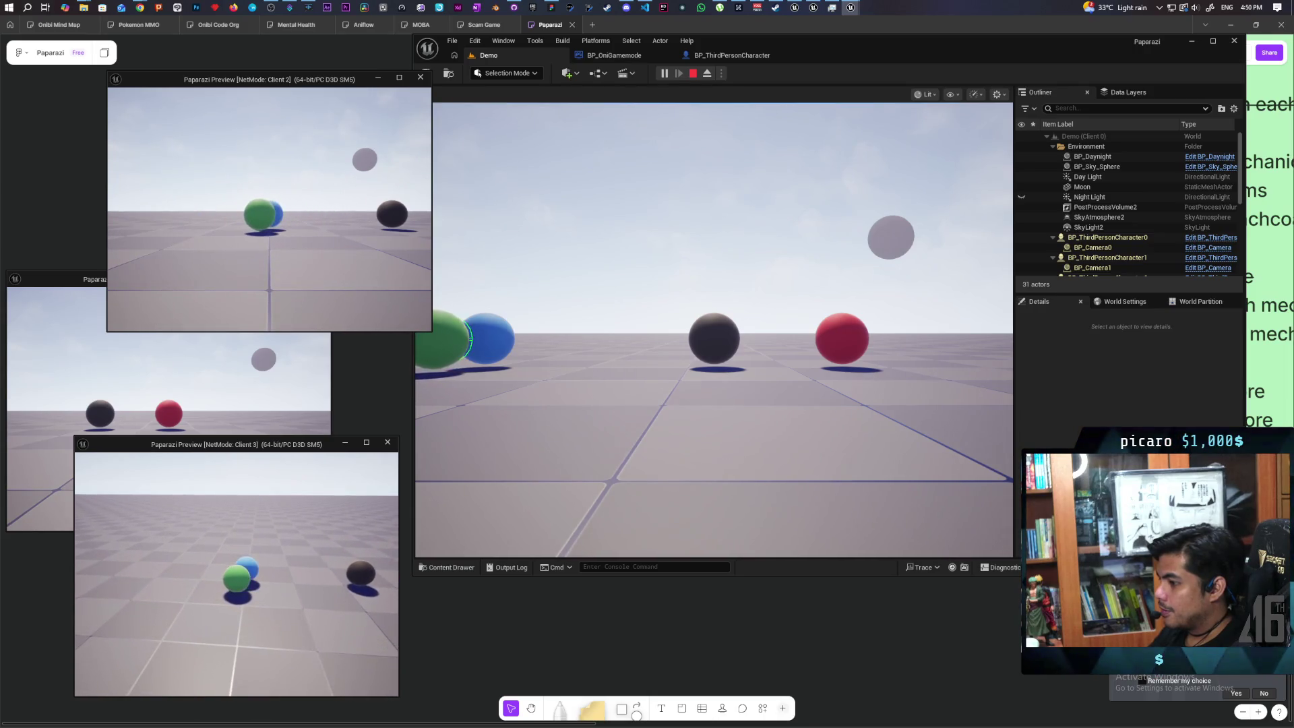
pyautogui.press('space')
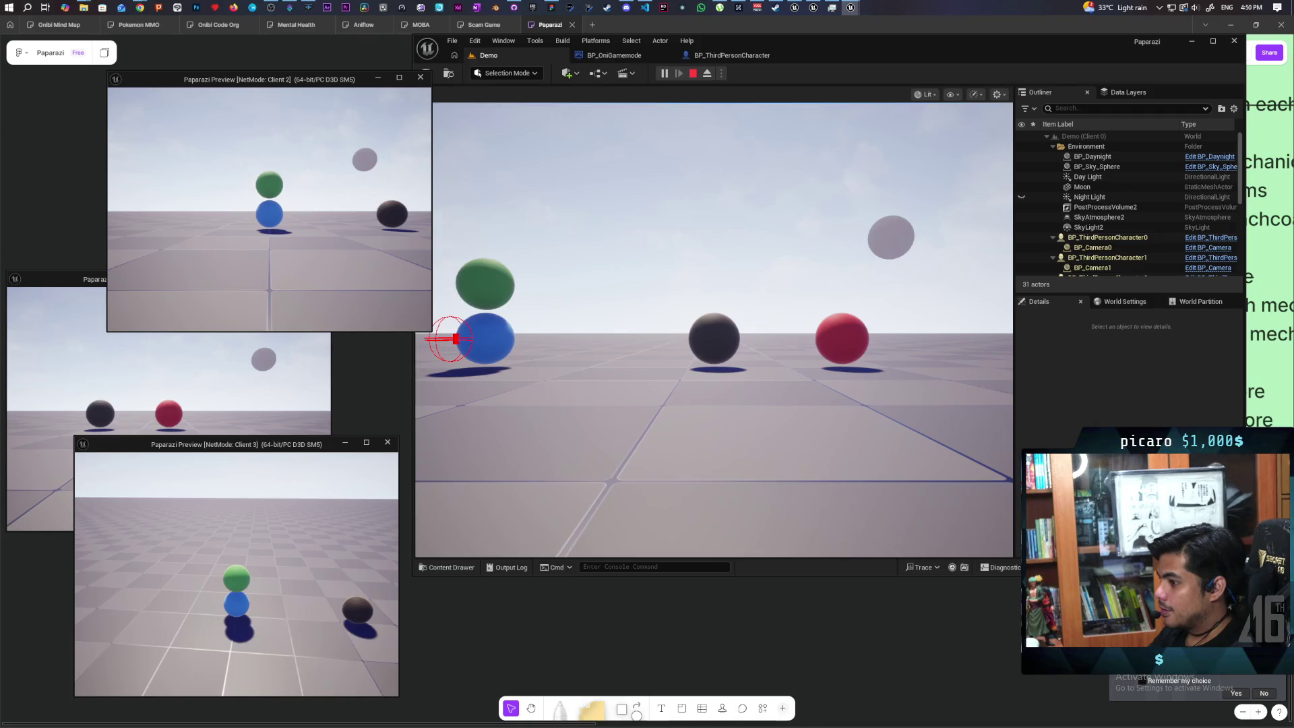
pyautogui.press('s')
pyautogui.press('s')
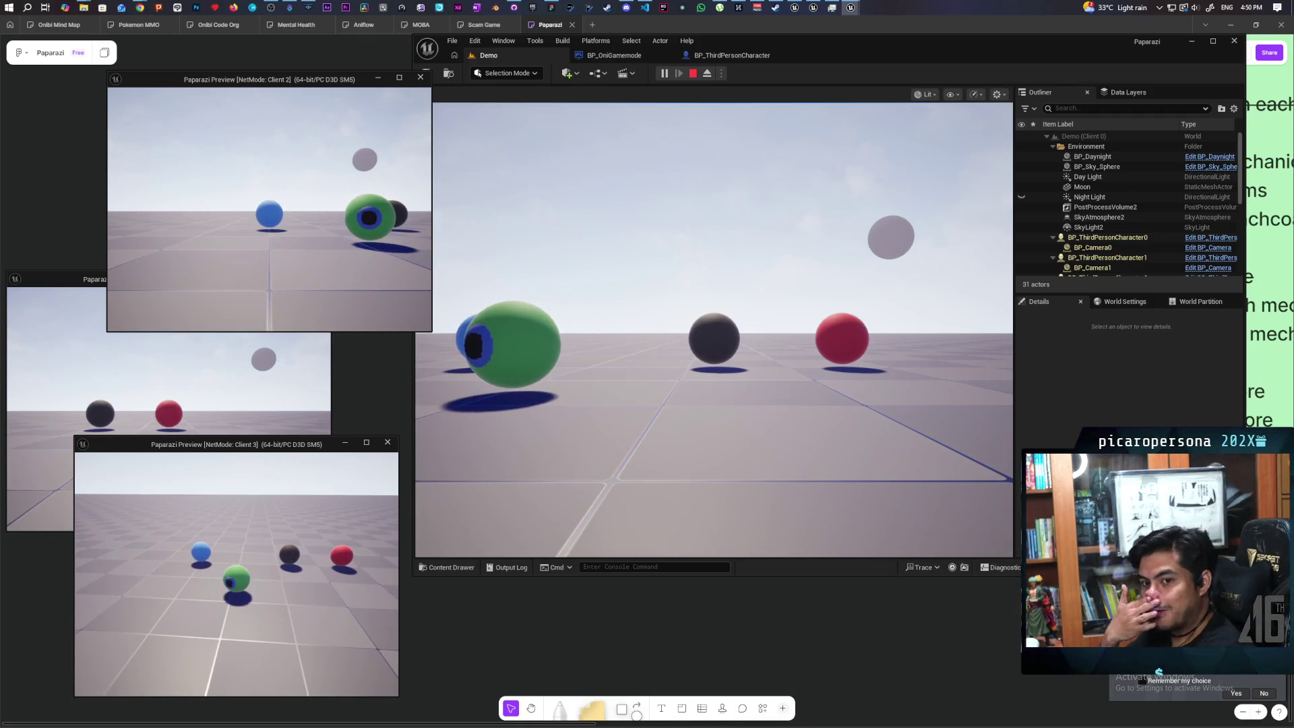
pyautogui.press('Escape')
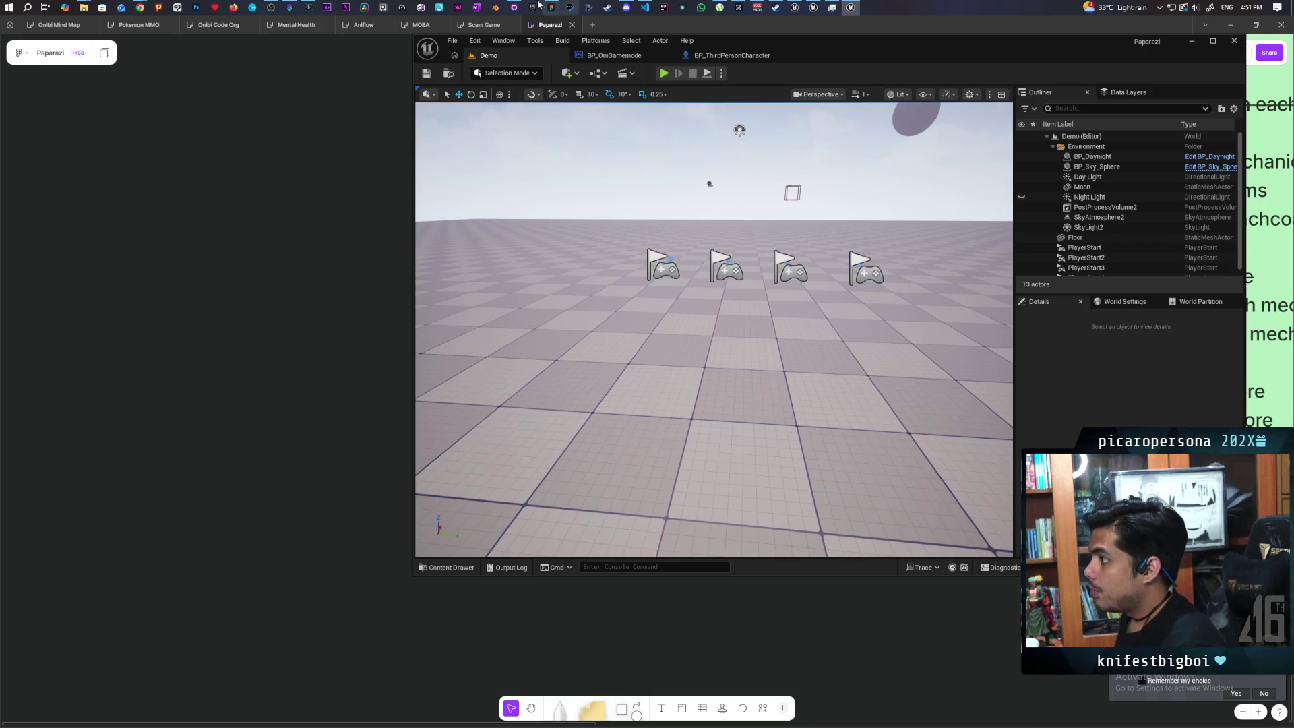
# - Bring GitHub Desktop forward and glance at History before returning to the Changes list
pyautogui.moveTo(514, 7)
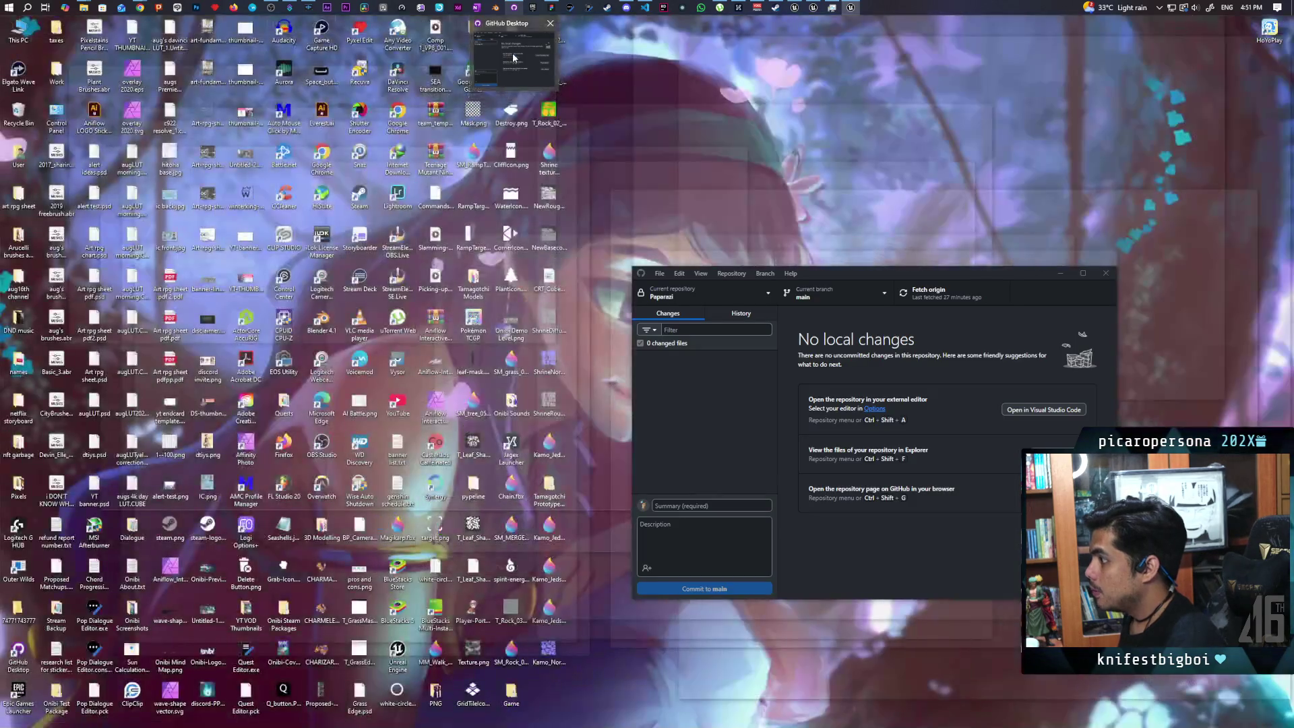
pyautogui.click(513, 58)
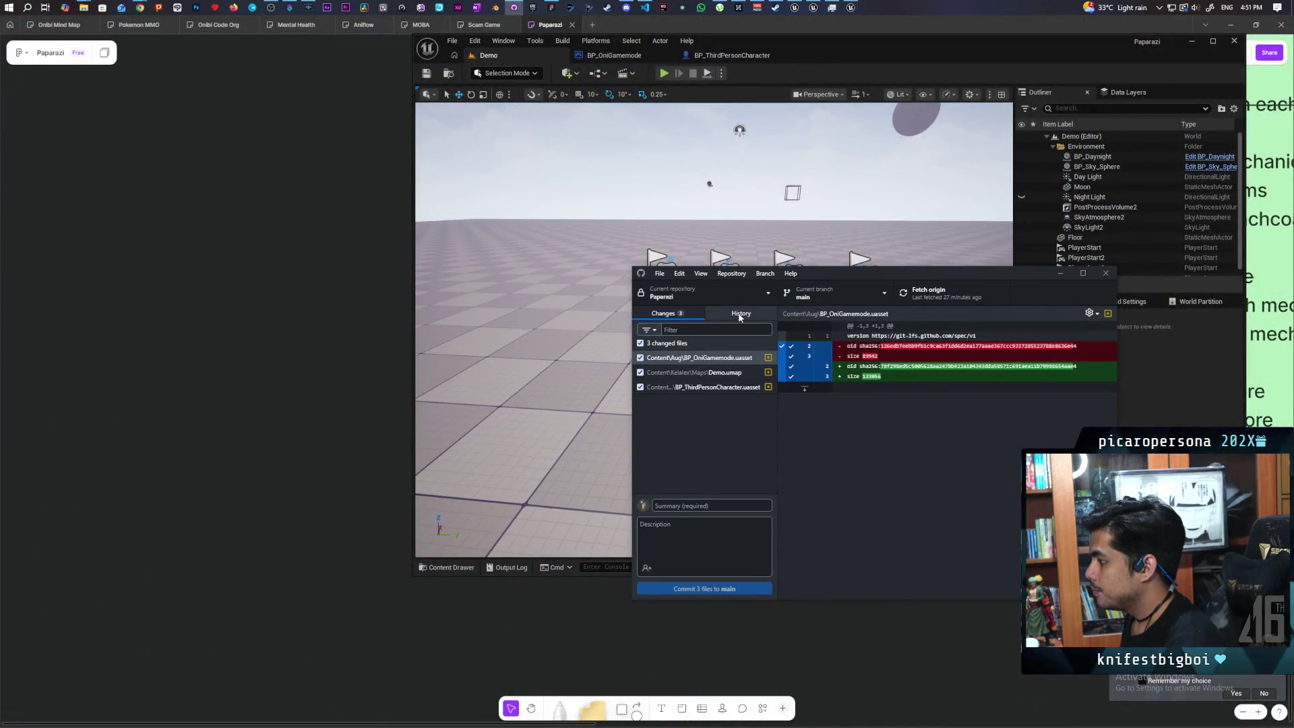
pyautogui.click(740, 315)
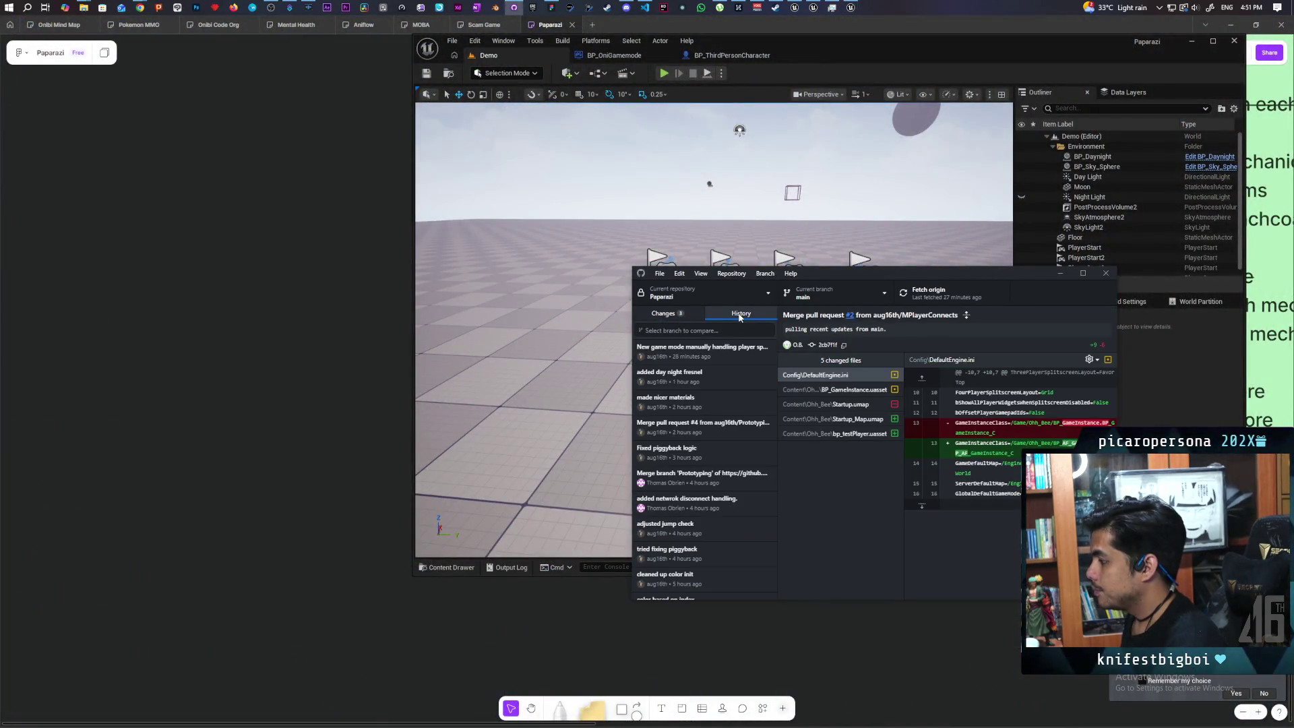
pyautogui.click(663, 314)
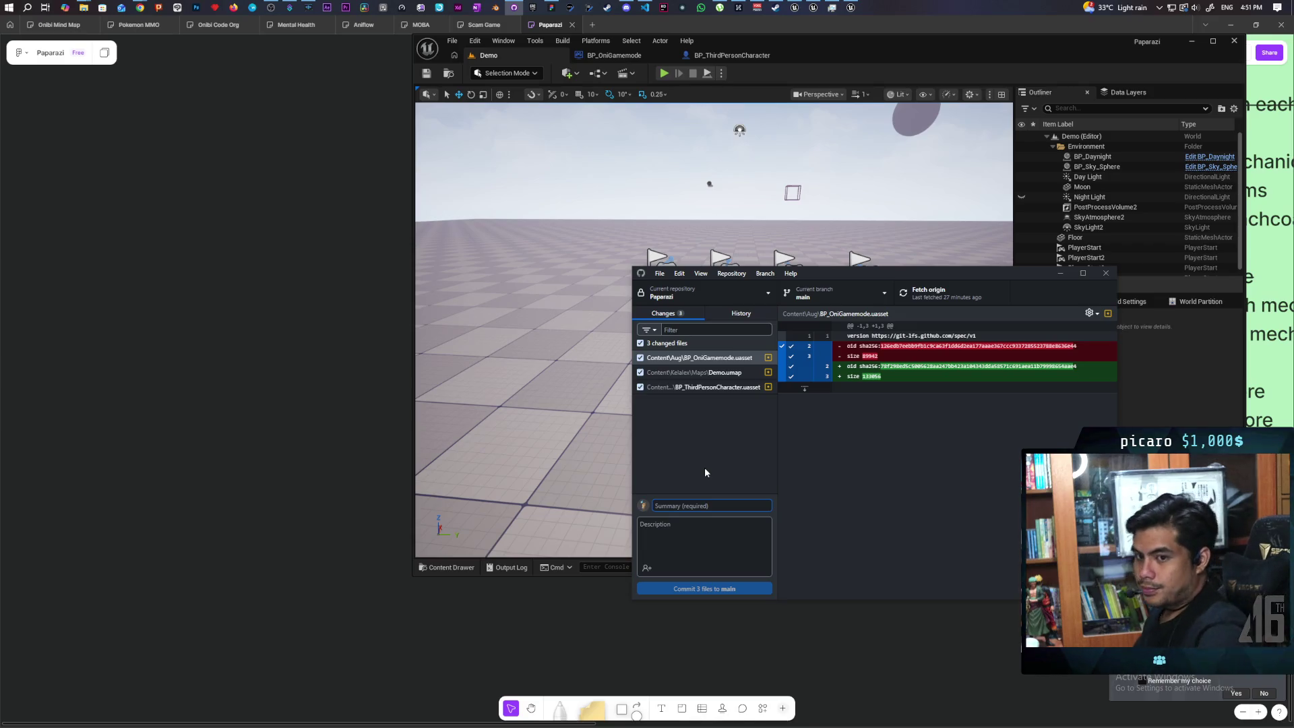
# - Commit the three files to main as 'different player different color different location' and push to origin
pyautogui.write('diffe')
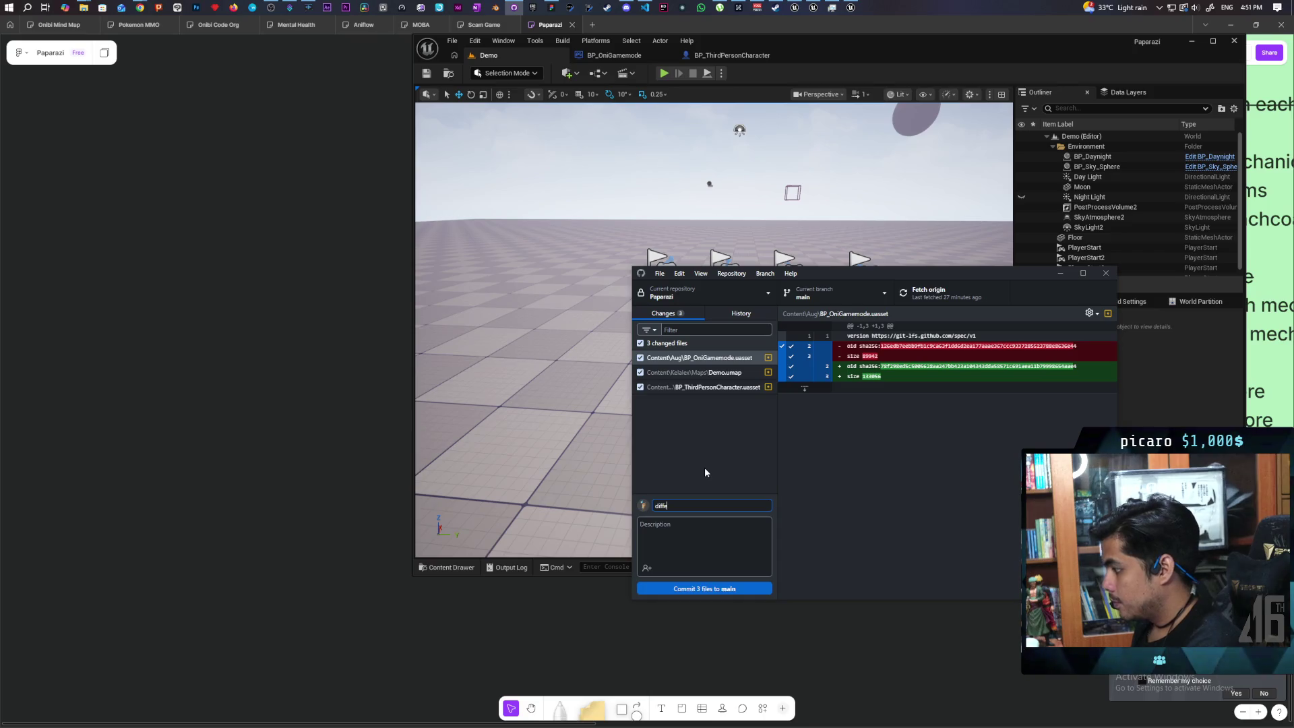
pyautogui.write('rent player')
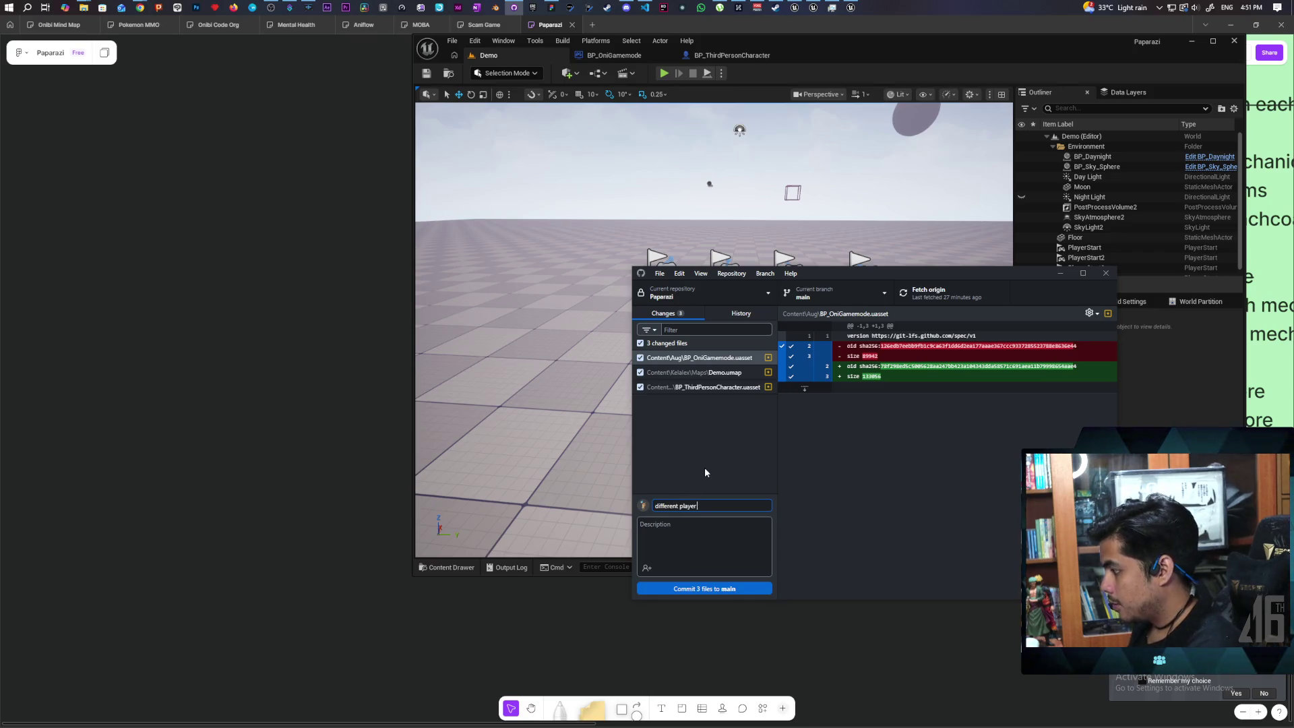
pyautogui.write(' different color')
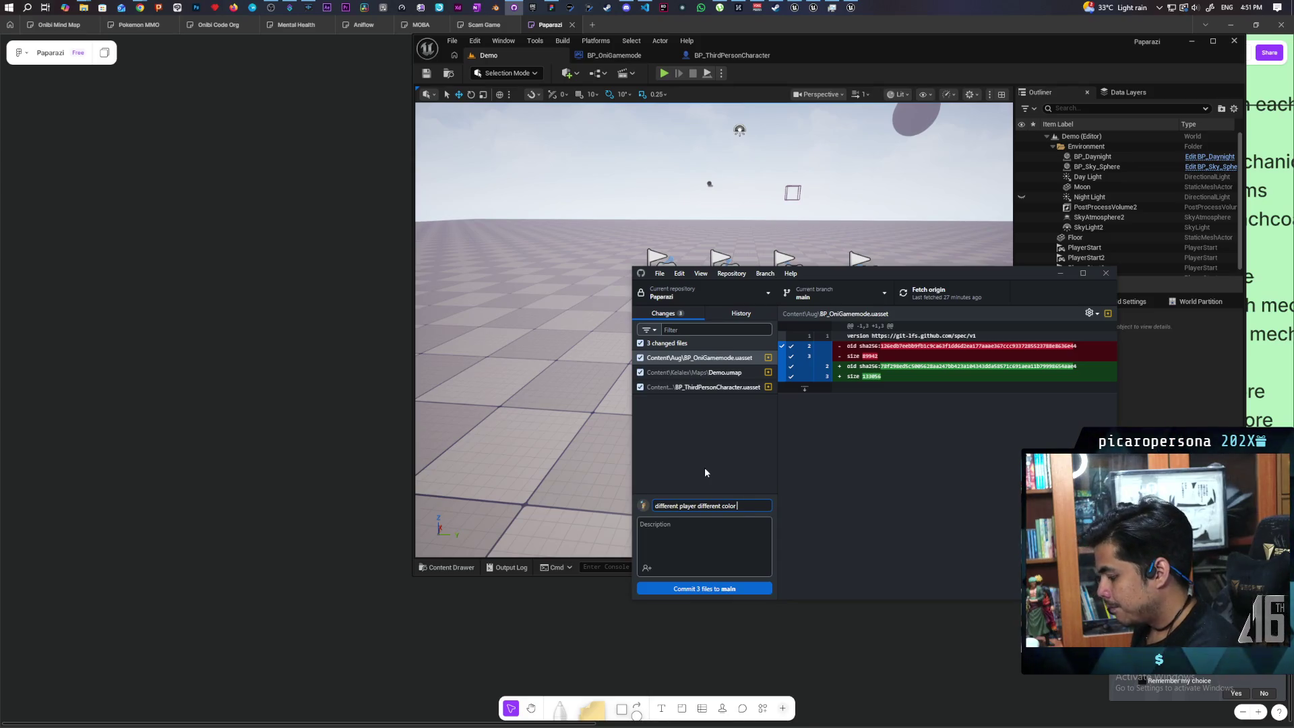
pyautogui.write('differe')
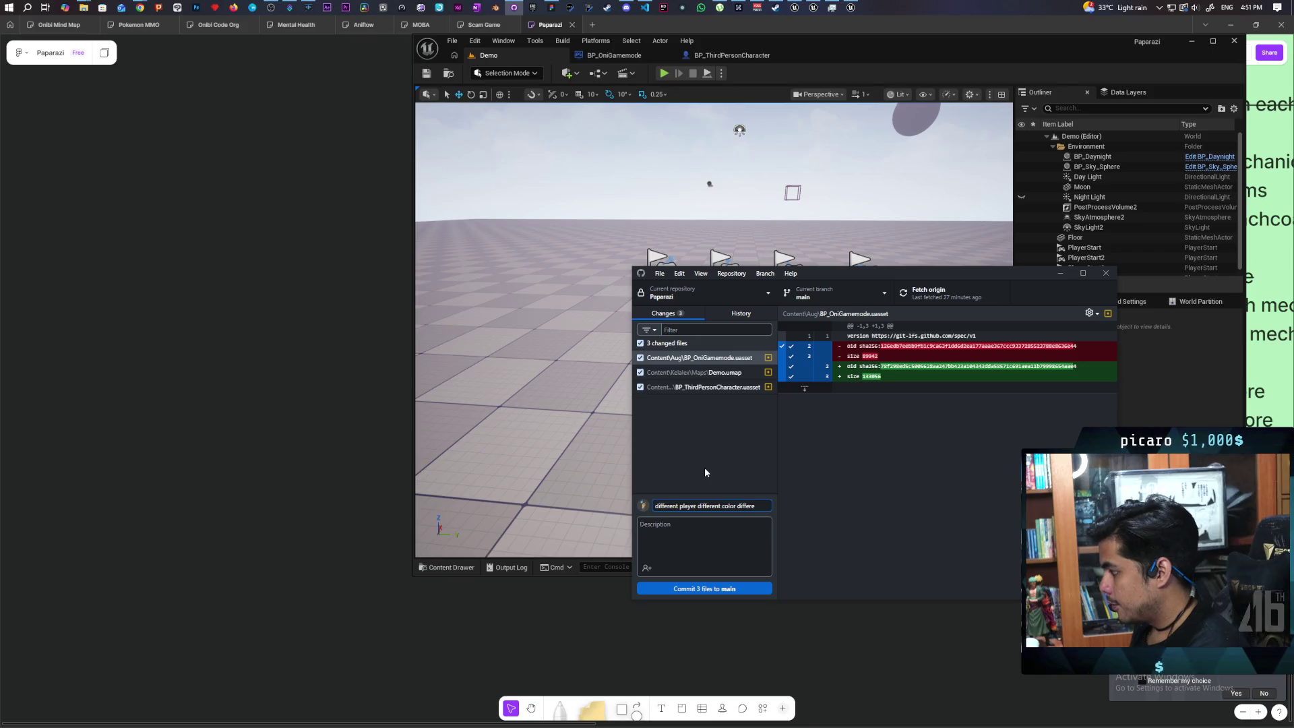
pyautogui.write('nt location')
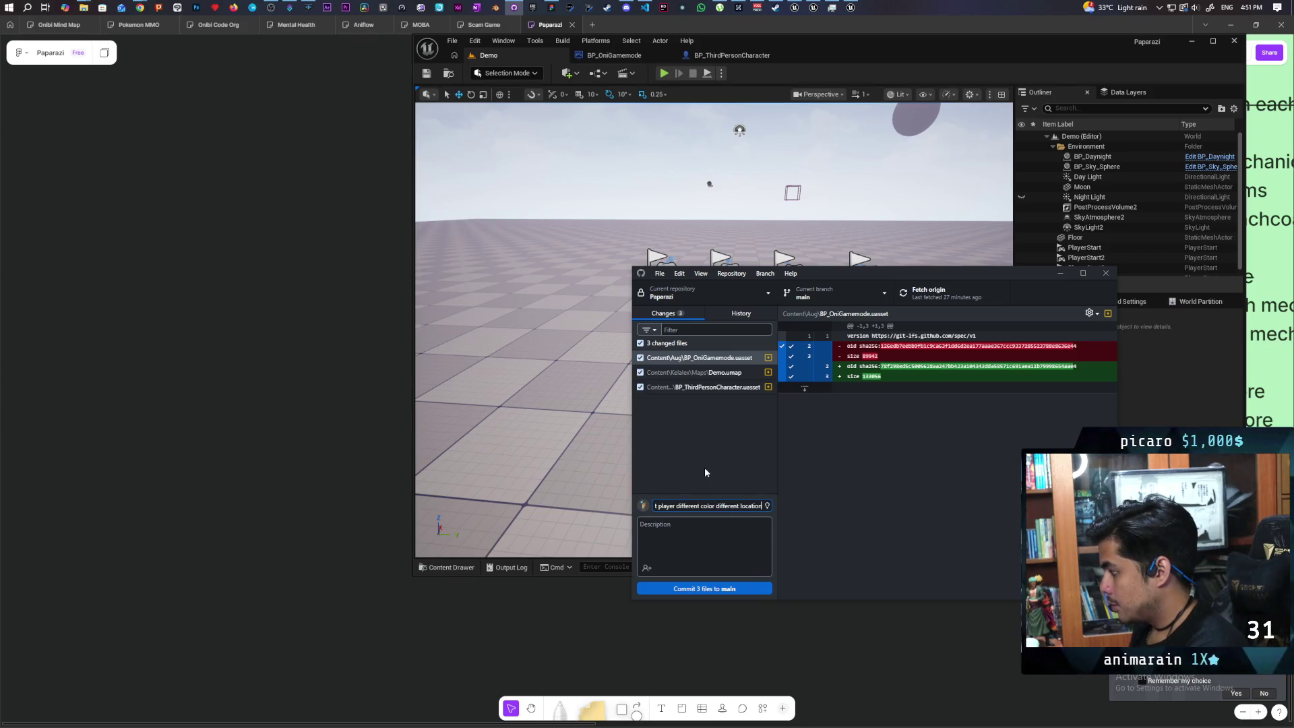
pyautogui.click(728, 589)
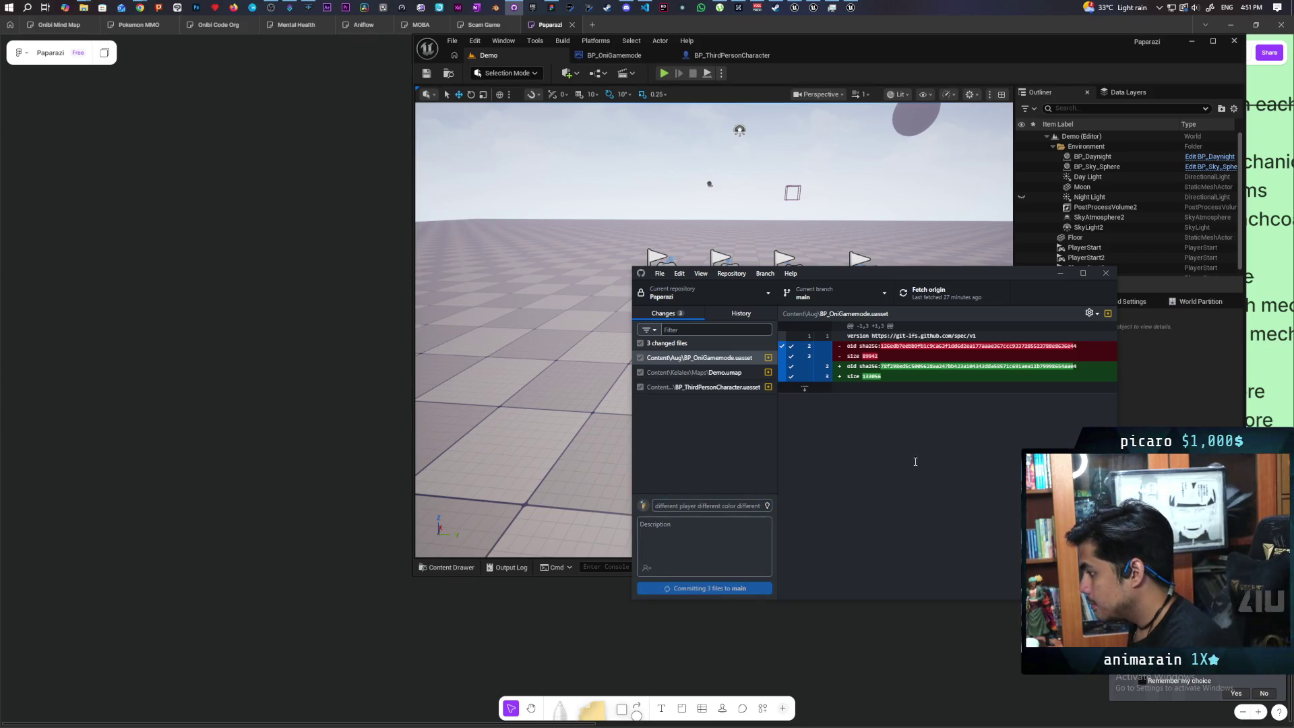
pyautogui.click(931, 293)
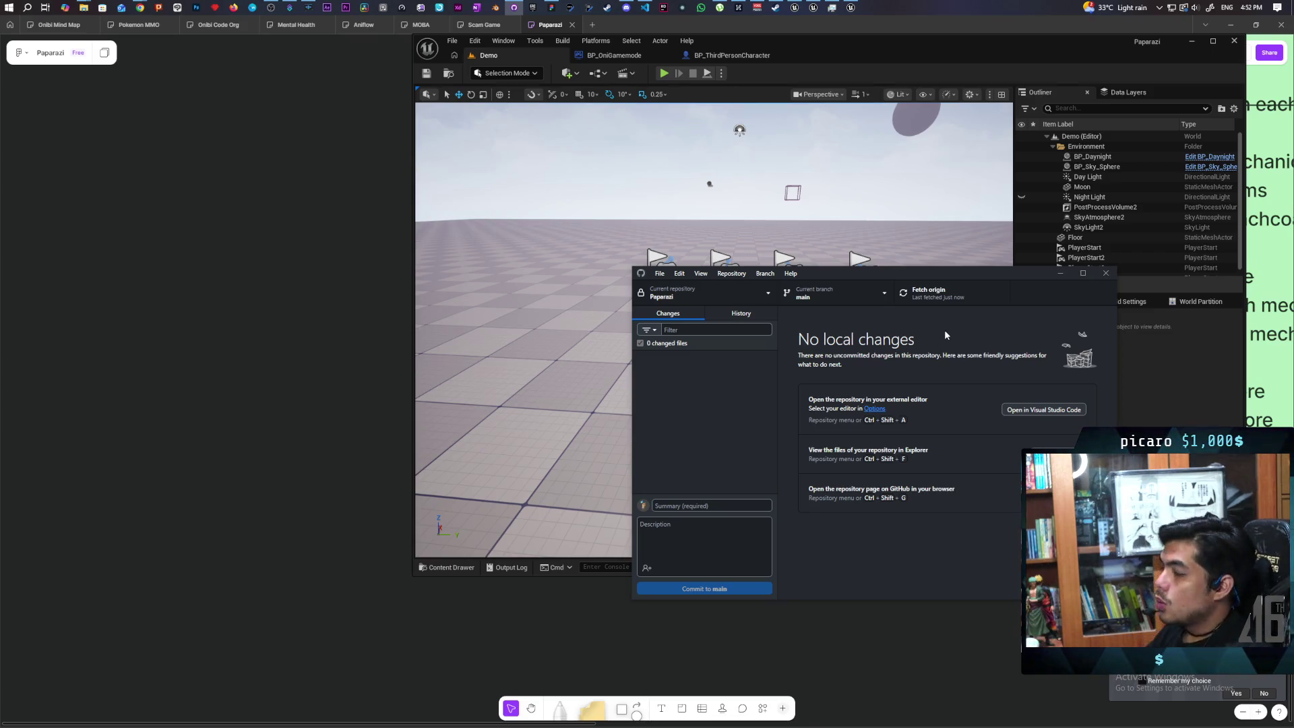
# - Hide the GitHub Desktop window once the push to origin has finished
pyautogui.click(515, 8)
# - Reopen GitHub Desktop, scroll through the History commit list, then bring the Unreal Editor forward
pyautogui.click(515, 8)
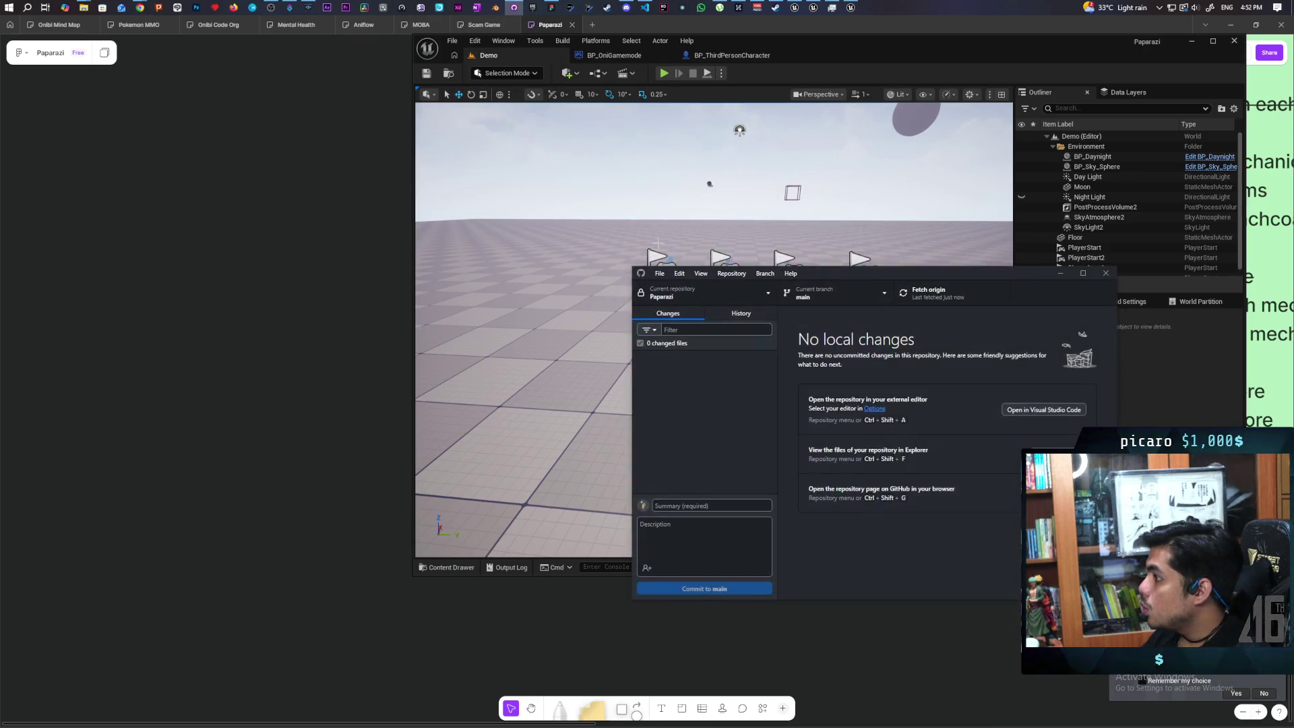
pyautogui.click(741, 314)
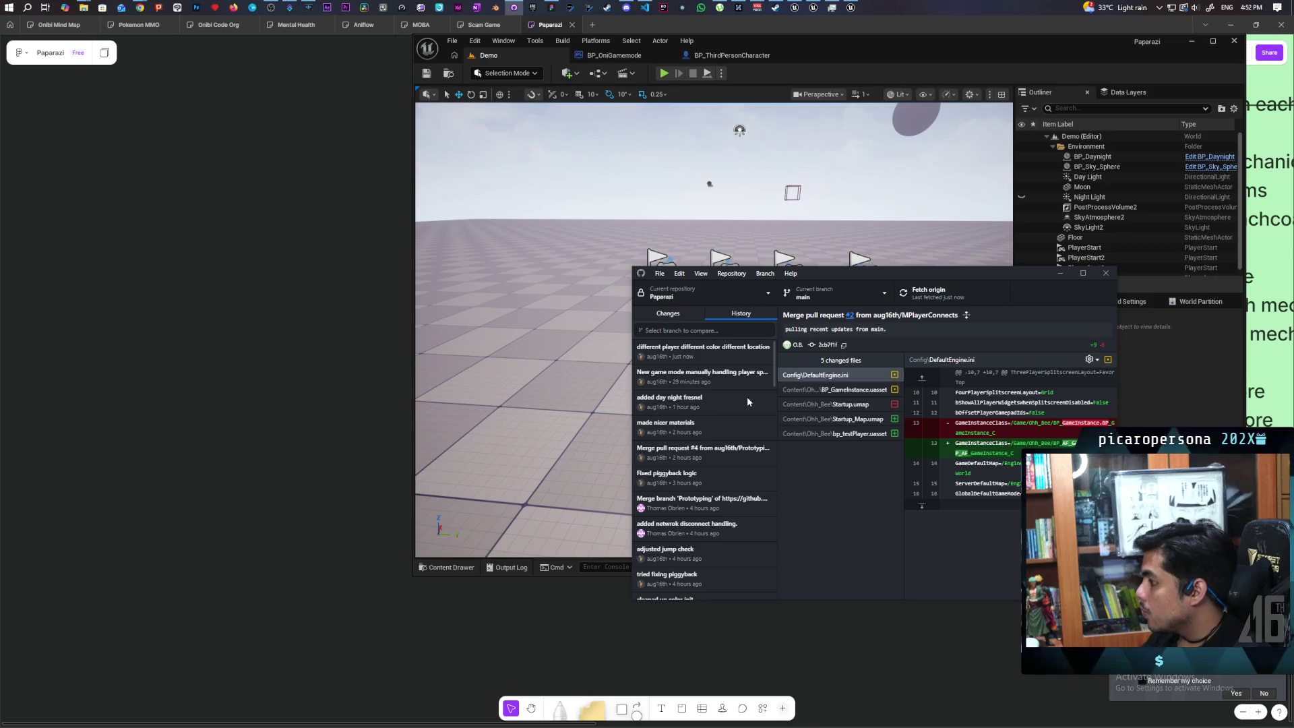
pyautogui.scroll(-3, 746, 402)
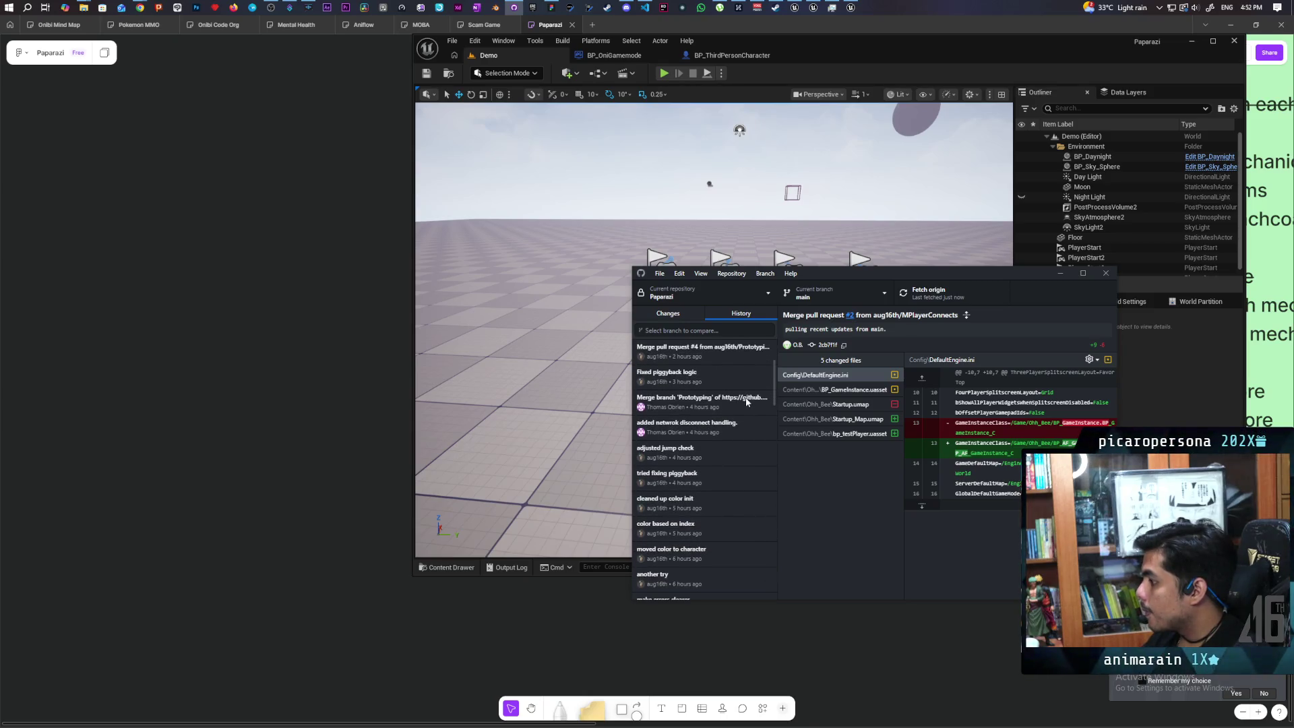
pyautogui.scroll(-5, 746, 401)
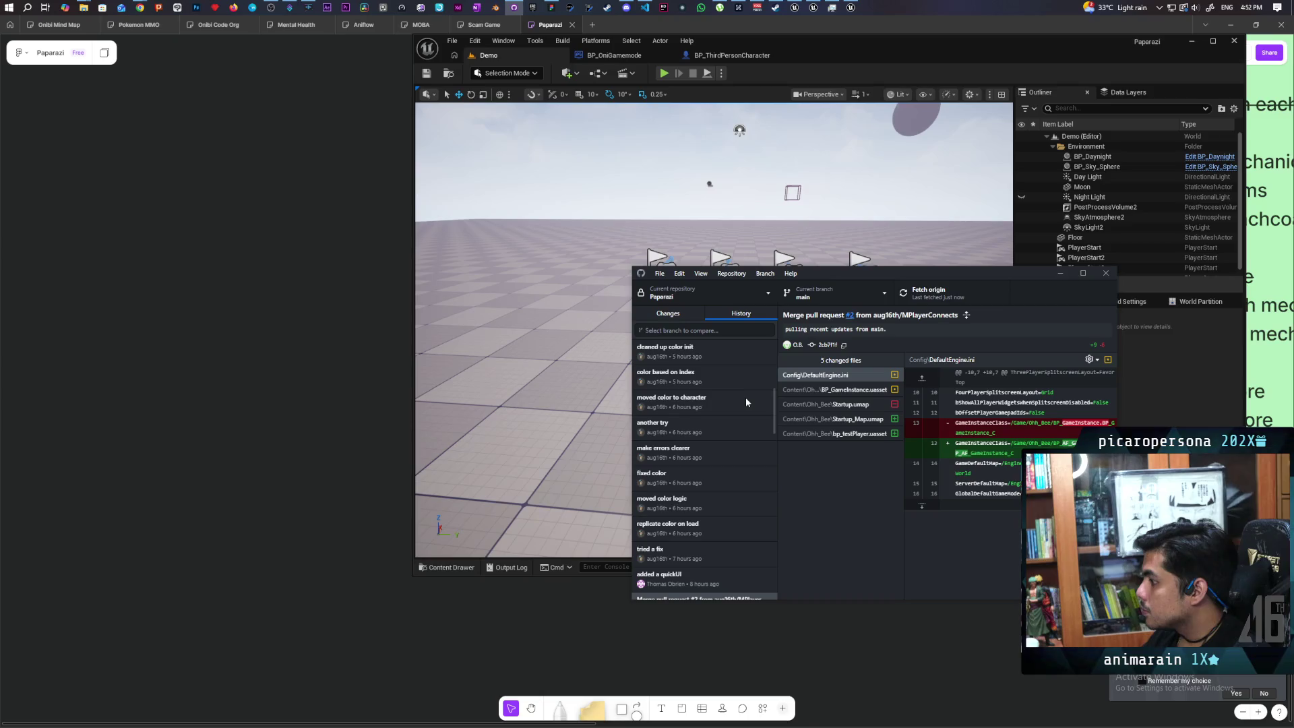
pyautogui.scroll(-2, 746, 402)
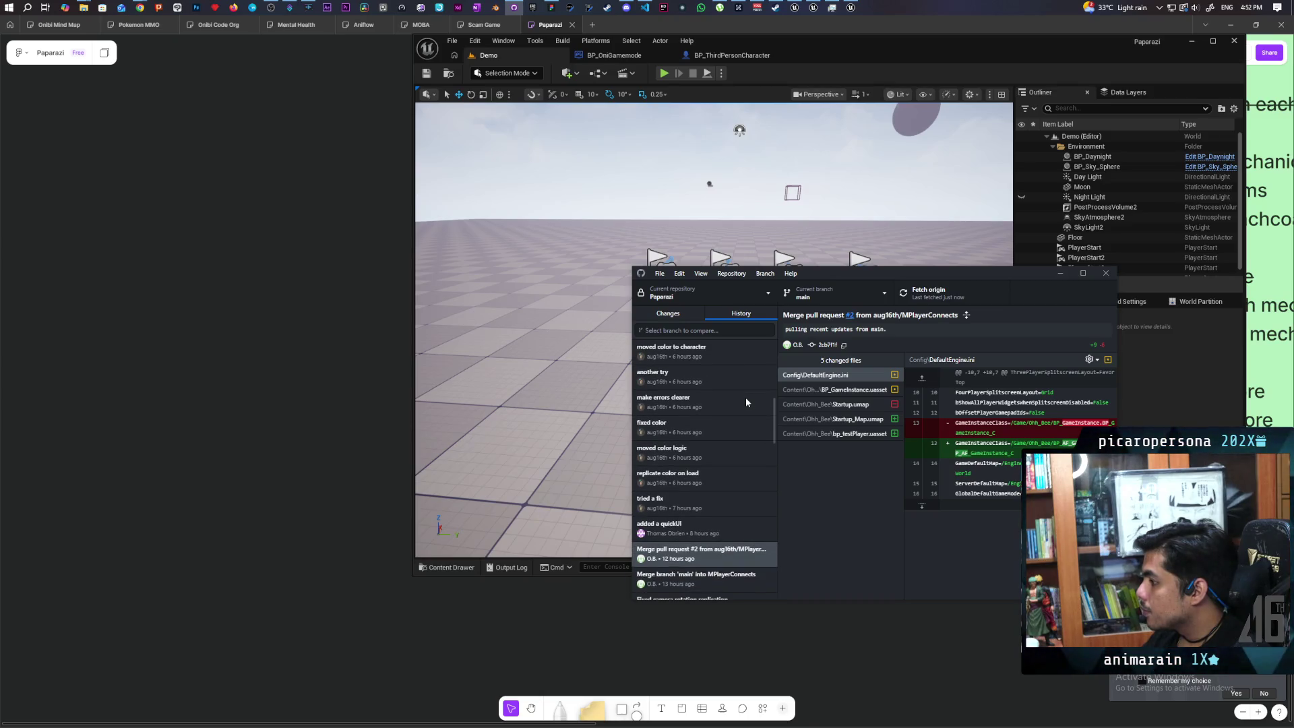
pyautogui.scroll(-3, 747, 400)
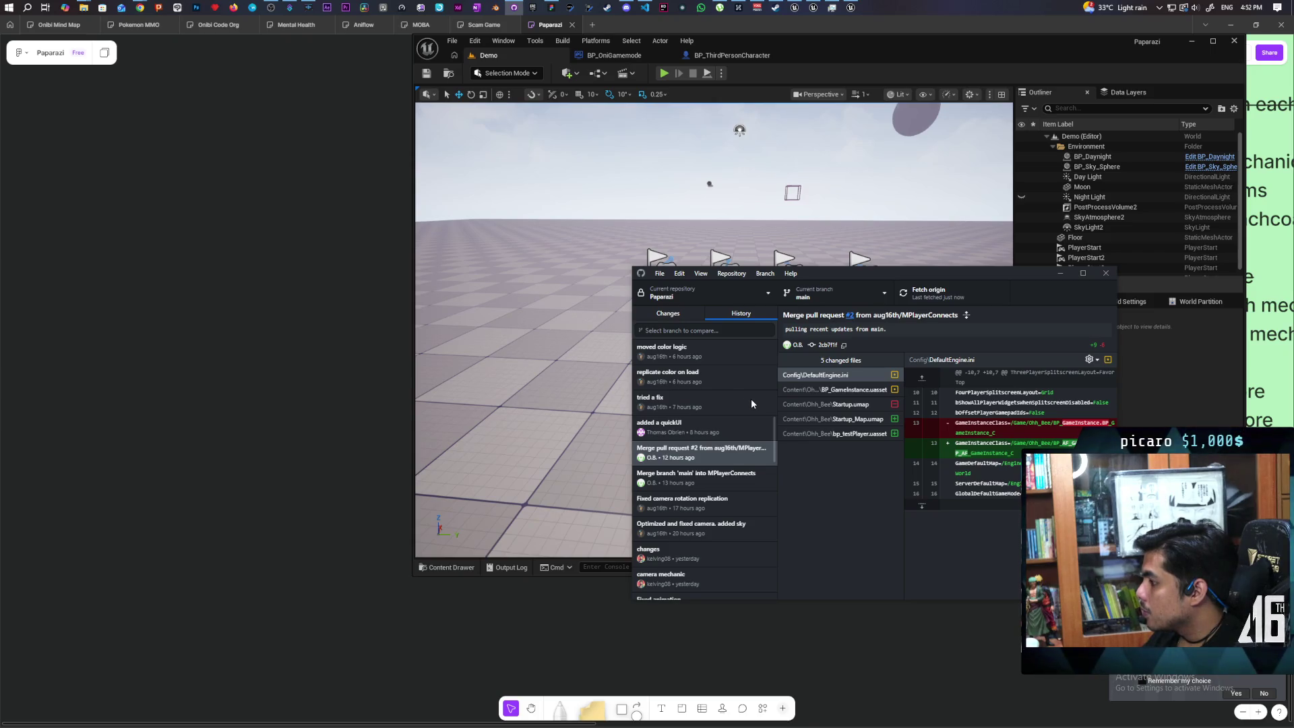
pyautogui.scroll(-2, 751, 398)
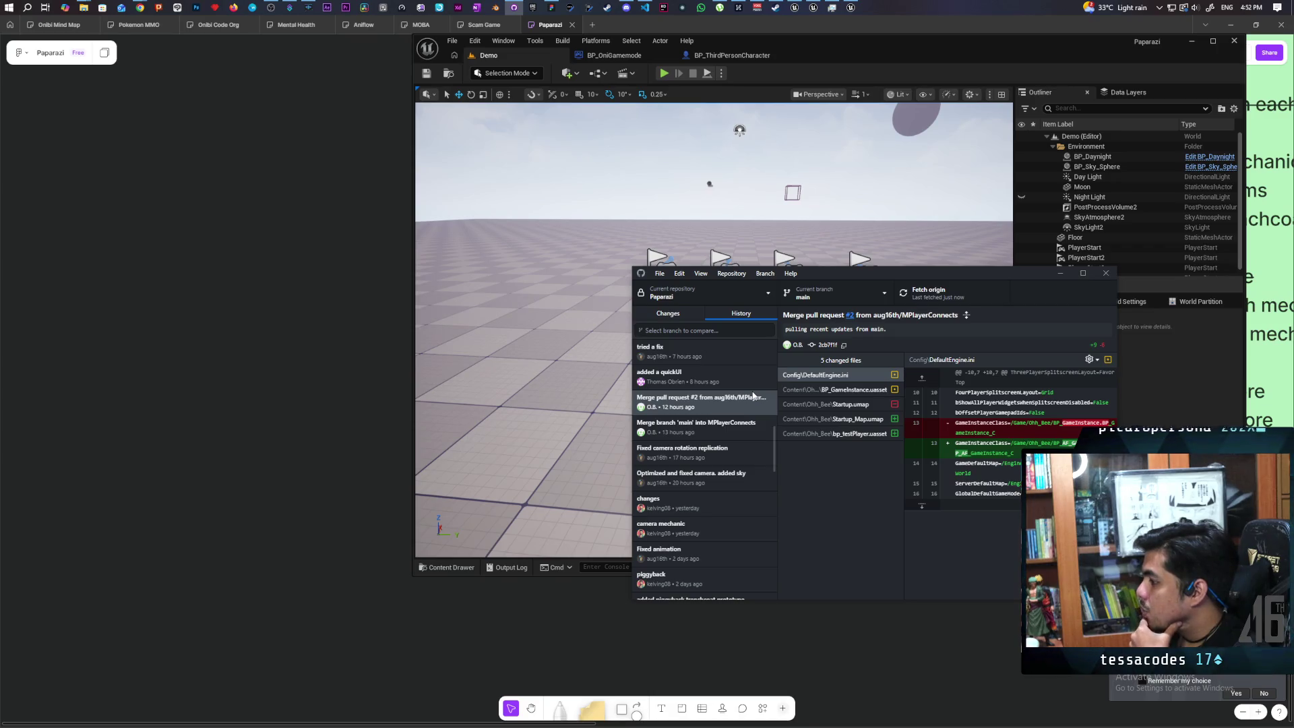
pyautogui.scroll(3, 754, 396)
pyautogui.scroll(5, 753, 395)
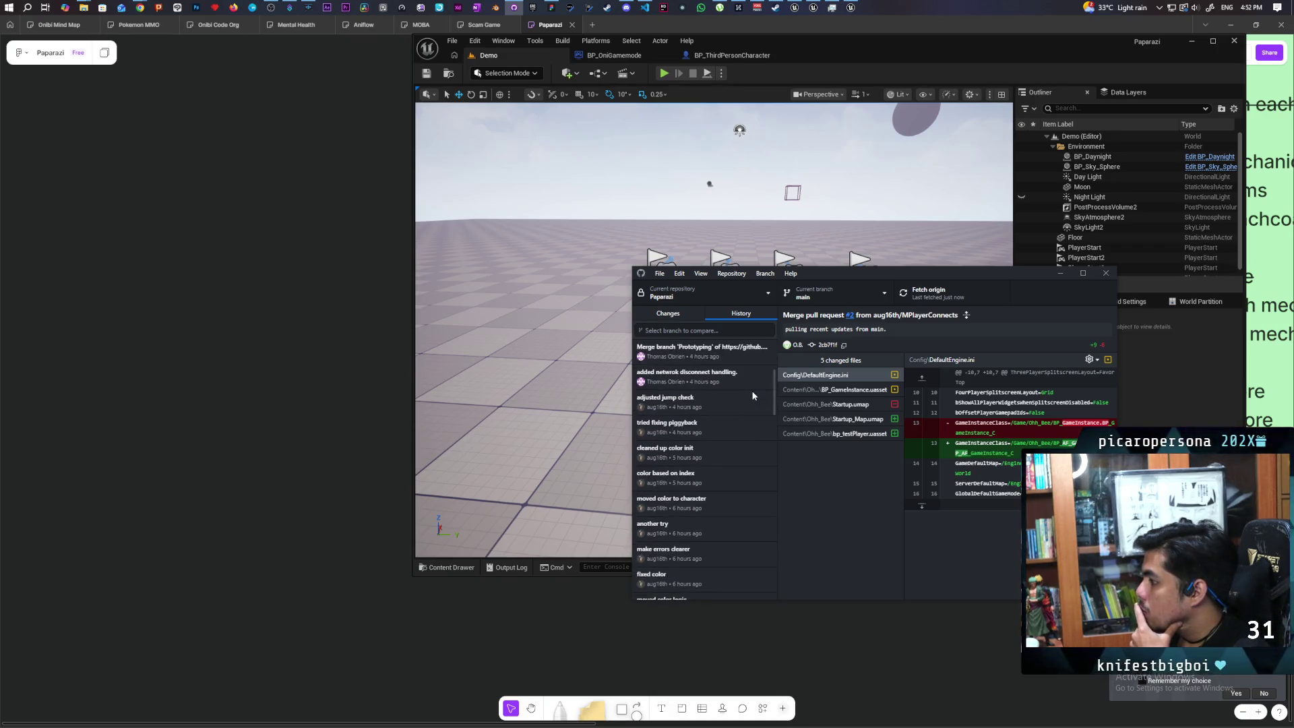
pyautogui.click(868, 58)
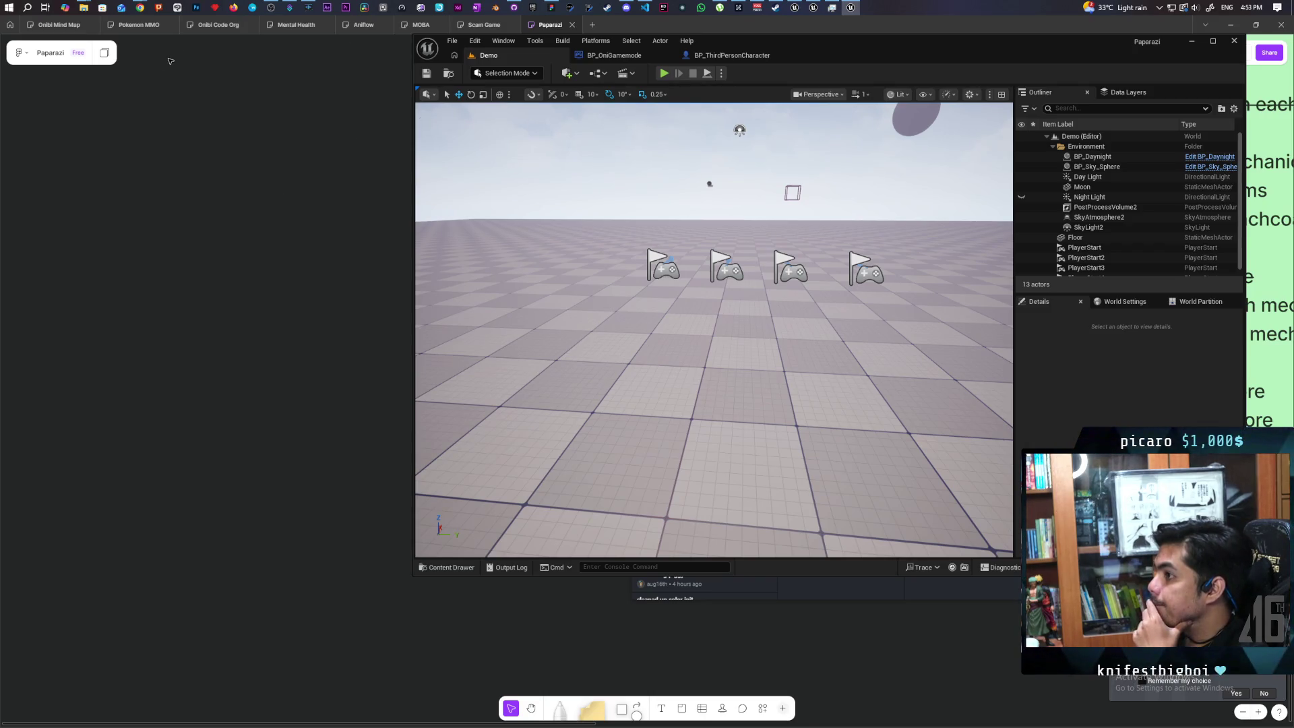
# - Bring the GitHub Desktop window back over the Unreal editor
pyautogui.moveTo(144, 13)
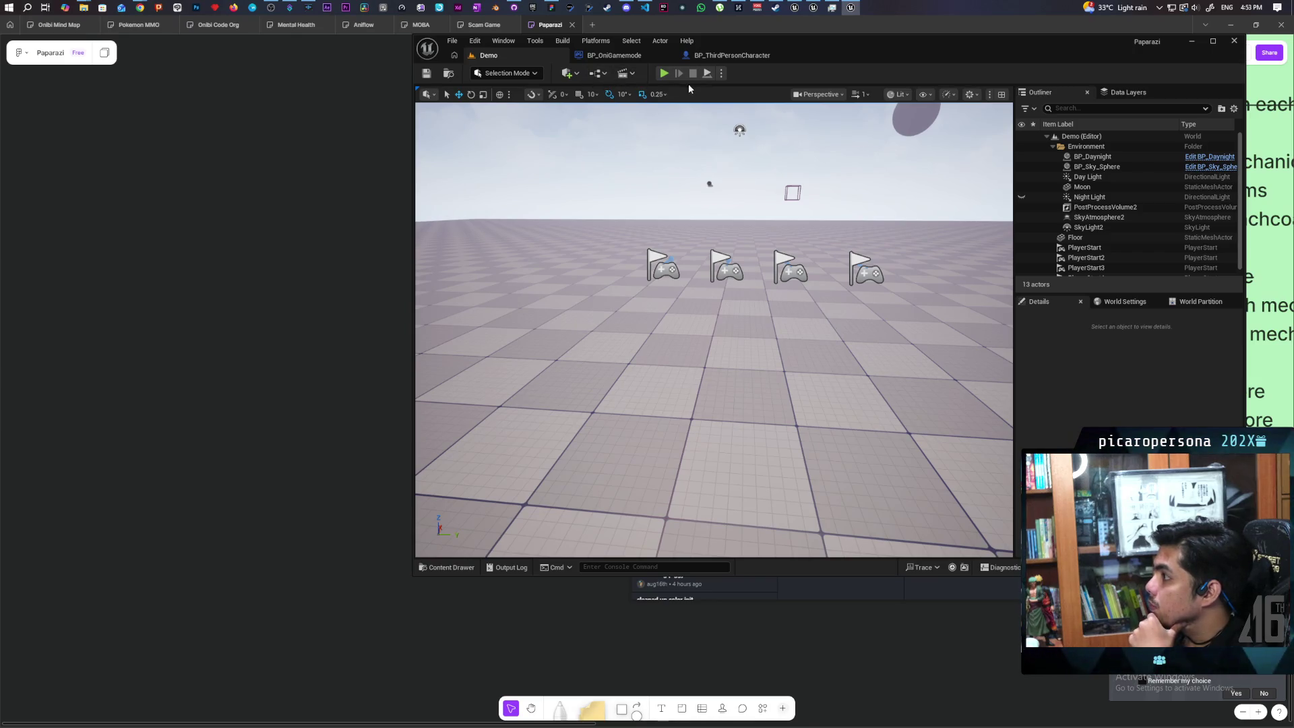
pyautogui.click(513, 8)
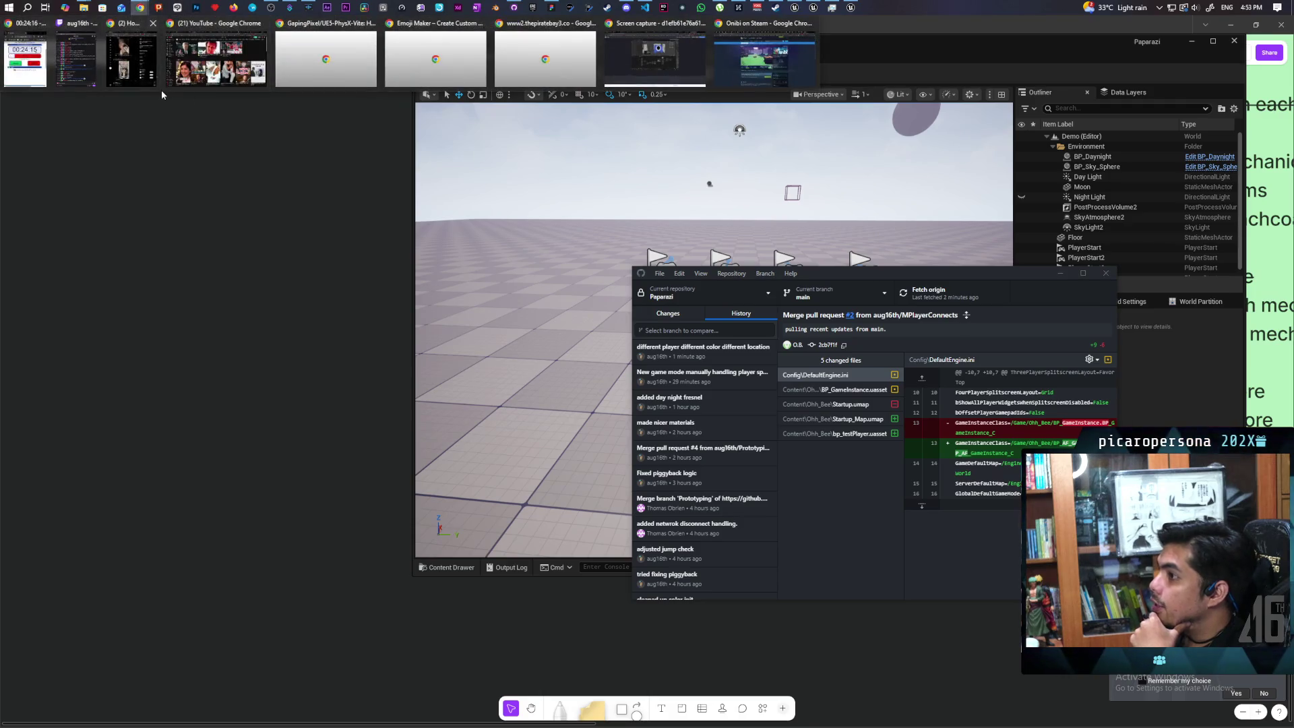
# - Watch the Twitch stream in Chrome with sound on after reloading, then minimize the browser
pyautogui.click(658, 68)
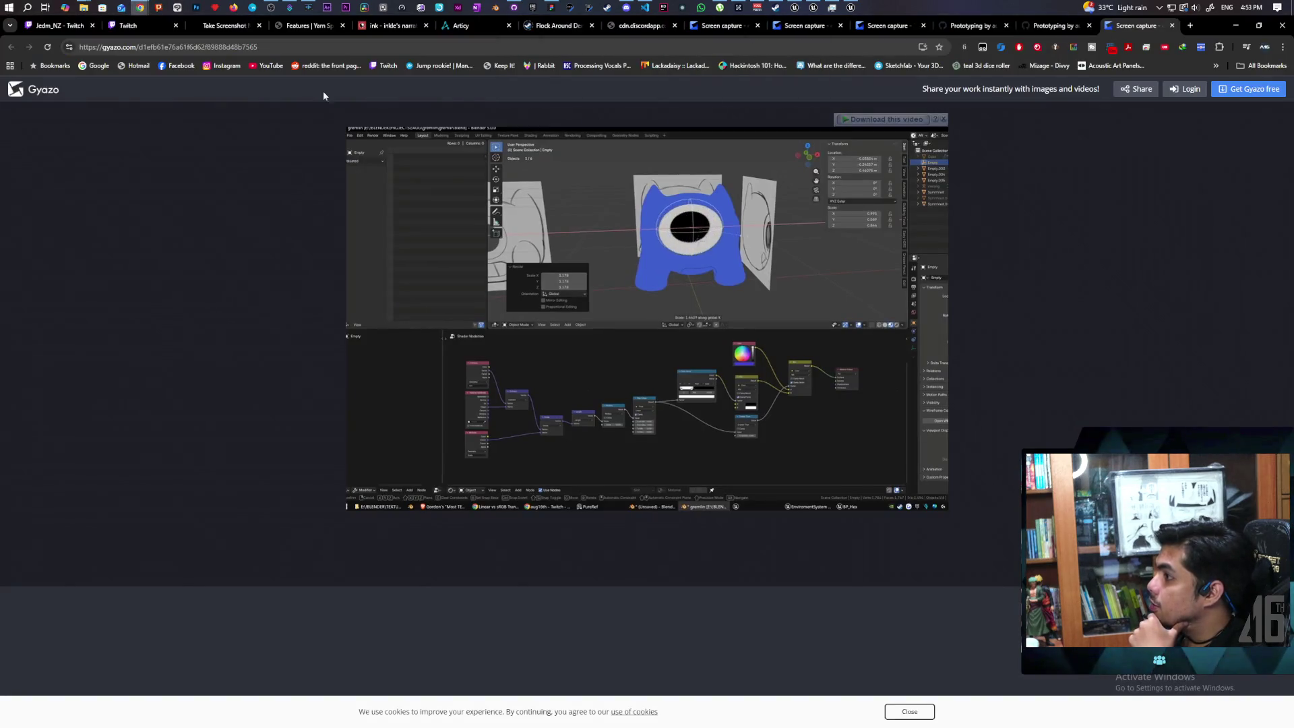
pyautogui.click(49, 26)
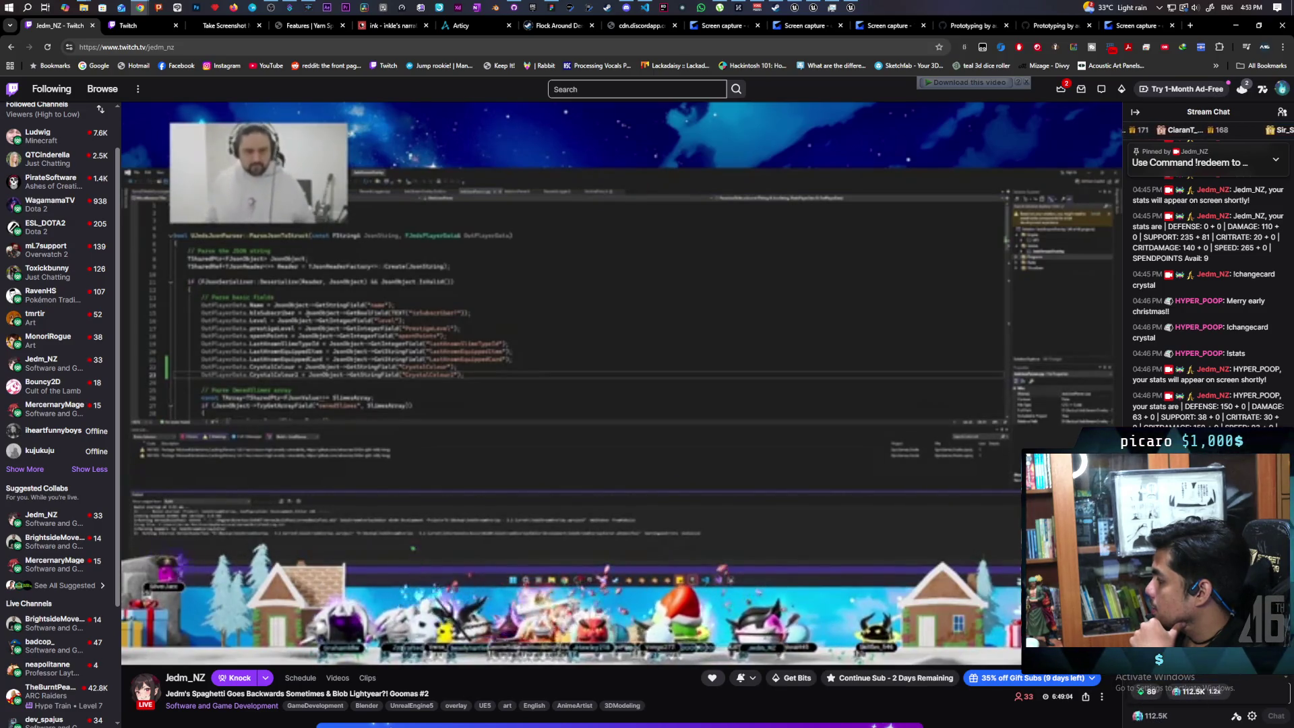
pyautogui.moveTo(265, 455)
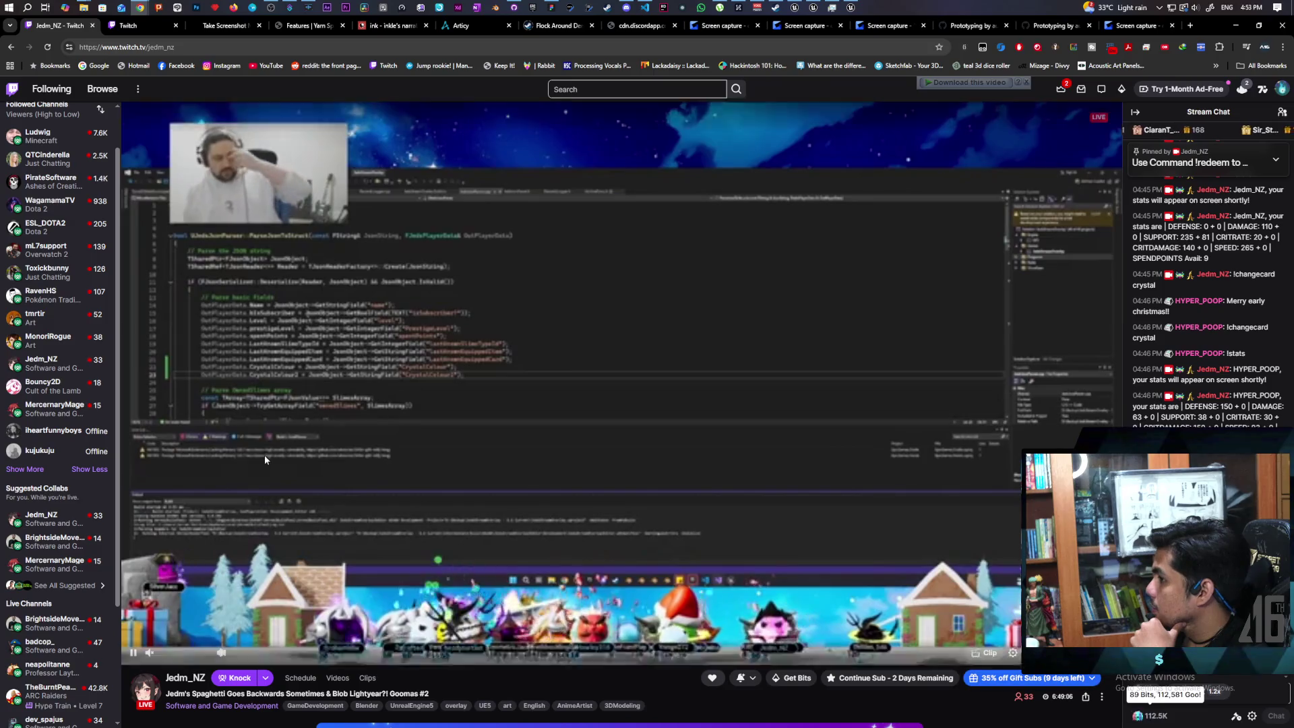
pyautogui.click(166, 654)
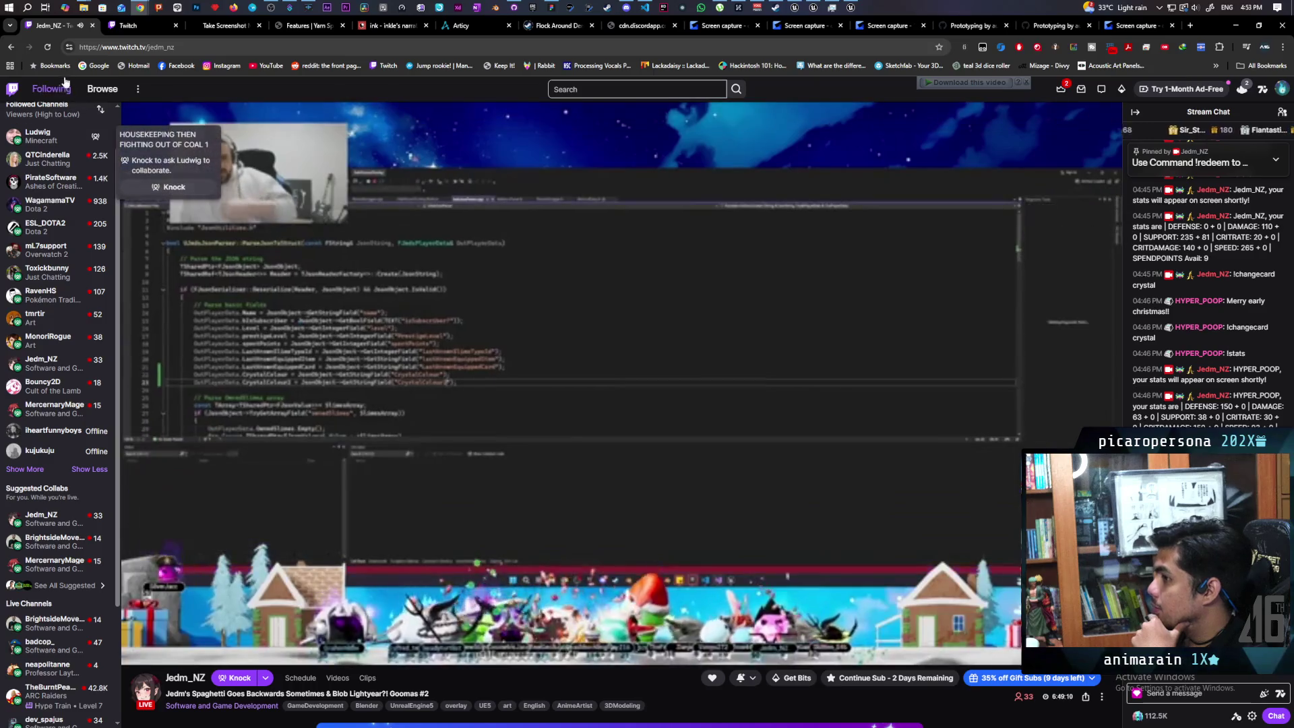
pyautogui.click(50, 48)
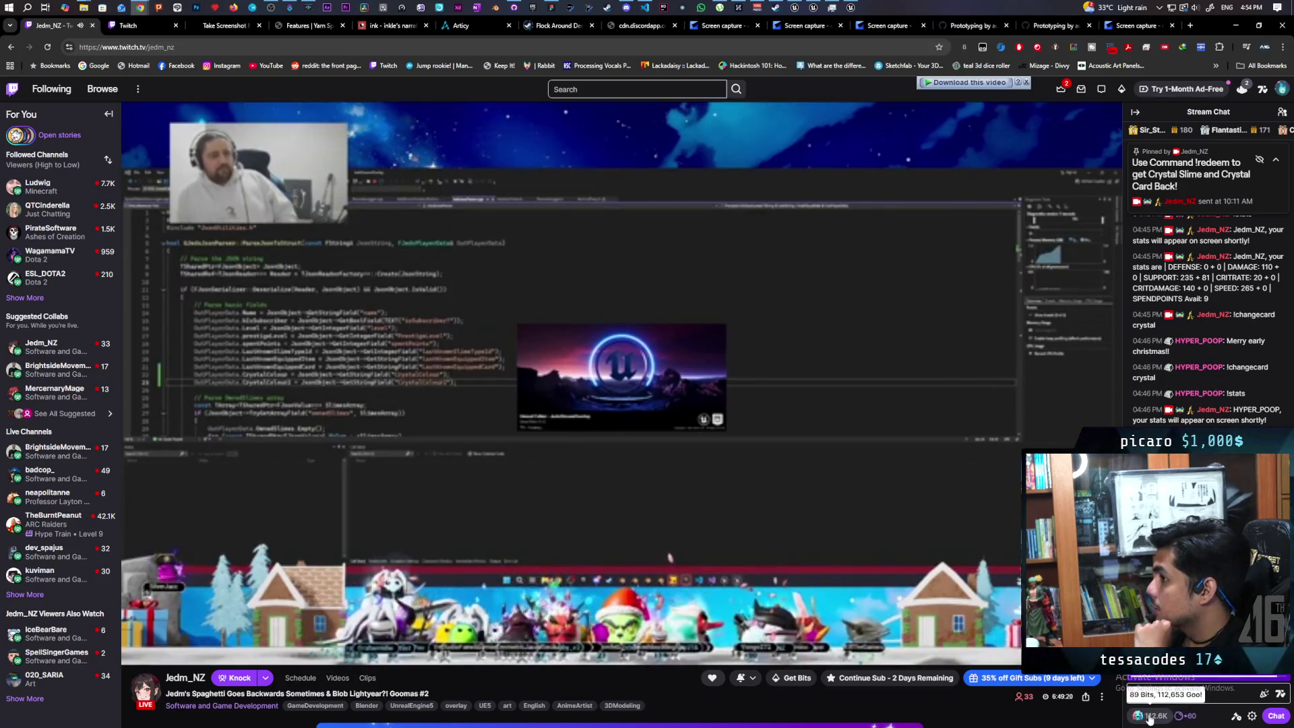
pyautogui.moveTo(1153, 713)
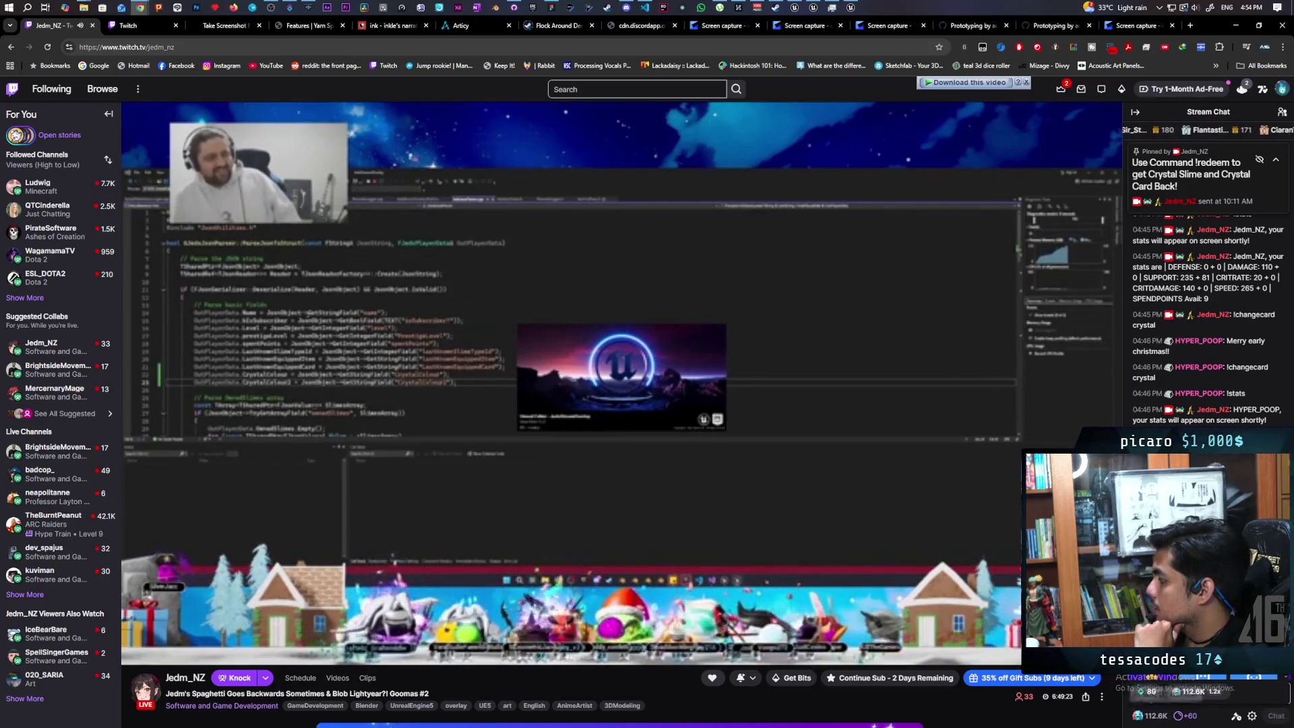
pyautogui.moveTo(164, 644)
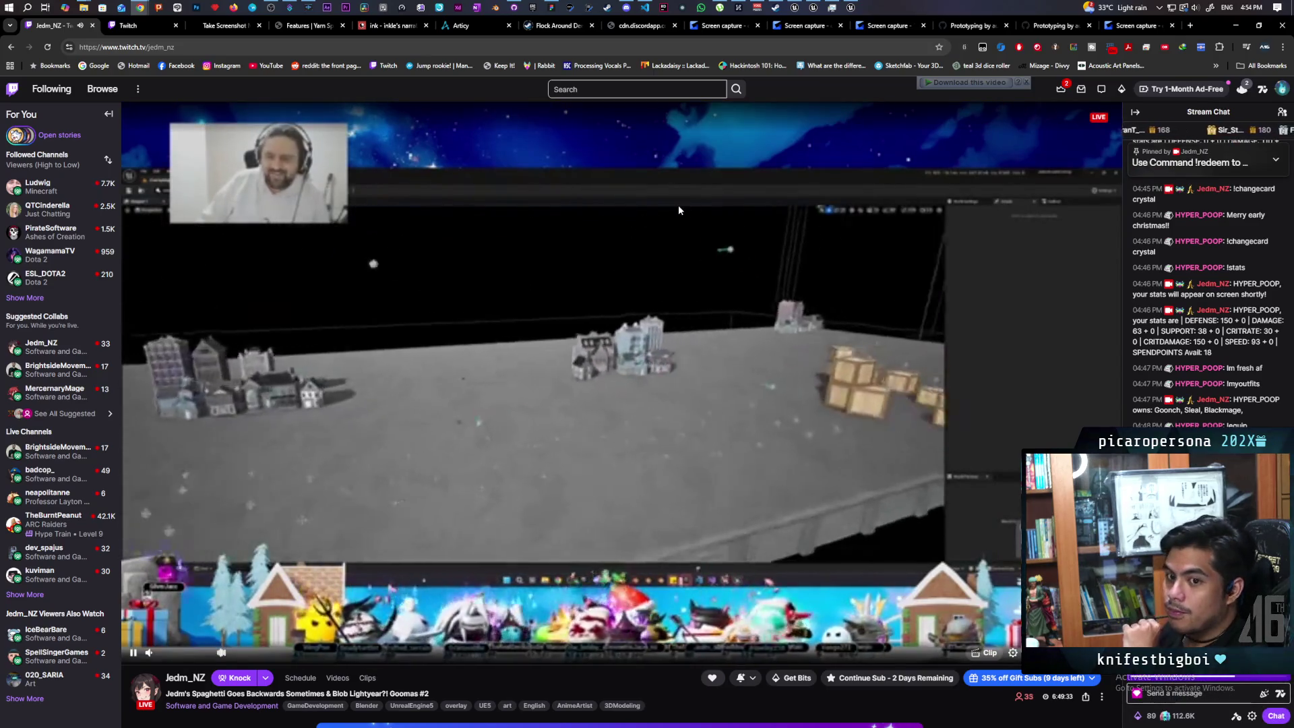
pyautogui.click(1238, 26)
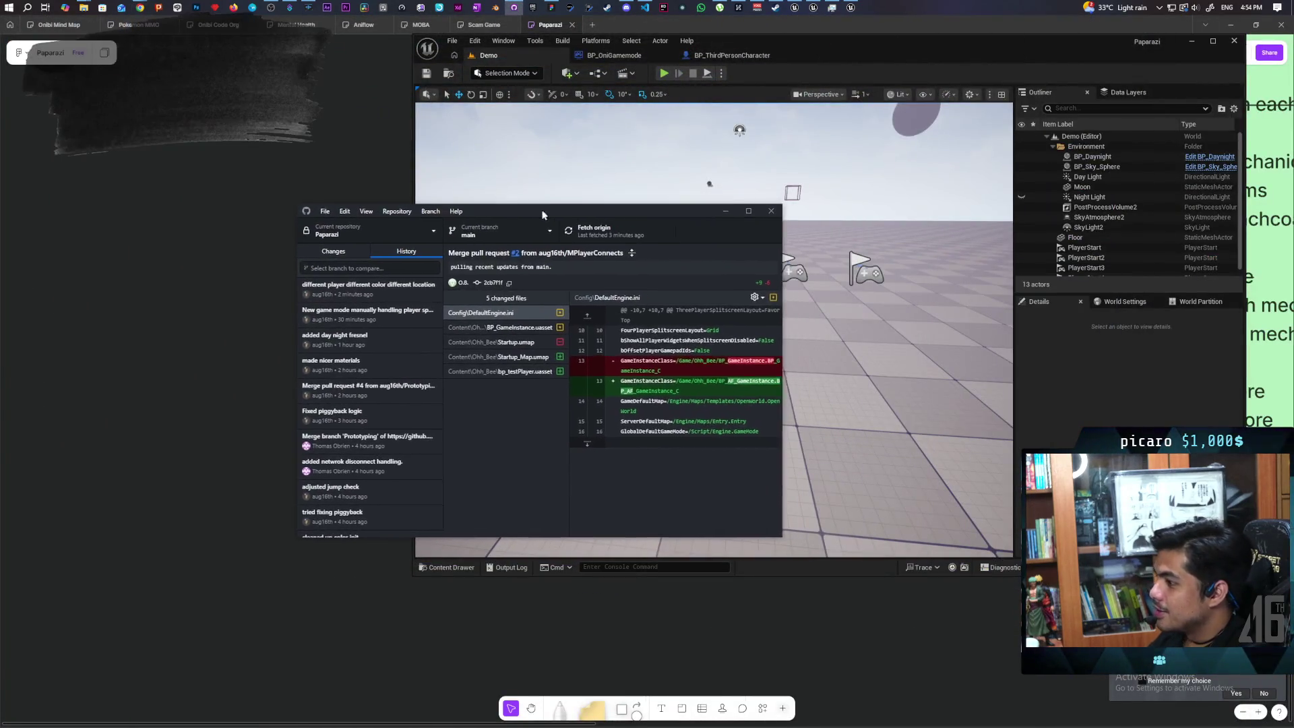
# - Nudge the GitHub Desktop window slightly lower over the Unreal viewport
pyautogui.moveTo(530, 231); pyautogui.dragTo(534, 263)
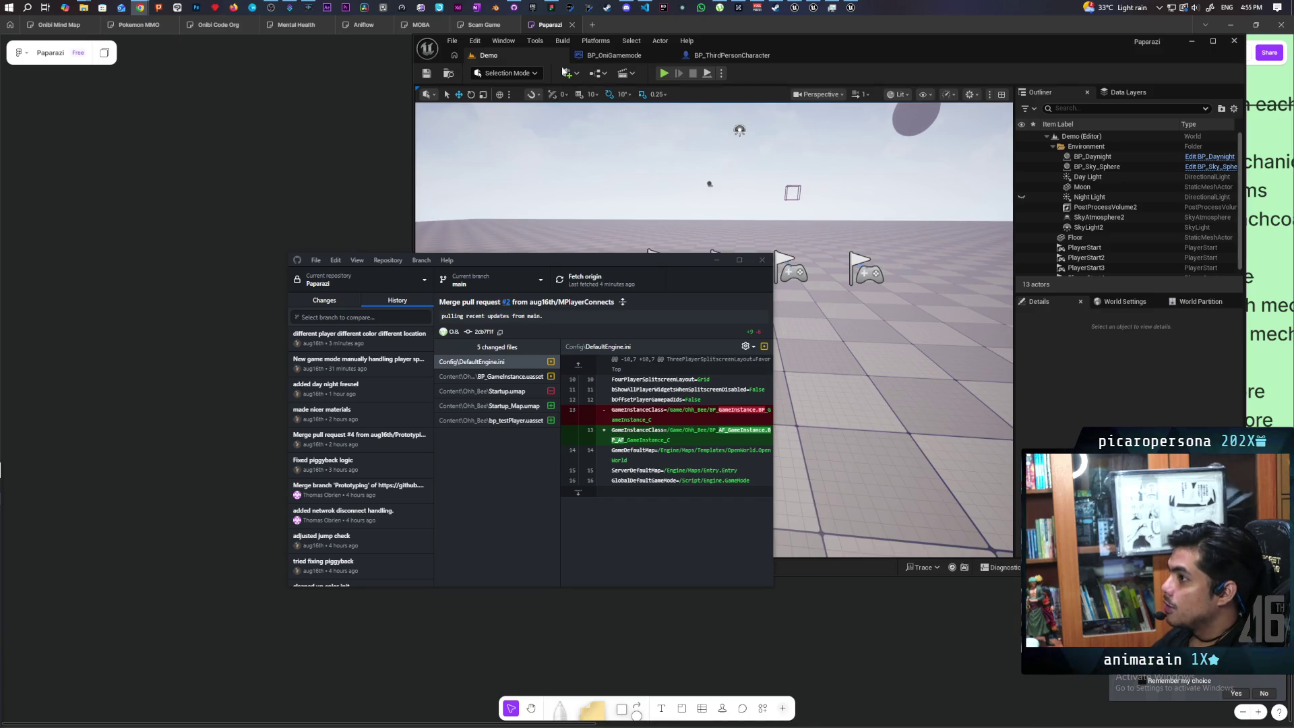
pyautogui.moveTo(627, 9)
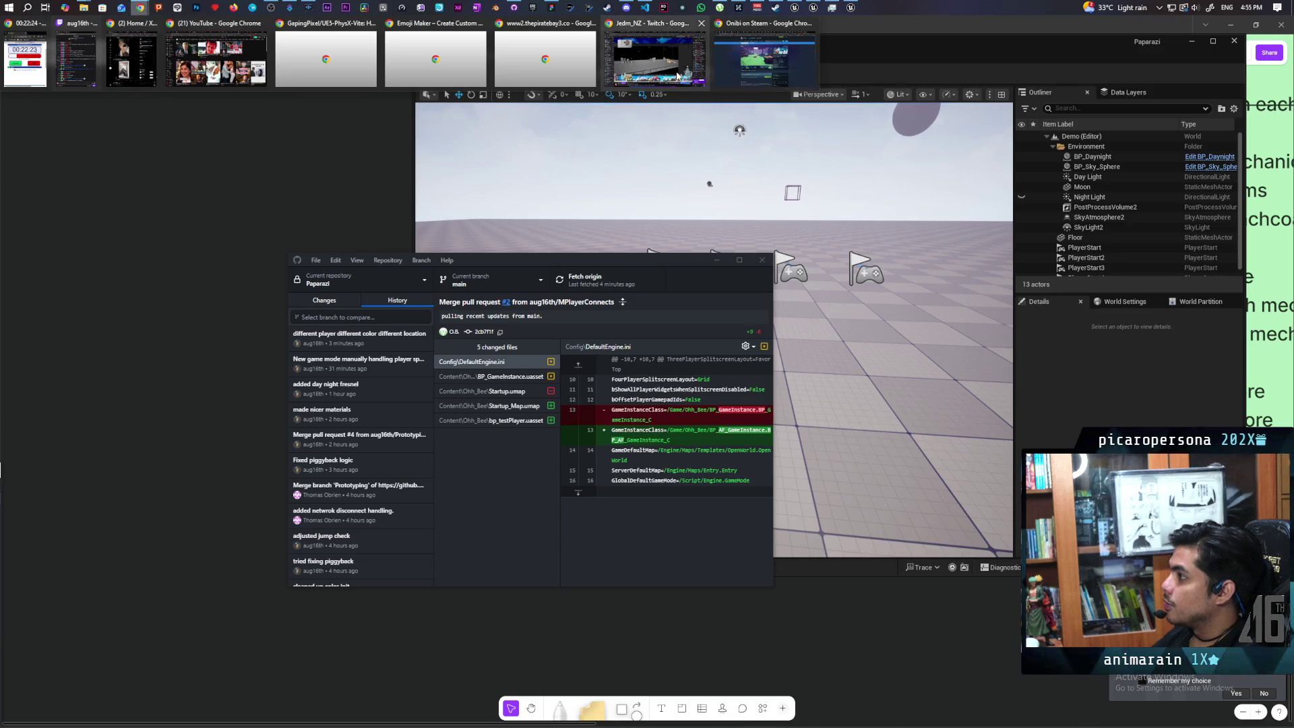
# - Browse Chrome's Blender capture clips and the merged Prototyping pull request, then minimize Chrome
pyautogui.click(653, 83)
pyautogui.click(1124, 27)
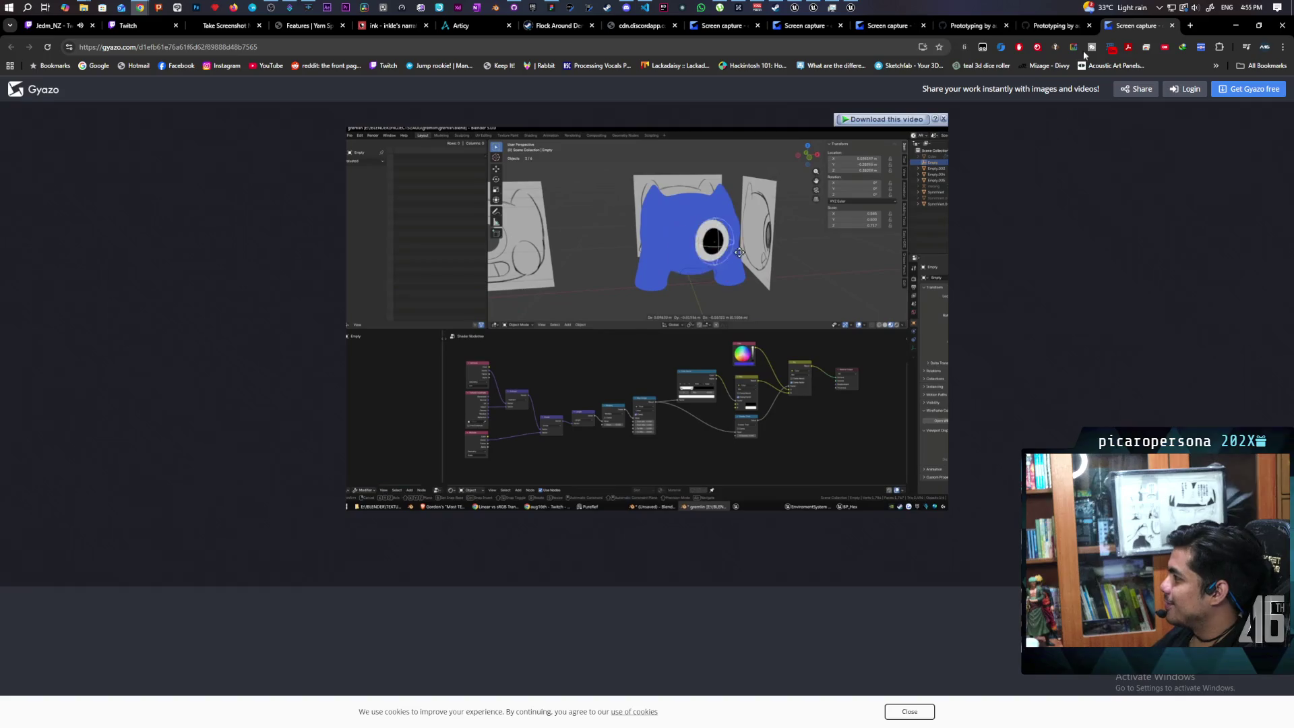
pyautogui.click(1054, 25)
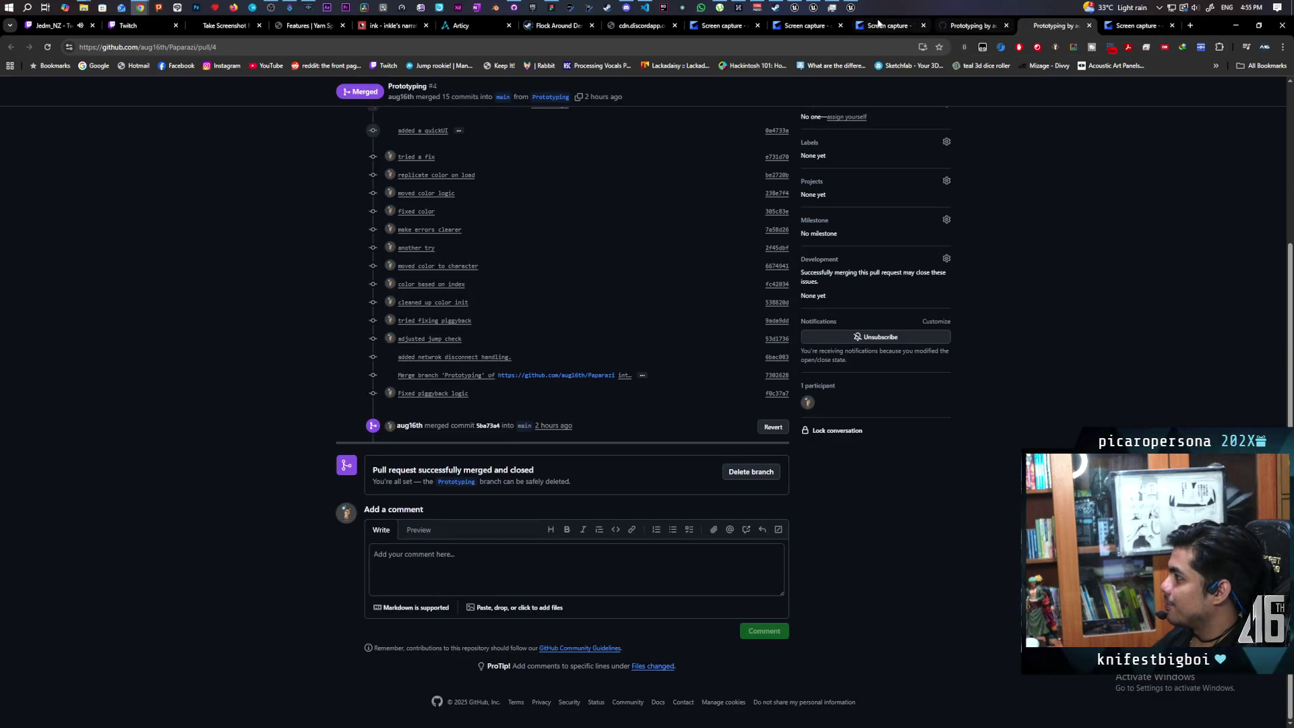
pyautogui.click(886, 25)
pyautogui.click(1143, 26)
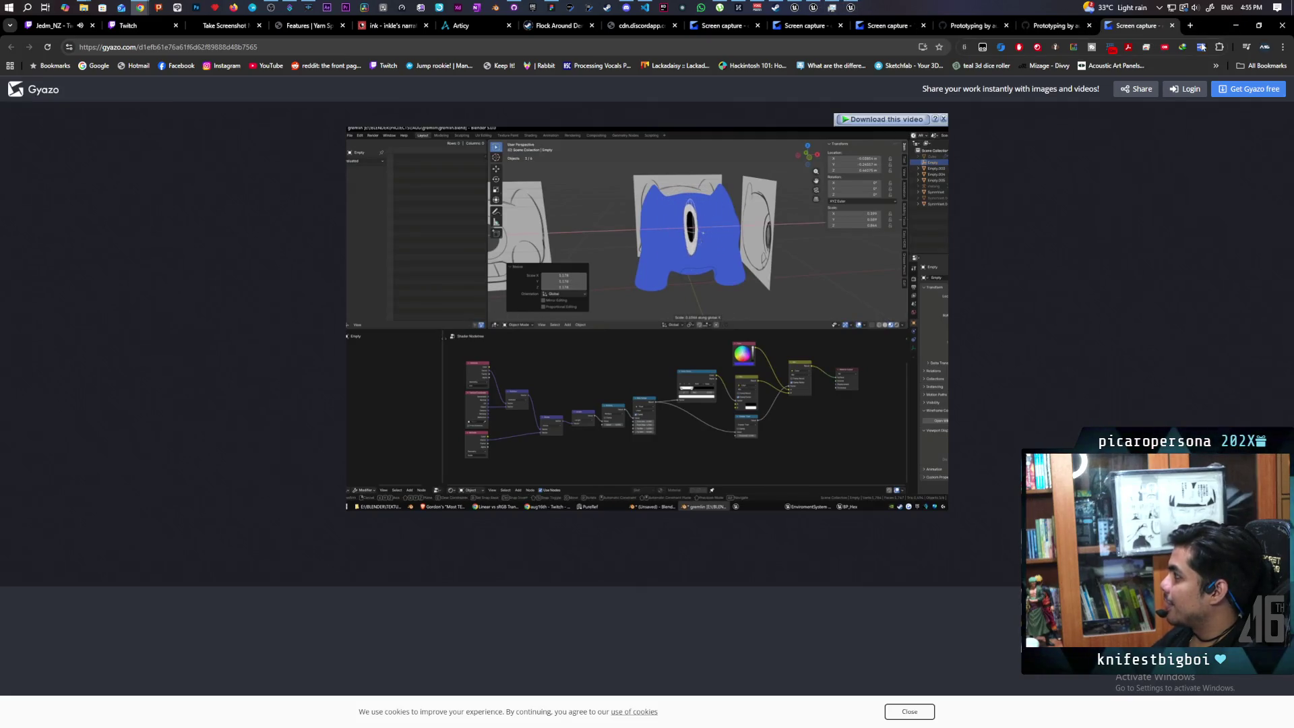
pyautogui.click(1236, 25)
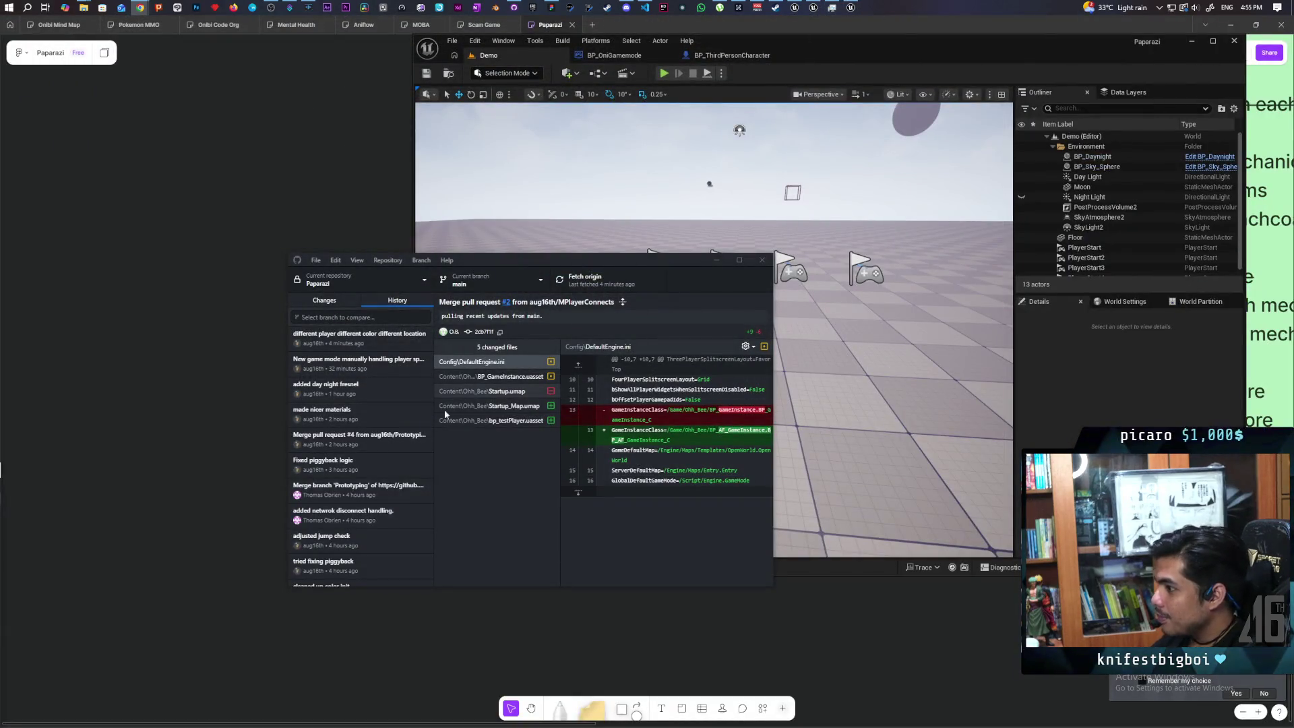
# - Review older commits, move GitHub Desktop lower left, and drag Unreal down to reveal the whiteboard
pyautogui.scroll(-10, 372, 418)
pyautogui.scroll(2, 378, 435)
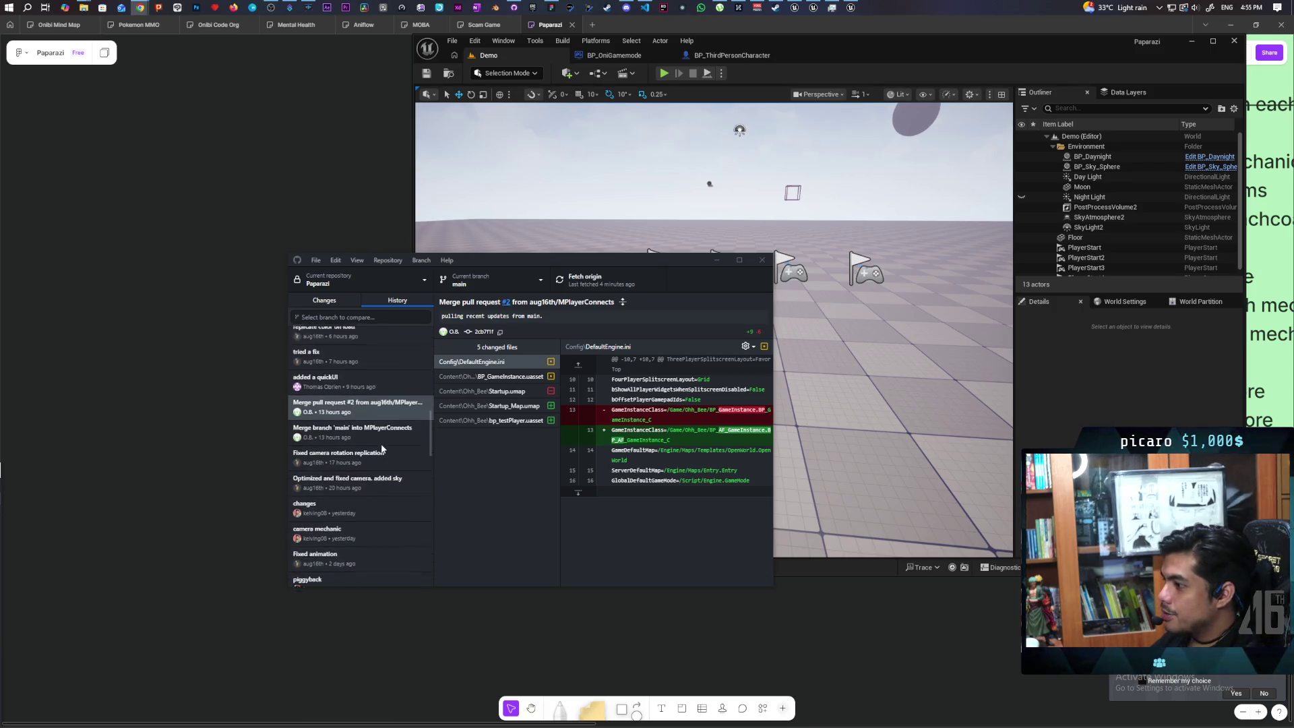
pyautogui.scroll(2, 381, 445)
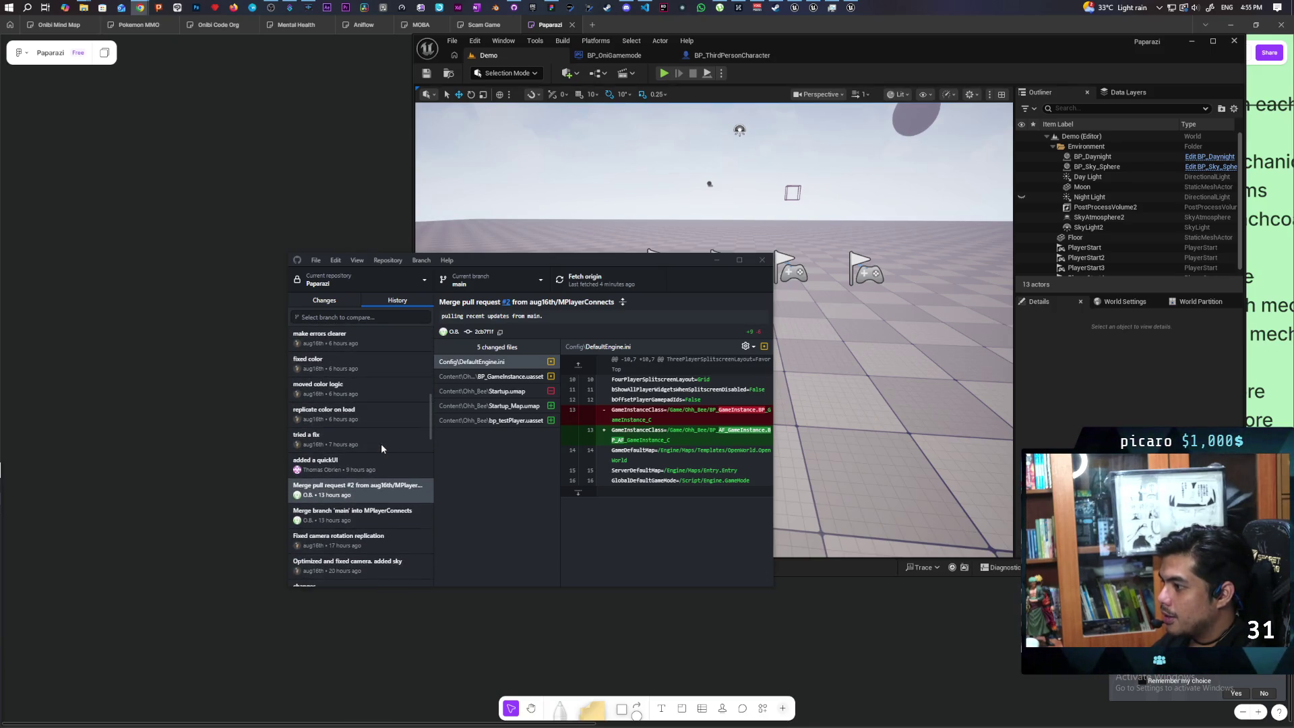
pyautogui.scroll(2, 369, 448)
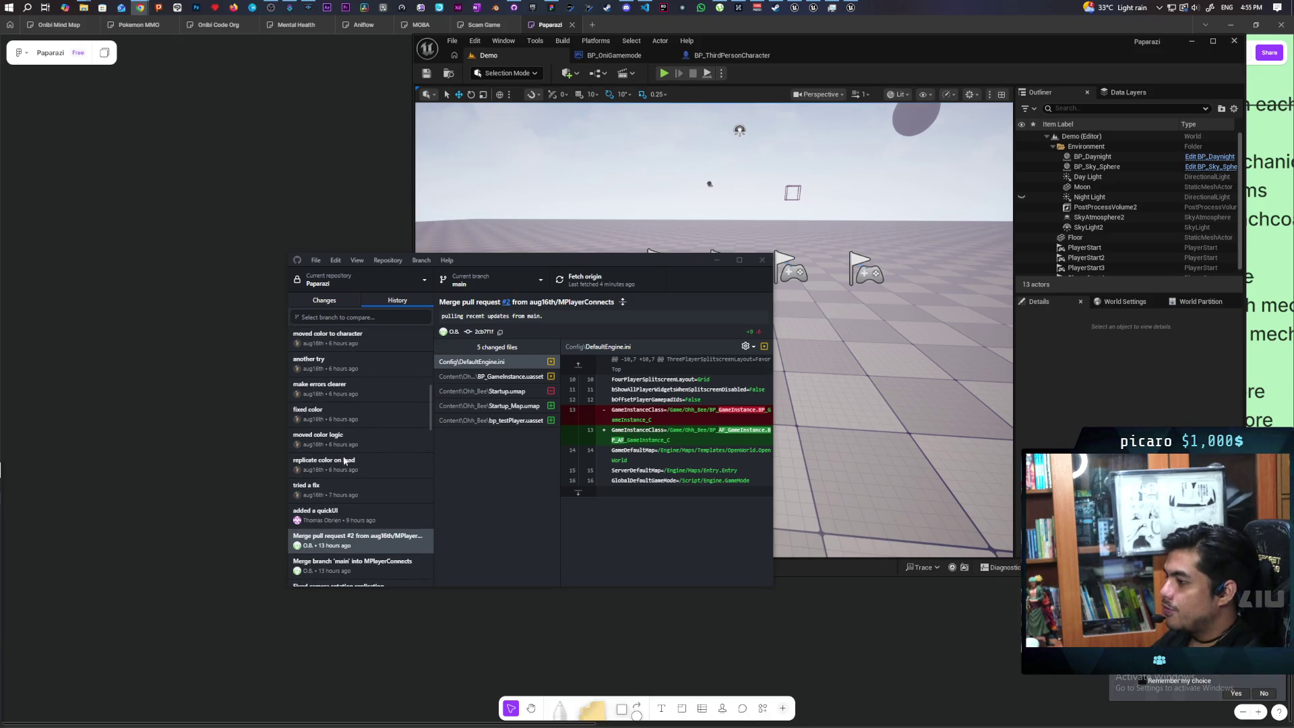
pyautogui.moveTo(570, 256)
pyautogui.mouseDown()
pyautogui.moveTo(459, 338)
pyautogui.moveTo(457, 368)
pyautogui.moveTo(450, 339)
pyautogui.mouseUp()
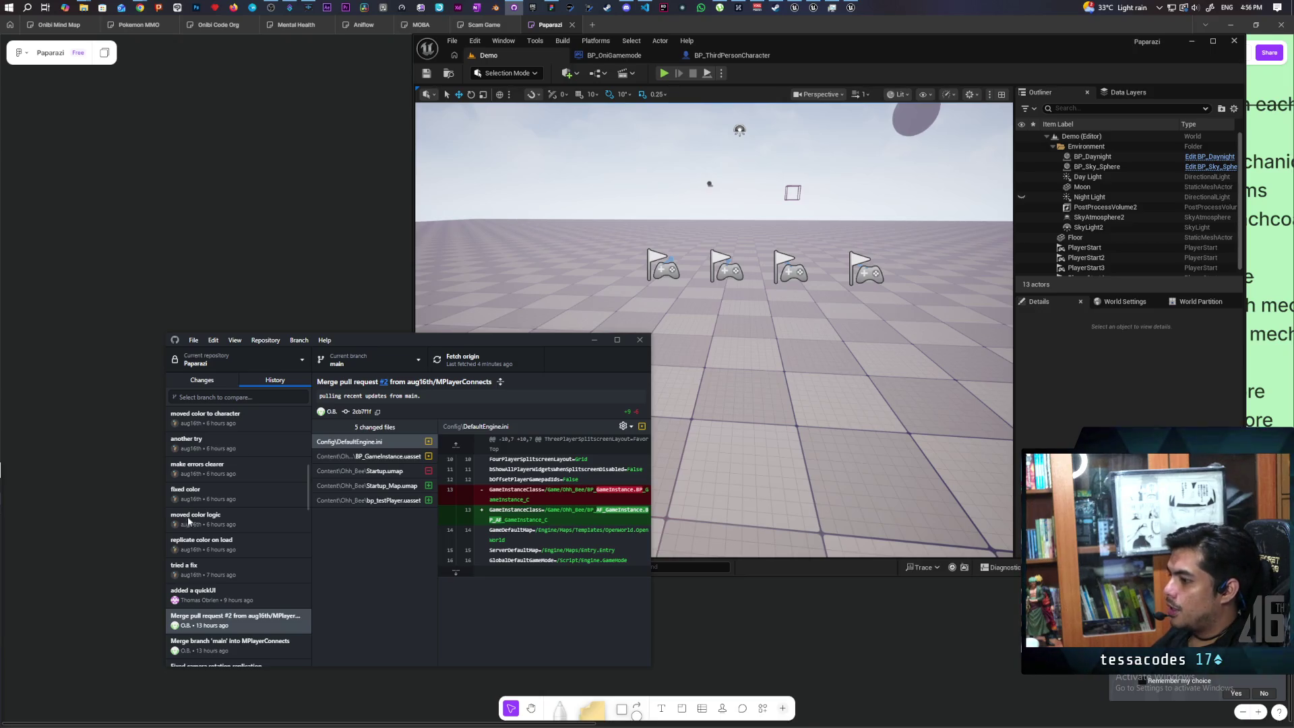
pyautogui.scroll(3, 223, 571)
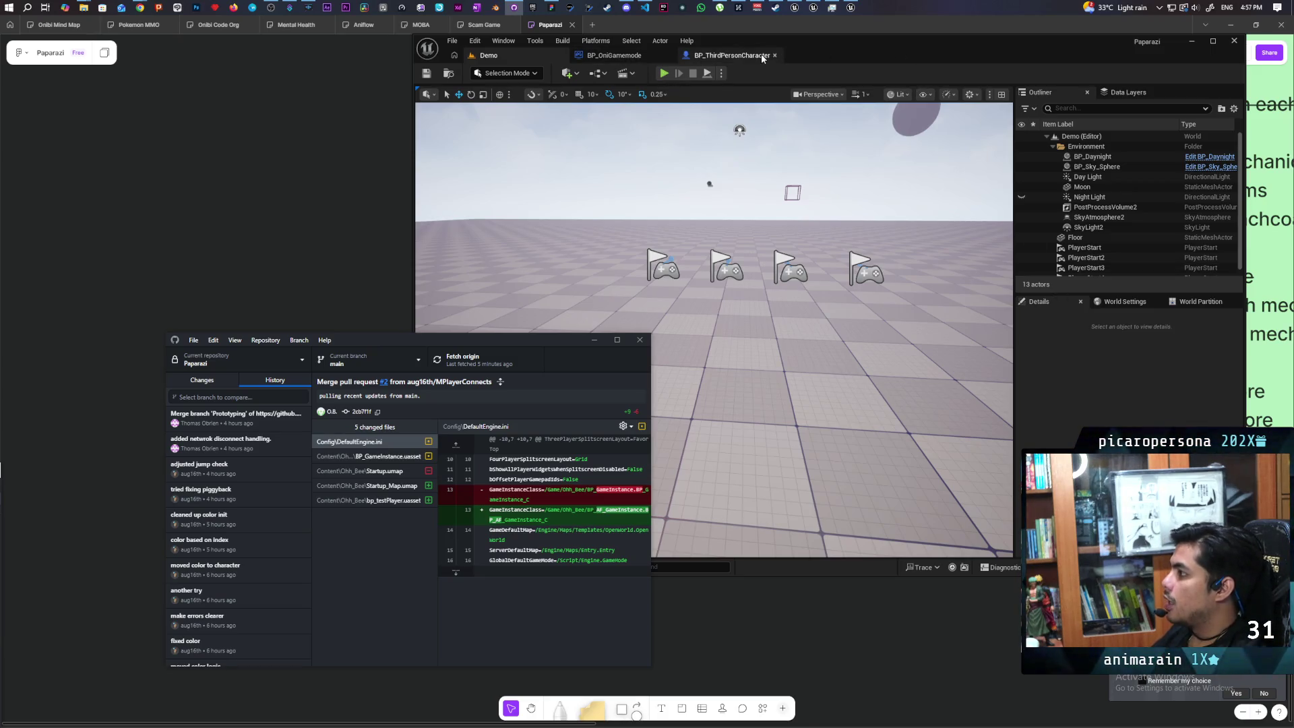
pyautogui.moveTo(797, 38); pyautogui.dragTo(779, 514)
# - Move GitHub Desktop left and Unreal Editor down to reveal the circle-and-arrow sketch in Miro
pyautogui.moveTo(552, 342)
pyautogui.mouseDown()
pyautogui.moveTo(291, 416)
pyautogui.moveTo(298, 375)
pyautogui.mouseUp()
pyautogui.moveTo(797, 517); pyautogui.dragTo(767, 612)
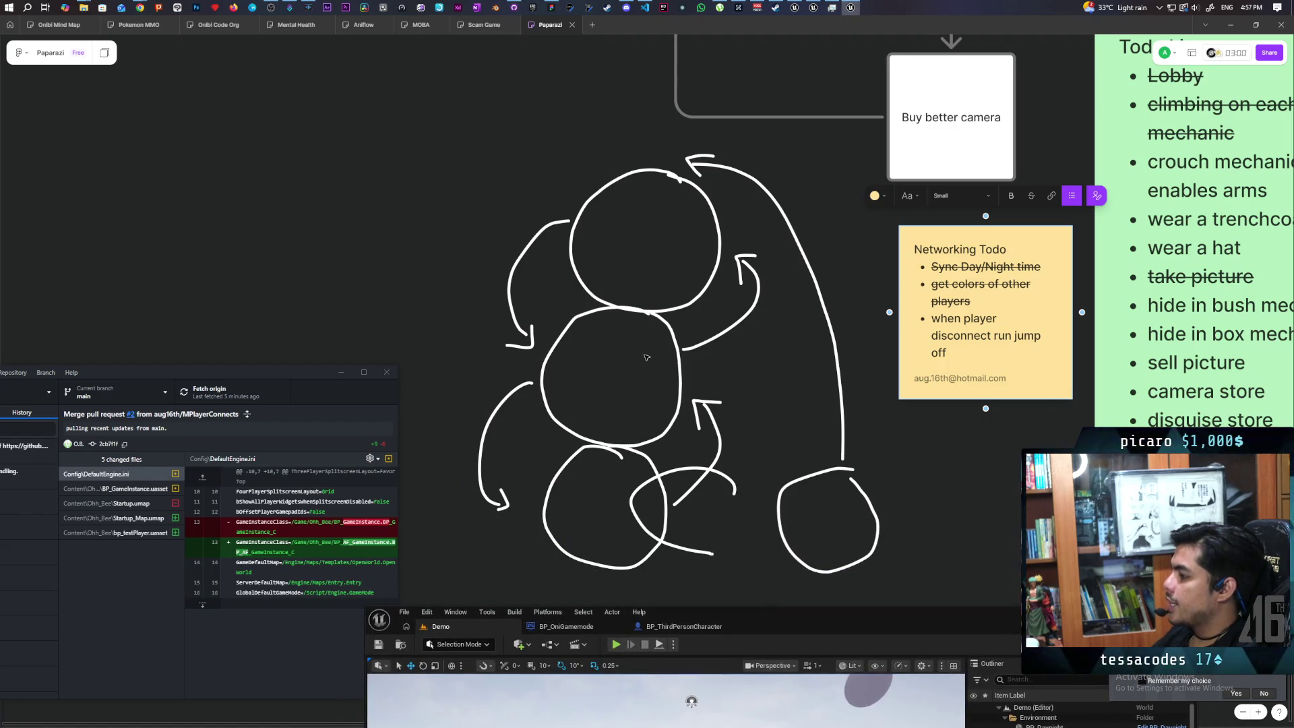
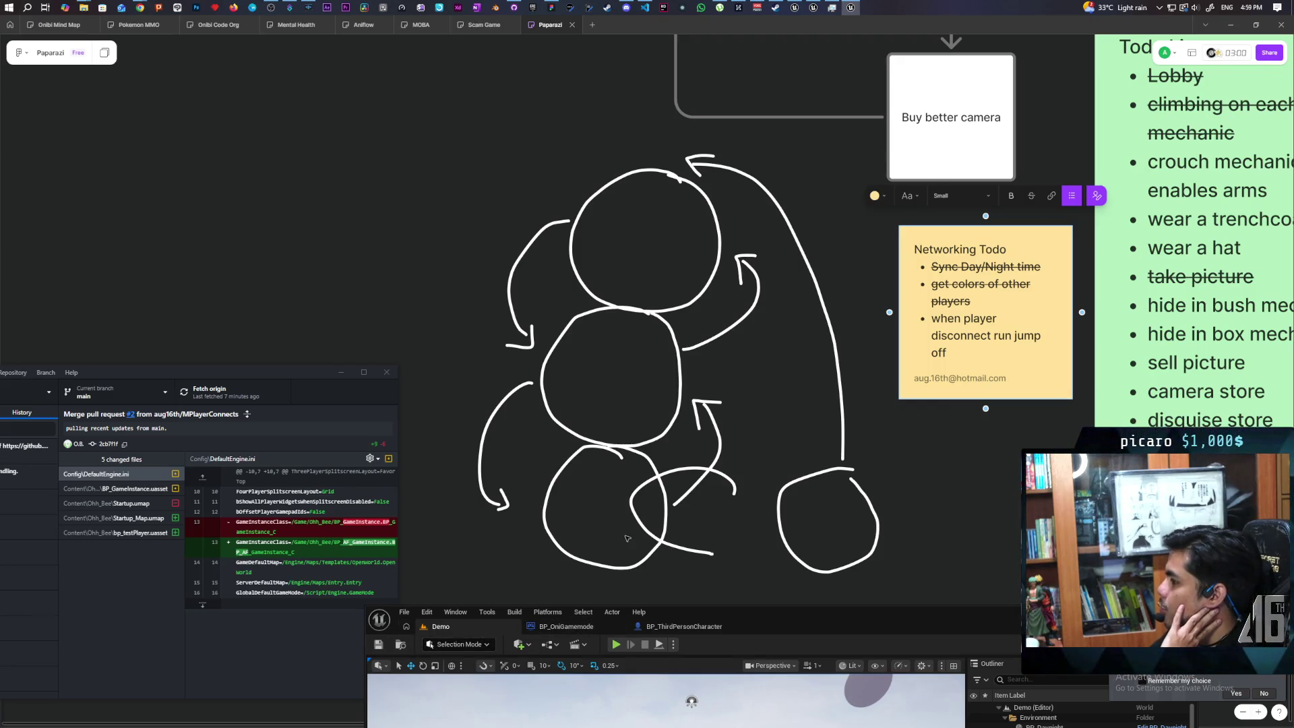
# - Bring up the BP_ThirdPersonCharacter EventGraph and maximize the editor window to fill the screen
pyautogui.moveTo(810, 622)
pyautogui.mouseDown()
pyautogui.moveTo(786, 184)
pyautogui.moveTo(767, 135)
pyautogui.mouseUp()
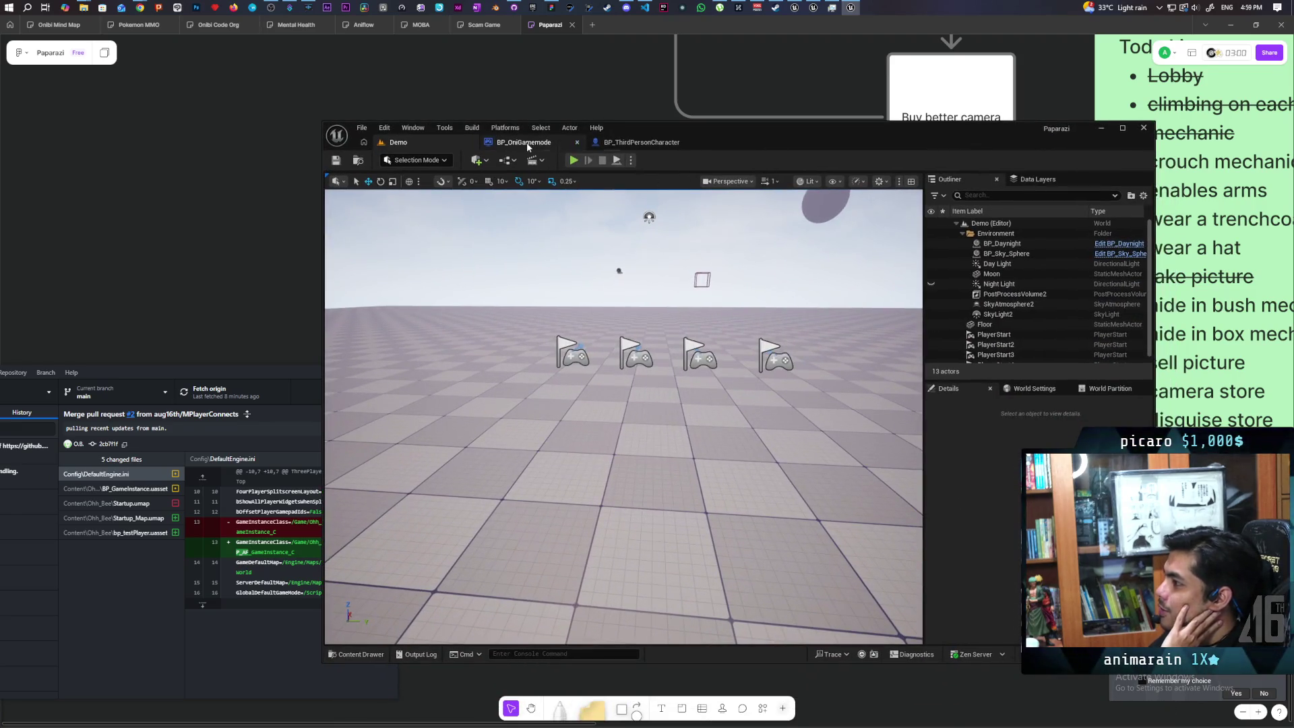
pyautogui.click(640, 142)
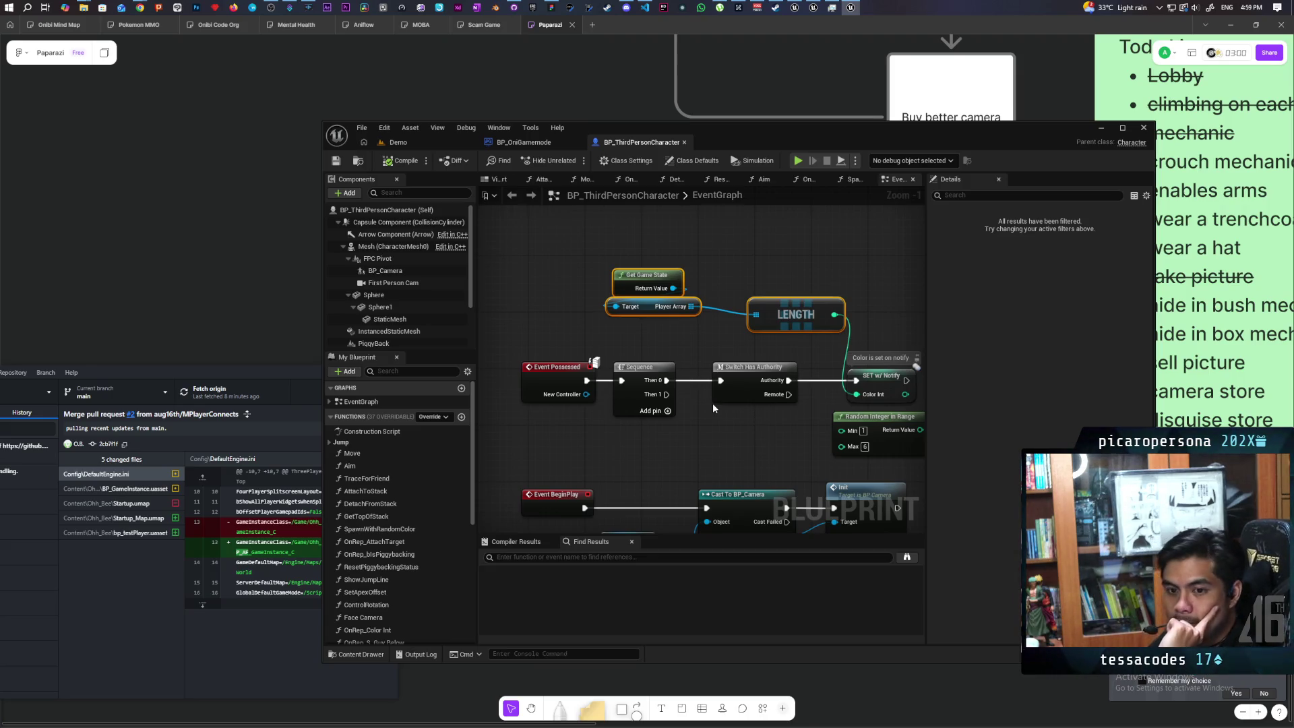
pyautogui.moveTo(741, 133)
pyautogui.mouseDown()
pyautogui.moveTo(767, 258)
pyautogui.moveTo(715, 431)
pyautogui.moveTo(705, 378)
pyautogui.mouseUp()
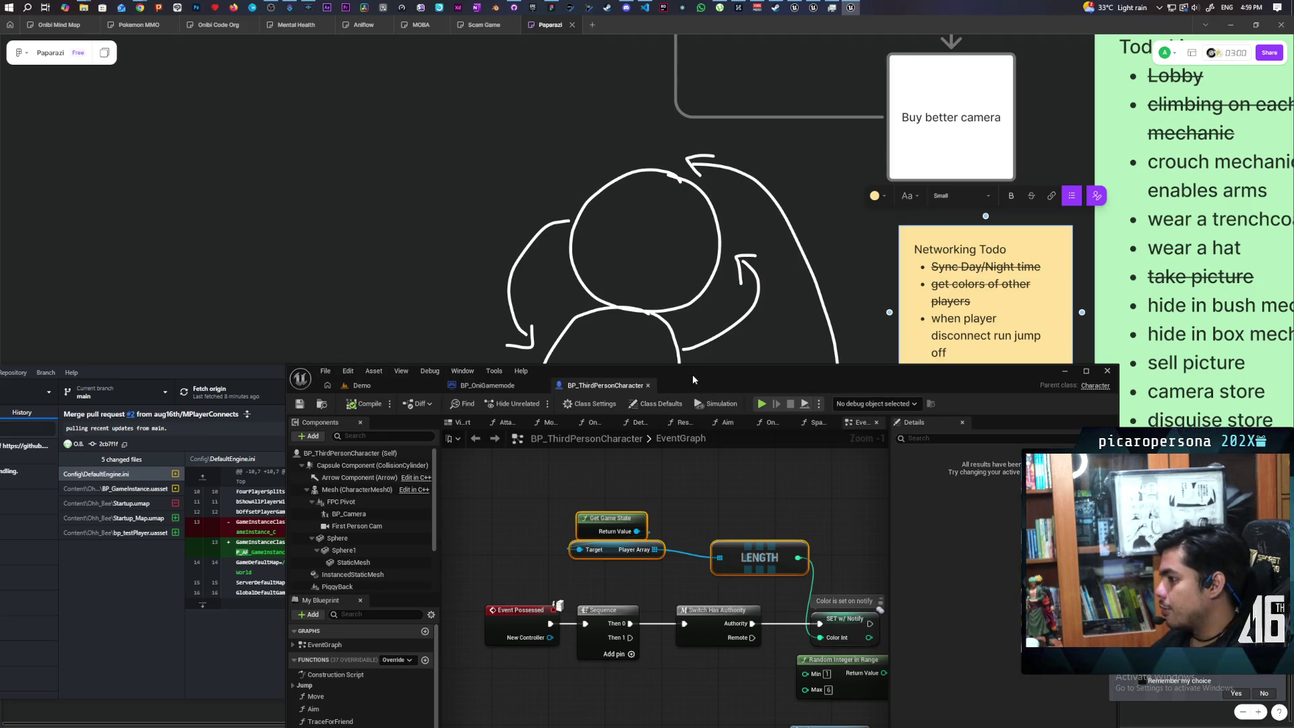
pyautogui.doubleClick(696, 375)
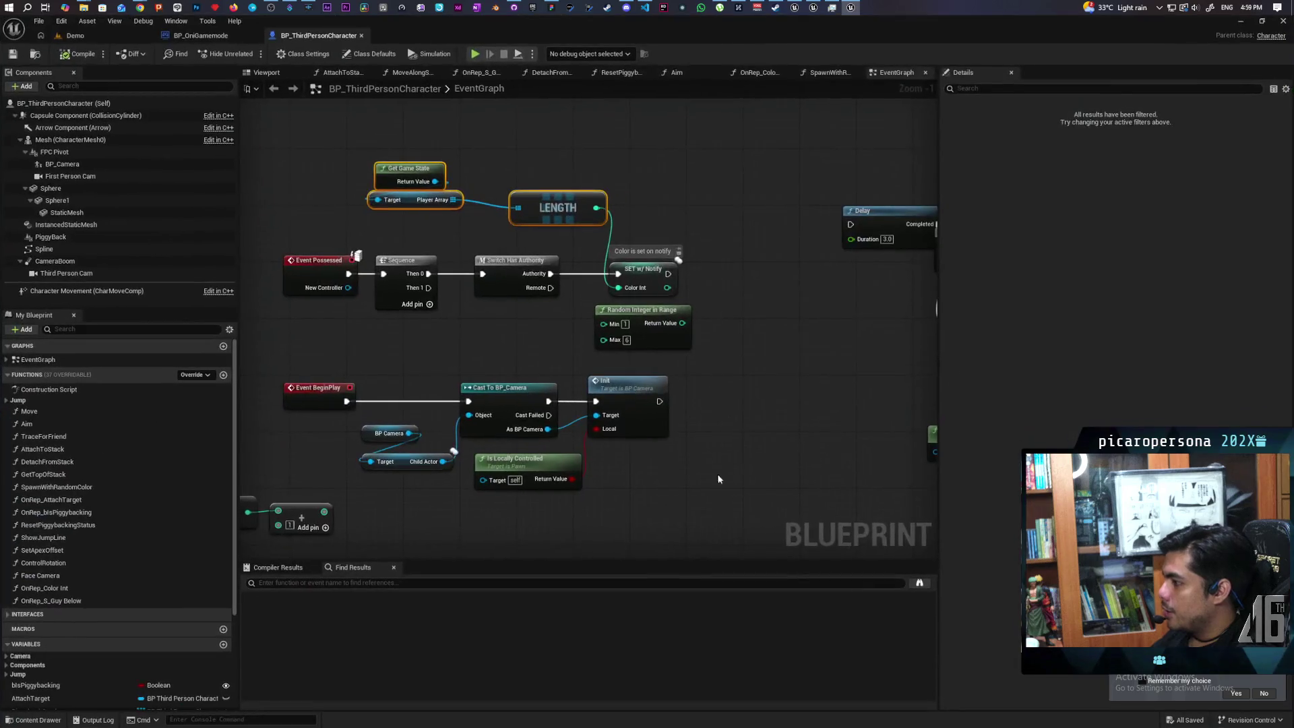
pyautogui.scroll(-8, 585, 344)
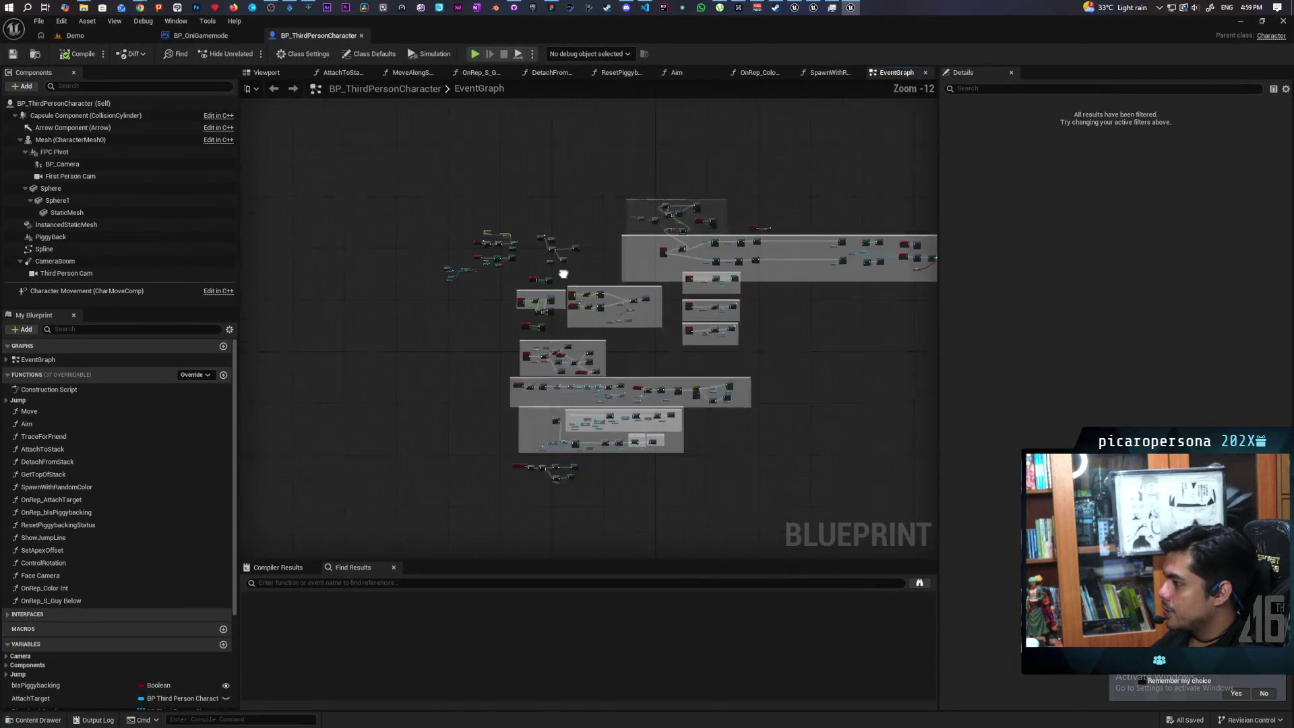
pyautogui.scroll(3, 612, 310)
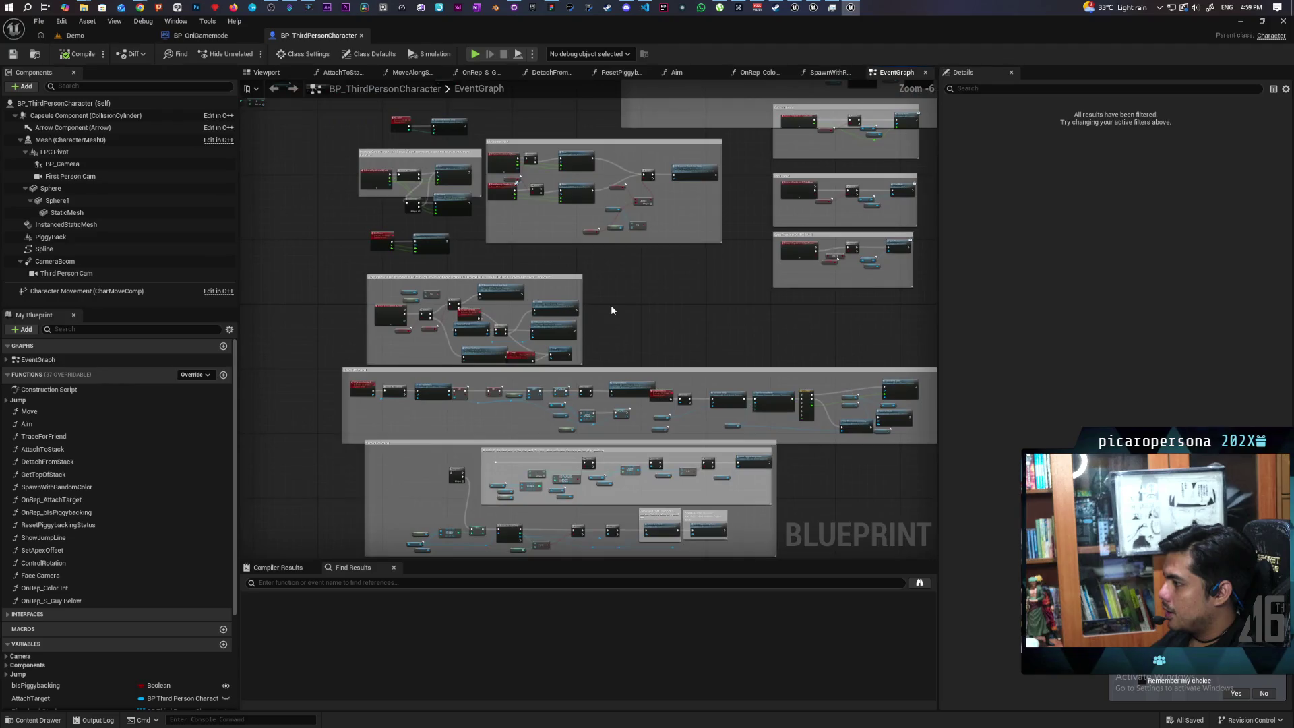
pyautogui.scroll(-2, 612, 310)
pyautogui.scroll(4, 610, 312)
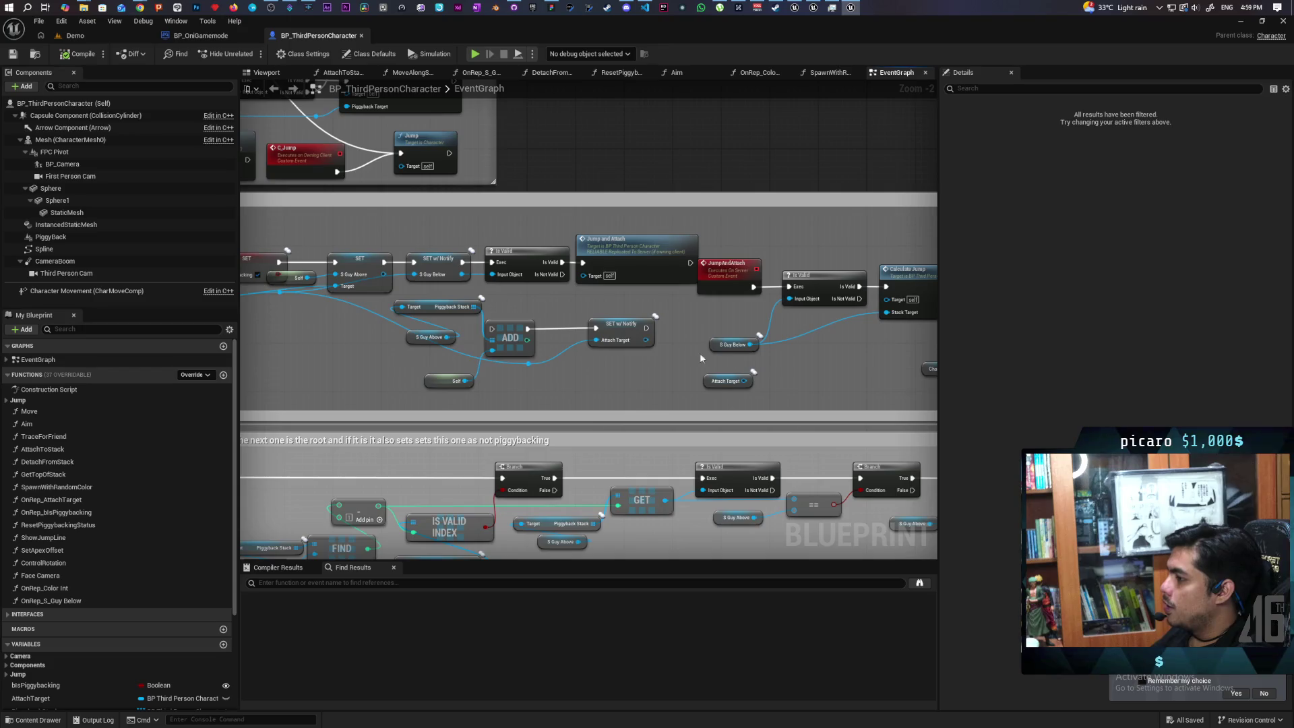
pyautogui.scroll(2, 621, 416)
pyautogui.moveTo(597, 311)
pyautogui.mouseDown()
pyautogui.moveTo(591, 370)
pyautogui.moveTo(819, 362)
pyautogui.moveTo(500, 375)
pyautogui.moveTo(429, 399)
pyautogui.mouseUp()
pyautogui.moveTo(612, 249); pyautogui.dragTo(699, 312)
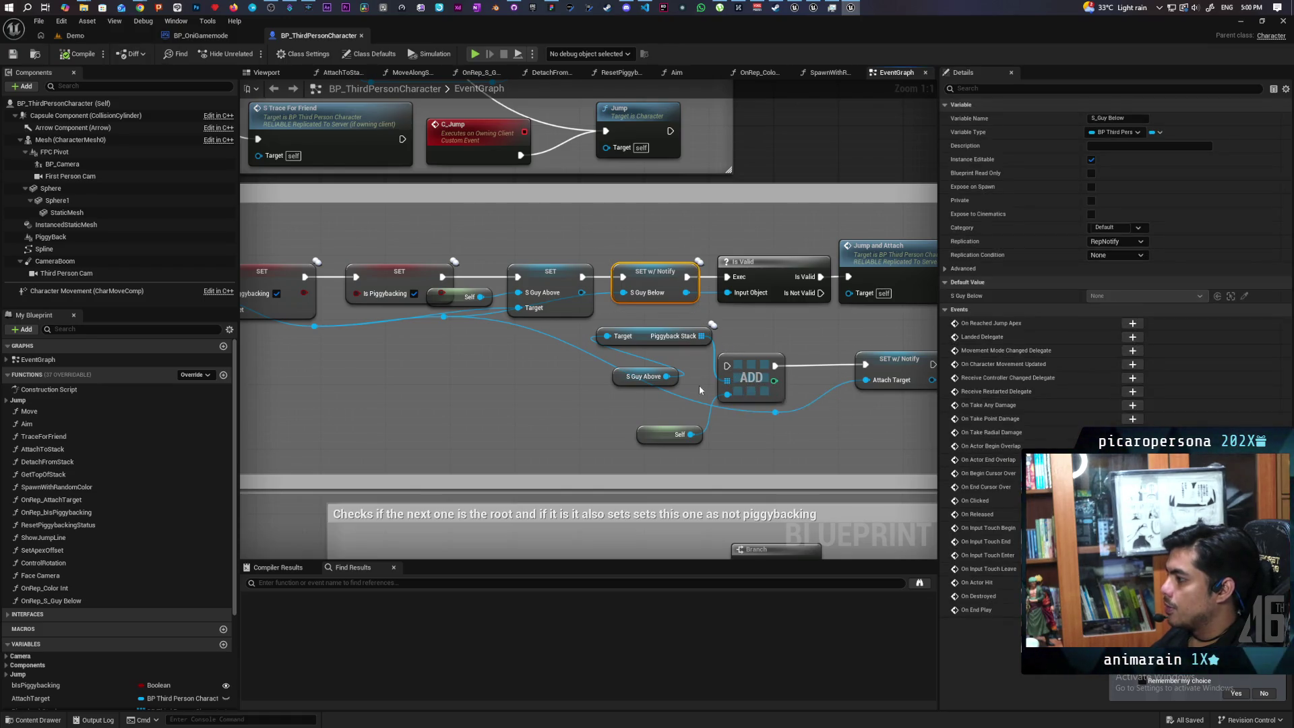
pyautogui.moveTo(686, 382); pyautogui.dragTo(542, 341)
pyautogui.click(518, 291)
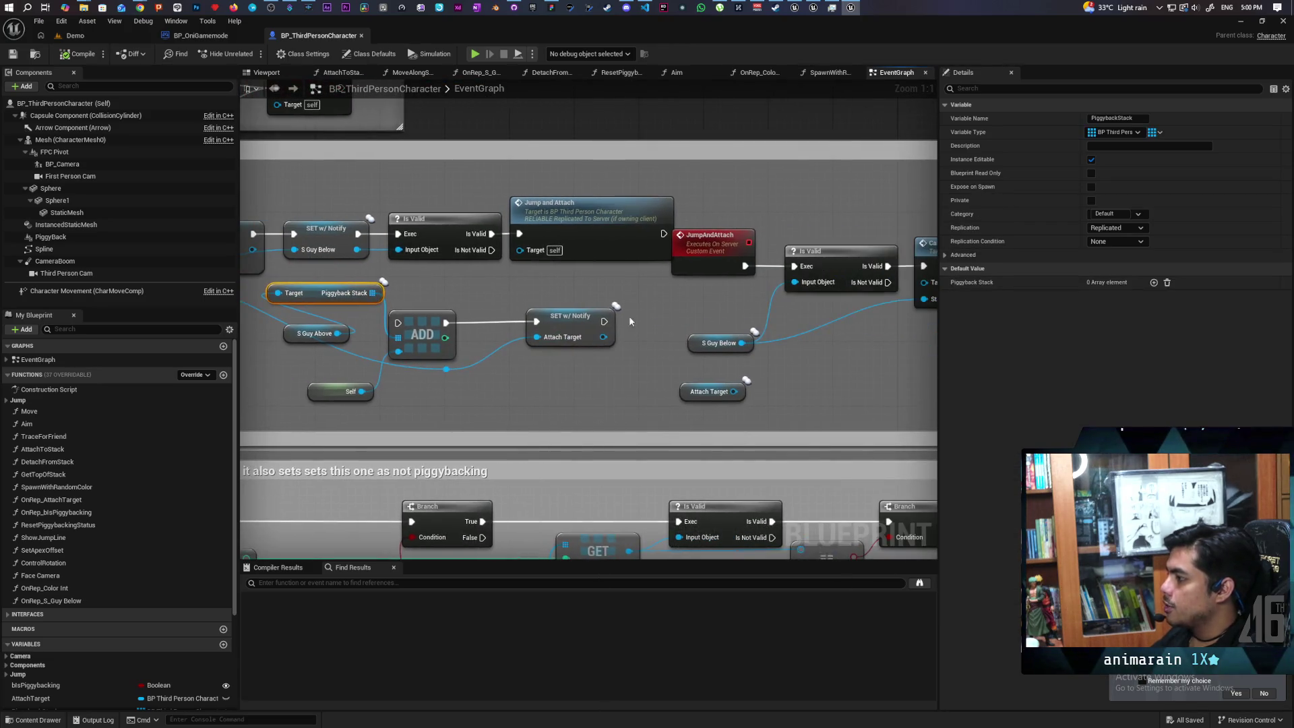
pyautogui.click(581, 347)
pyautogui.moveTo(464, 334); pyautogui.dragTo(520, 398)
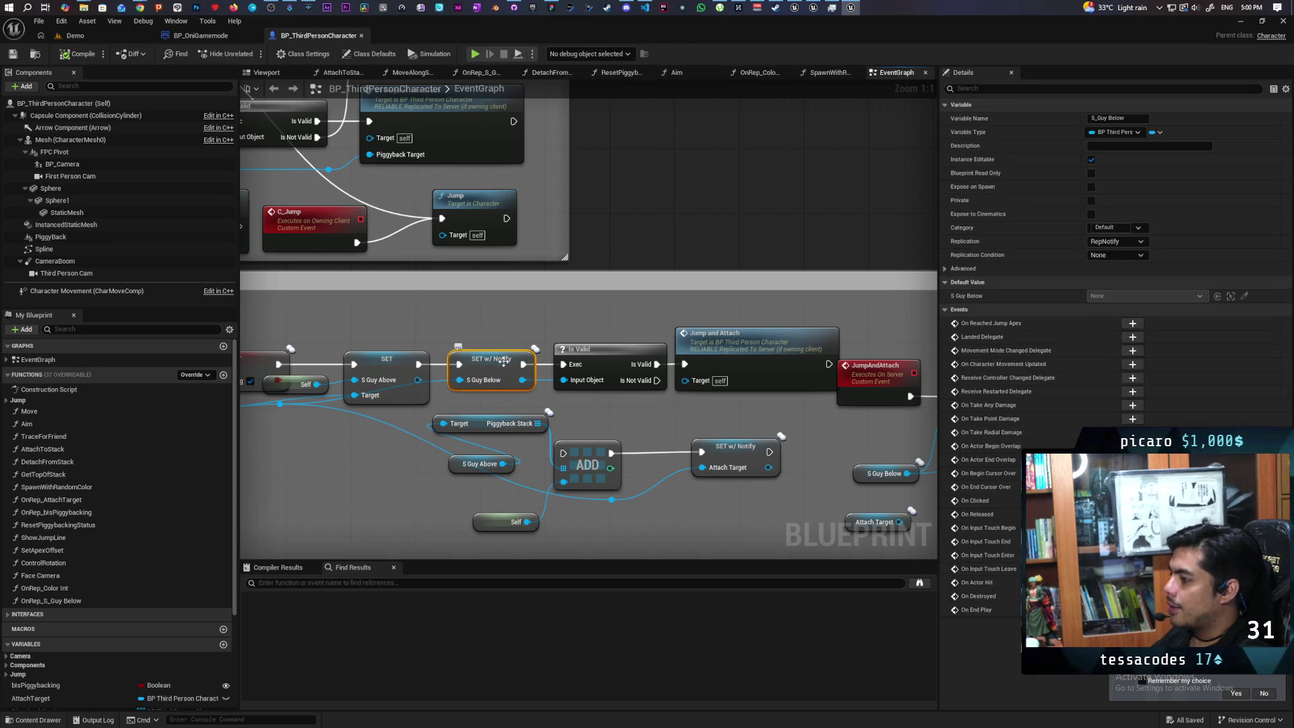
pyautogui.scroll(-5, 596, 337)
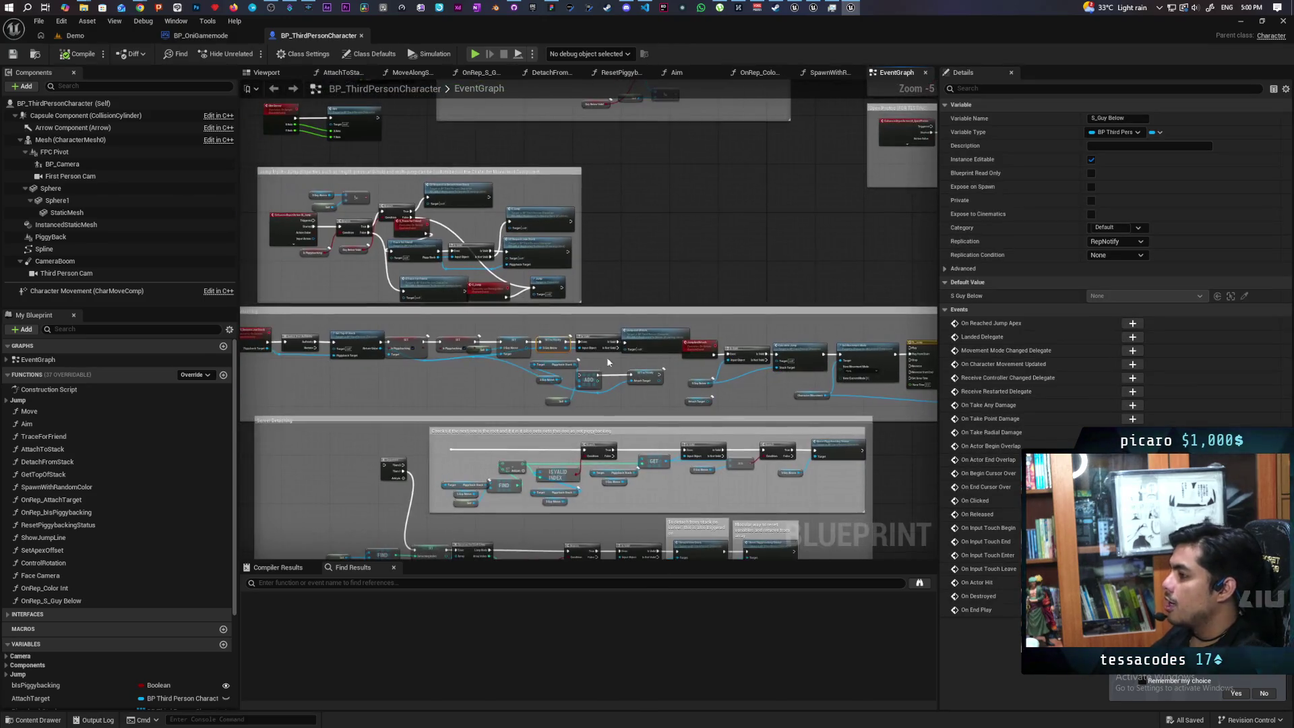
pyautogui.moveTo(314, 357); pyautogui.dragTo(367, 331)
pyautogui.moveTo(646, 369); pyautogui.dragTo(627, 369)
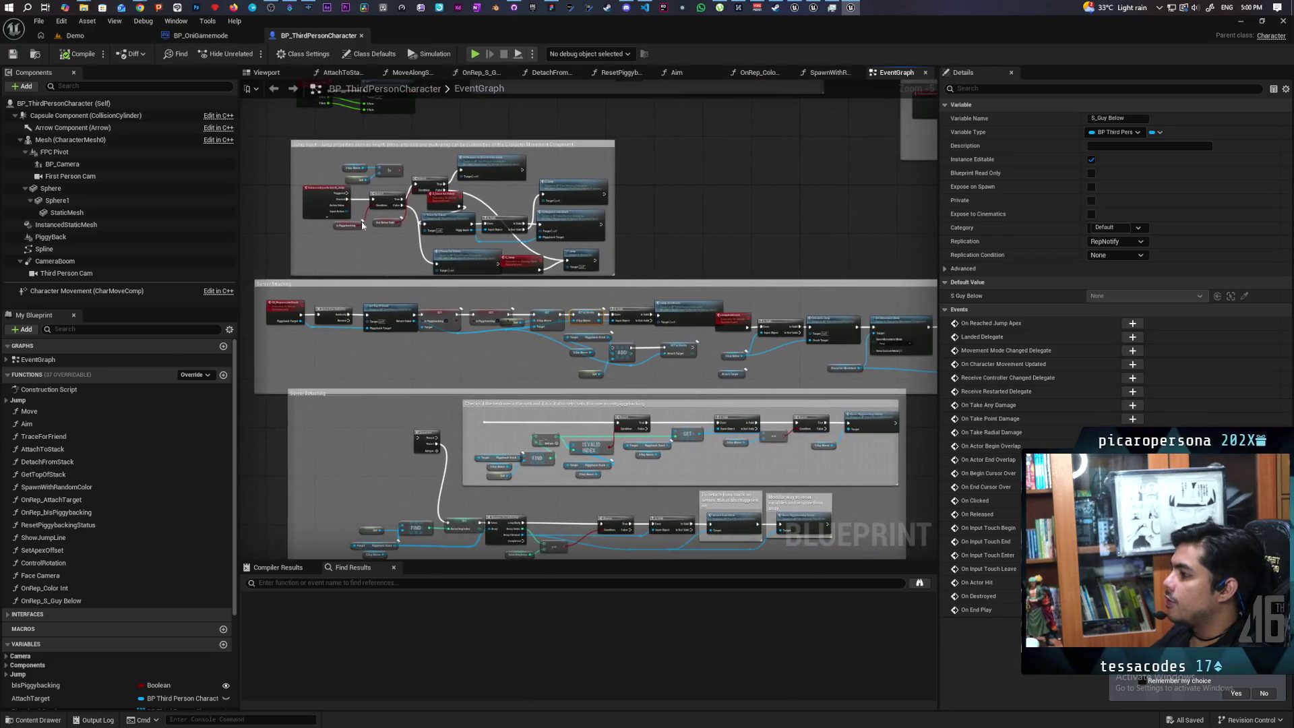
pyautogui.scroll(4, 646, 315)
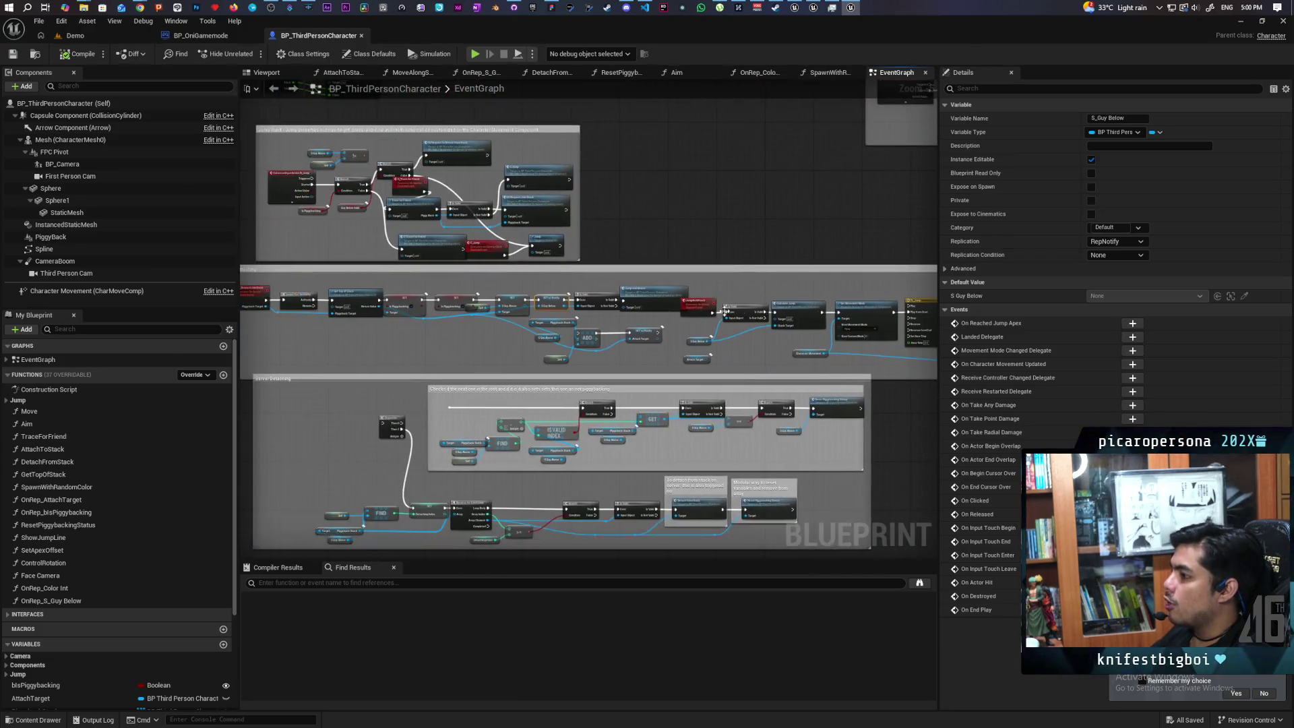
pyautogui.moveTo(275, 179); pyautogui.dragTo(666, 249)
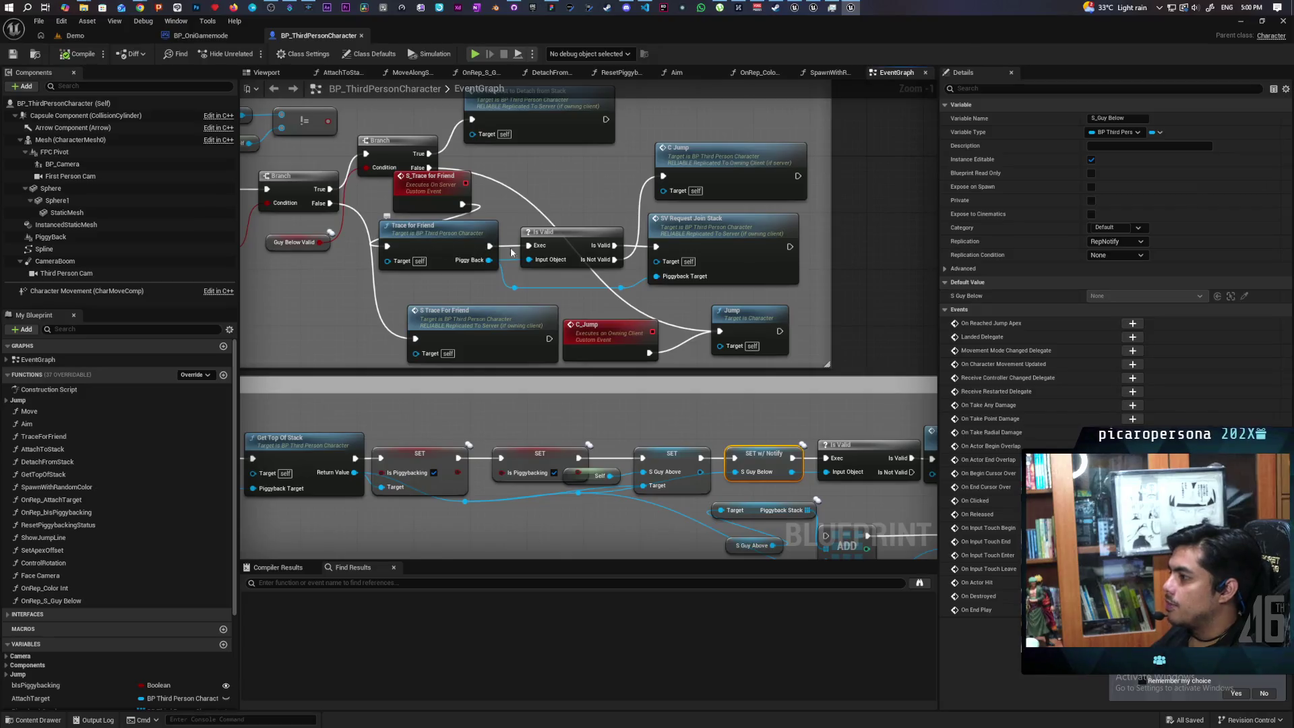
pyautogui.scroll(-4, 713, 259)
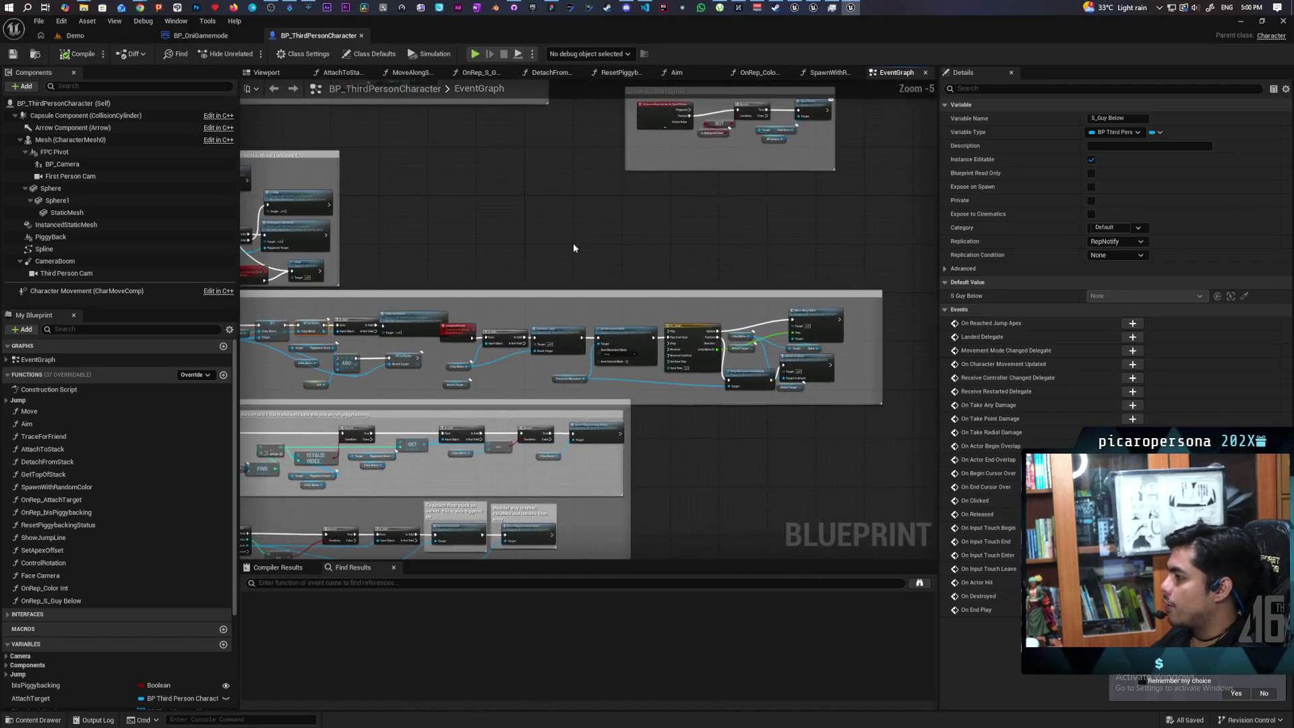
pyautogui.scroll(4, 544, 237)
pyautogui.scroll(-1, 545, 237)
pyautogui.scroll(-2, 644, 203)
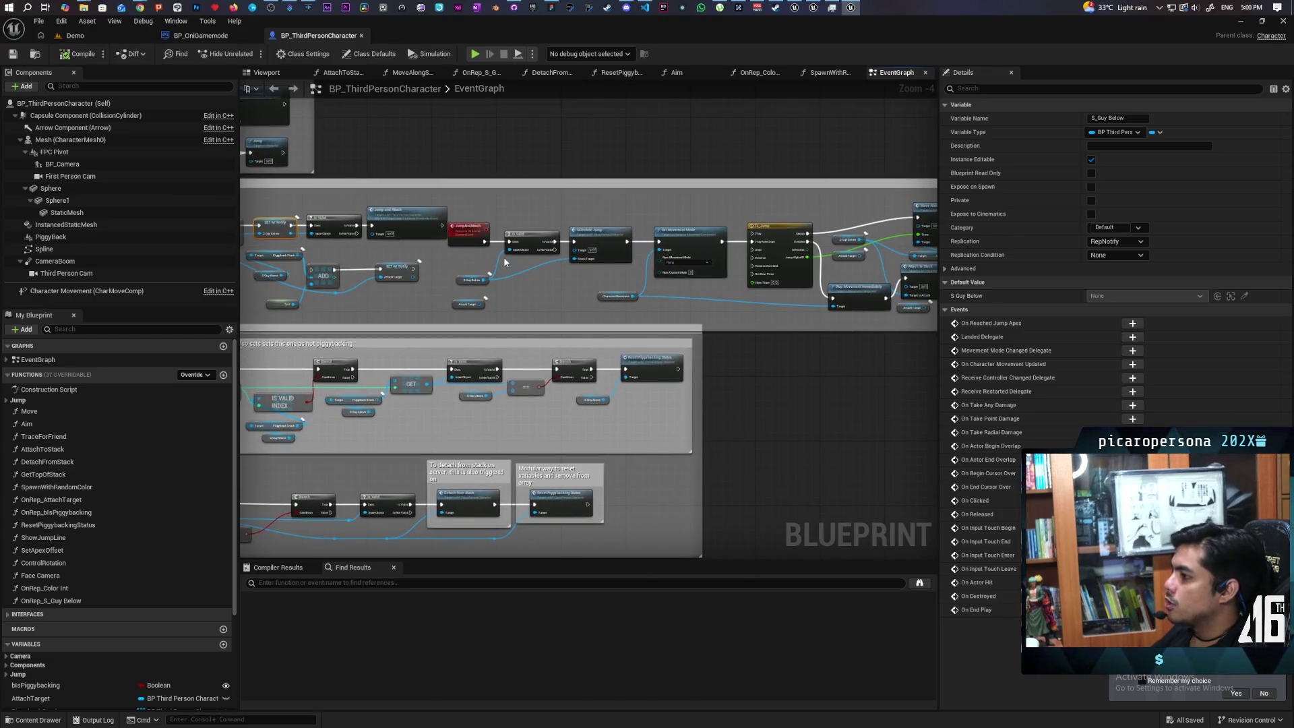
pyautogui.moveTo(504, 257); pyautogui.dragTo(594, 249)
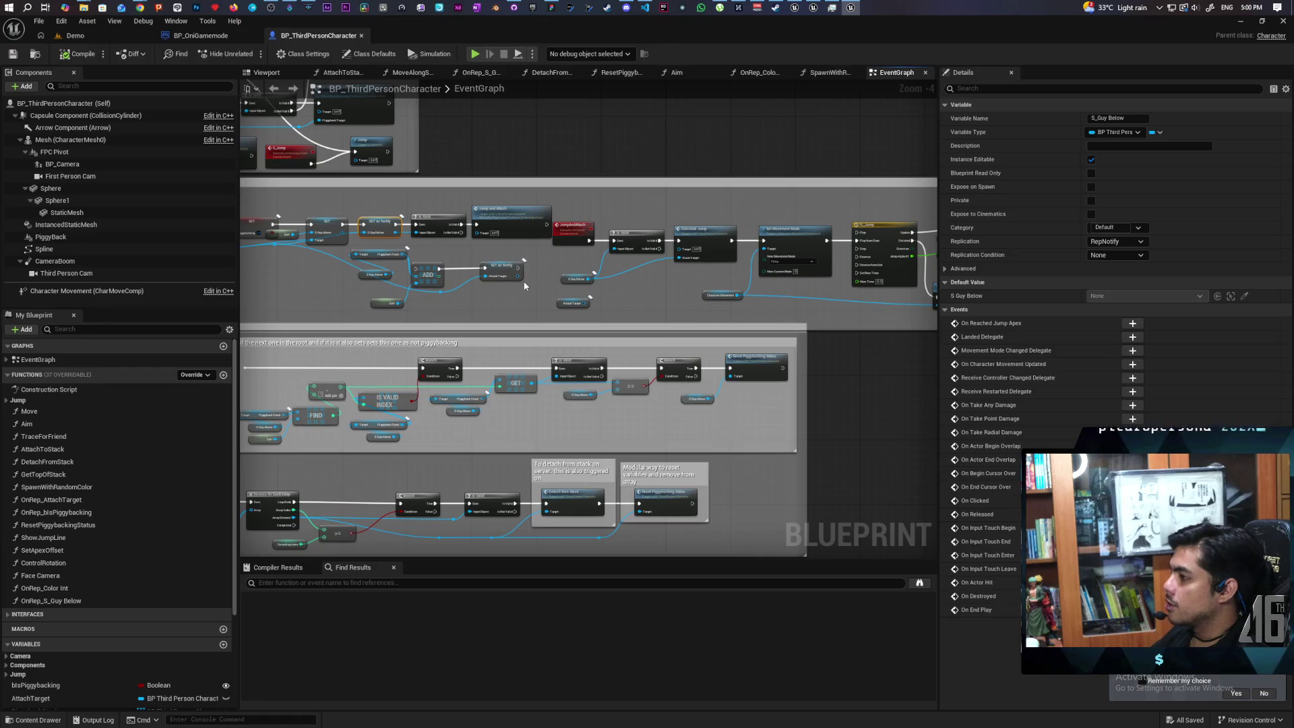
pyautogui.scroll(5, 472, 249)
pyautogui.rightClick(572, 263)
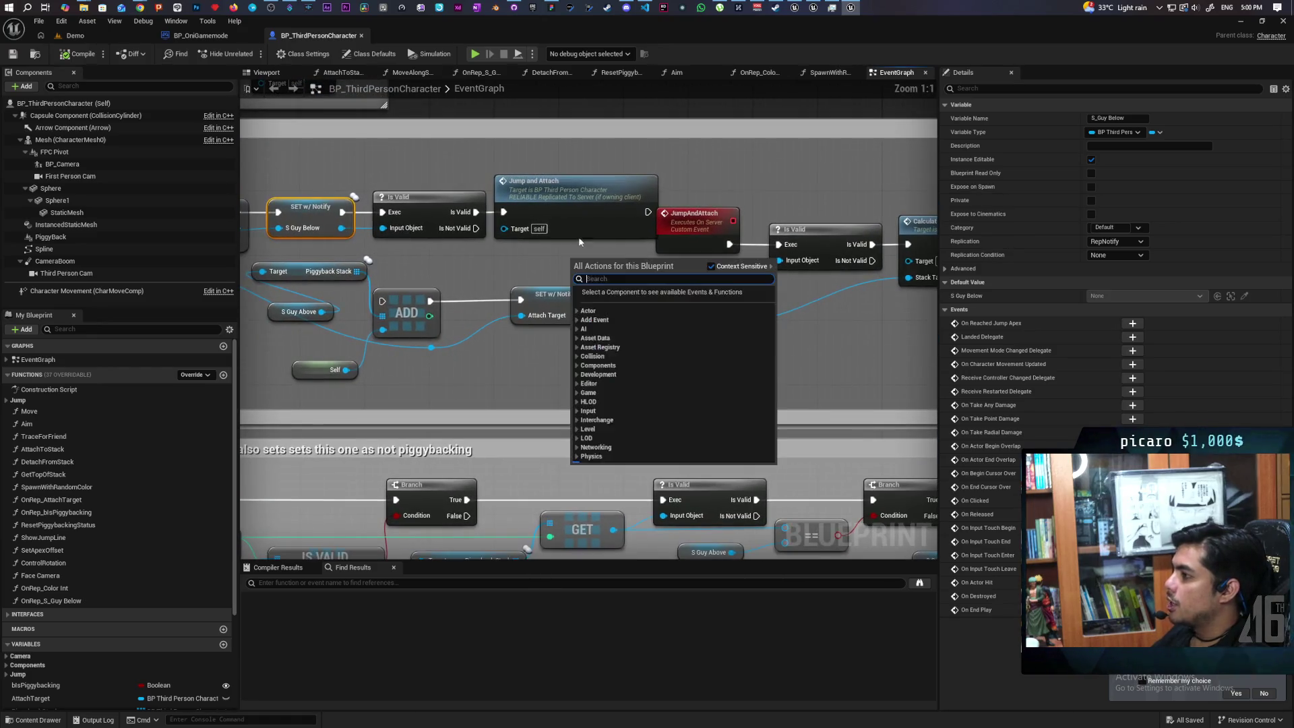
# - Nudge the JumpAndAttach server event node slightly right, clear of the Jump and Attach call
pyautogui.click(487, 257)
pyautogui.click(573, 195)
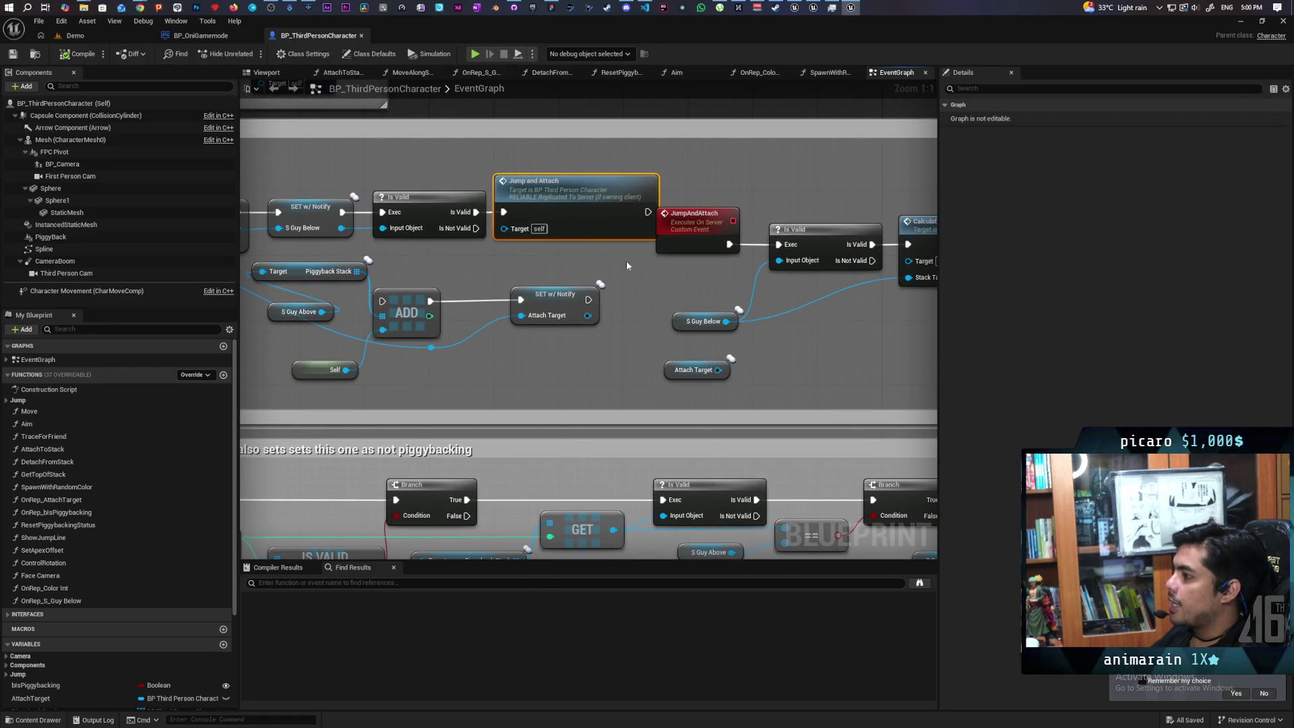
pyautogui.moveTo(252, 223); pyautogui.dragTo(466, 231)
pyautogui.click(918, 330)
pyautogui.moveTo(790, 350)
pyautogui.mouseDown()
pyautogui.moveTo(656, 332)
pyautogui.moveTo(548, 295)
pyautogui.mouseUp()
pyautogui.click(633, 289)
pyautogui.click(692, 226)
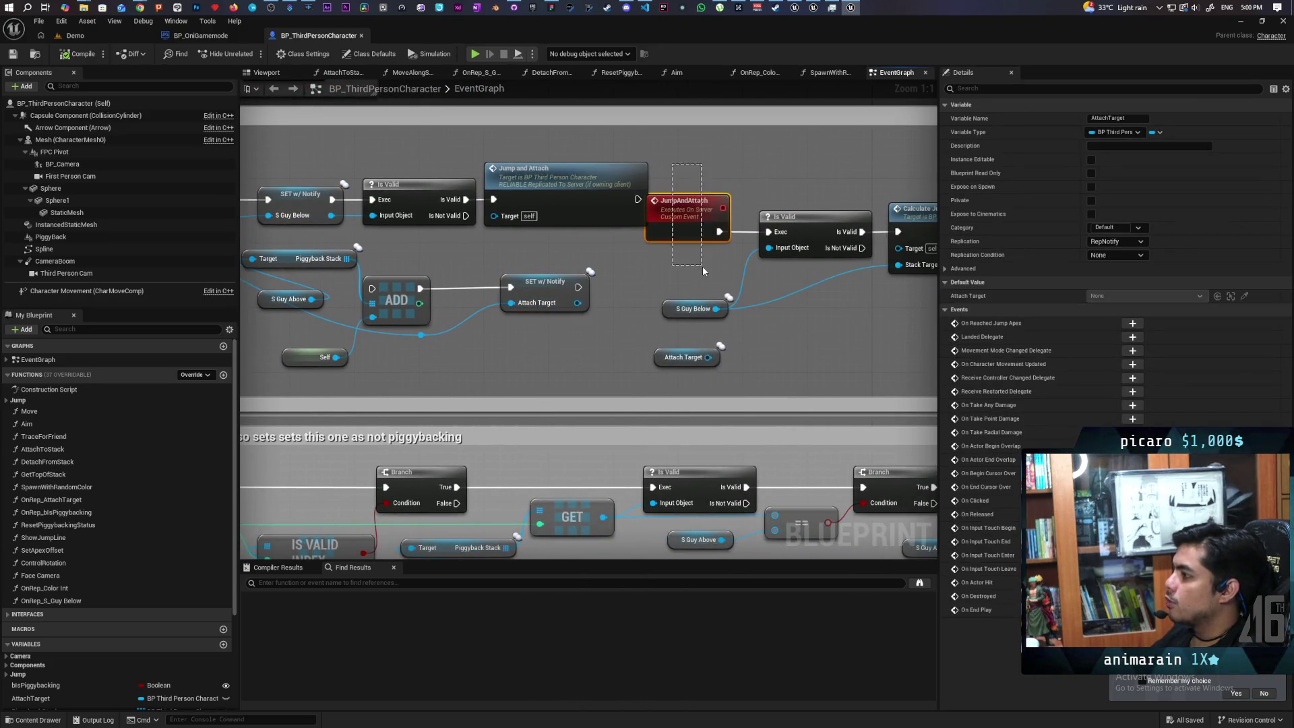
pyautogui.moveTo(693, 226); pyautogui.dragTo(717, 226)
# - Select and inspect the Attach Target SET w/ Notify node
pyautogui.click(531, 258)
pyautogui.click(542, 282)
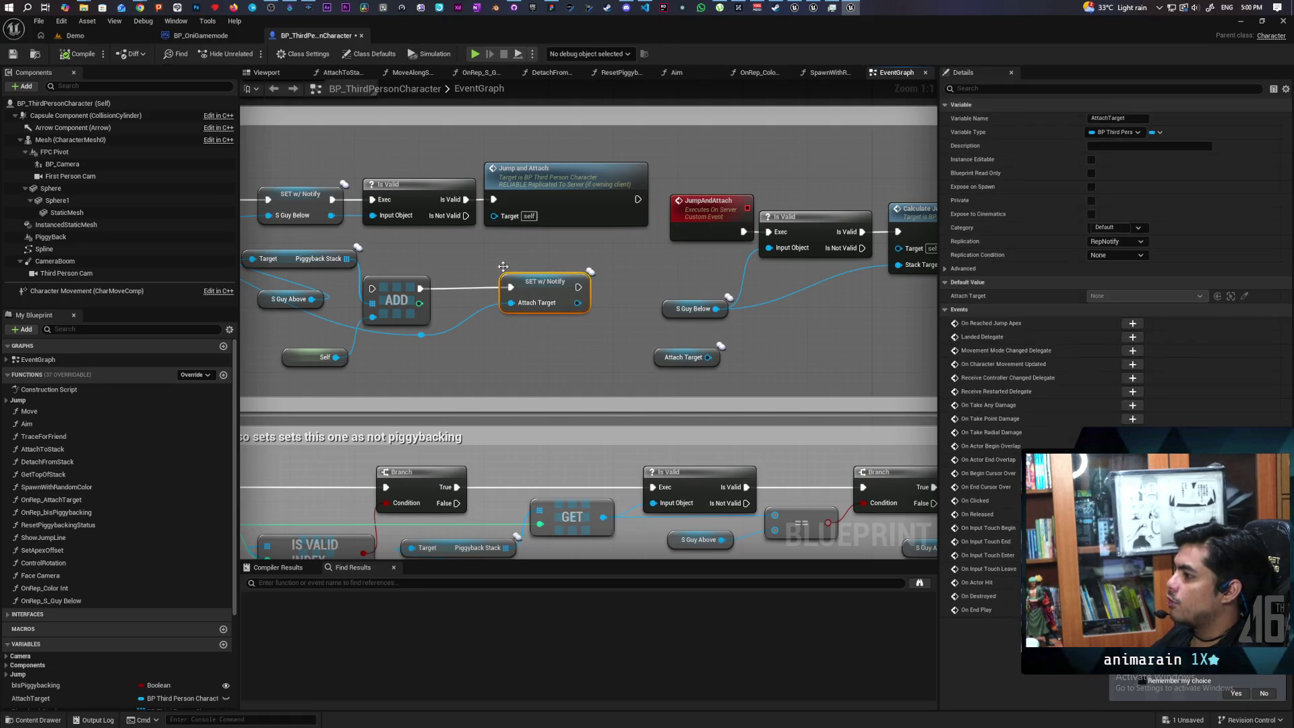
pyautogui.click(600, 263)
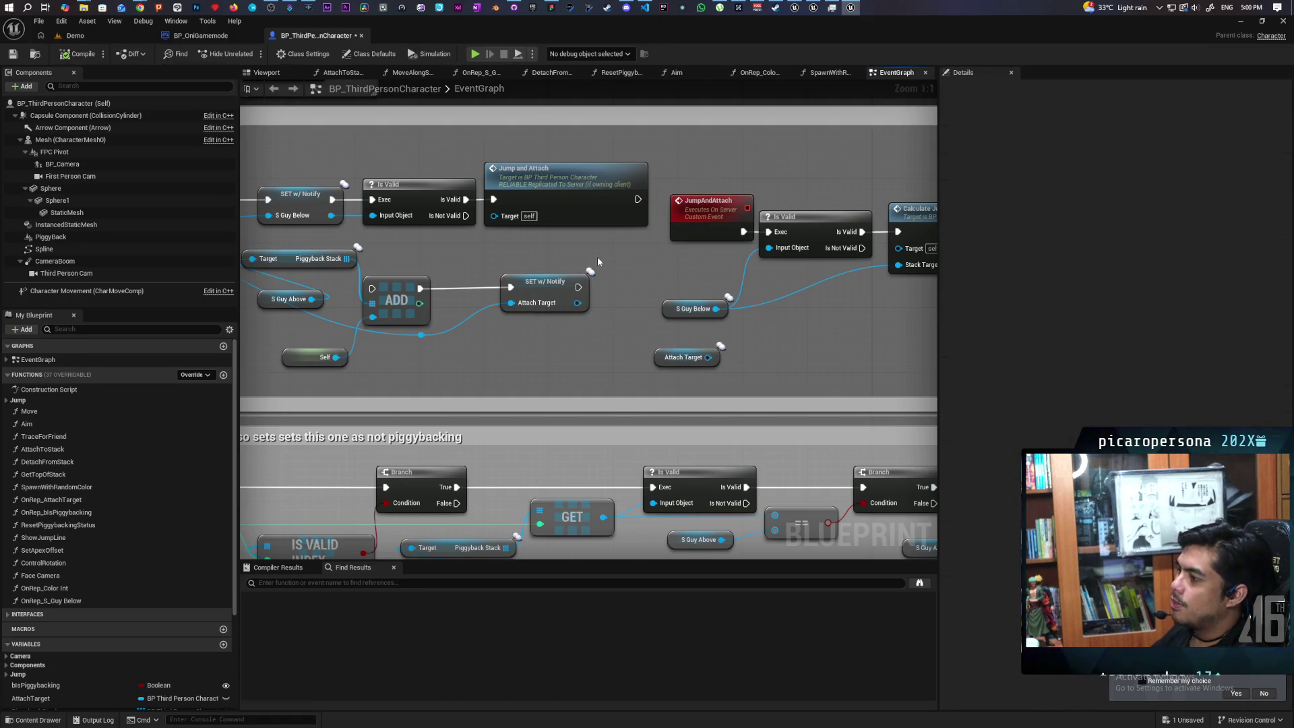
pyautogui.scroll(-3, 603, 259)
pyautogui.scroll(-2, 615, 327)
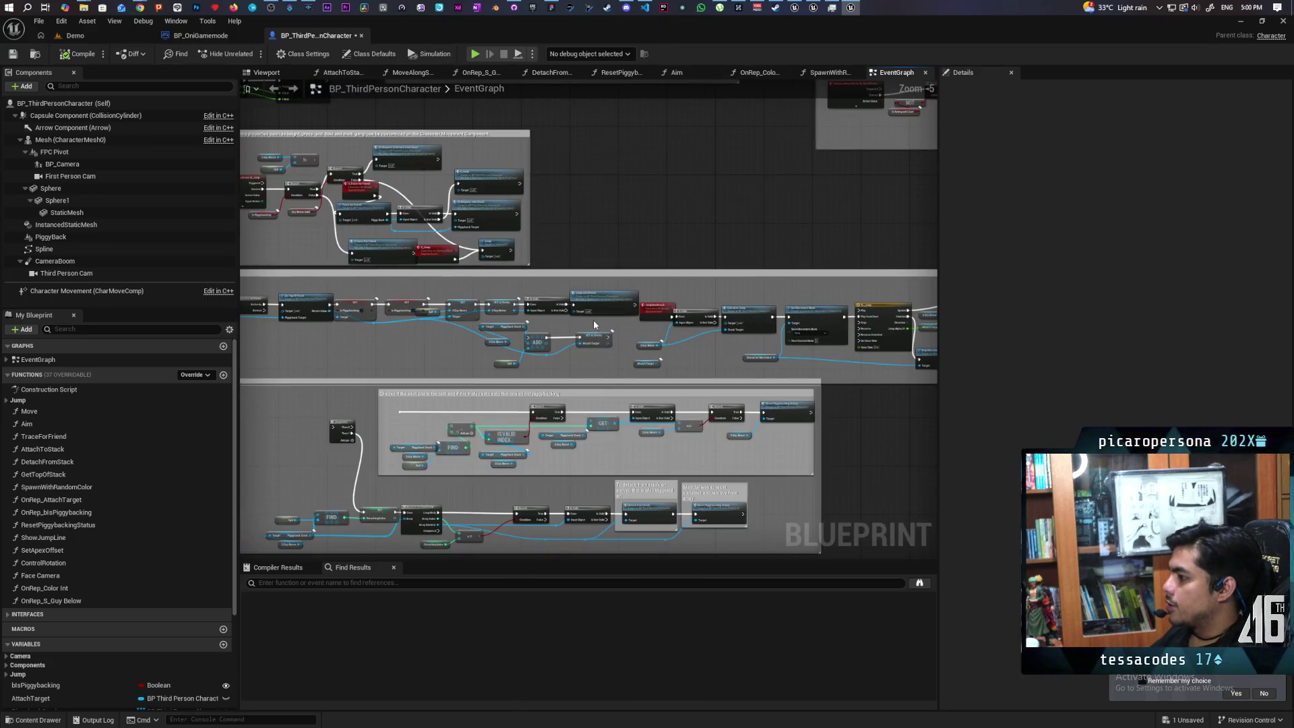
pyautogui.scroll(4, 595, 325)
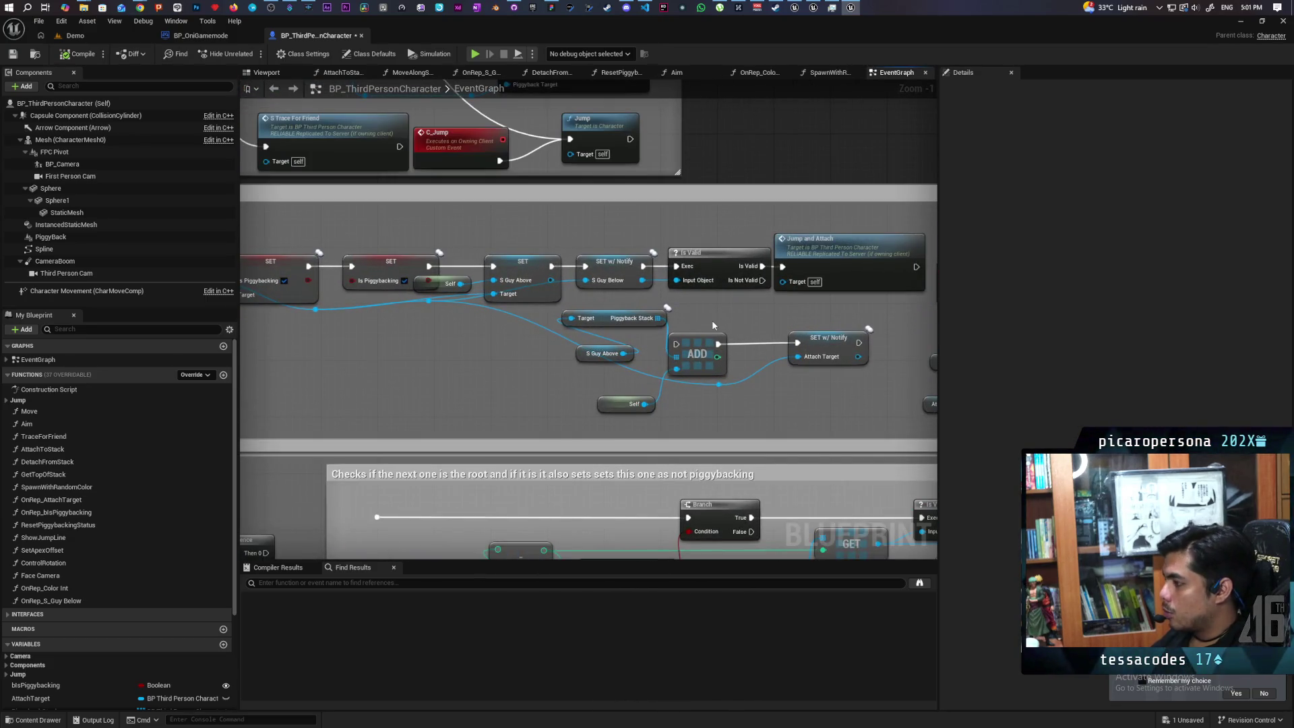
pyautogui.scroll(1, 712, 319)
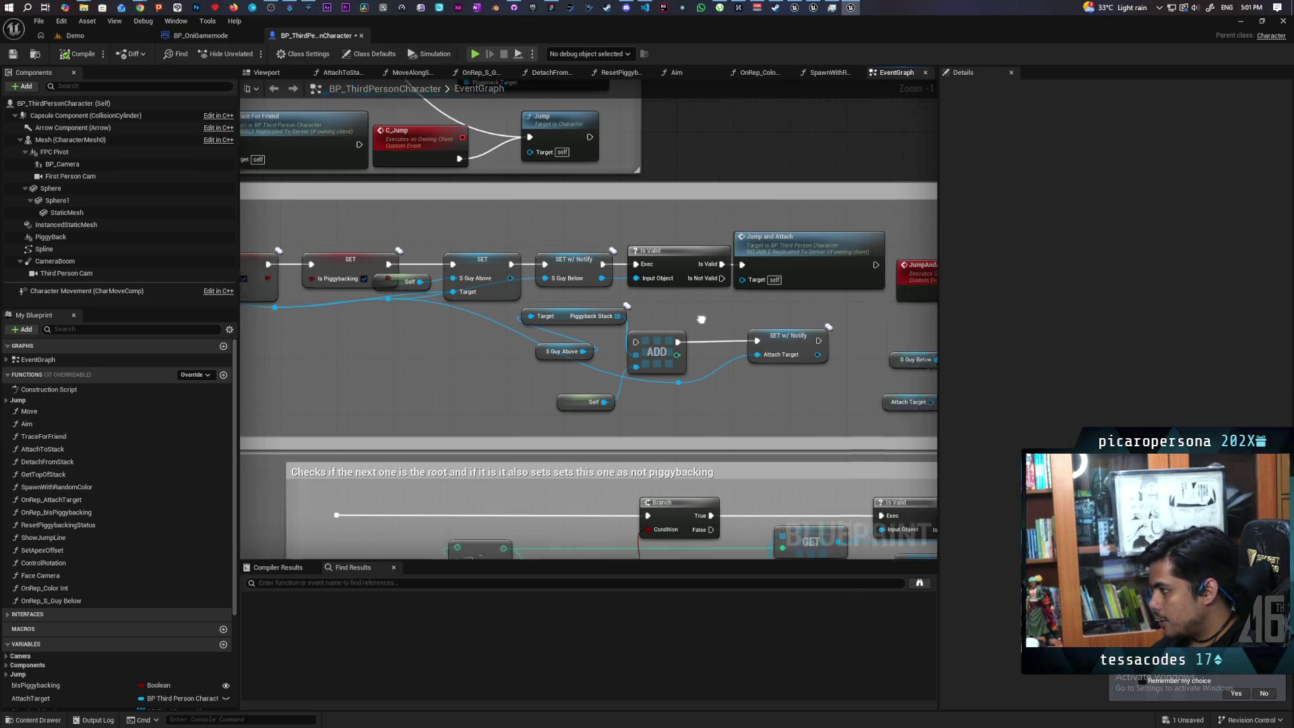
pyautogui.moveTo(697, 383); pyautogui.dragTo(738, 407)
# - Select the SET w/ Notify node and restore the editor to a smaller window
pyautogui.scroll(-3, 176, 573)
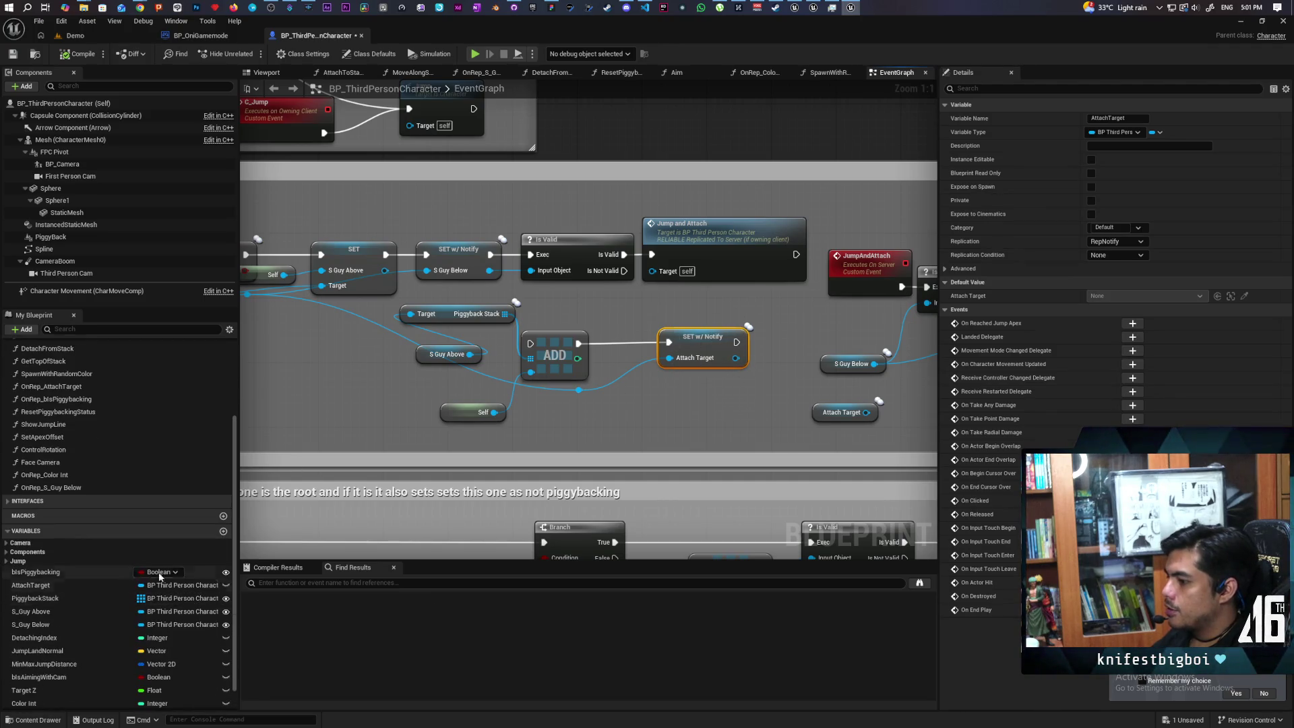
pyautogui.scroll(-2, 160, 577)
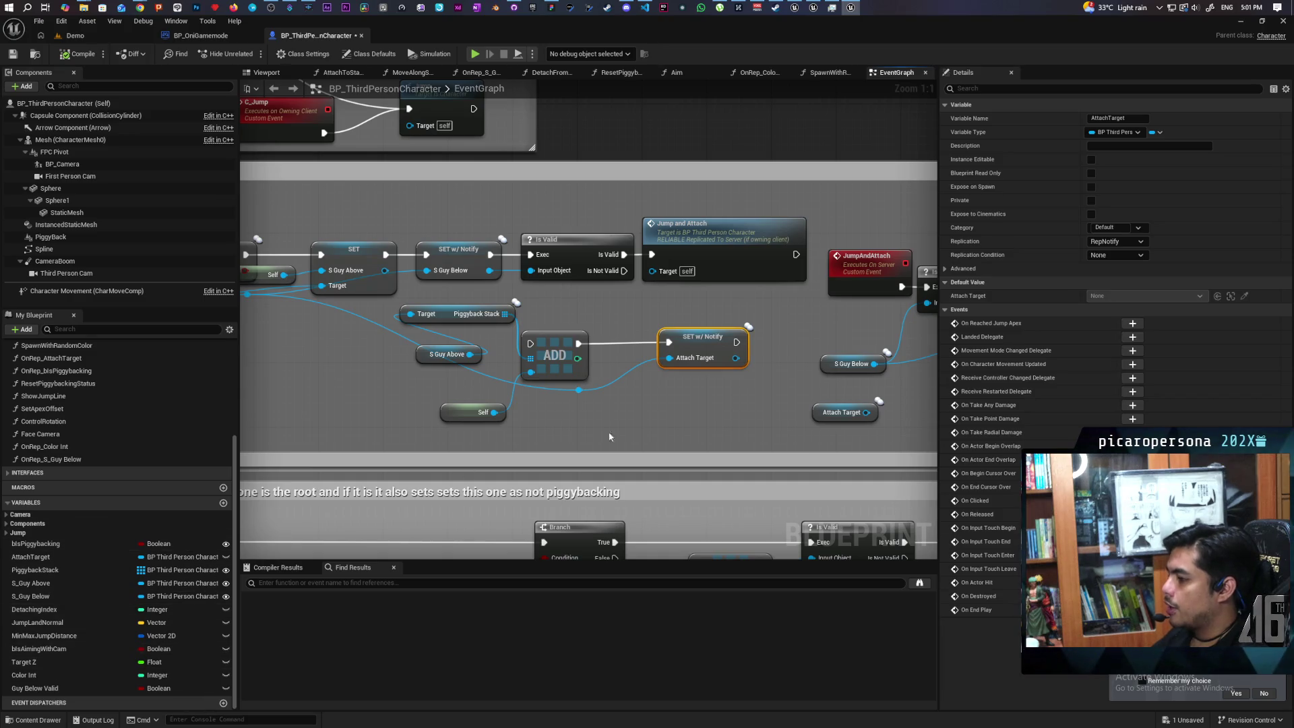
pyautogui.moveTo(671, 312); pyautogui.dragTo(738, 398)
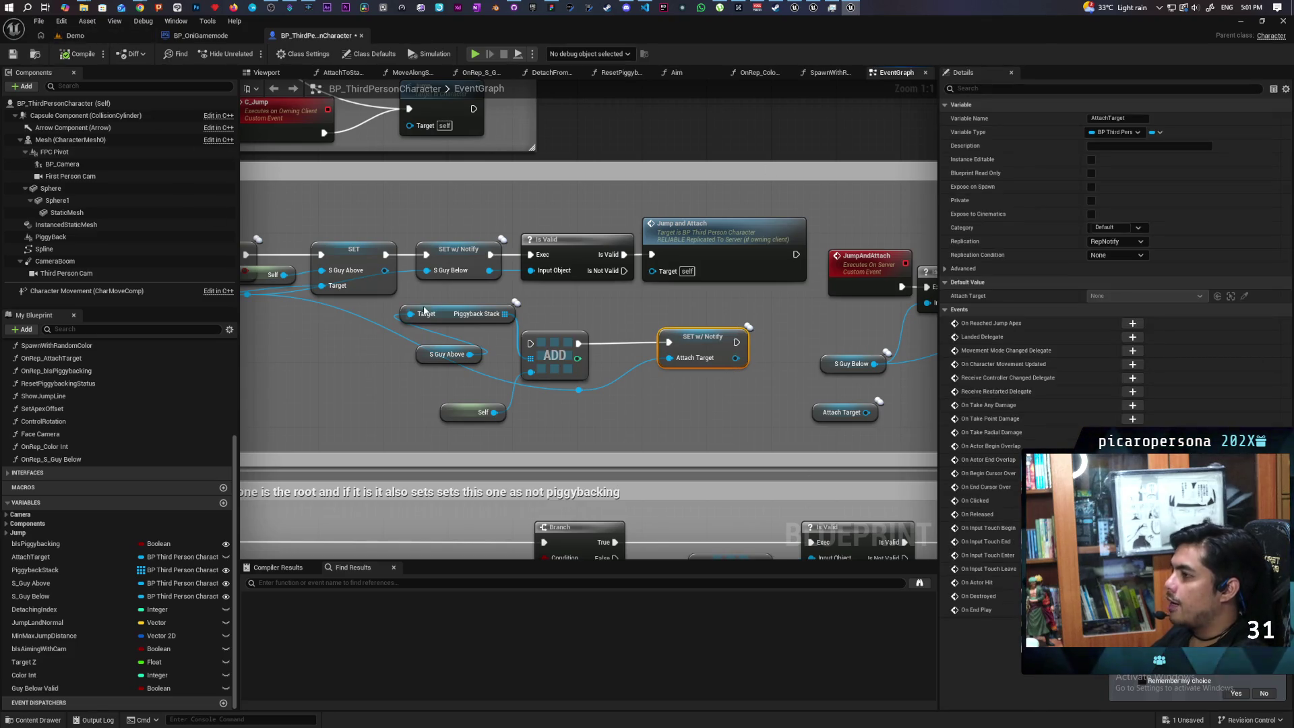
pyautogui.doubleClick(536, 34)
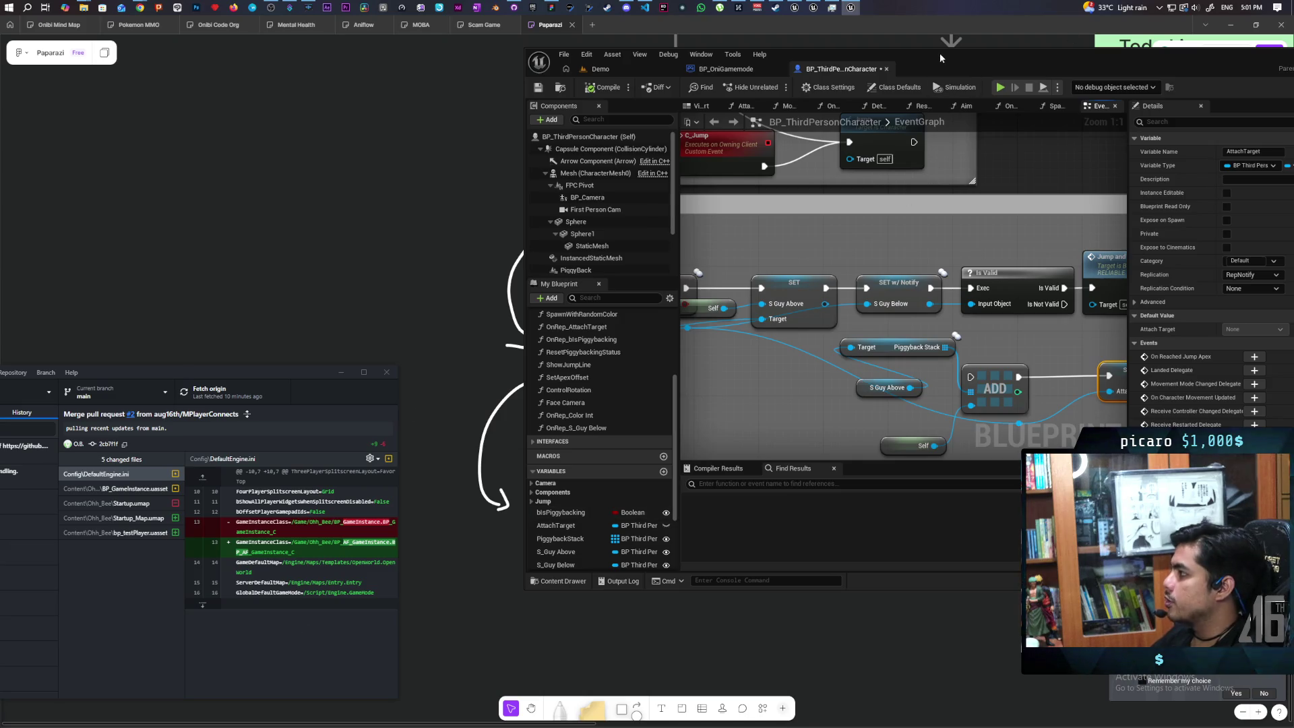
# - Maximize the editor window again over the Jump and Attach and piggyback-stack logic
pyautogui.doubleClick(951, 63)
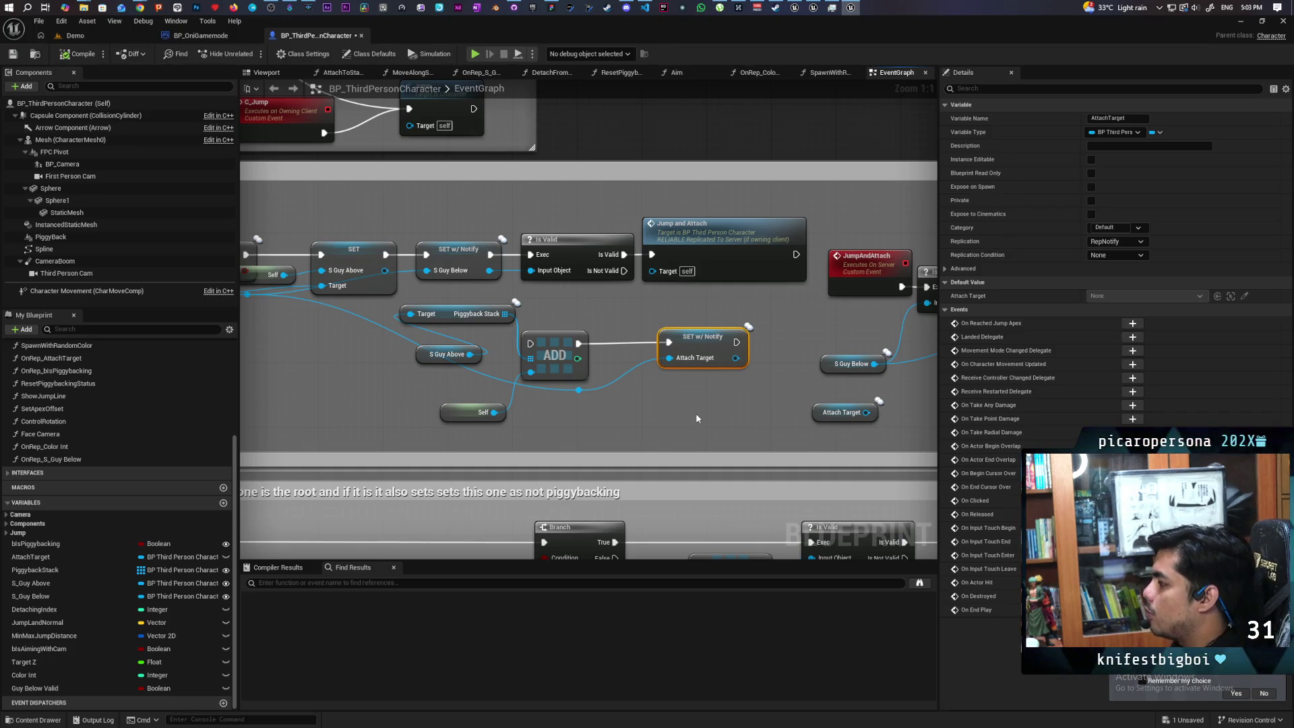
# - Reposition the Self node in the Server Attaching section
pyautogui.scroll(-6, 658, 362)
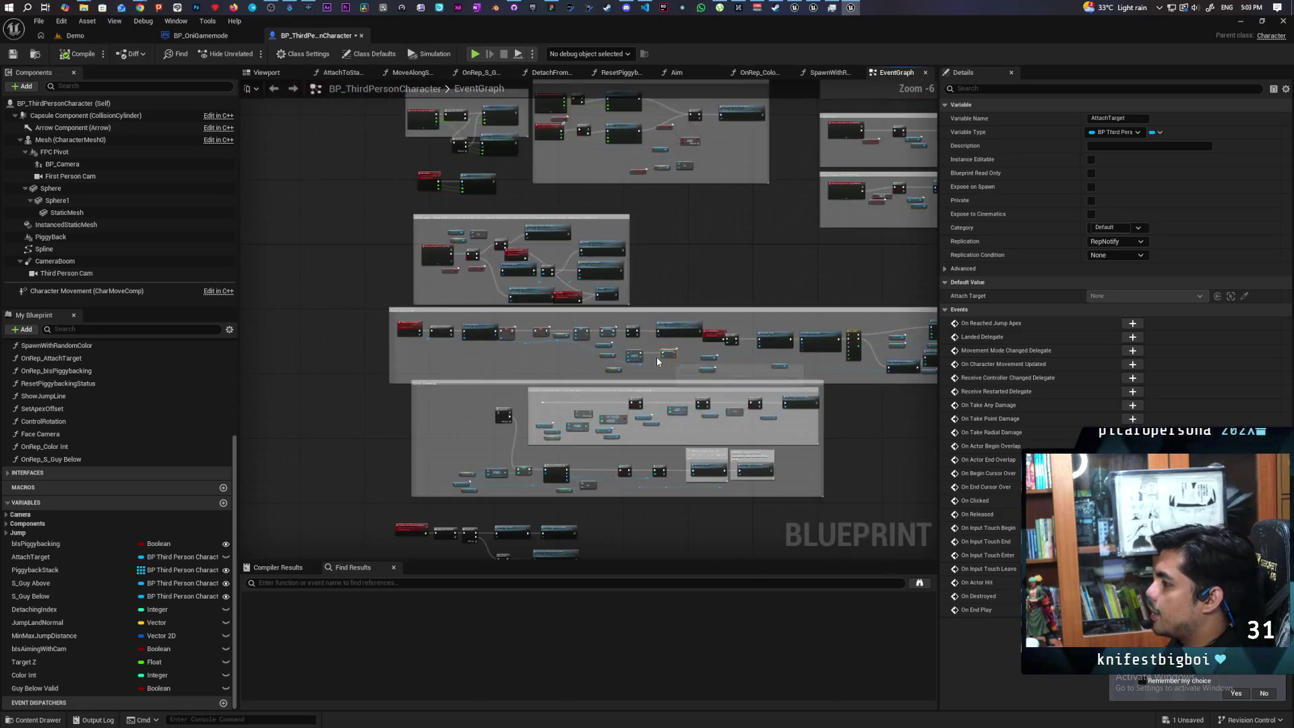
pyautogui.scroll(2, 495, 355)
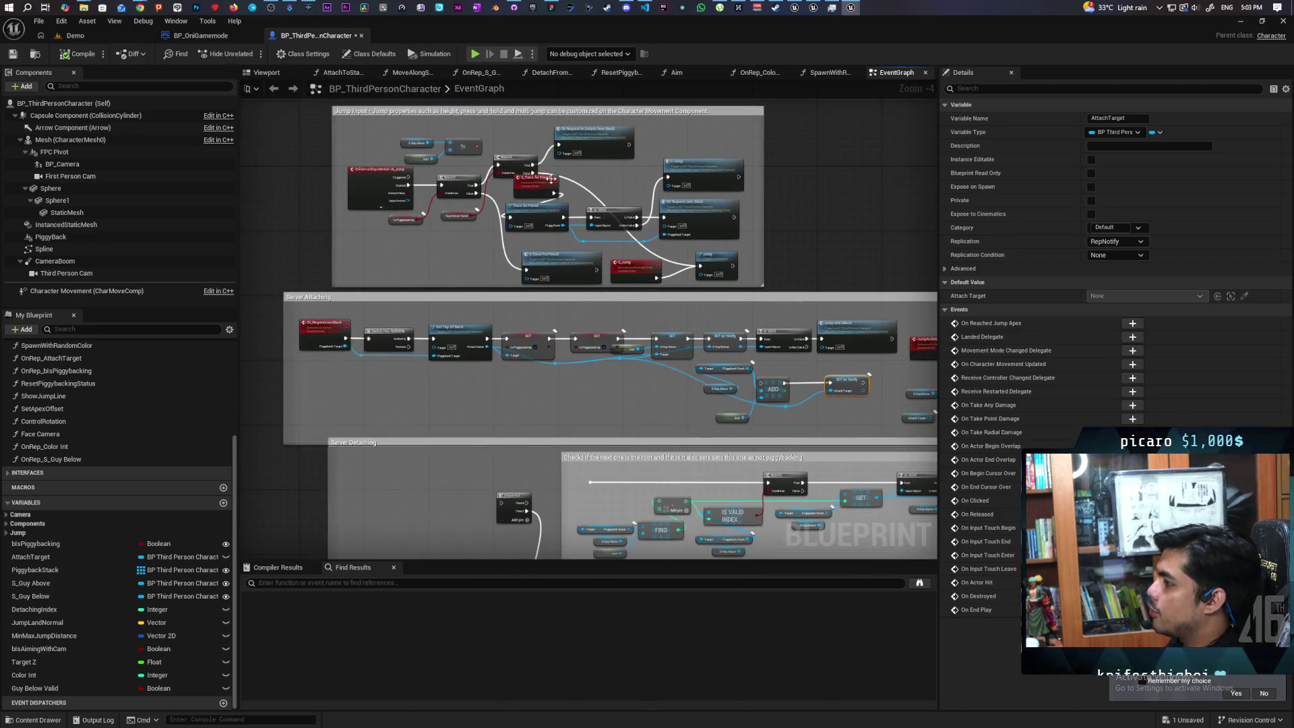
pyautogui.scroll(3, 692, 375)
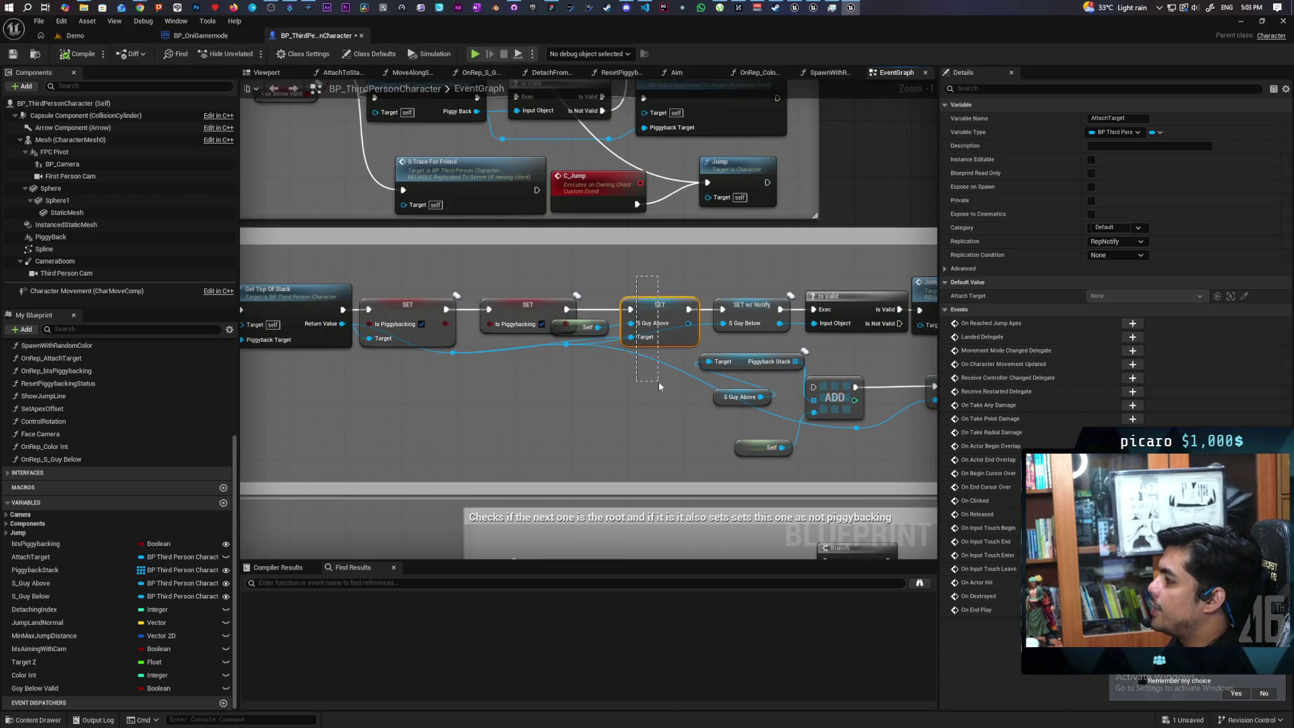
pyautogui.click(614, 337)
pyautogui.moveTo(578, 328)
pyautogui.mouseDown()
pyautogui.moveTo(574, 271)
pyautogui.moveTo(788, 337)
pyautogui.mouseUp()
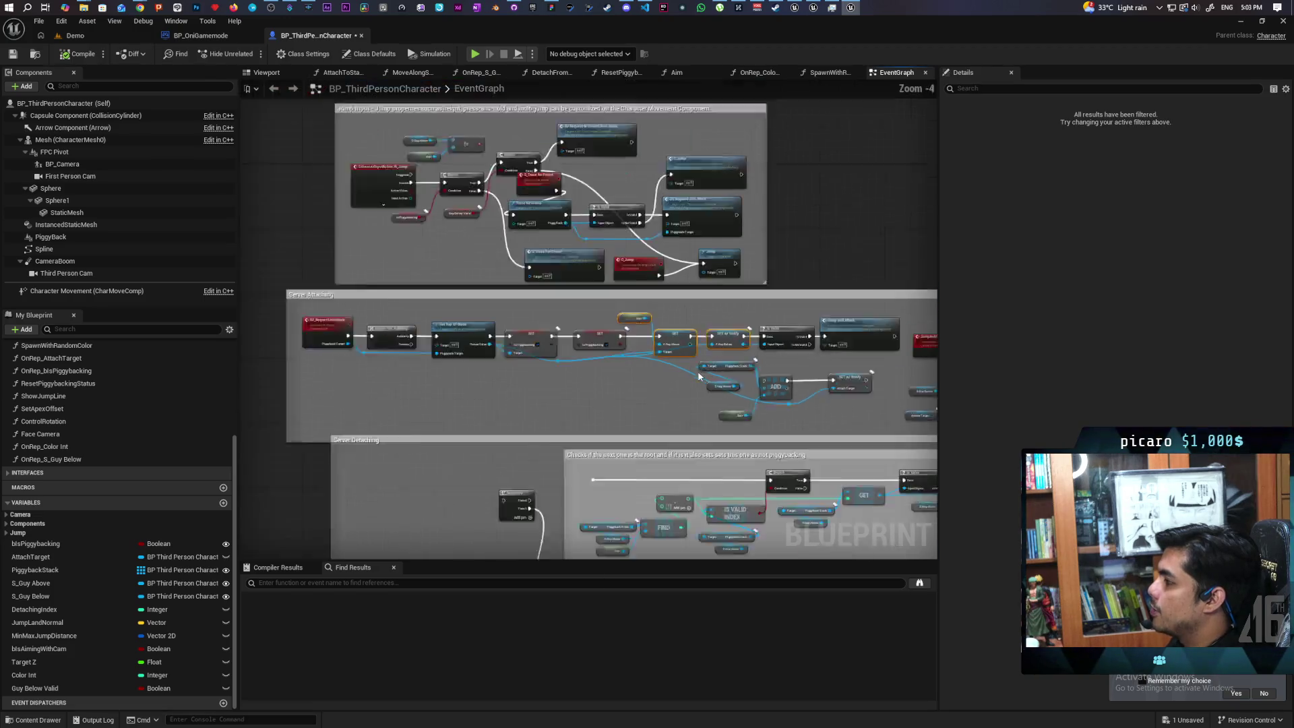
pyautogui.scroll(-4, 660, 398)
pyautogui.moveTo(381, 186)
pyautogui.mouseDown()
pyautogui.moveTo(927, 377)
pyautogui.moveTo(930, 395)
pyautogui.moveTo(859, 403)
pyautogui.moveTo(993, 410)
pyautogui.moveTo(732, 441)
pyautogui.mouseUp()
pyautogui.scroll(5, 601, 282)
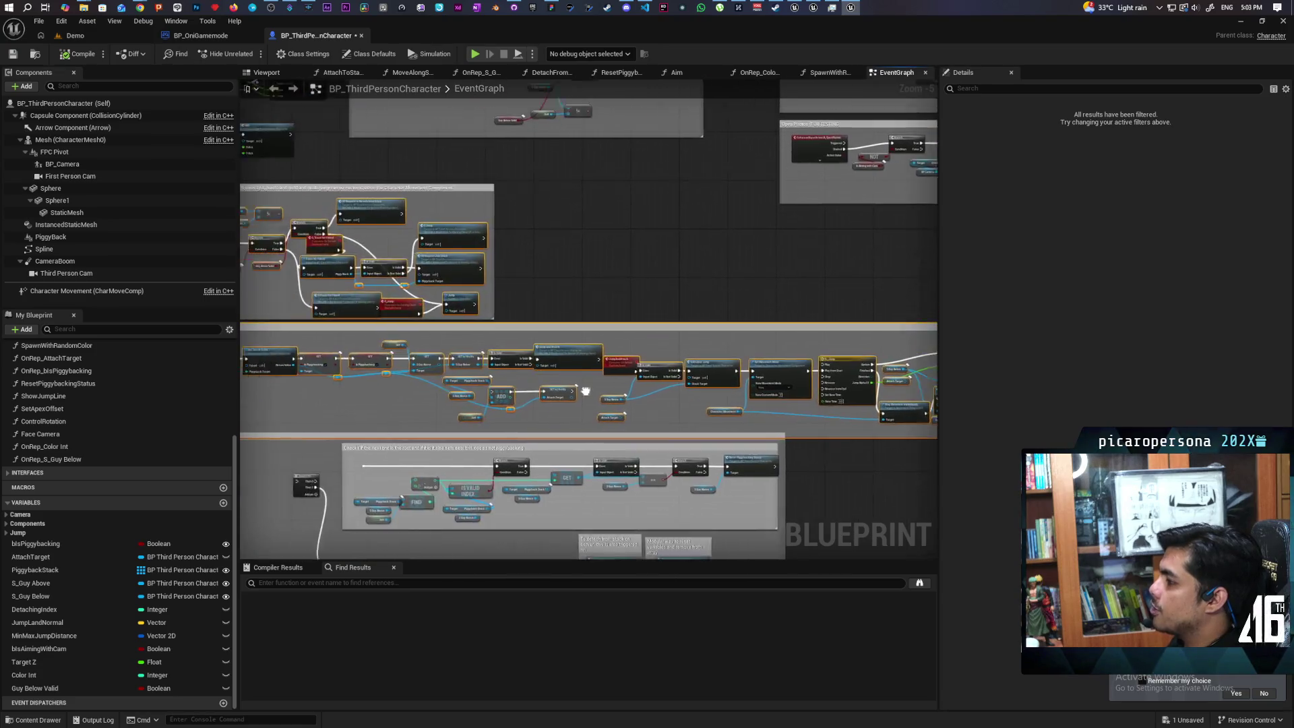
# - Nudge the S_Trace for Friend event into place in the jump input block
pyautogui.moveTo(601, 282); pyautogui.dragTo(526, 324)
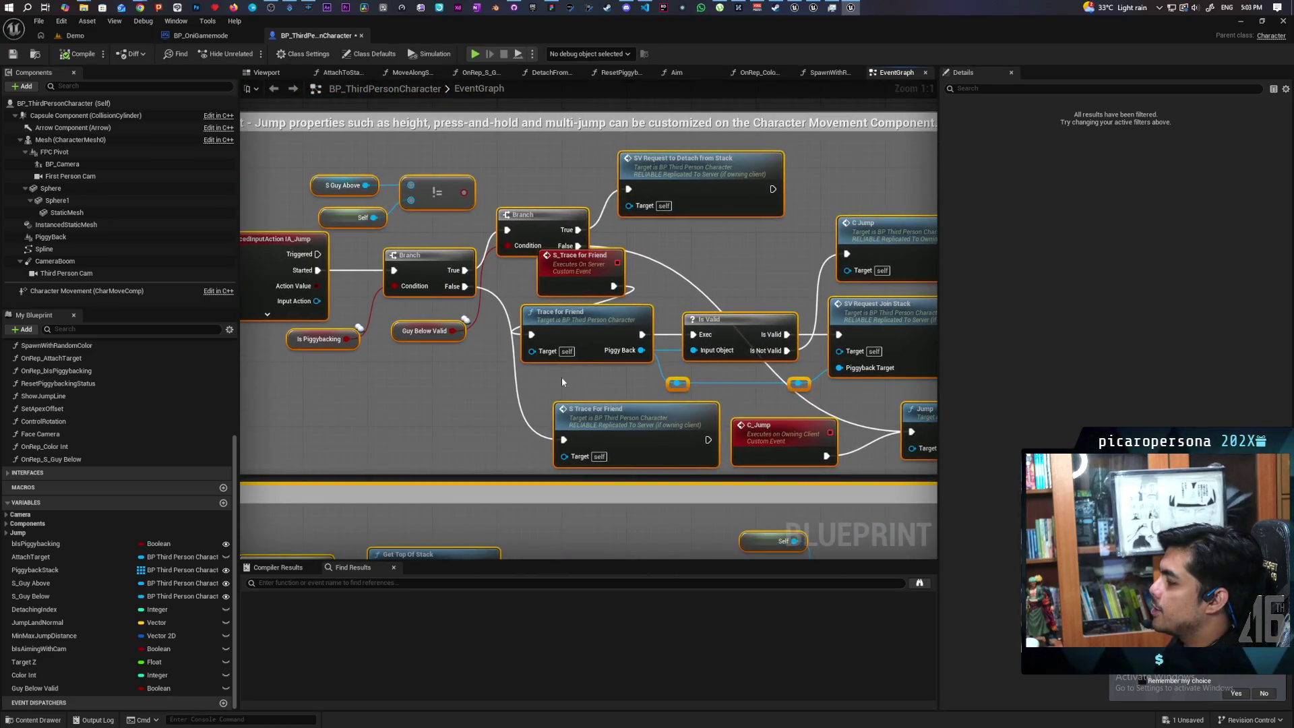
pyautogui.moveTo(561, 276); pyautogui.dragTo(553, 290)
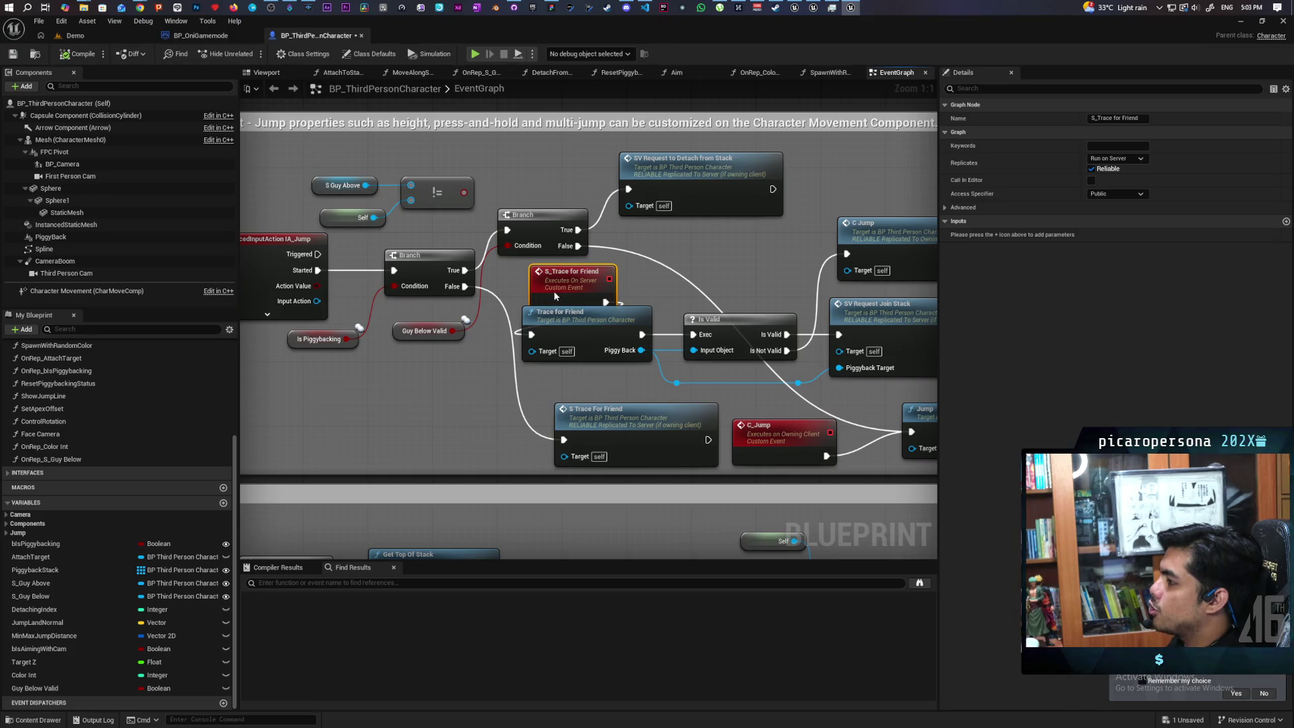
pyautogui.keyDown('ctrl'); pyautogui.click(639, 317); pyautogui.keyUp('ctrl')
pyautogui.moveTo(640, 317)
pyautogui.mouseDown()
pyautogui.moveTo(578, 279)
pyautogui.moveTo(705, 354)
pyautogui.mouseUp()
pyautogui.click(774, 270)
pyautogui.click(775, 243)
pyautogui.moveTo(815, 289); pyautogui.dragTo(766, 222)
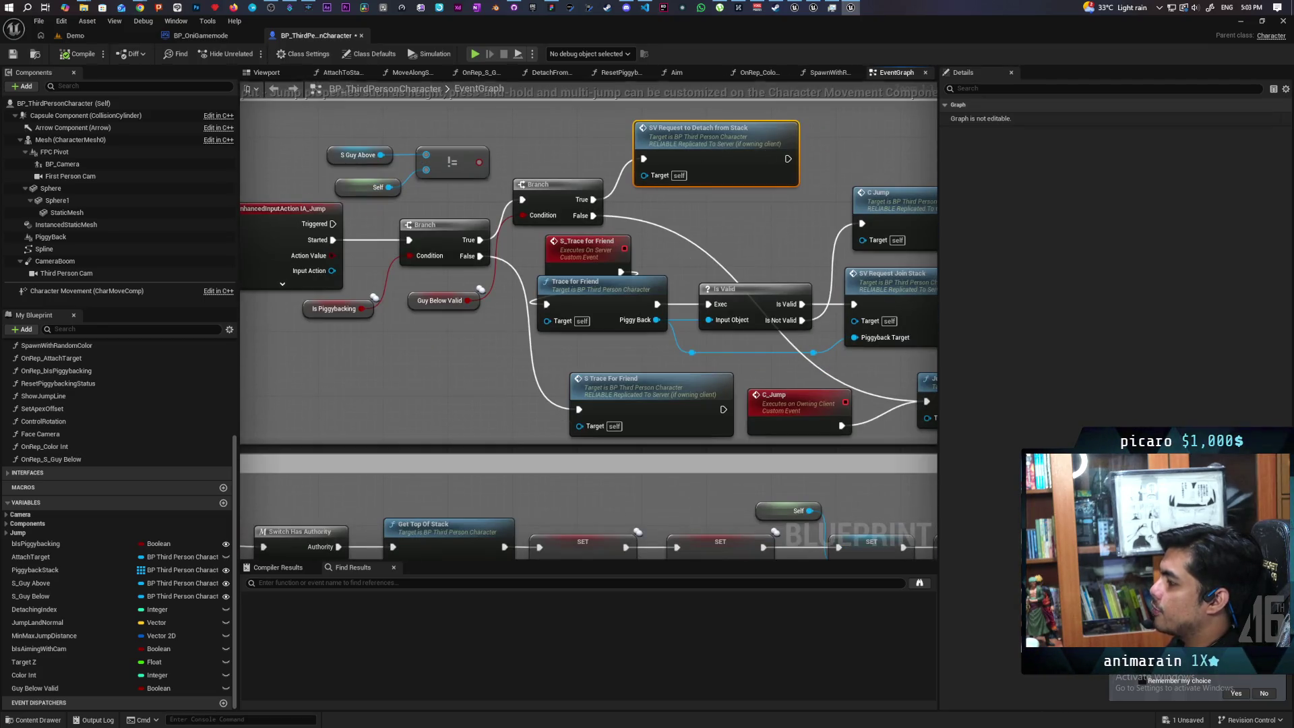
# - Shift S Trace For Friend slightly up and line up both Trace for Friend nodes
pyautogui.moveTo(597, 397); pyautogui.dragTo(520, 292)
pyautogui.moveTo(411, 283); pyautogui.dragTo(520, 301)
pyautogui.click(658, 318)
pyautogui.moveTo(658, 318)
pyautogui.mouseDown()
pyautogui.moveTo(609, 305)
pyautogui.moveTo(656, 309)
pyautogui.mouseUp()
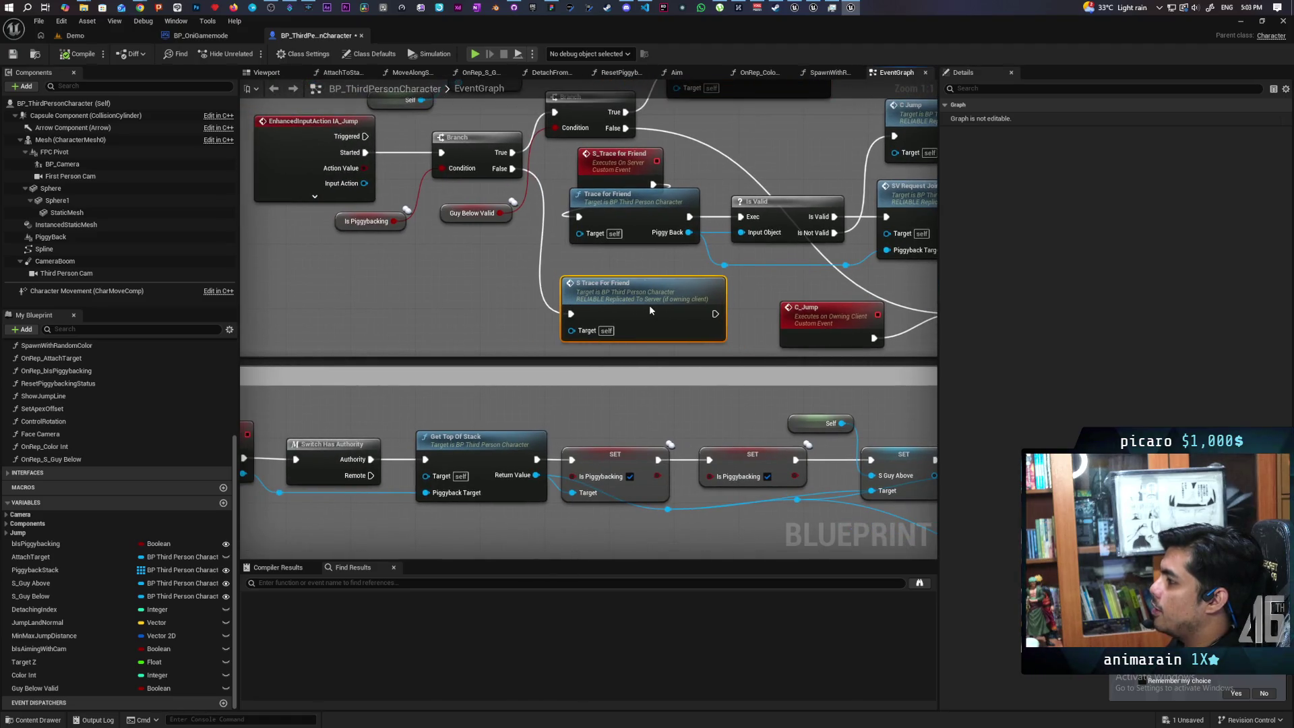
pyautogui.moveTo(630, 177)
pyautogui.mouseDown()
pyautogui.moveTo(615, 244)
pyautogui.moveTo(424, 241)
pyautogui.mouseUp()
pyautogui.moveTo(496, 221); pyautogui.dragTo(418, 281)
# - Move the Jump node down beside C_Jump and shift both slightly left
pyautogui.moveTo(685, 252); pyautogui.dragTo(539, 273)
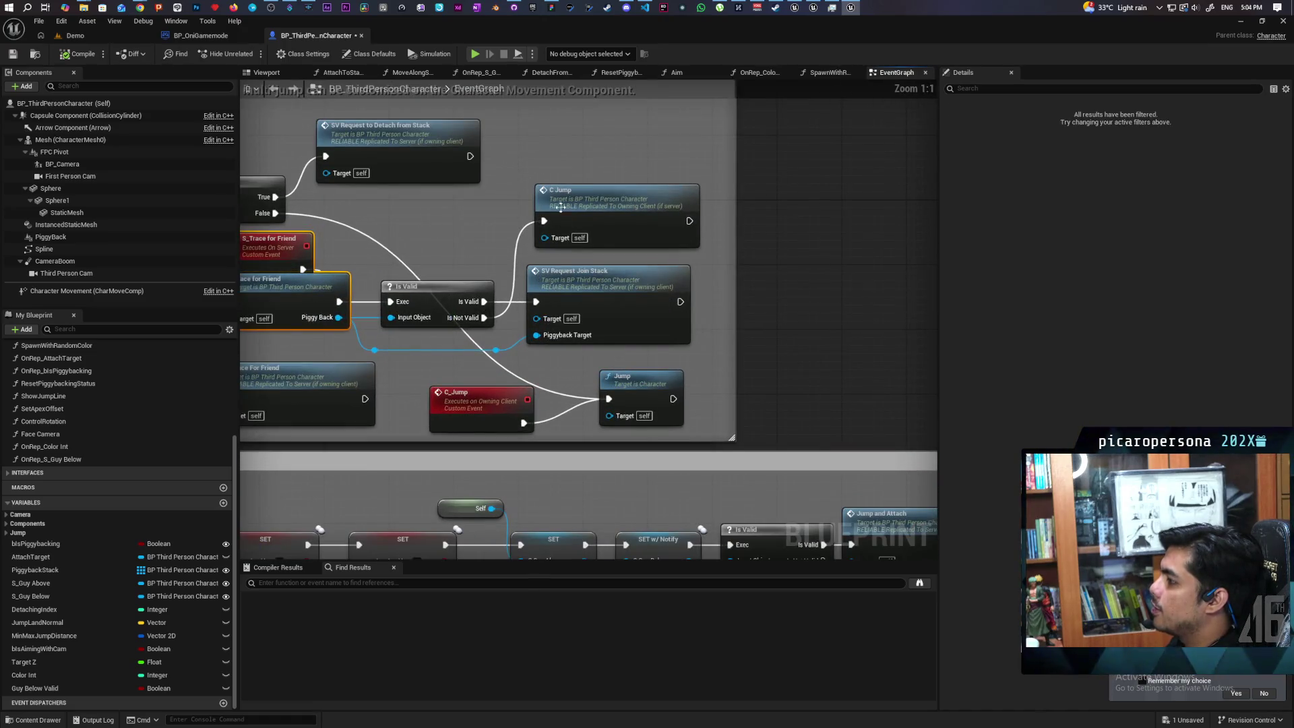
pyautogui.moveTo(446, 214)
pyautogui.mouseDown()
pyautogui.moveTo(701, 347)
pyautogui.moveTo(630, 404)
pyautogui.mouseUp()
pyautogui.scroll(-3, 648, 304)
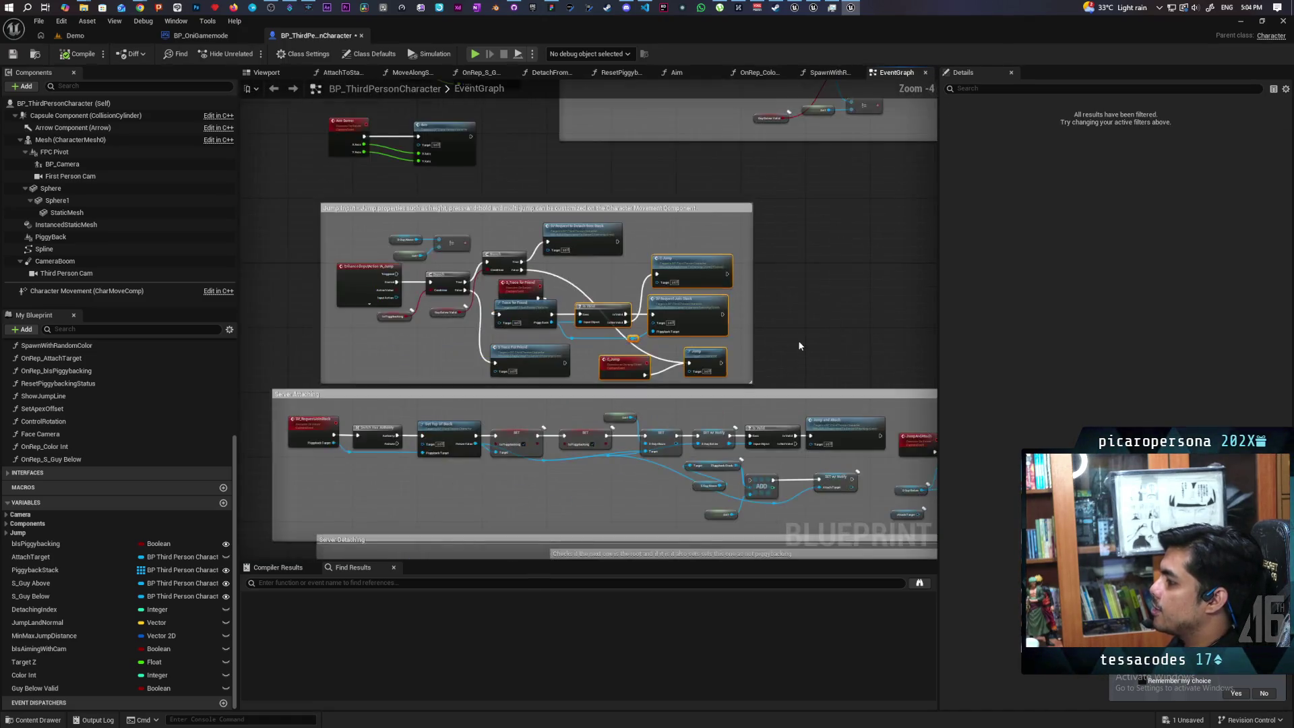
pyautogui.scroll(2, 649, 305)
pyautogui.scroll(1, 648, 304)
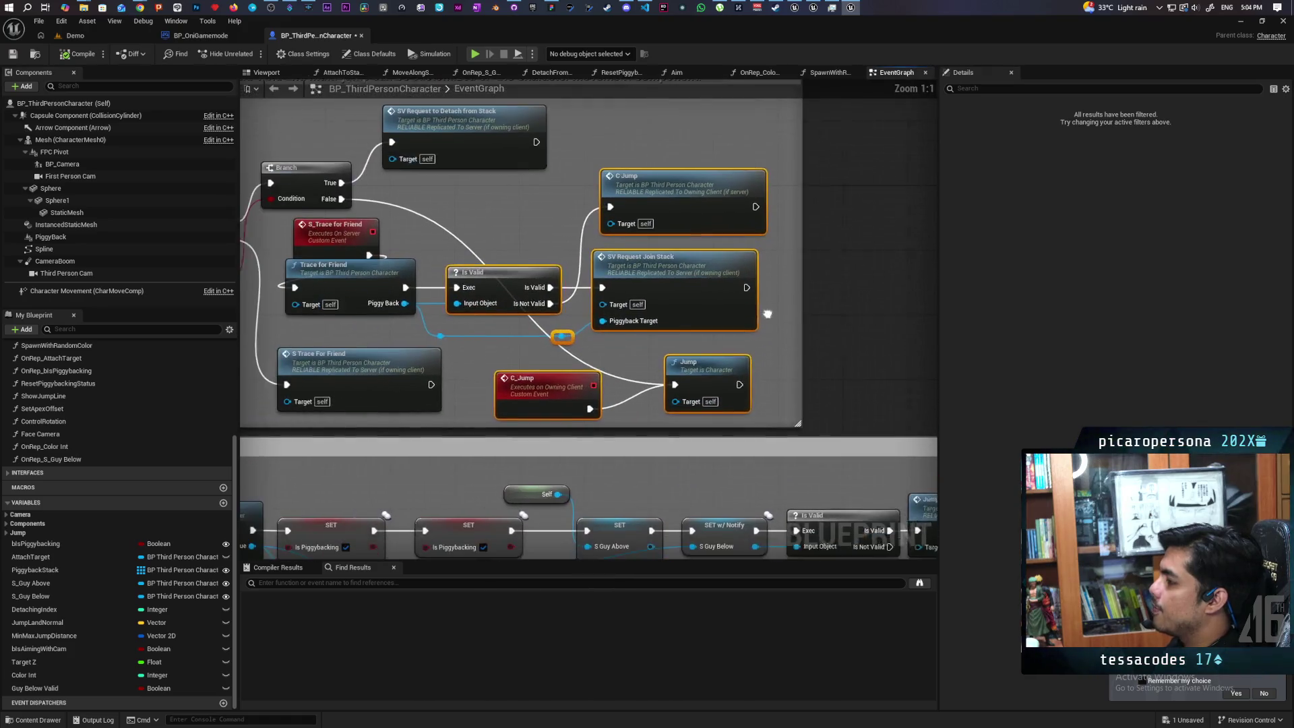
pyautogui.click(647, 371)
pyautogui.moveTo(708, 380)
pyautogui.mouseDown()
pyautogui.moveTo(697, 401)
pyautogui.moveTo(689, 371)
pyautogui.moveTo(648, 376)
pyautogui.mouseUp()
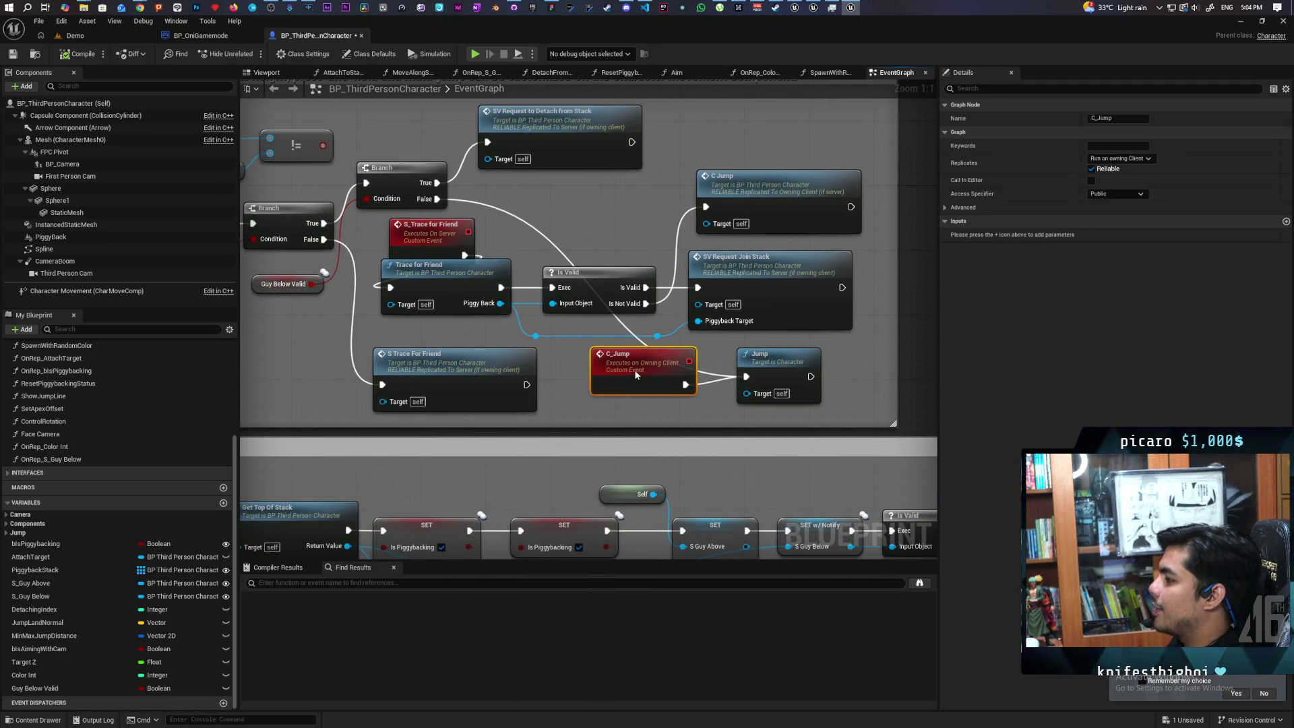
pyautogui.moveTo(771, 423)
pyautogui.mouseDown()
pyautogui.moveTo(611, 381)
pyautogui.moveTo(614, 393)
pyautogui.mouseUp()
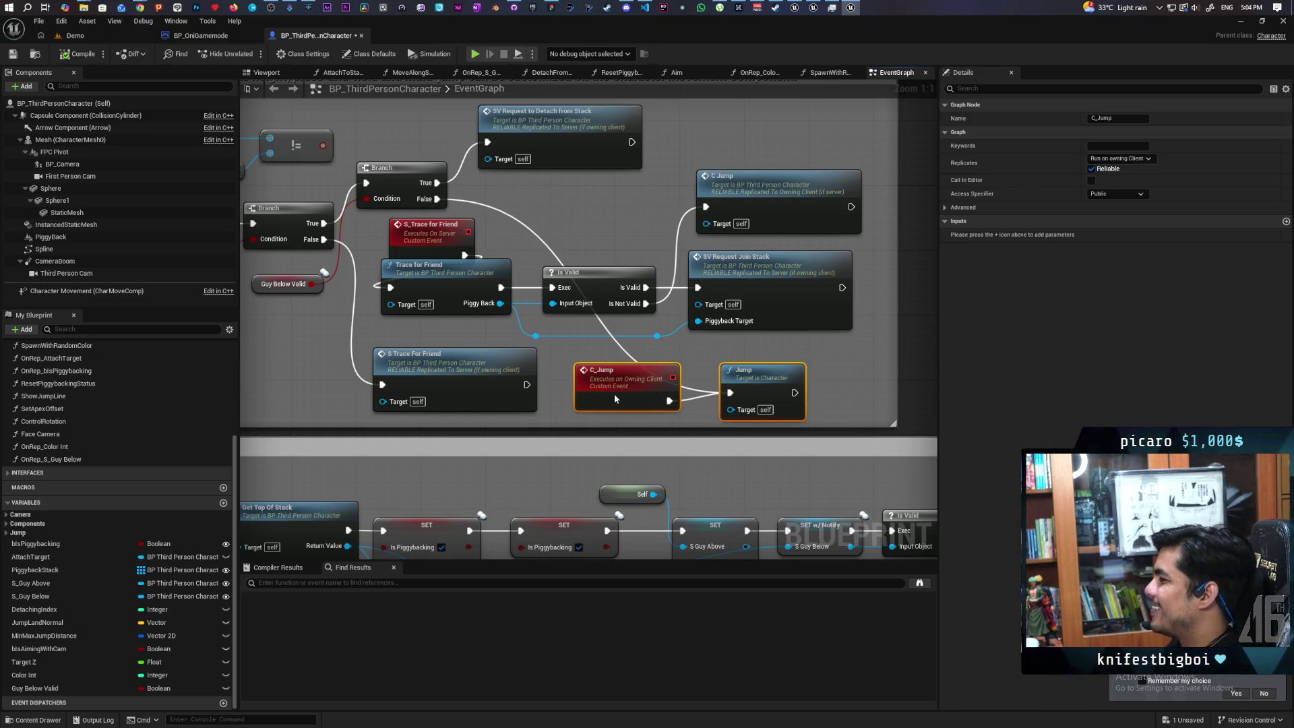
pyautogui.click(751, 362)
# - Check the C_Jump event's replication and the Jump node, then return to Server Attaching
pyautogui.click(624, 383)
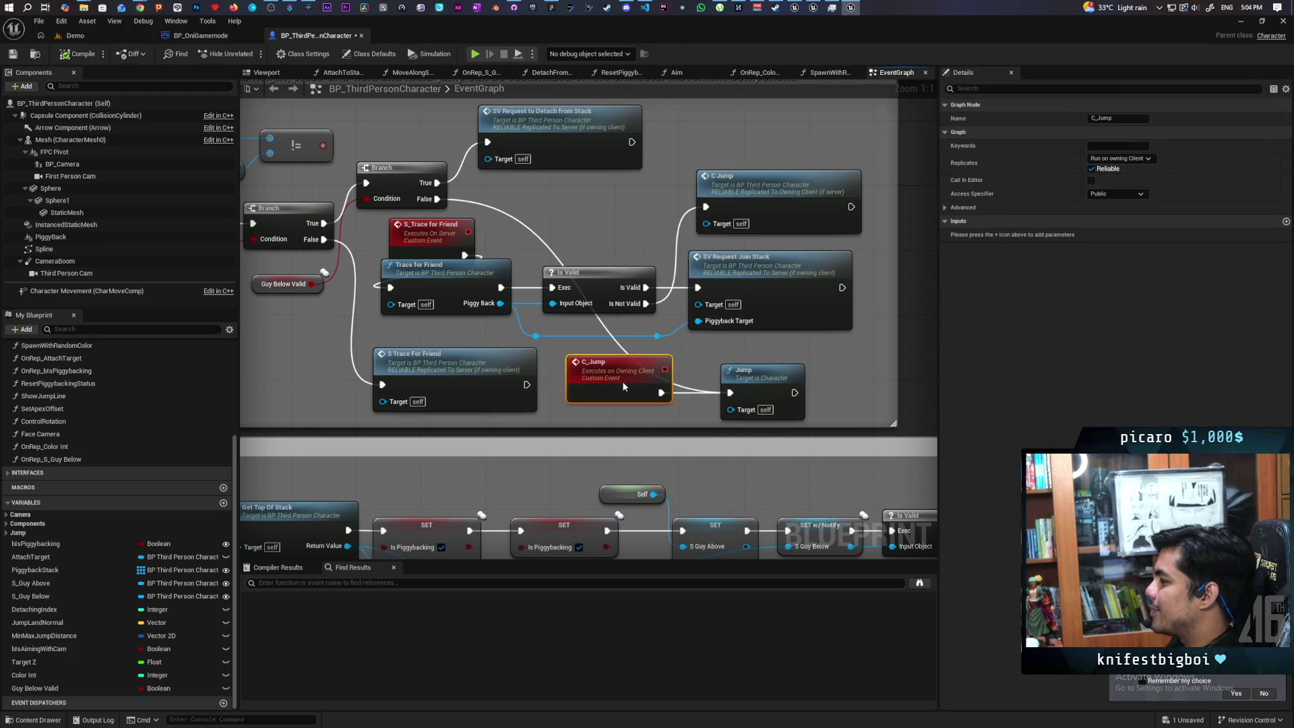
pyautogui.scroll(-3, 674, 391)
pyautogui.scroll(-2, 688, 399)
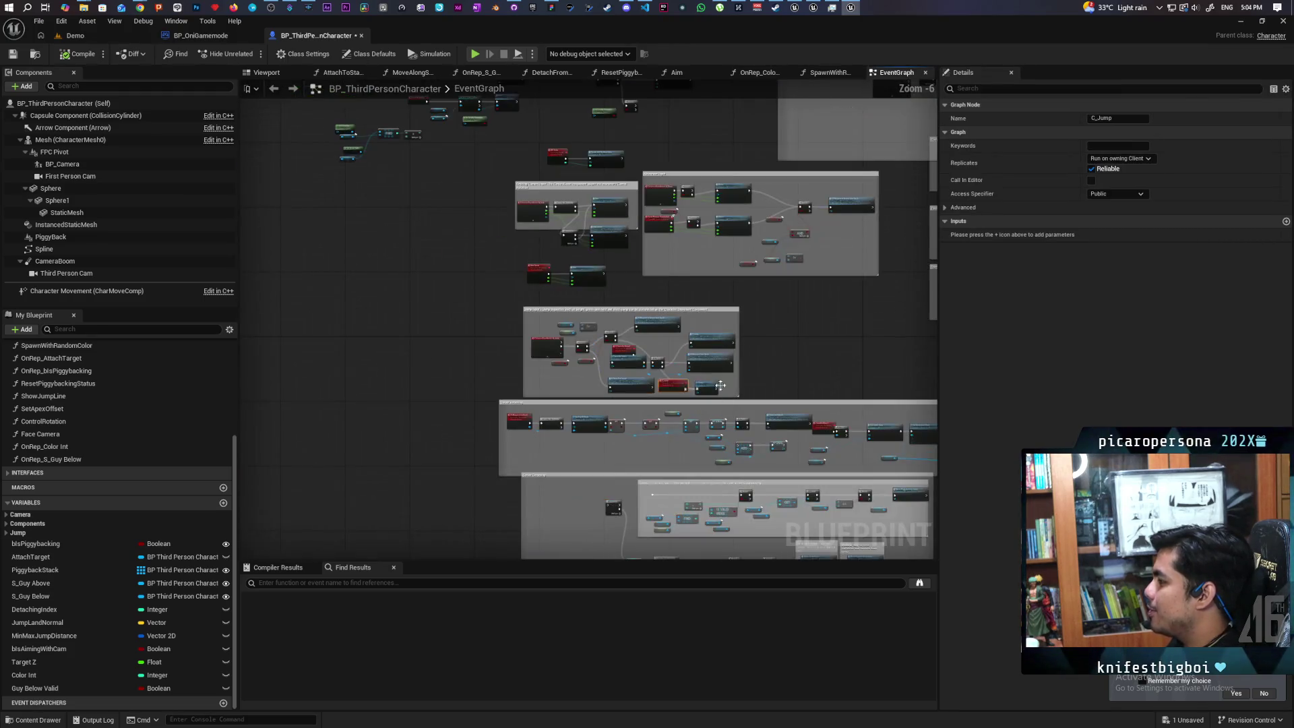
pyautogui.scroll(2, 608, 351)
pyautogui.scroll(2, 609, 351)
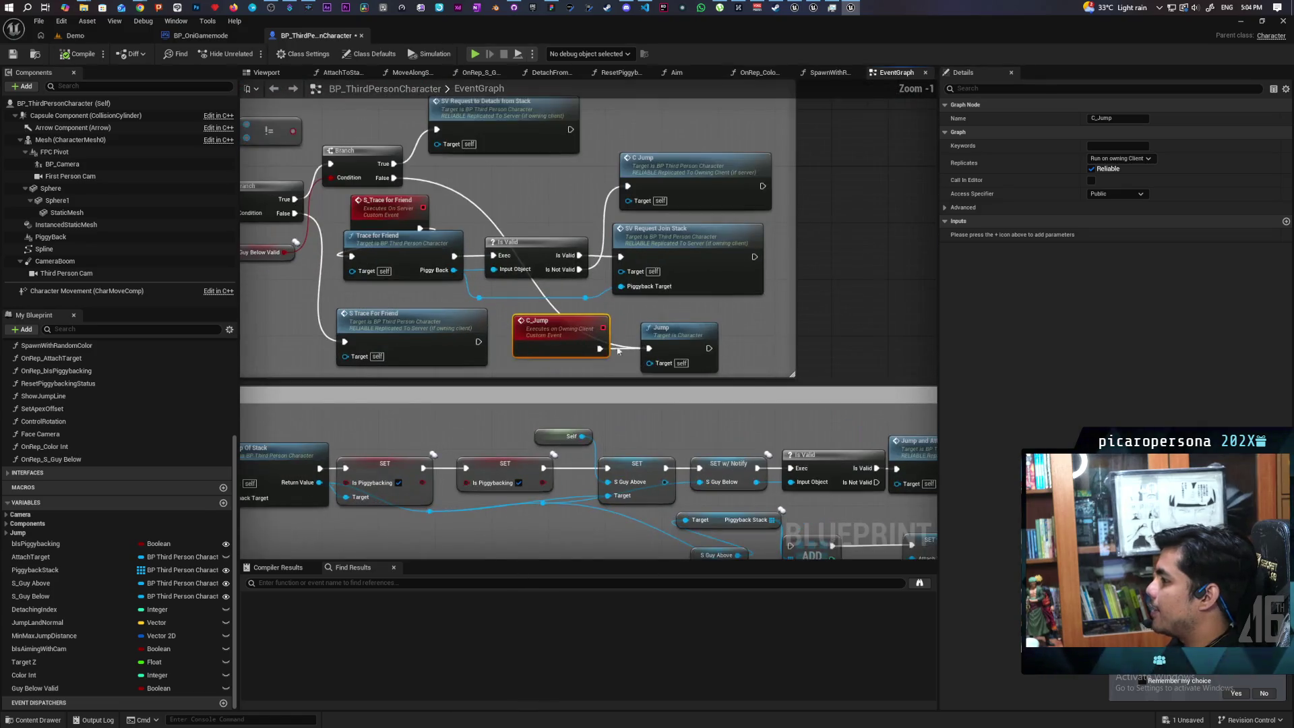
pyautogui.keyDown('ctrl'); pyautogui.click(649, 349); pyautogui.keyUp('ctrl')
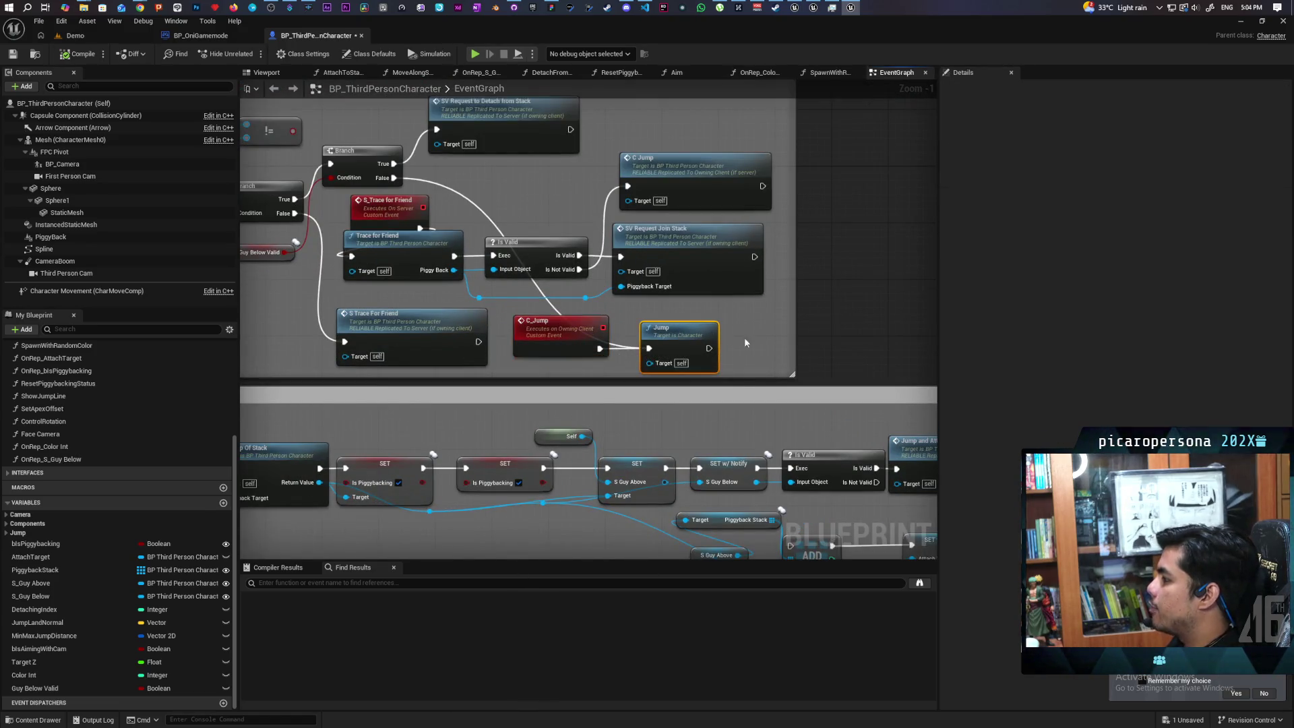
pyautogui.click(816, 312)
pyautogui.scroll(-4, 802, 301)
pyautogui.moveTo(789, 291)
pyautogui.mouseDown()
pyautogui.moveTo(594, 249)
pyautogui.moveTo(575, 205)
pyautogui.mouseUp()
pyautogui.scroll(5, 532, 290)
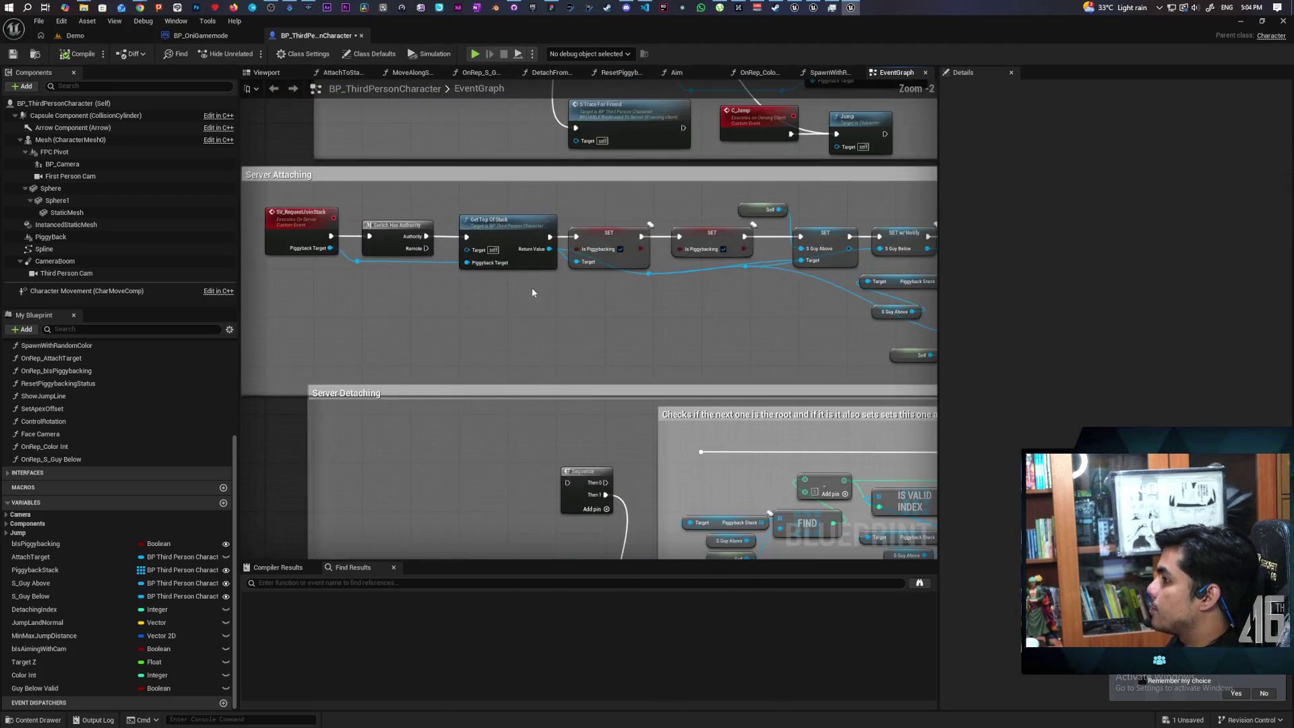
# - Open the Get Top Of Stack function graph, review its While Loop nodes, and return to the EventGraph
pyautogui.doubleClick(543, 309)
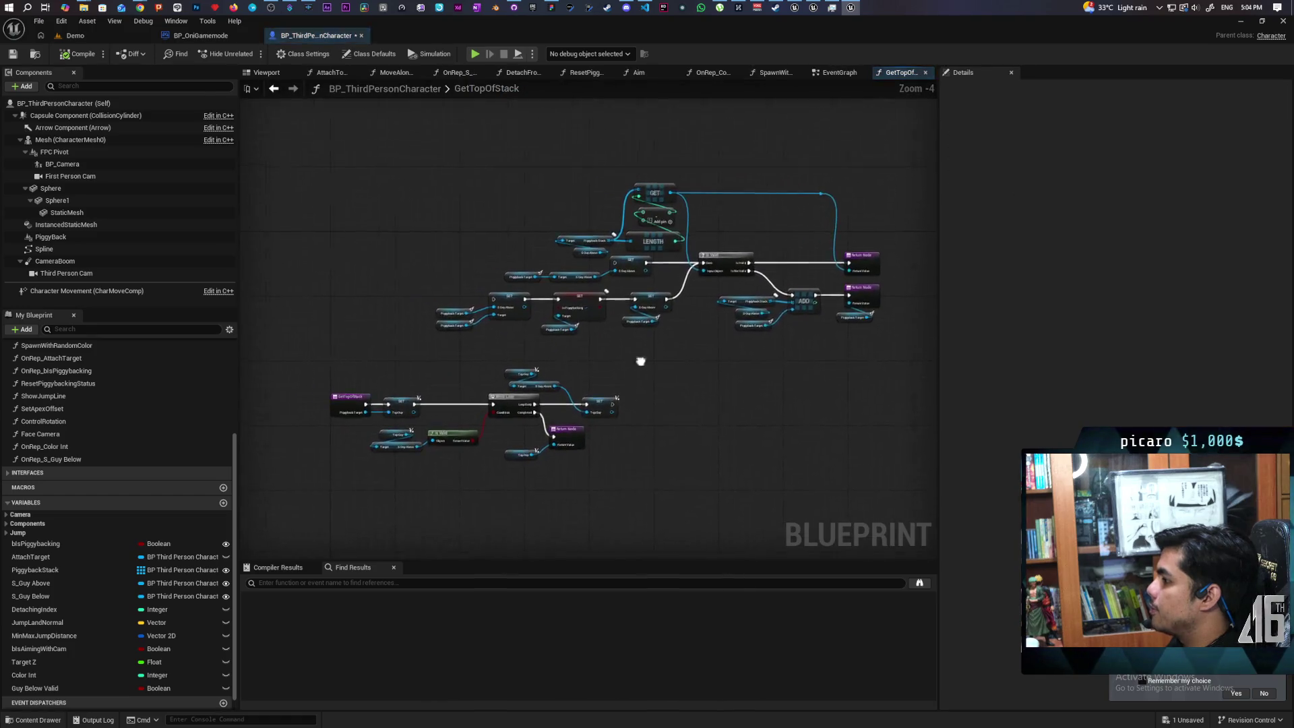
pyautogui.moveTo(405, 357); pyautogui.dragTo(784, 488)
pyautogui.moveTo(499, 140)
pyautogui.mouseDown()
pyautogui.moveTo(285, 173)
pyautogui.moveTo(773, 363)
pyautogui.mouseUp()
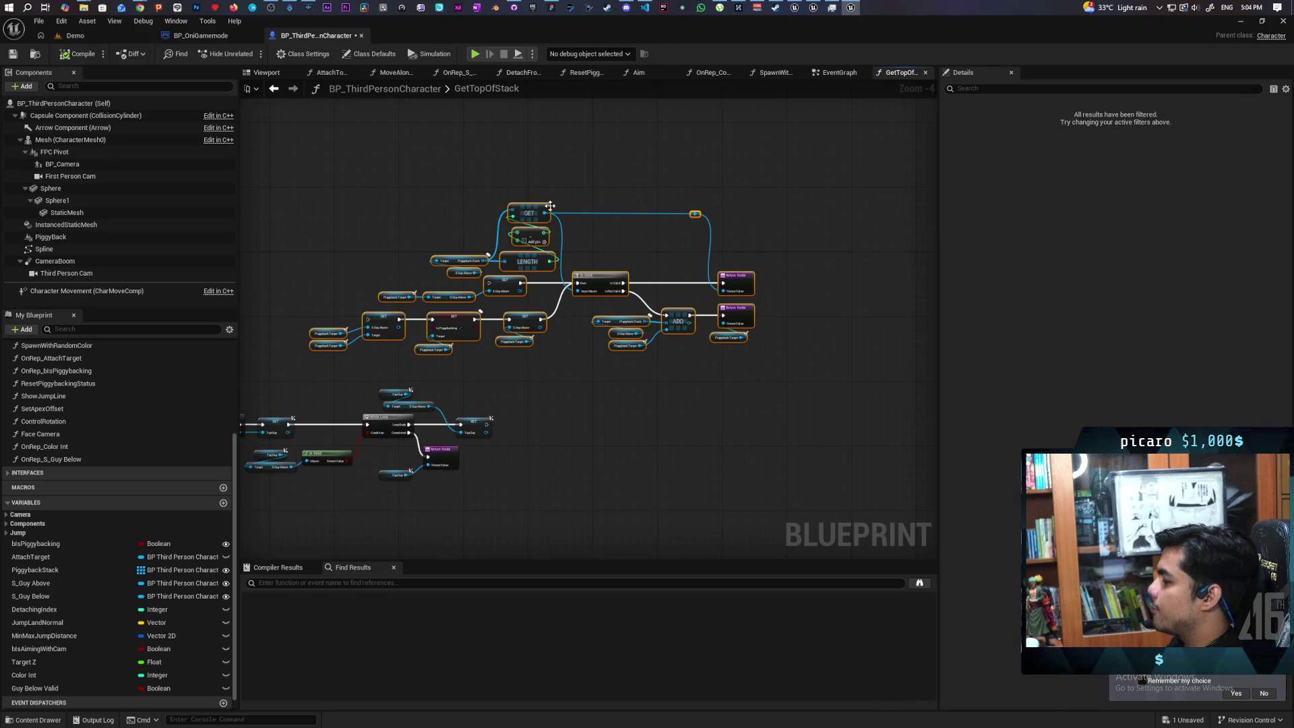
pyautogui.scroll(4, 640, 371)
pyautogui.scroll(-2, 335, 268)
pyautogui.moveTo(352, 213); pyautogui.dragTo(910, 443)
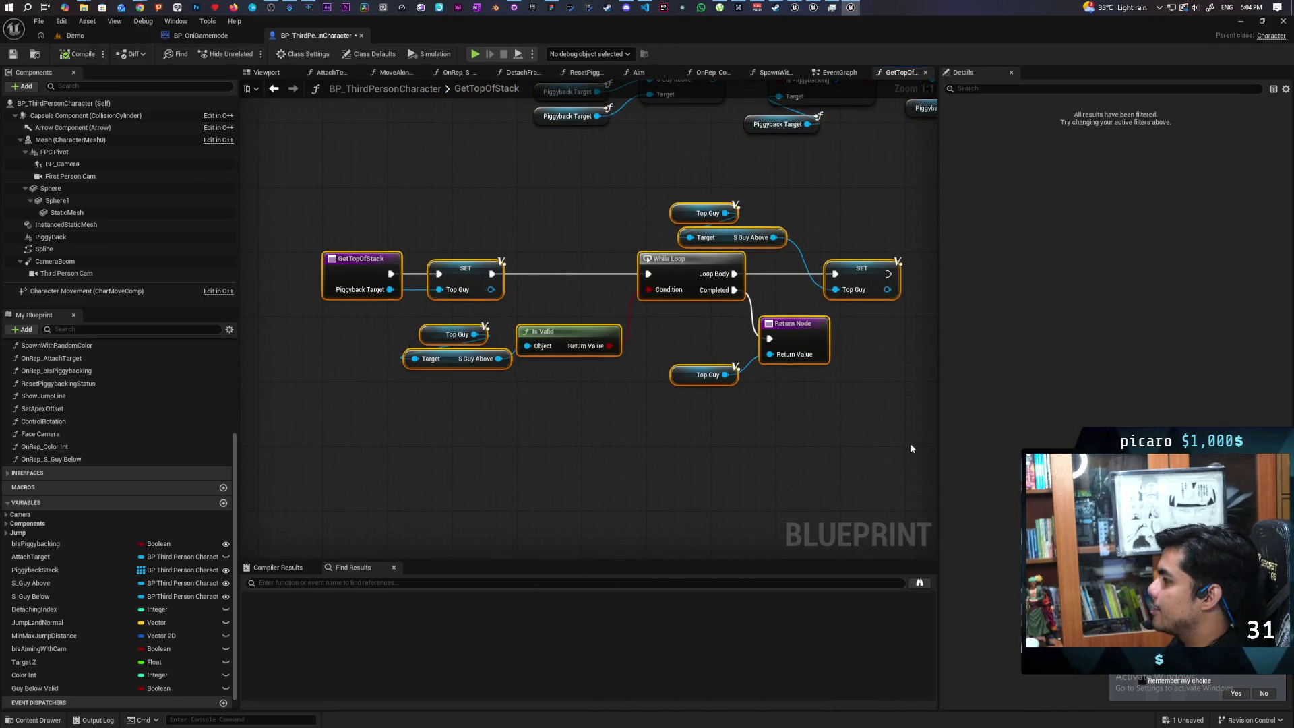
pyautogui.scroll(-2, 751, 406)
pyautogui.scroll(-2, 747, 410)
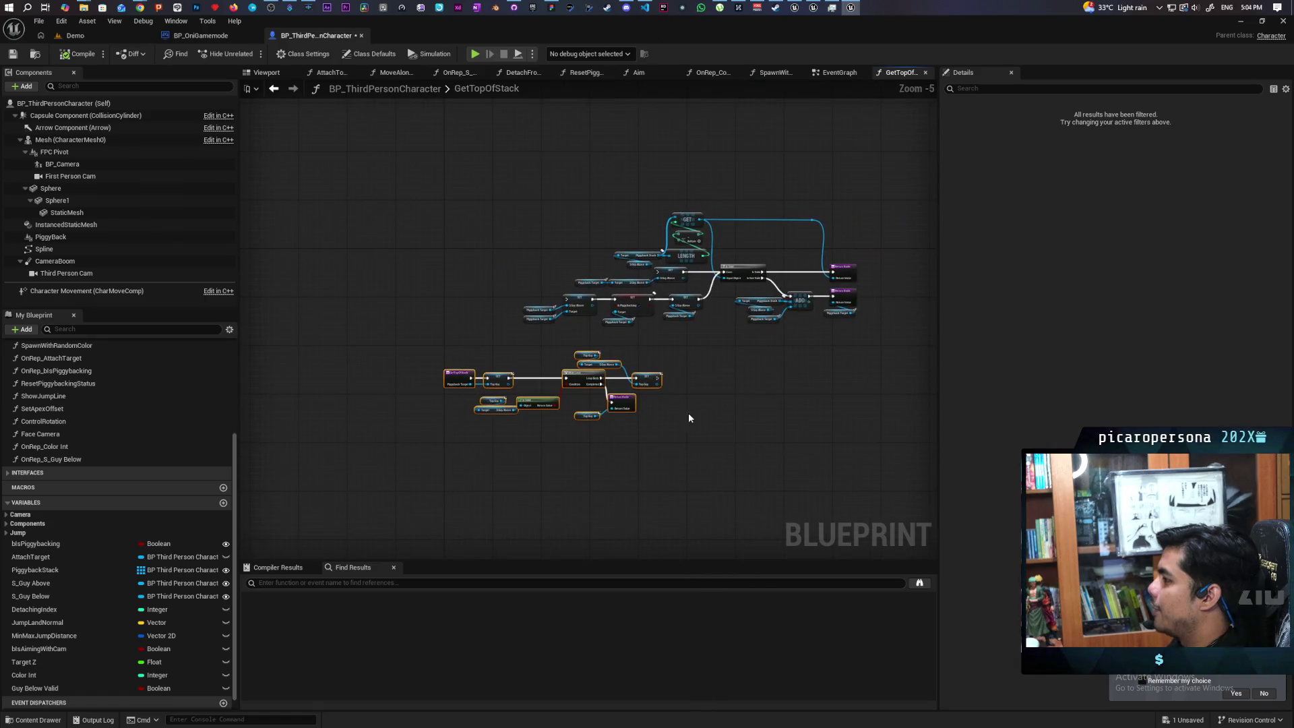
pyautogui.scroll(2, 718, 423)
pyautogui.moveTo(718, 424); pyautogui.dragTo(751, 439)
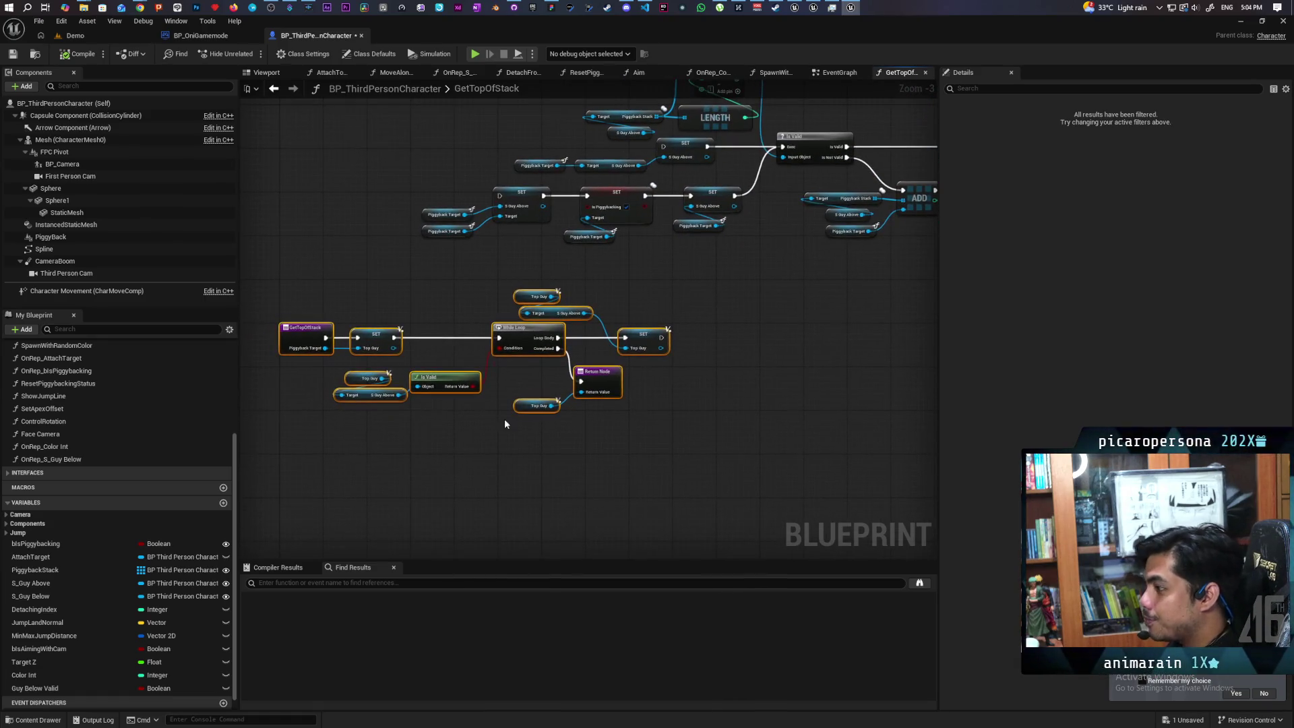
pyautogui.moveTo(499, 375)
pyautogui.mouseDown()
pyautogui.moveTo(624, 401)
pyautogui.moveTo(610, 394)
pyautogui.mouseUp()
pyautogui.scroll(-1, 620, 385)
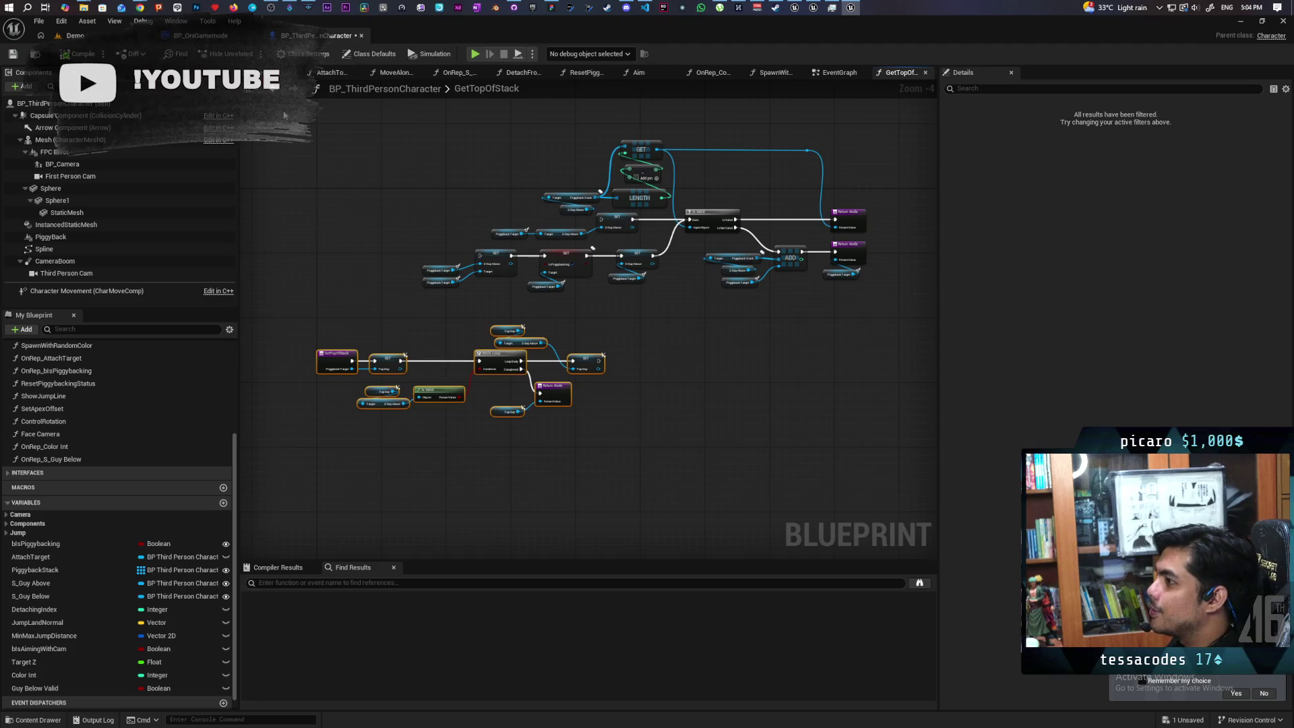
pyautogui.click(275, 92)
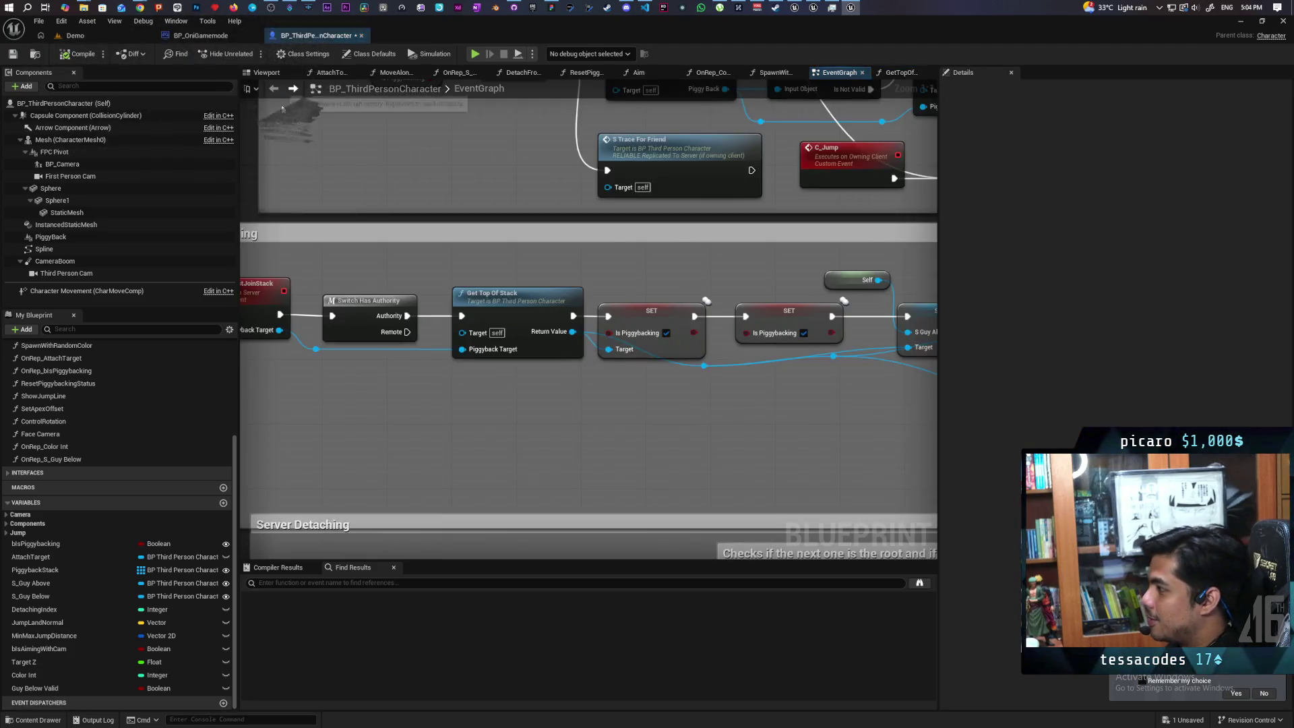
# - Locate the SET w/ Notify S_Guy Below node before Jump and Attach and open OnRep_S_Guy Below
pyautogui.scroll(-2, 537, 381)
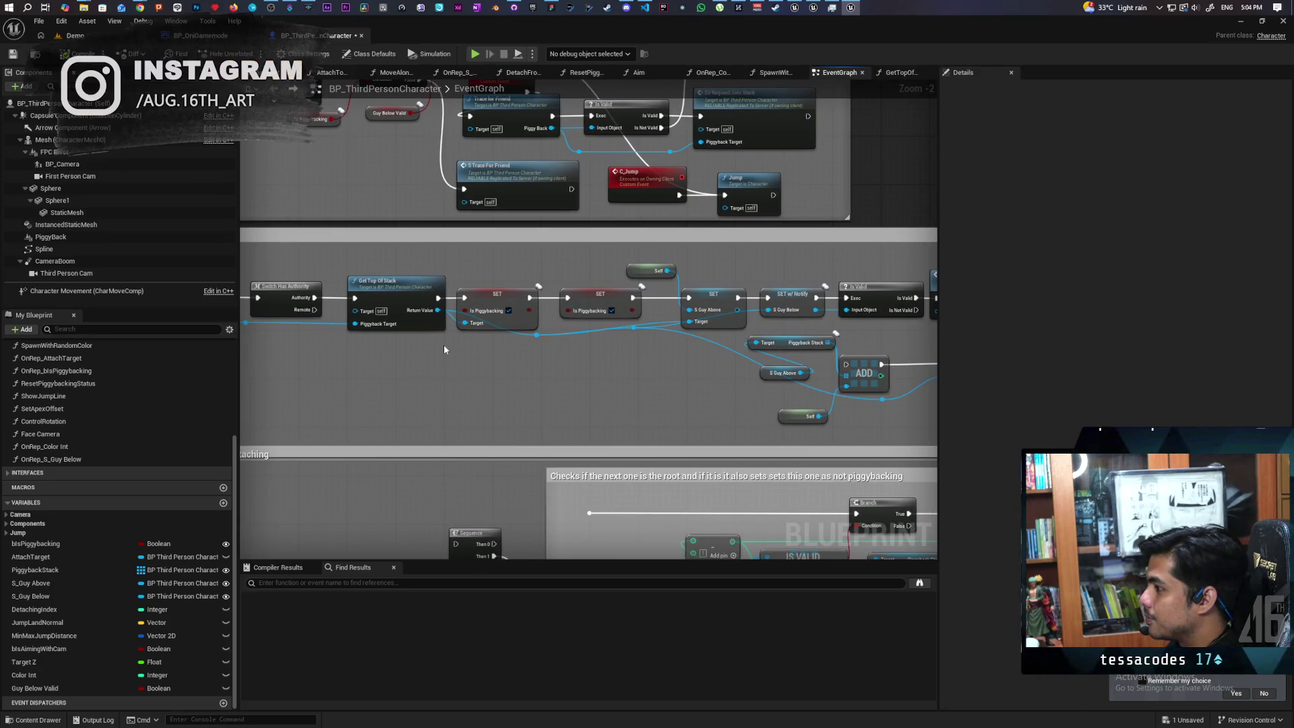
pyautogui.scroll(-2, 444, 345)
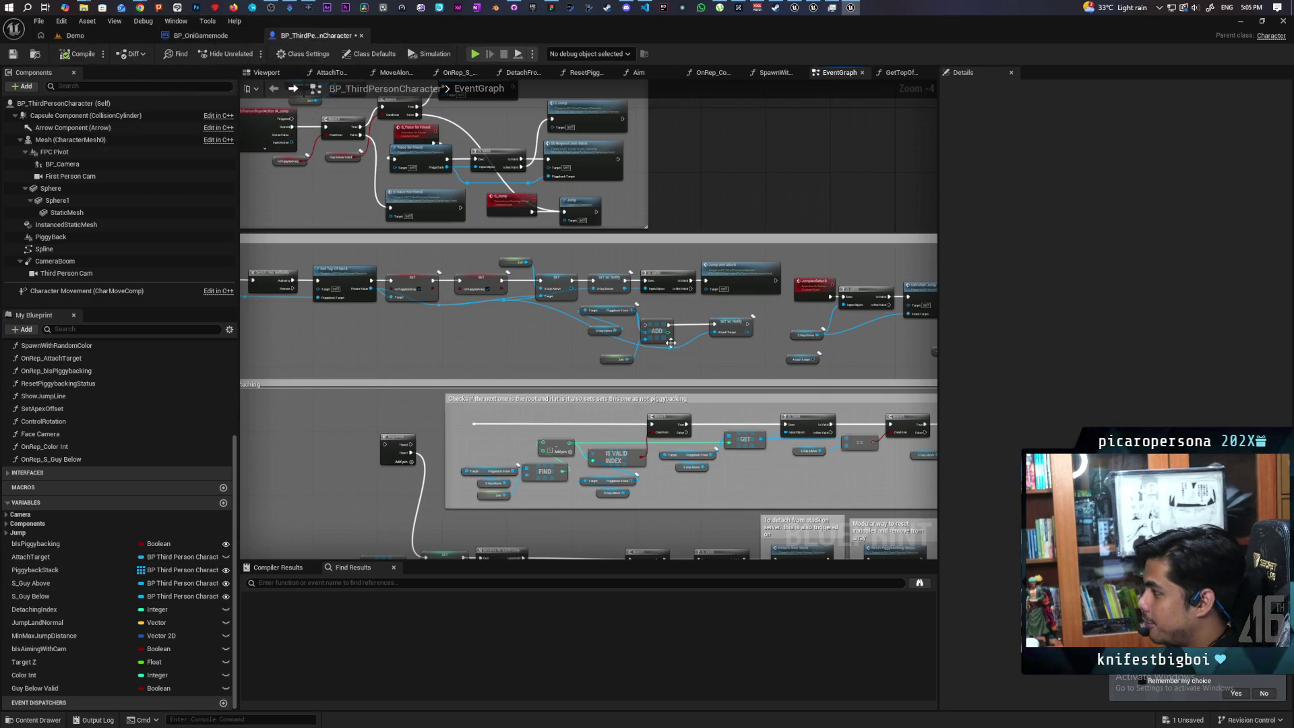
pyautogui.scroll(4, 630, 350)
pyautogui.moveTo(681, 352); pyautogui.dragTo(648, 367)
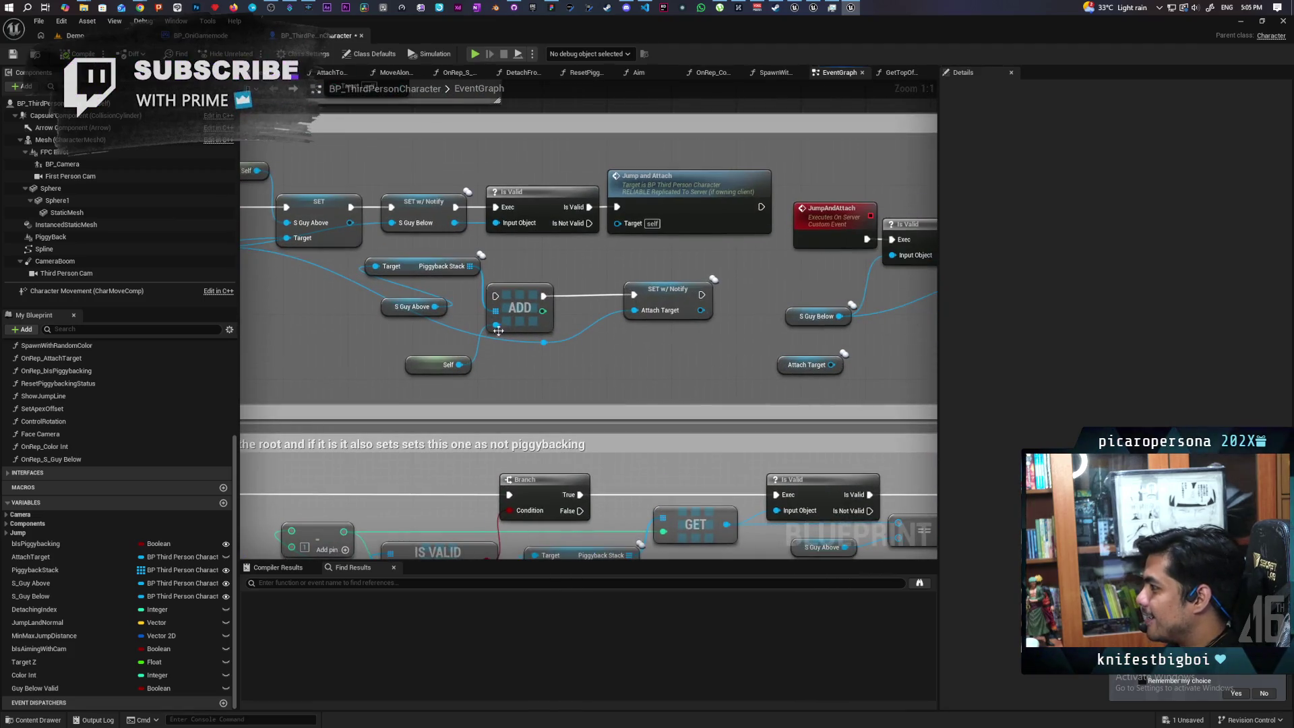
pyautogui.moveTo(475, 318)
pyautogui.mouseDown()
pyautogui.moveTo(601, 350)
pyautogui.moveTo(593, 377)
pyautogui.mouseUp()
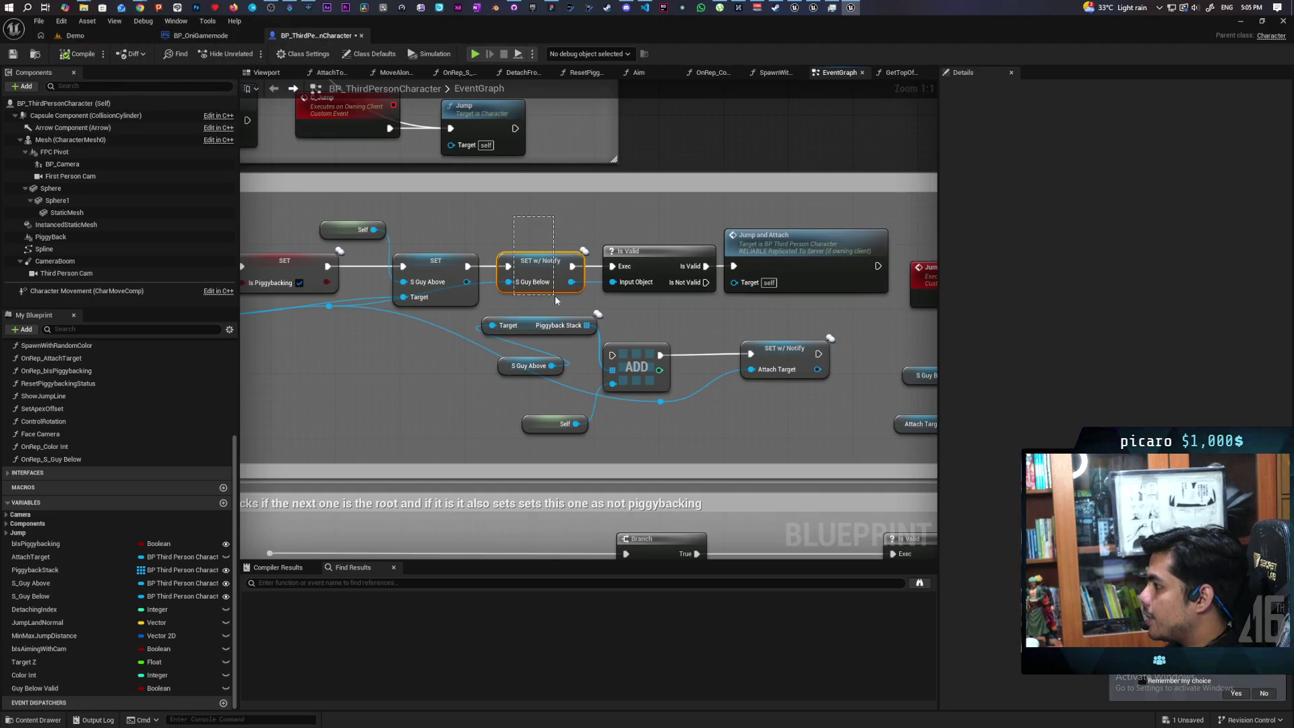
pyautogui.moveTo(500, 222)
pyautogui.mouseDown()
pyautogui.moveTo(555, 305)
pyautogui.moveTo(579, 302)
pyautogui.mouseUp()
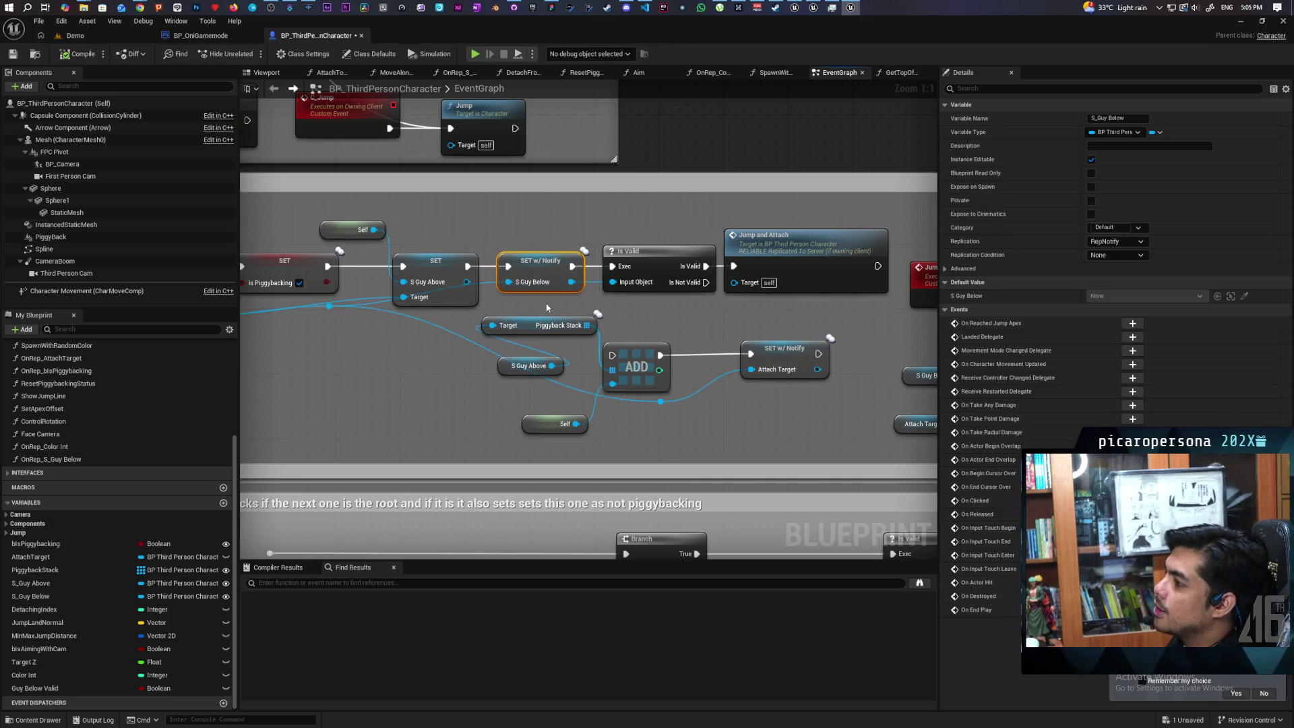
pyautogui.moveTo(553, 292); pyautogui.dragTo(560, 302)
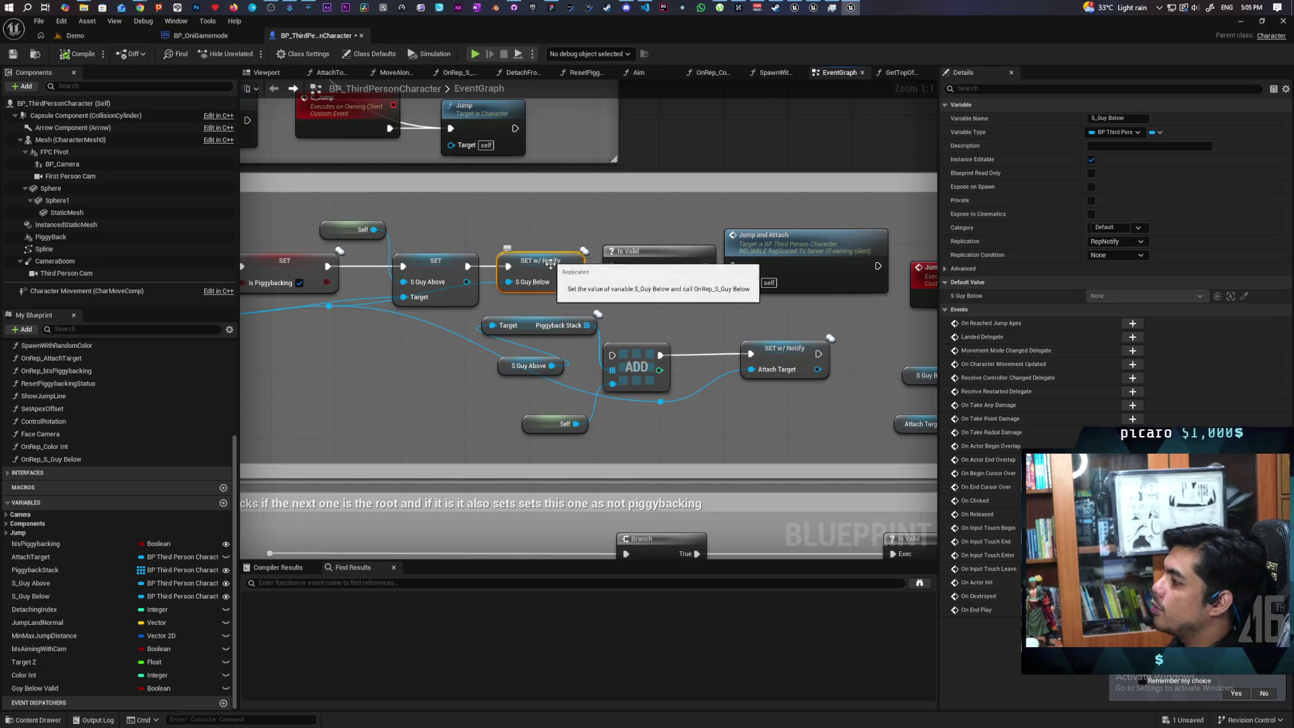
pyautogui.doubleClick(541, 274)
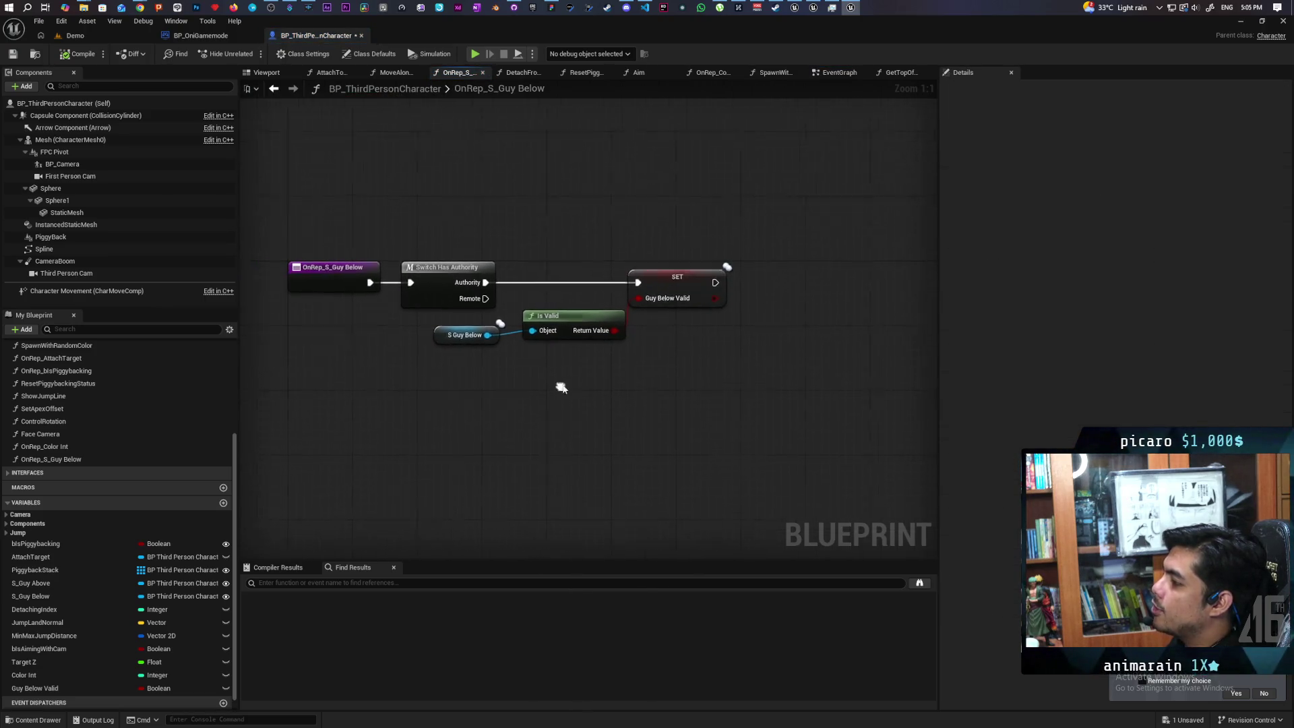
pyautogui.click(689, 278)
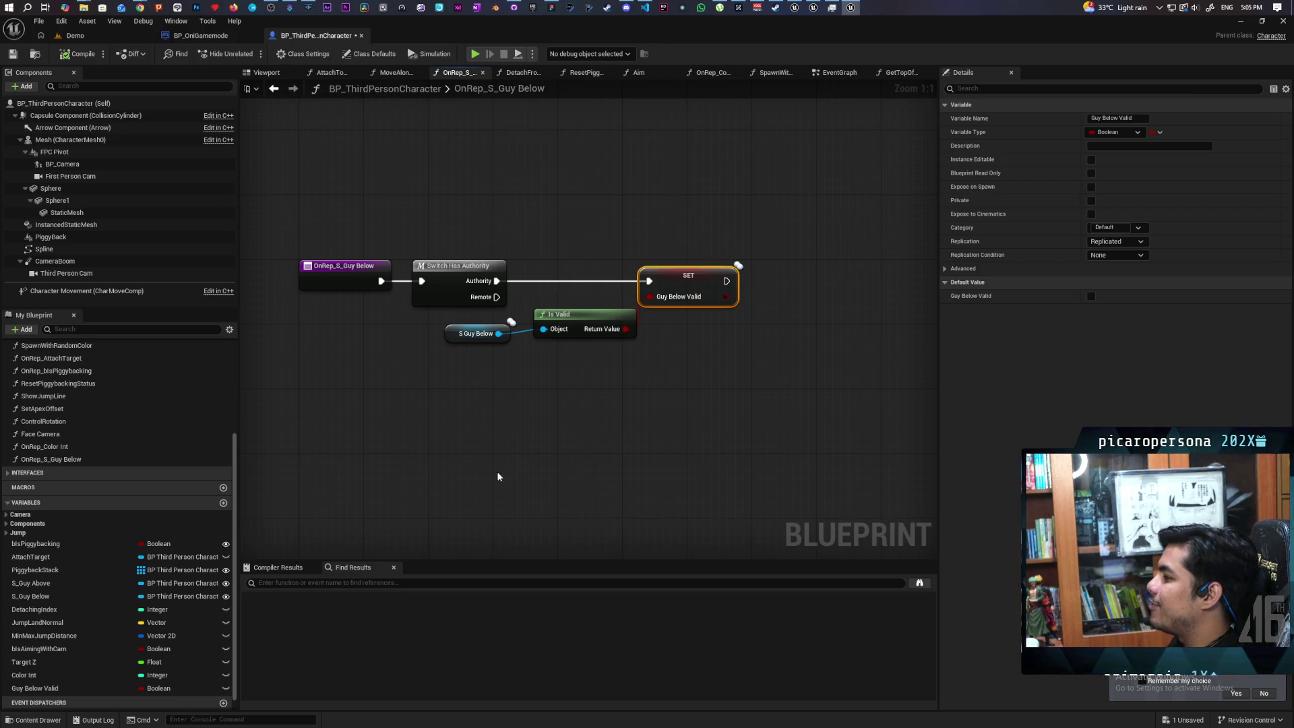
pyautogui.moveTo(659, 232); pyautogui.dragTo(709, 322)
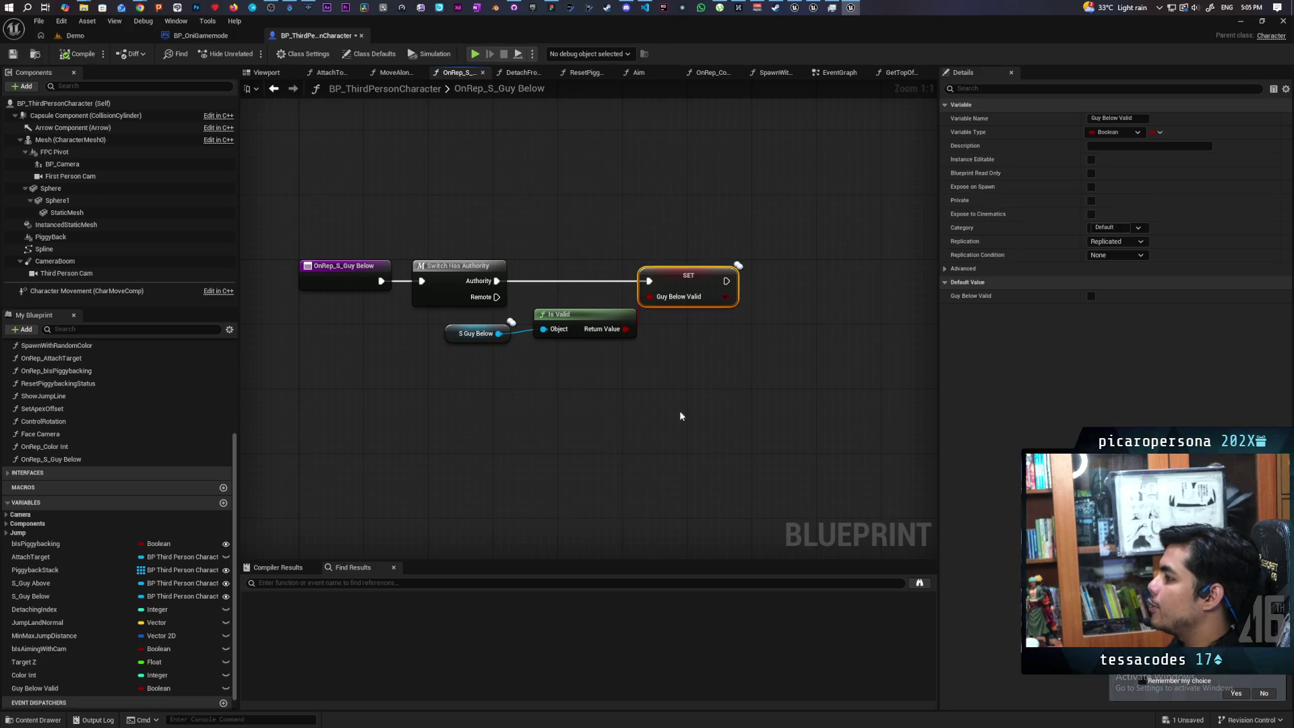
pyautogui.click(274, 88)
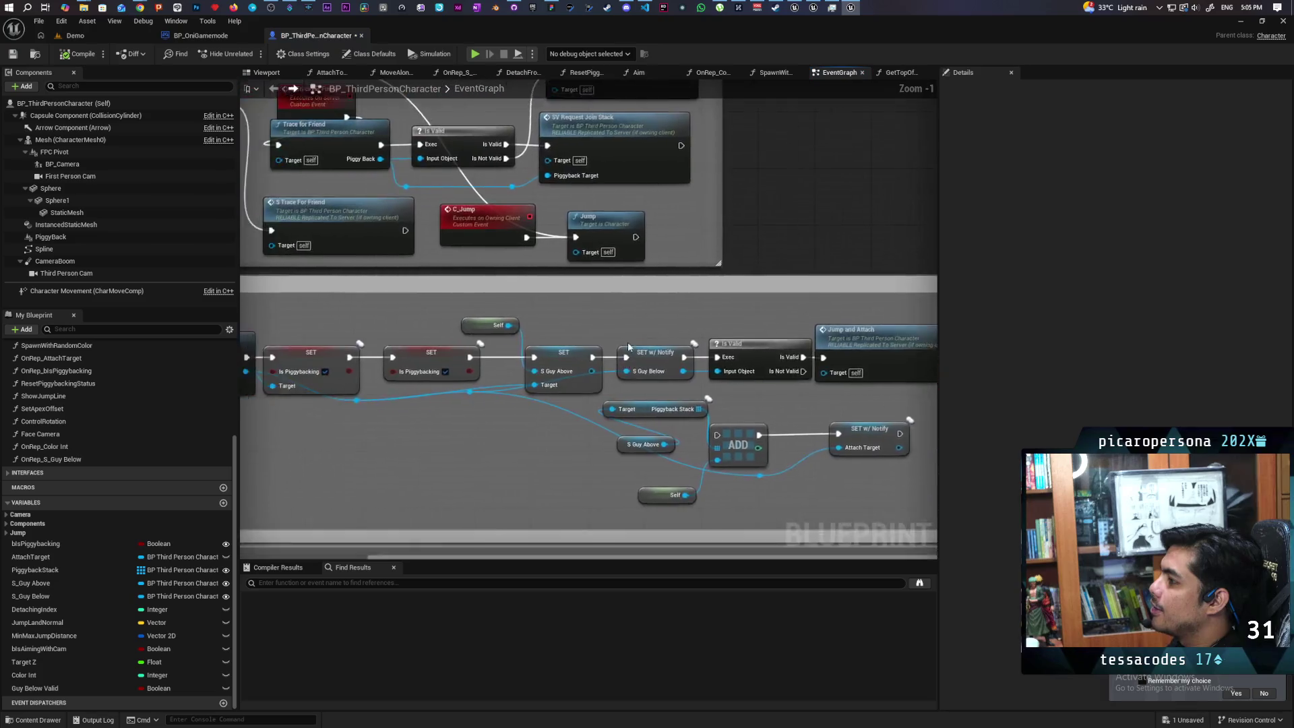
pyautogui.moveTo(412, 149)
pyautogui.mouseDown()
pyautogui.moveTo(687, 357)
pyautogui.moveTo(625, 342)
pyautogui.mouseUp()
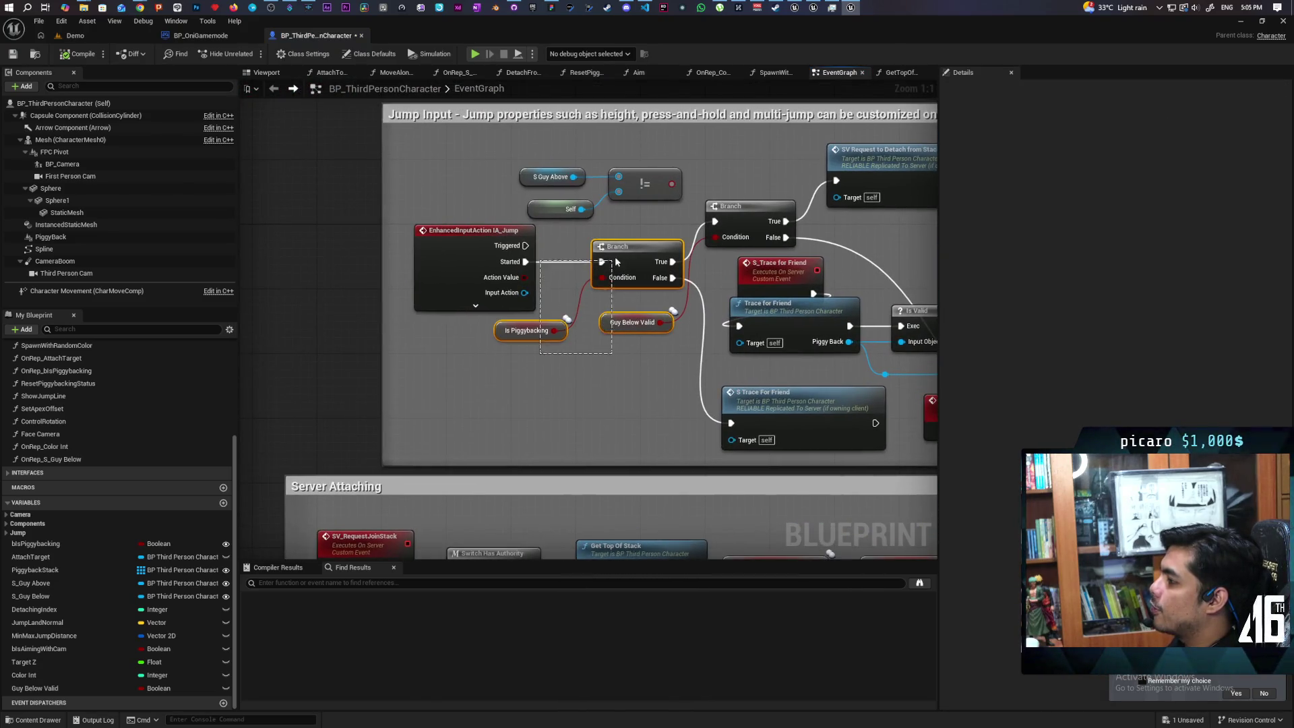
pyautogui.moveTo(546, 341); pyautogui.dragTo(688, 295)
pyautogui.moveTo(644, 357); pyautogui.dragTo(552, 371)
pyautogui.click(437, 344)
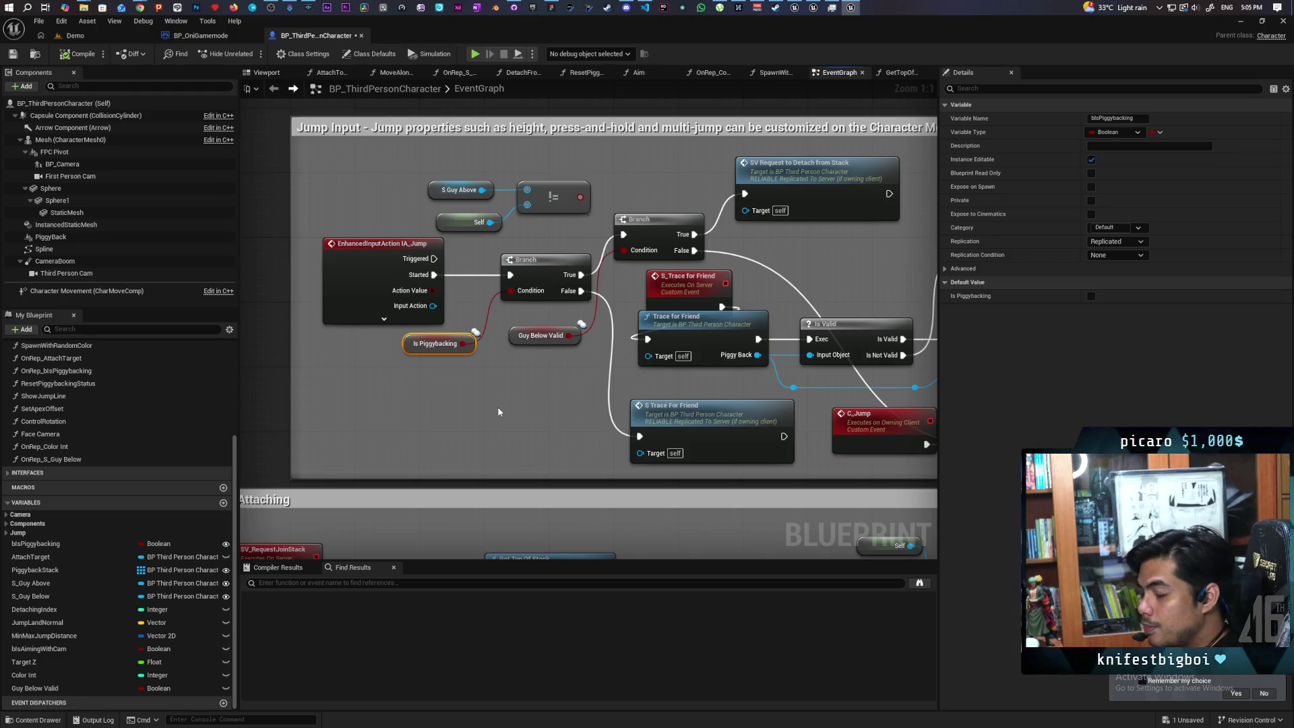
pyautogui.moveTo(497, 405)
pyautogui.mouseDown()
pyautogui.moveTo(662, 298)
pyautogui.moveTo(636, 306)
pyautogui.mouseUp()
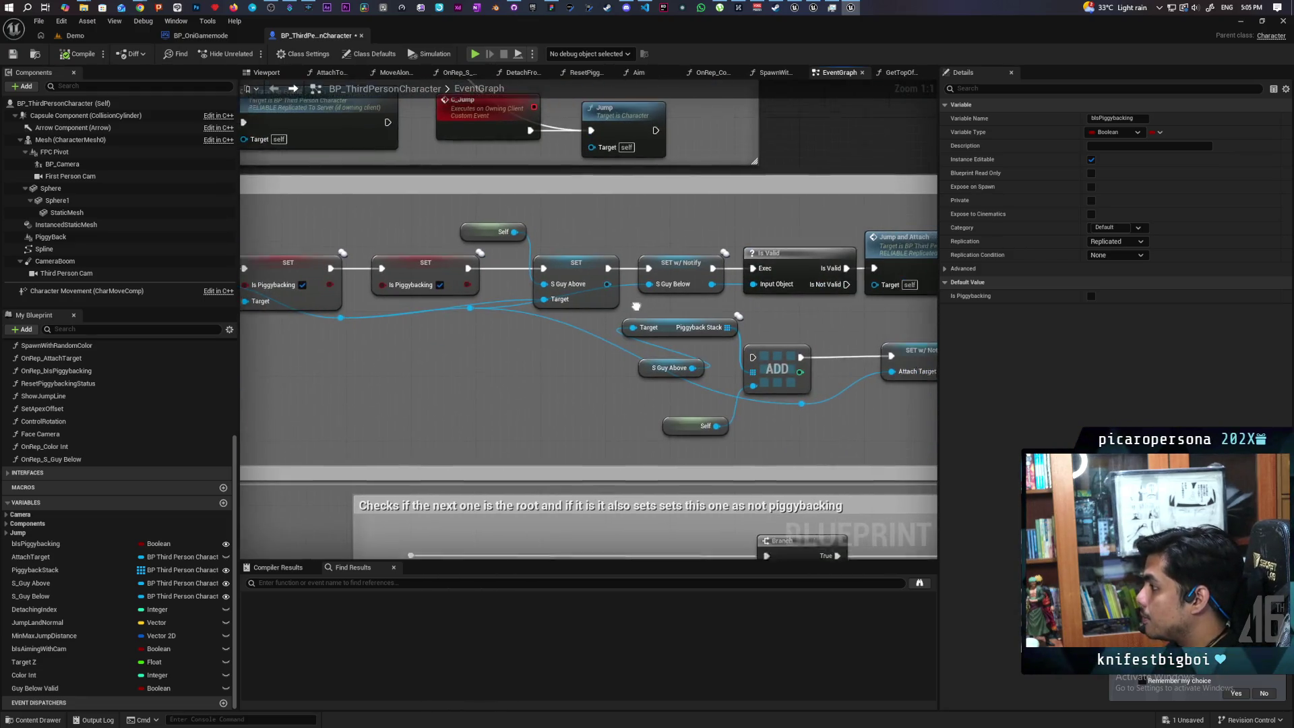
pyautogui.doubleClick(674, 276)
# - Inspect the Switch Has Authority node and the S Guy Below getter's properties
pyautogui.click(538, 281)
pyautogui.moveTo(561, 314); pyautogui.dragTo(561, 315)
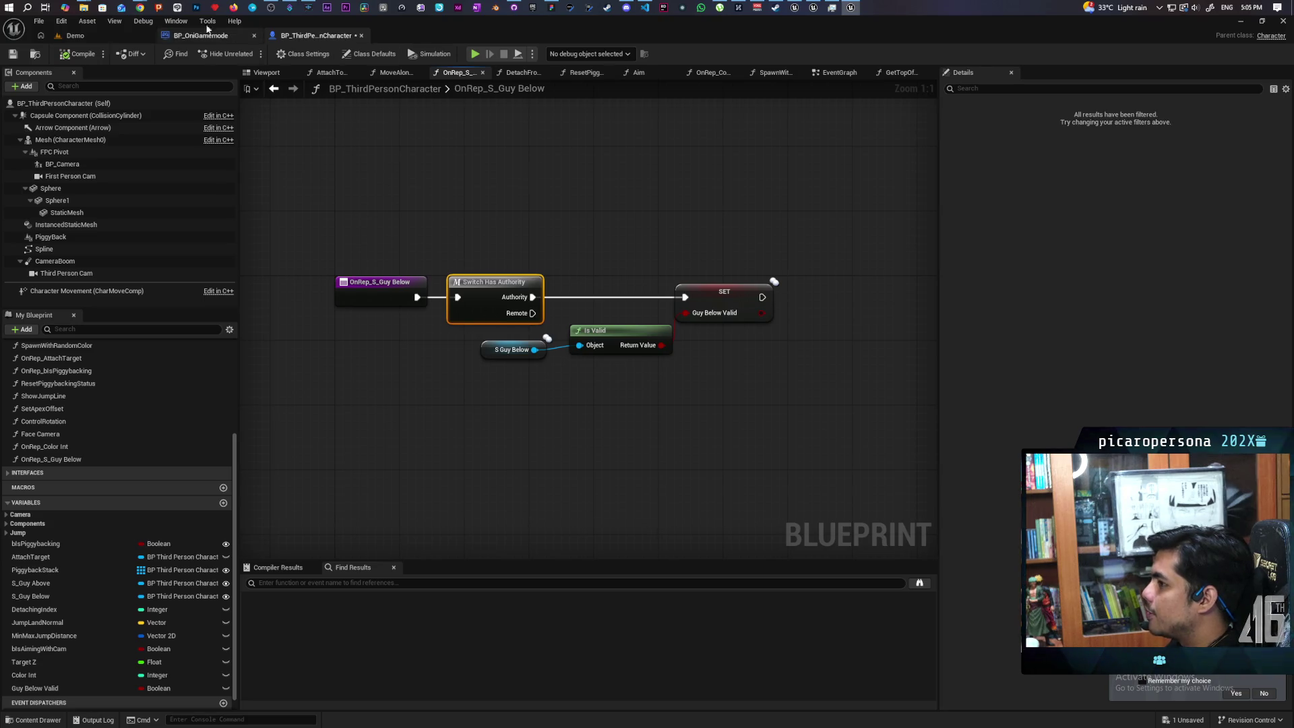
pyautogui.moveTo(398, 250); pyautogui.dragTo(752, 431)
pyautogui.click(669, 437)
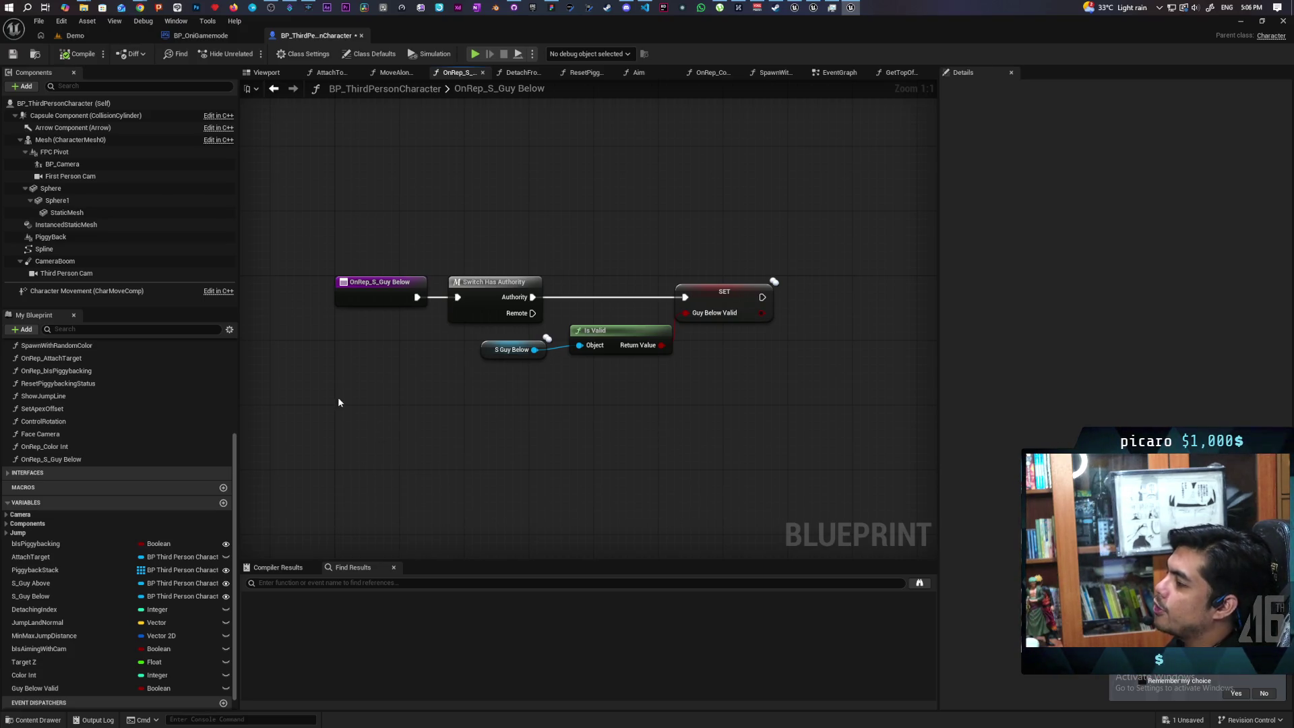
pyautogui.click(507, 350)
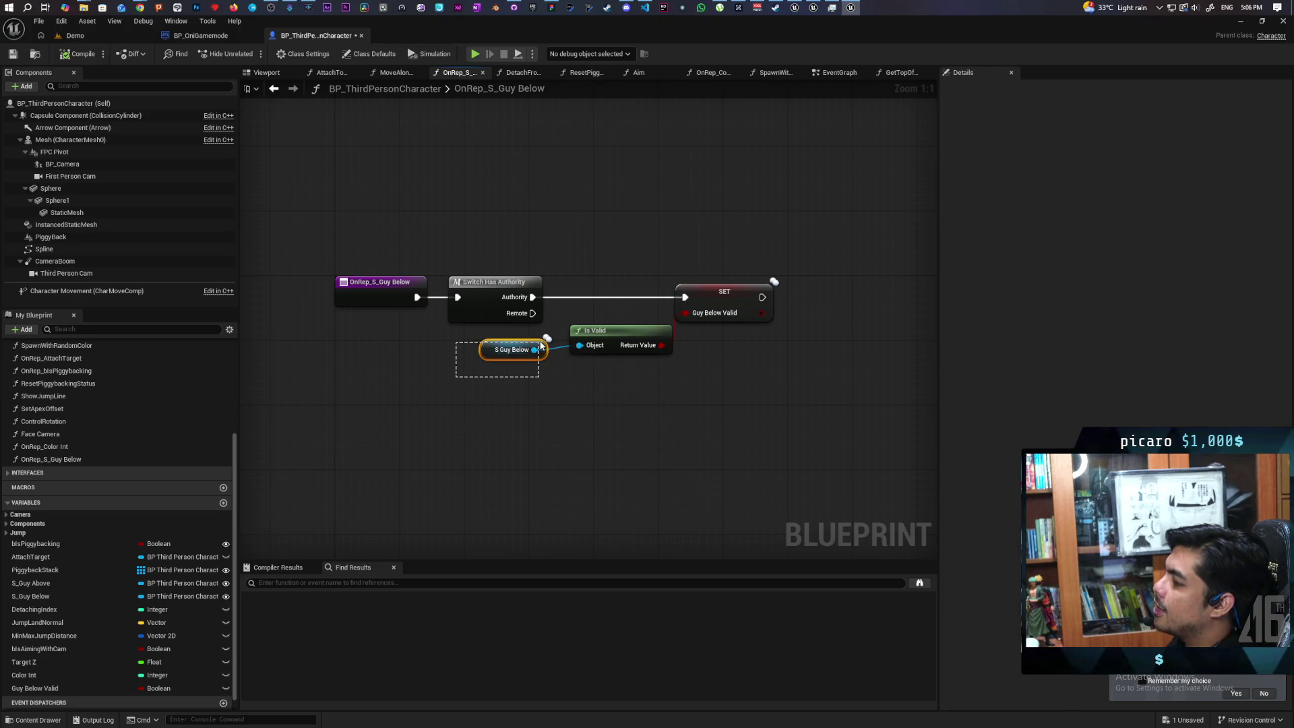
pyautogui.moveTo(697, 274); pyautogui.dragTo(766, 411)
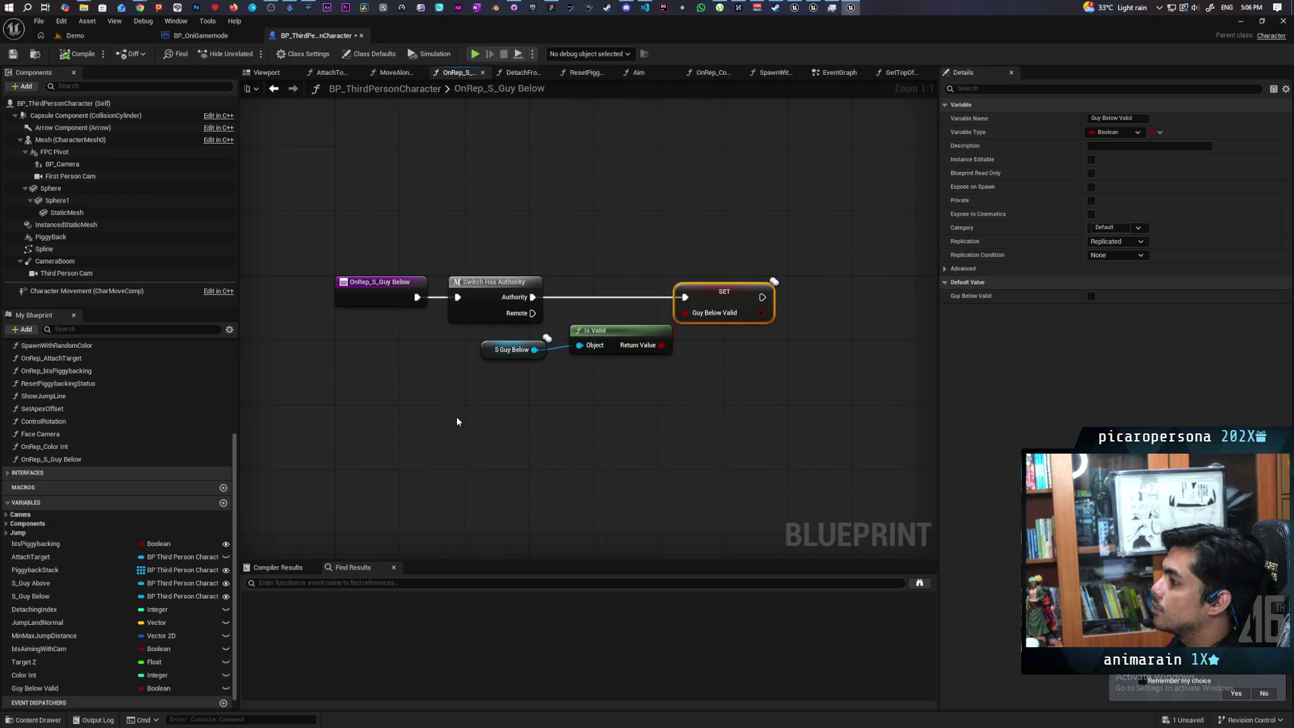
# - Select the function's five nodes, then inspect the S Guy Below getter and Guy Below Valid setter
pyautogui.moveTo(371, 231); pyautogui.dragTo(747, 417)
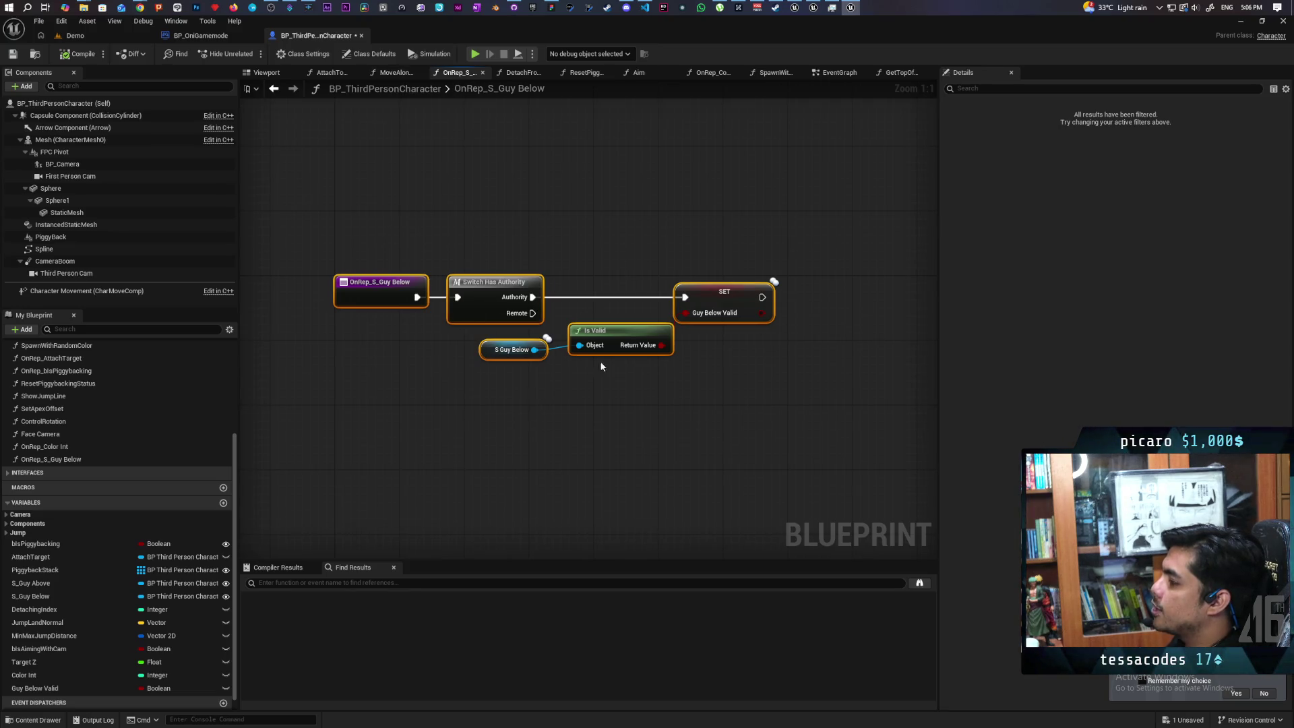
pyautogui.click(502, 350)
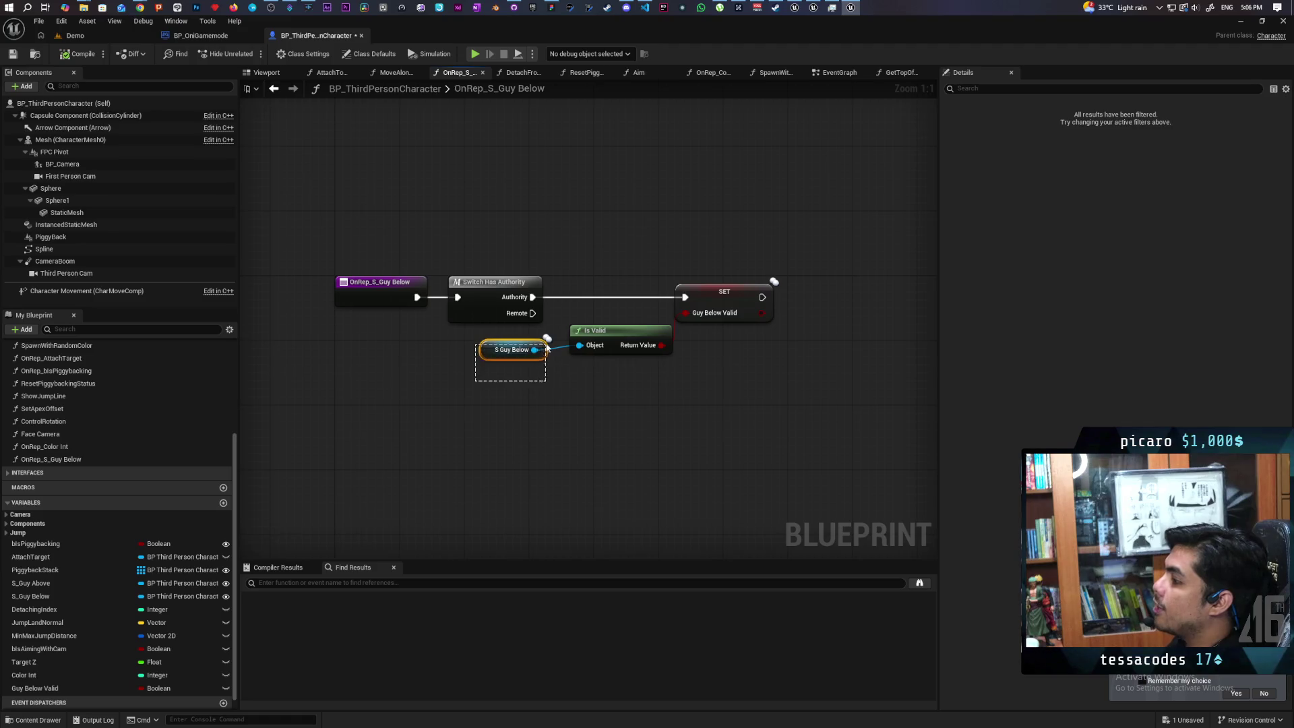
pyautogui.moveTo(533, 352)
pyautogui.mouseDown()
pyautogui.moveTo(463, 366)
pyautogui.moveTo(472, 317)
pyautogui.moveTo(466, 373)
pyautogui.moveTo(554, 366)
pyautogui.mouseUp()
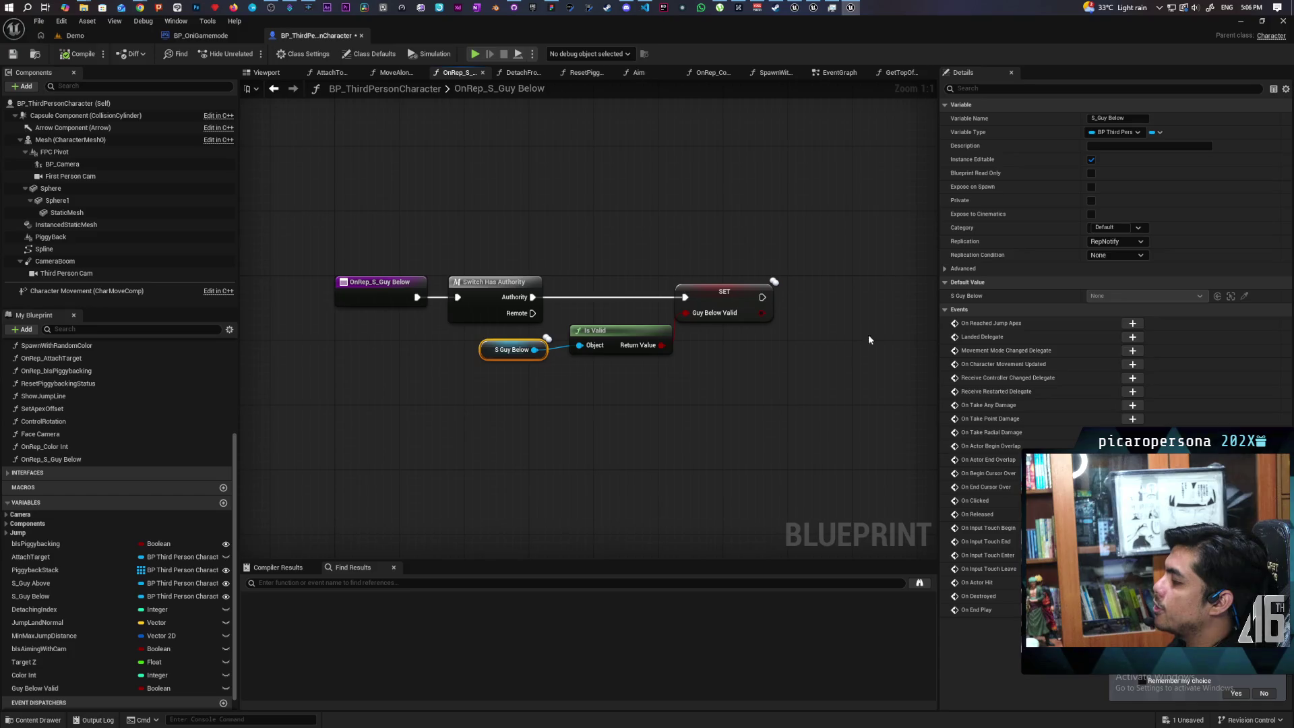
pyautogui.click(720, 297)
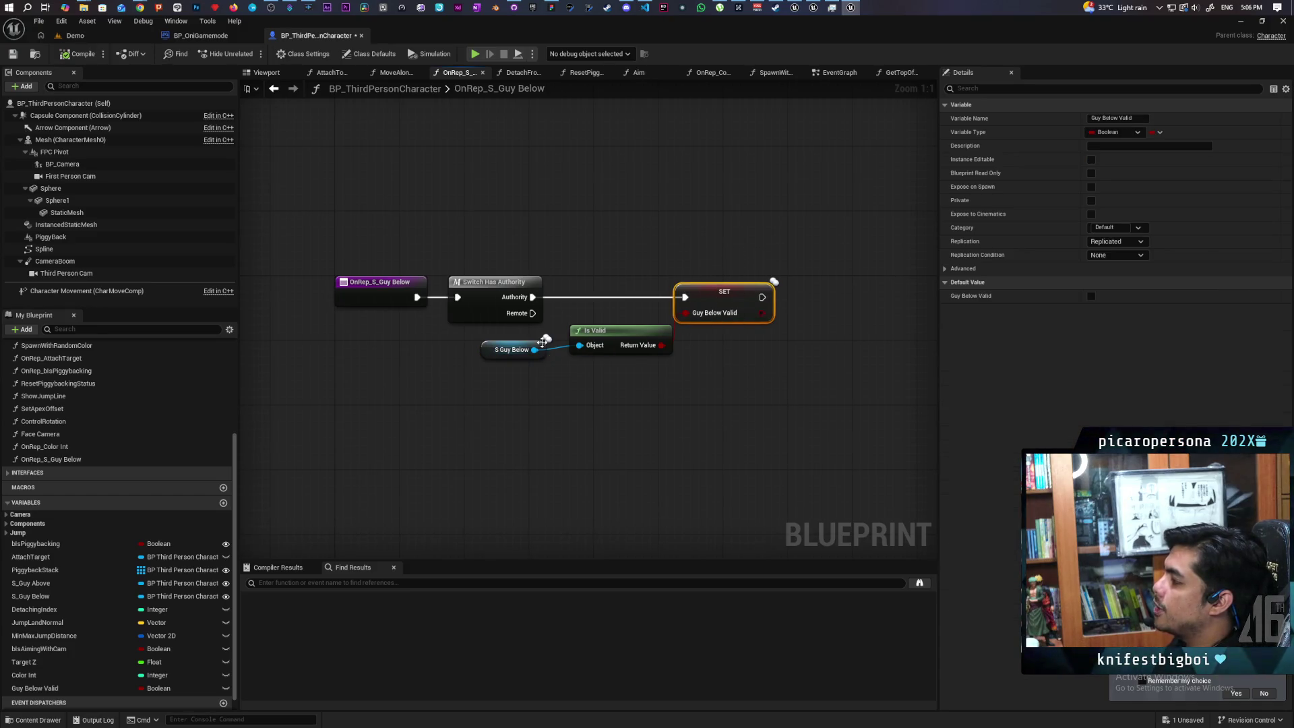
pyautogui.moveTo(445, 384); pyautogui.dragTo(546, 337)
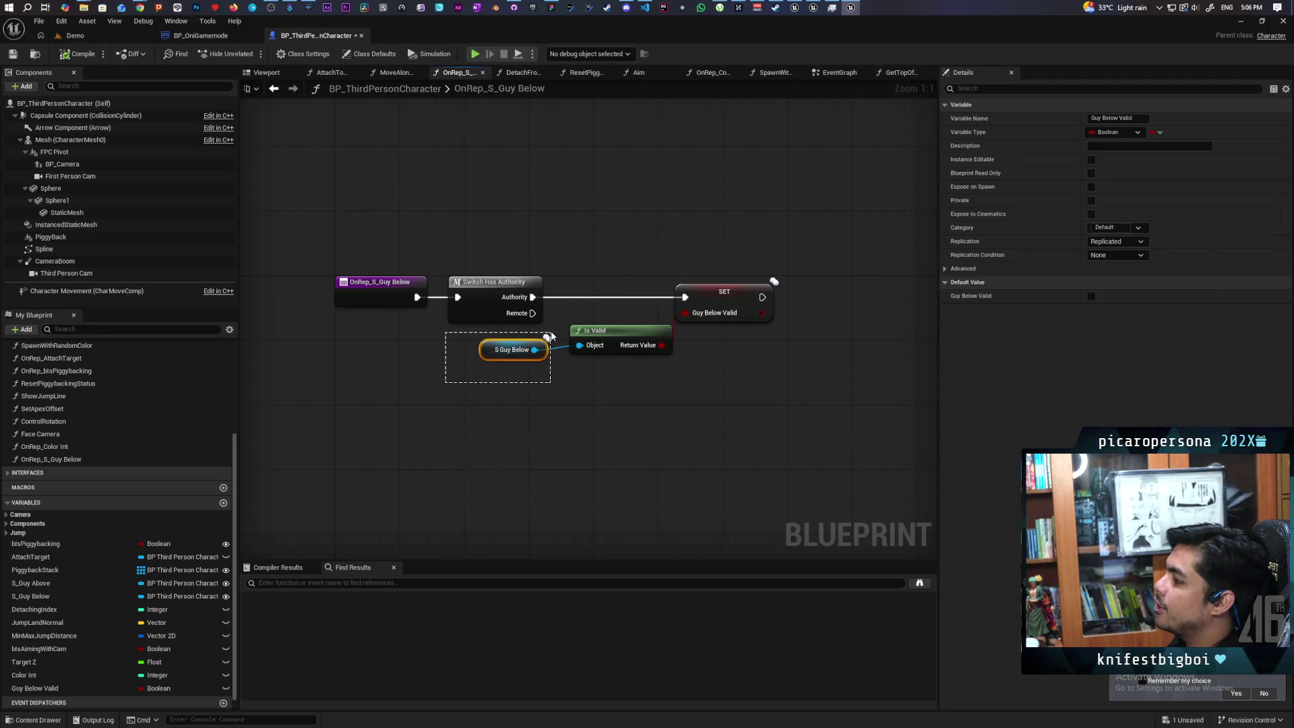
pyautogui.moveTo(694, 246); pyautogui.dragTo(756, 352)
pyautogui.click(577, 369)
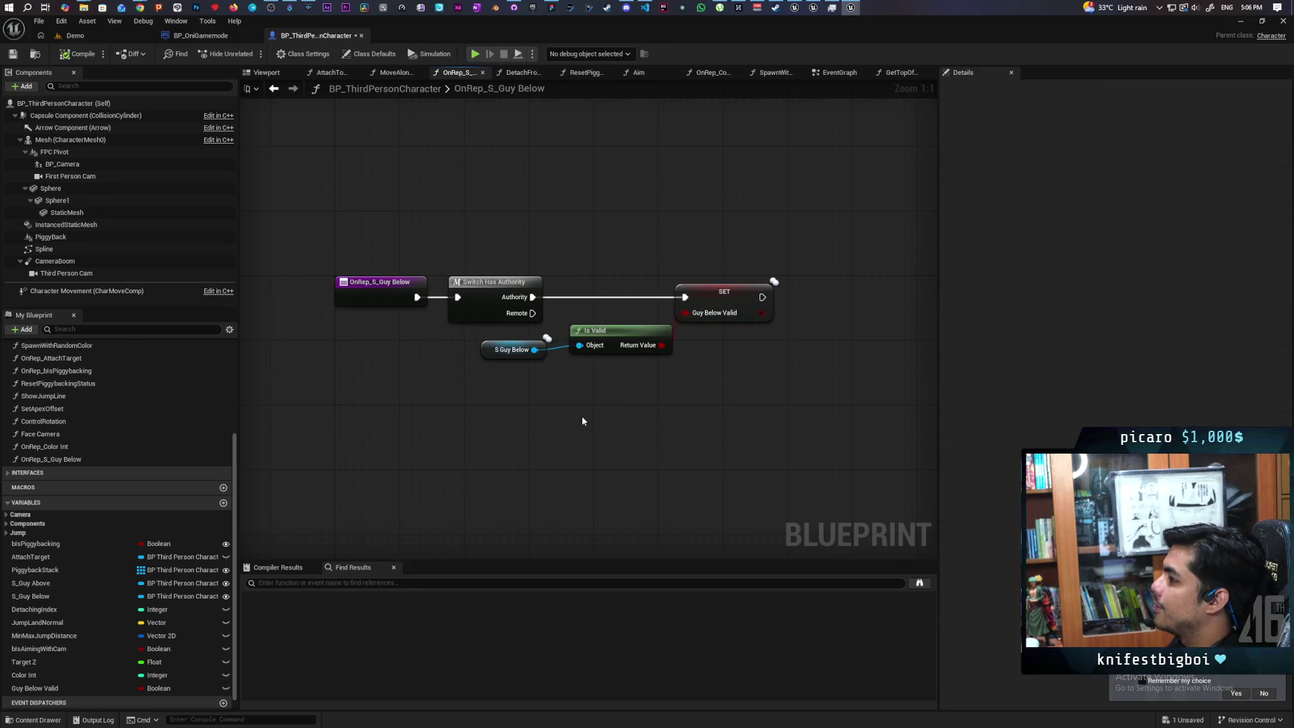
# - Move the S Guy Below getter down-left, below Is Valid, and bring up its actions
pyautogui.moveTo(487, 355)
pyautogui.mouseDown()
pyautogui.moveTo(424, 377)
pyautogui.moveTo(415, 405)
pyautogui.mouseUp()
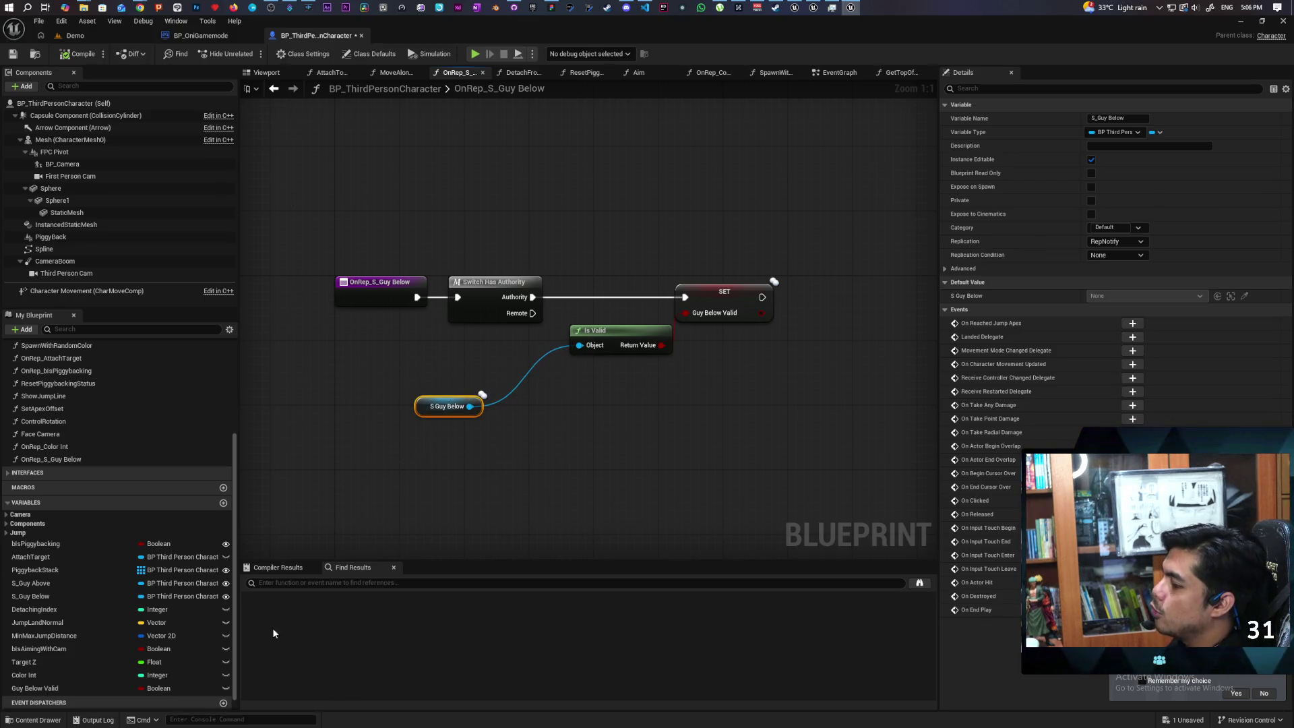
pyautogui.moveTo(327, 464)
pyautogui.mouseDown()
pyautogui.moveTo(664, 347)
pyautogui.moveTo(406, 456)
pyautogui.mouseUp()
pyautogui.hotkey('ctrl', 'f')
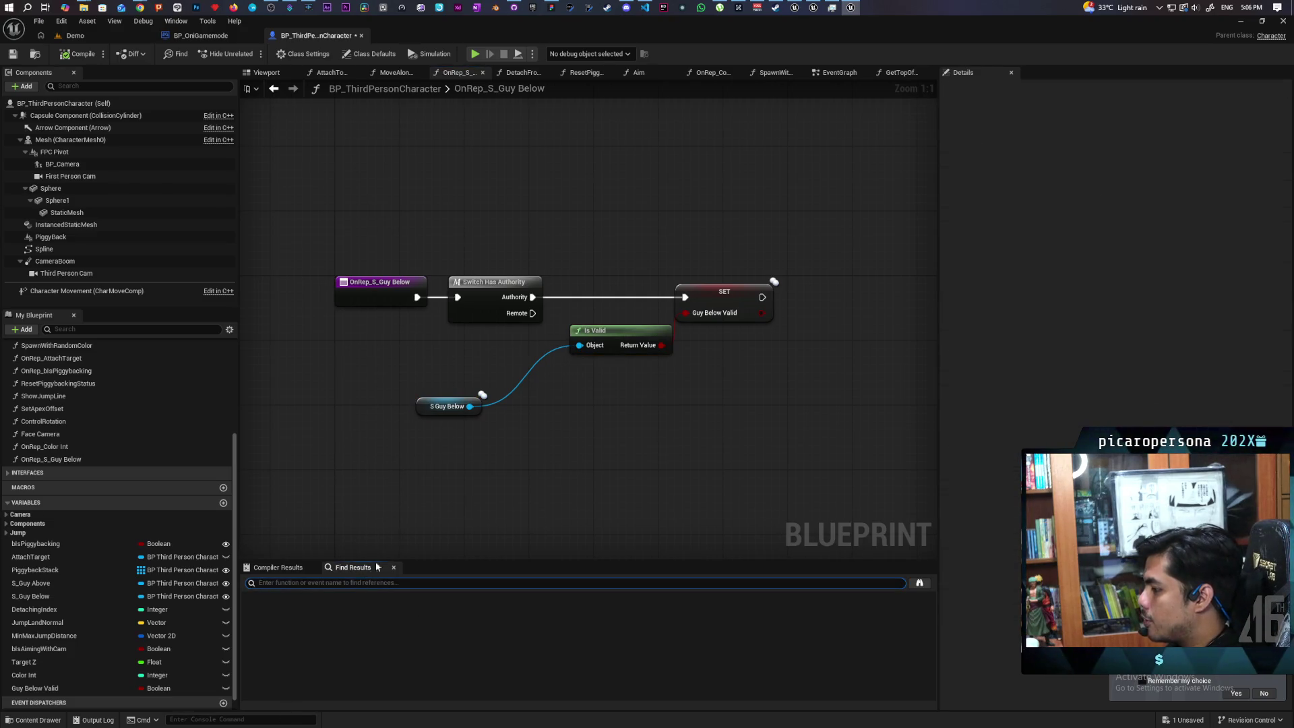
pyautogui.rightClick(428, 408)
# - List all S_Guy Below references by class member and inspect the getter and setter
pyautogui.moveTo(512, 516)
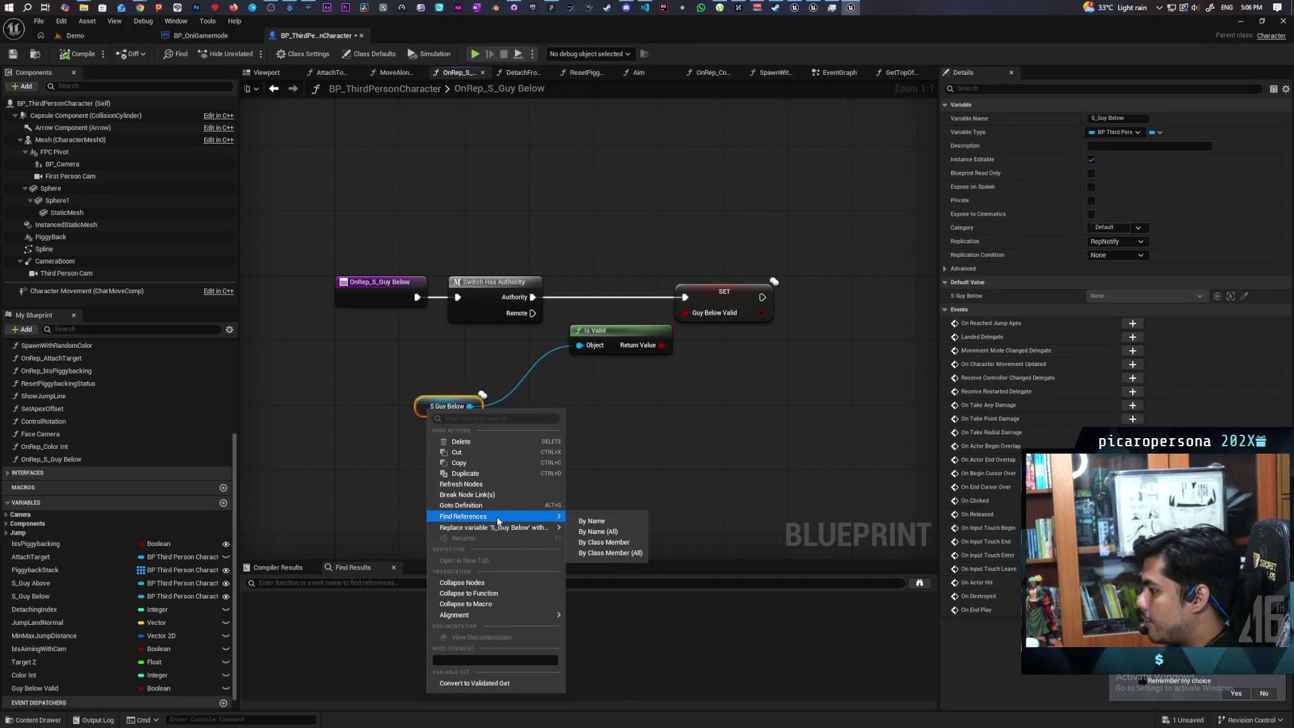
pyautogui.click(596, 543)
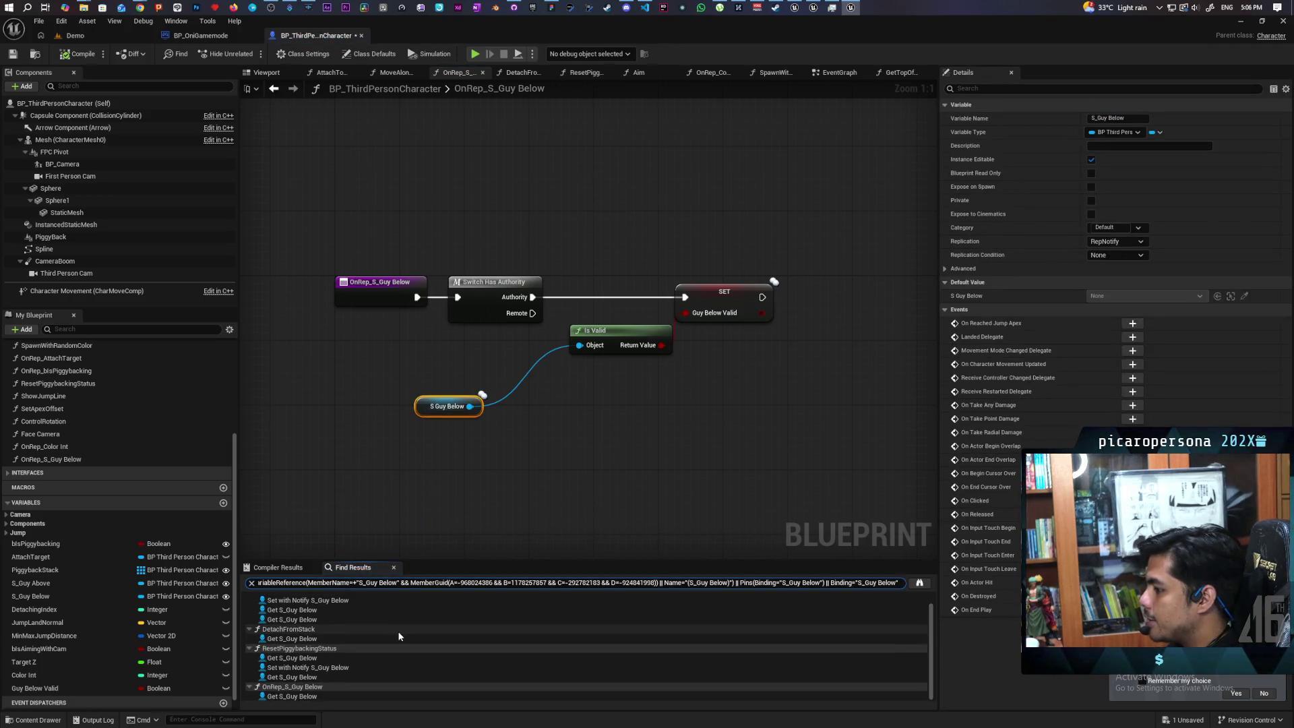
pyautogui.scroll(-1, 289, 630)
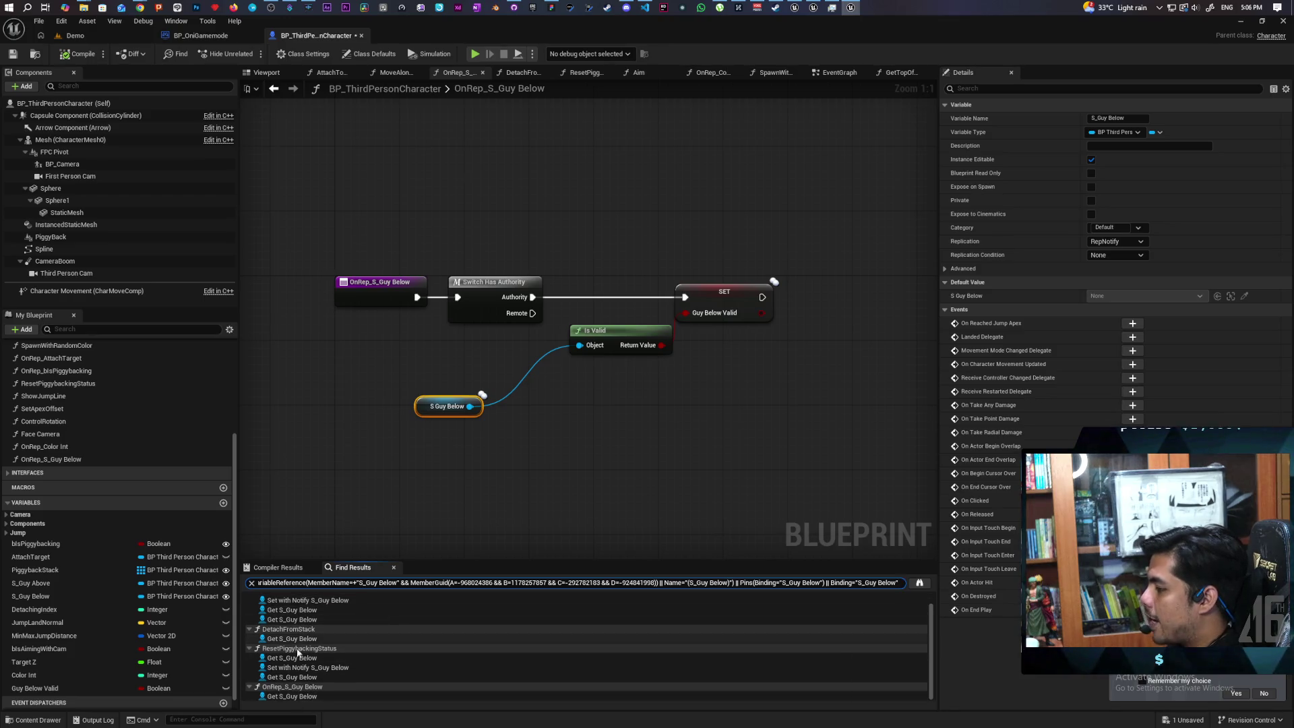
pyautogui.click(735, 300)
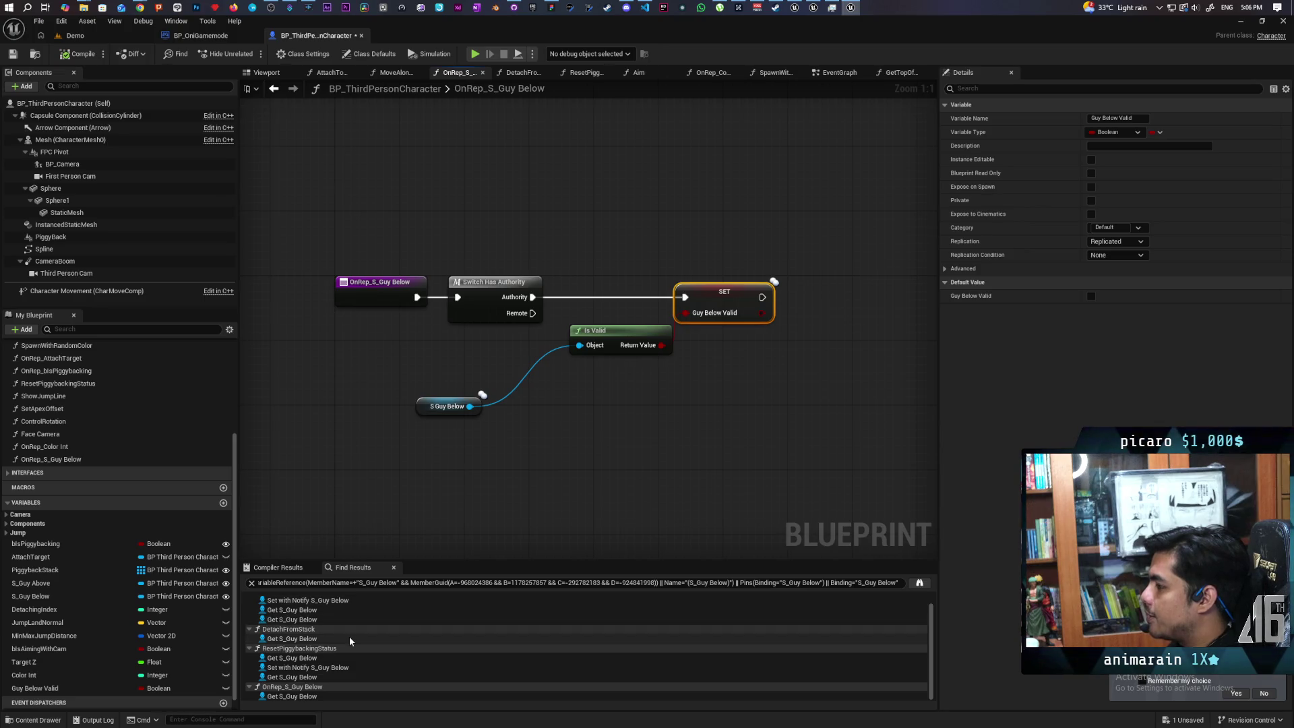
pyautogui.scroll(1, 349, 638)
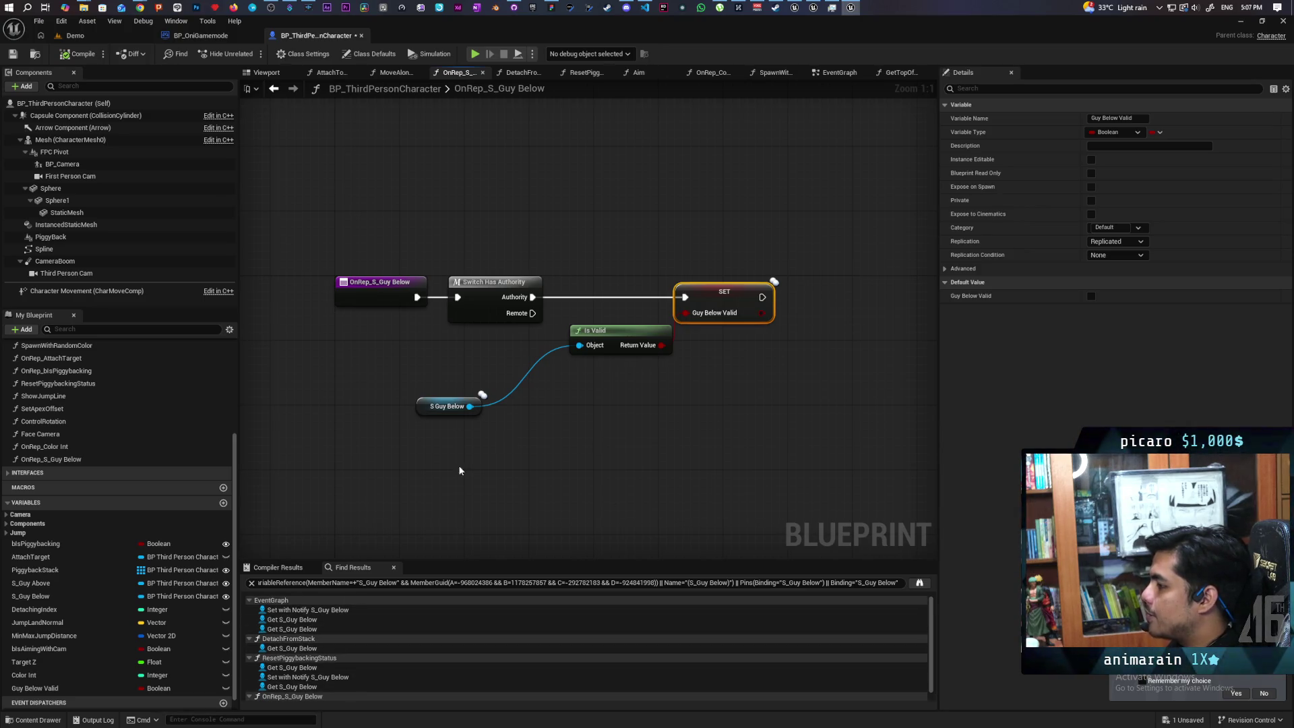
pyautogui.click(446, 406)
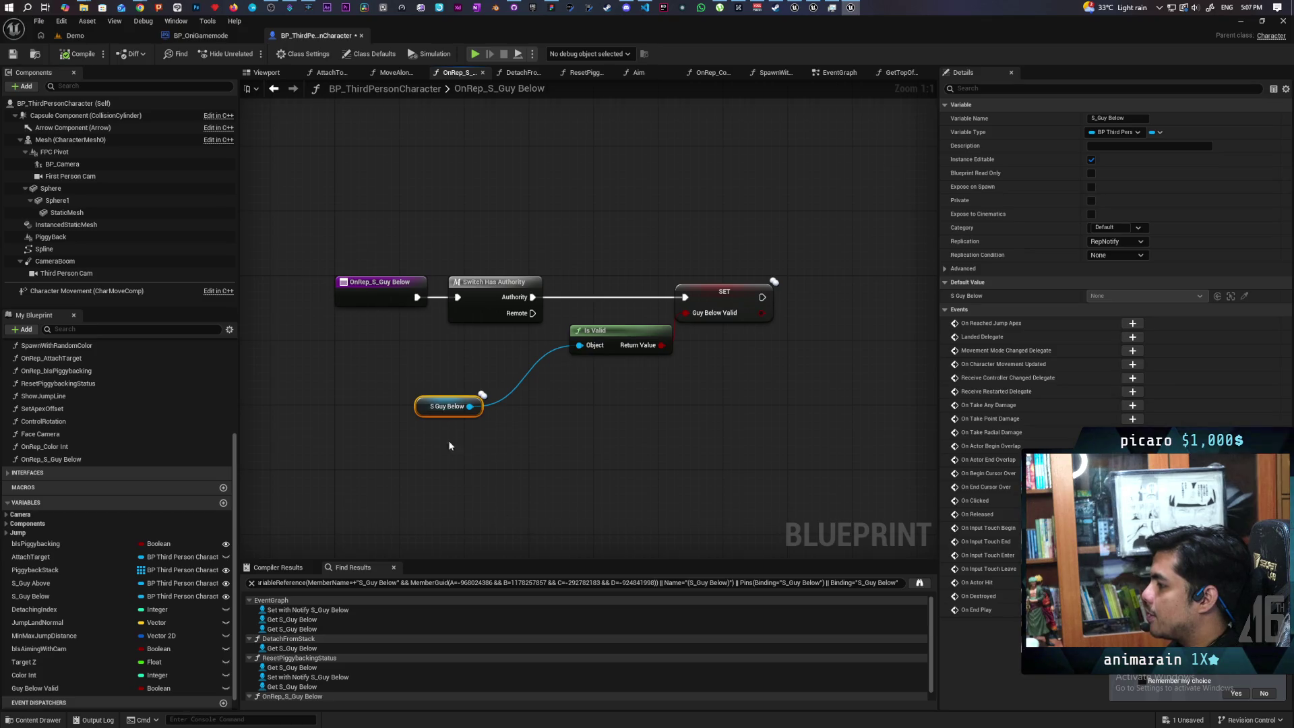
# - Move the S Guy Below getter back beside Is Valid and return to the EventGraph's JumpAndAttach event
pyautogui.click(581, 461)
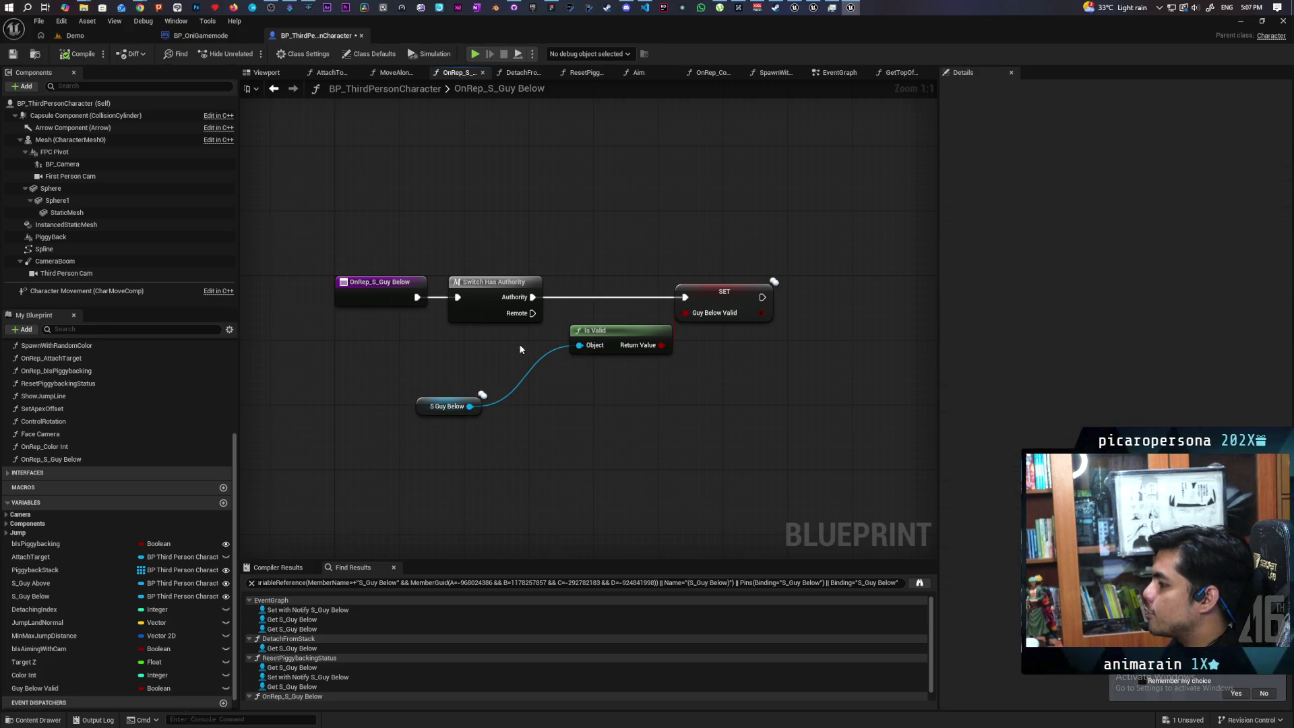
pyautogui.moveTo(615, 232); pyautogui.dragTo(759, 390)
pyautogui.click(743, 464)
pyautogui.click(725, 300)
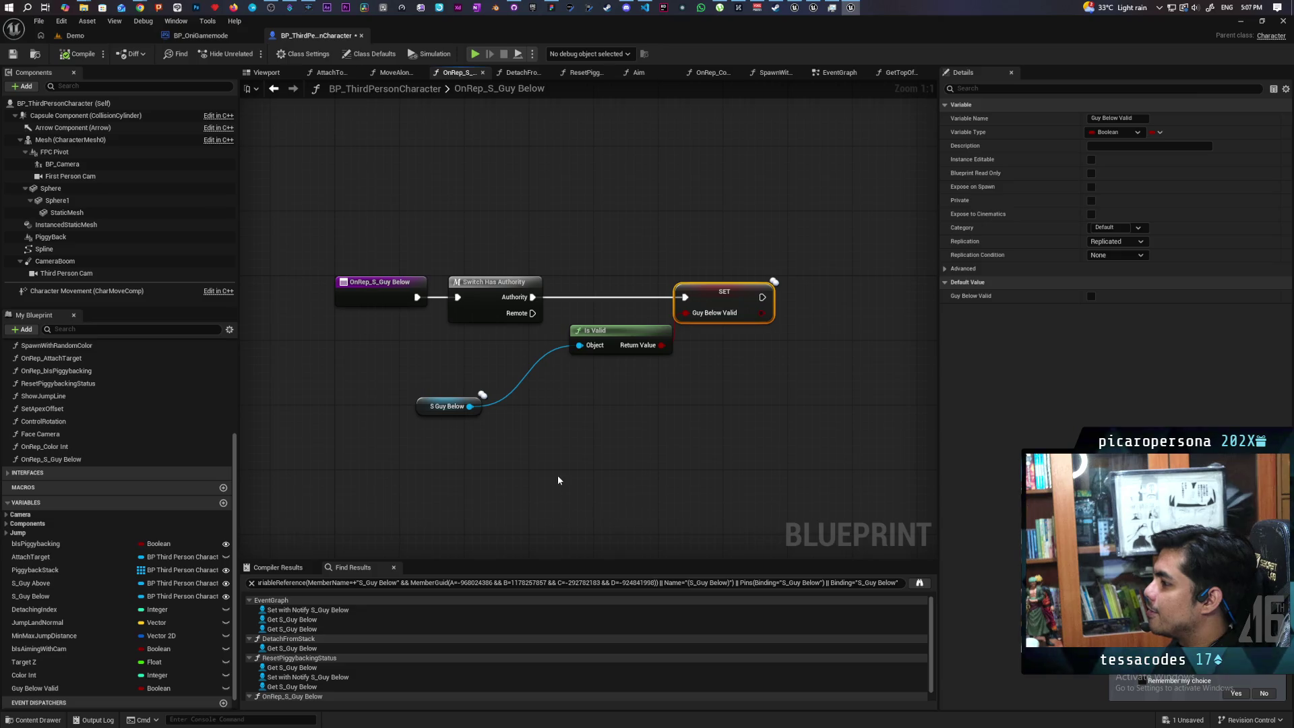
pyautogui.moveTo(418, 401)
pyautogui.mouseDown()
pyautogui.moveTo(450, 393)
pyautogui.moveTo(470, 356)
pyautogui.moveTo(499, 349)
pyautogui.mouseUp()
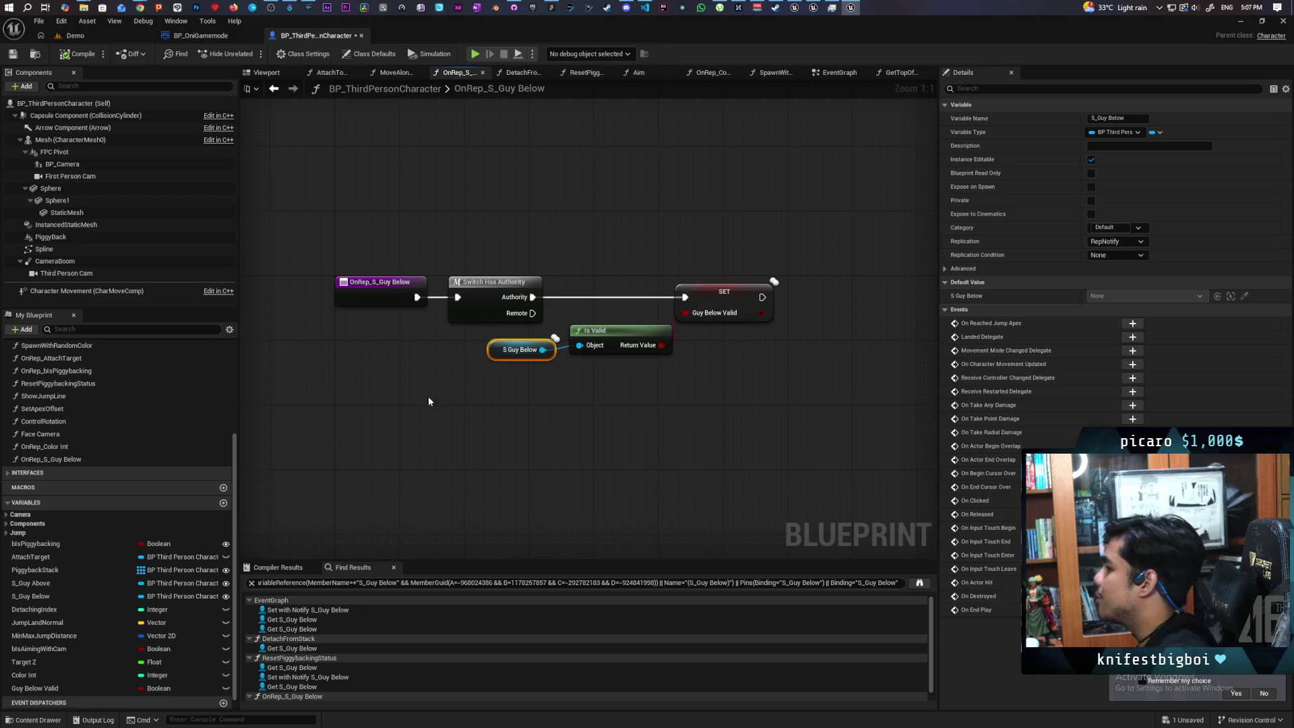
pyautogui.click(273, 88)
pyautogui.moveTo(738, 439)
pyautogui.mouseDown()
pyautogui.moveTo(500, 384)
pyautogui.moveTo(575, 391)
pyautogui.moveTo(657, 347)
pyautogui.moveTo(676, 314)
pyautogui.moveTo(579, 270)
pyautogui.mouseUp()
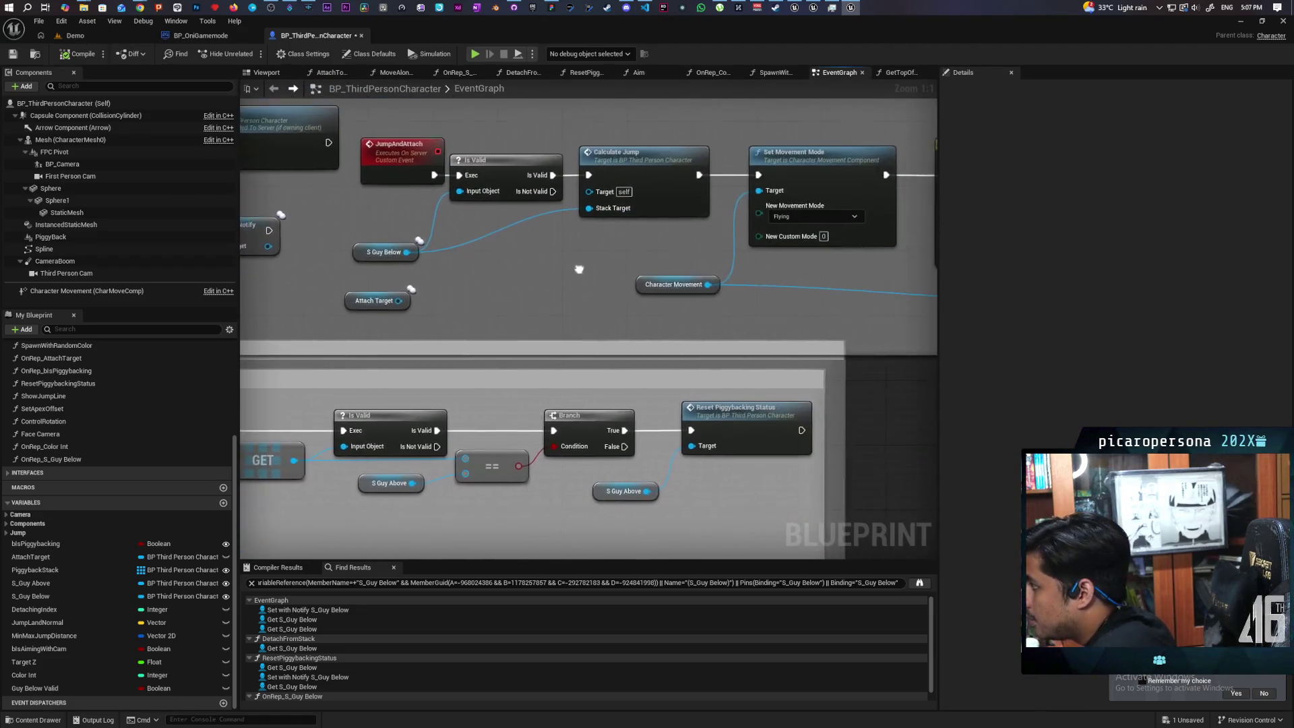
# - Review the TL_Jump timeline, Set Movement Mode, Move Along Spline and Attach to Stack nodes
pyautogui.scroll(-3, 579, 269)
pyautogui.moveTo(789, 283); pyautogui.dragTo(620, 294)
pyautogui.moveTo(554, 167); pyautogui.dragTo(636, 328)
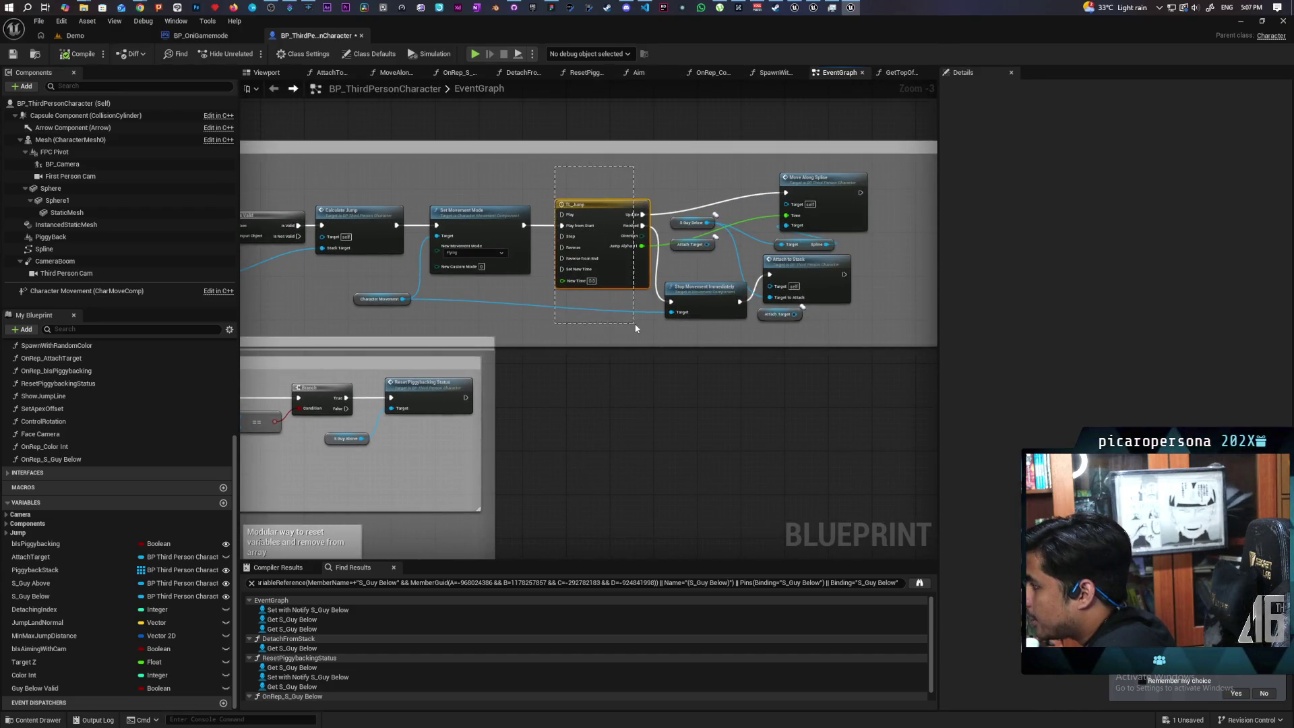
pyautogui.scroll(1, 635, 327)
pyautogui.scroll(1, 629, 296)
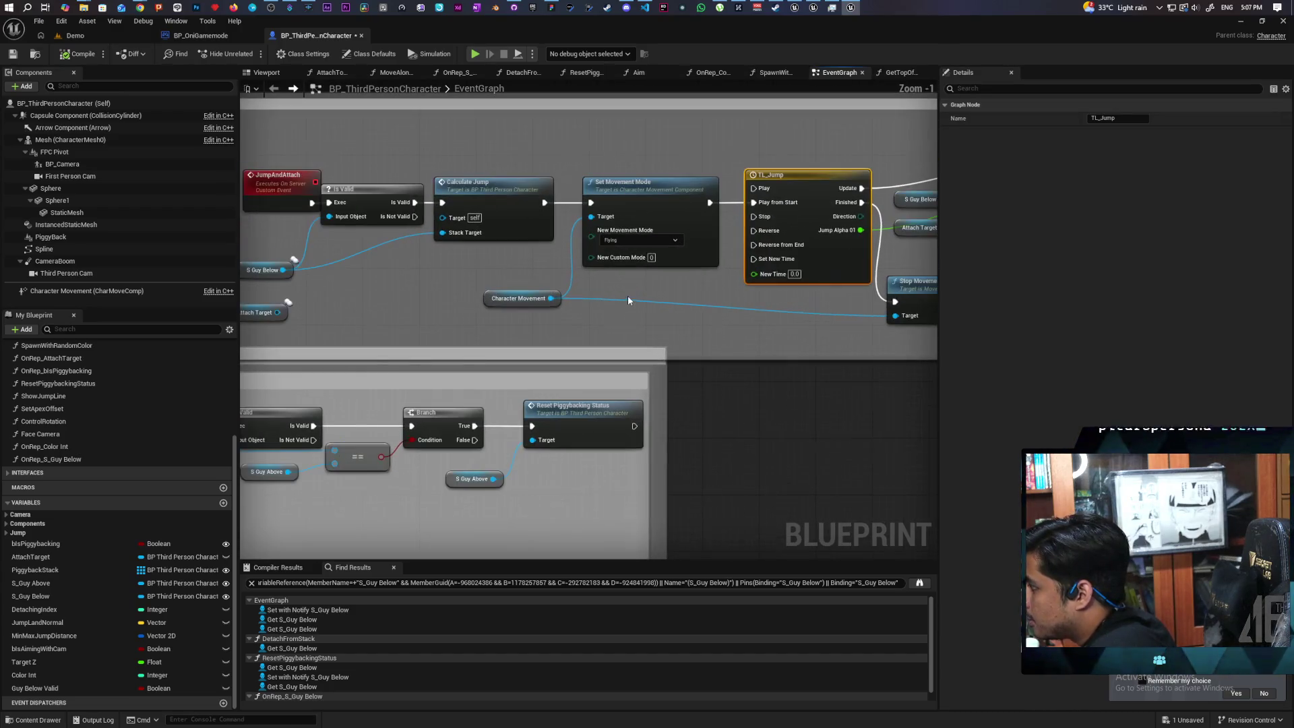
pyautogui.moveTo(611, 152); pyautogui.dragTo(675, 320)
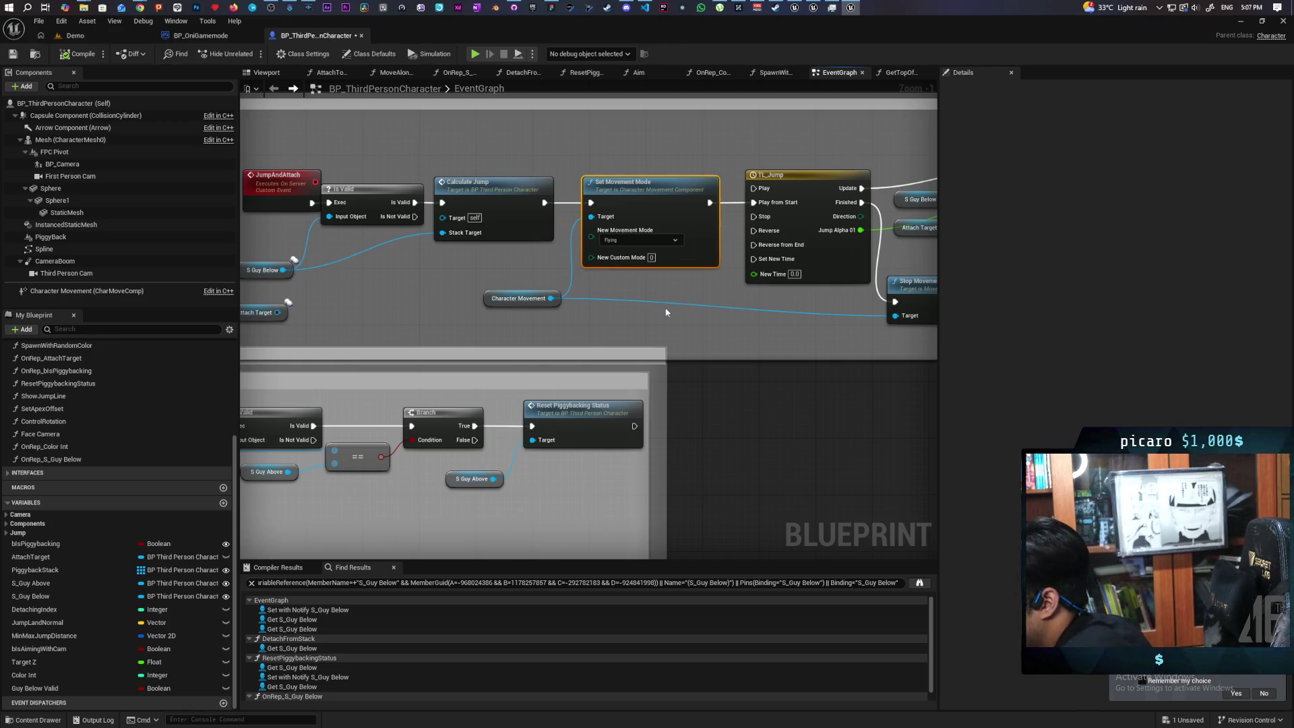
pyautogui.moveTo(665, 272); pyautogui.dragTo(606, 181)
pyautogui.moveTo(662, 220); pyautogui.dragTo(440, 206)
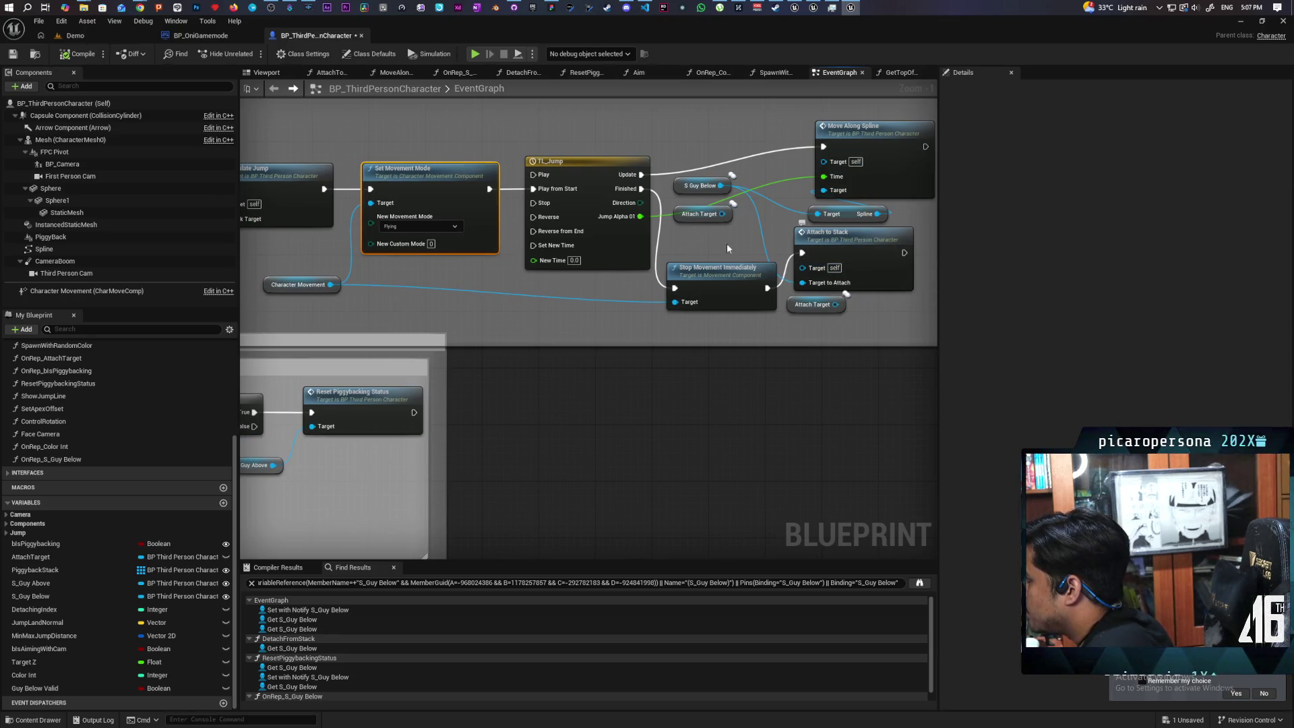
pyautogui.moveTo(580, 305)
pyautogui.mouseDown()
pyautogui.moveTo(741, 283)
pyautogui.moveTo(643, 296)
pyautogui.mouseUp()
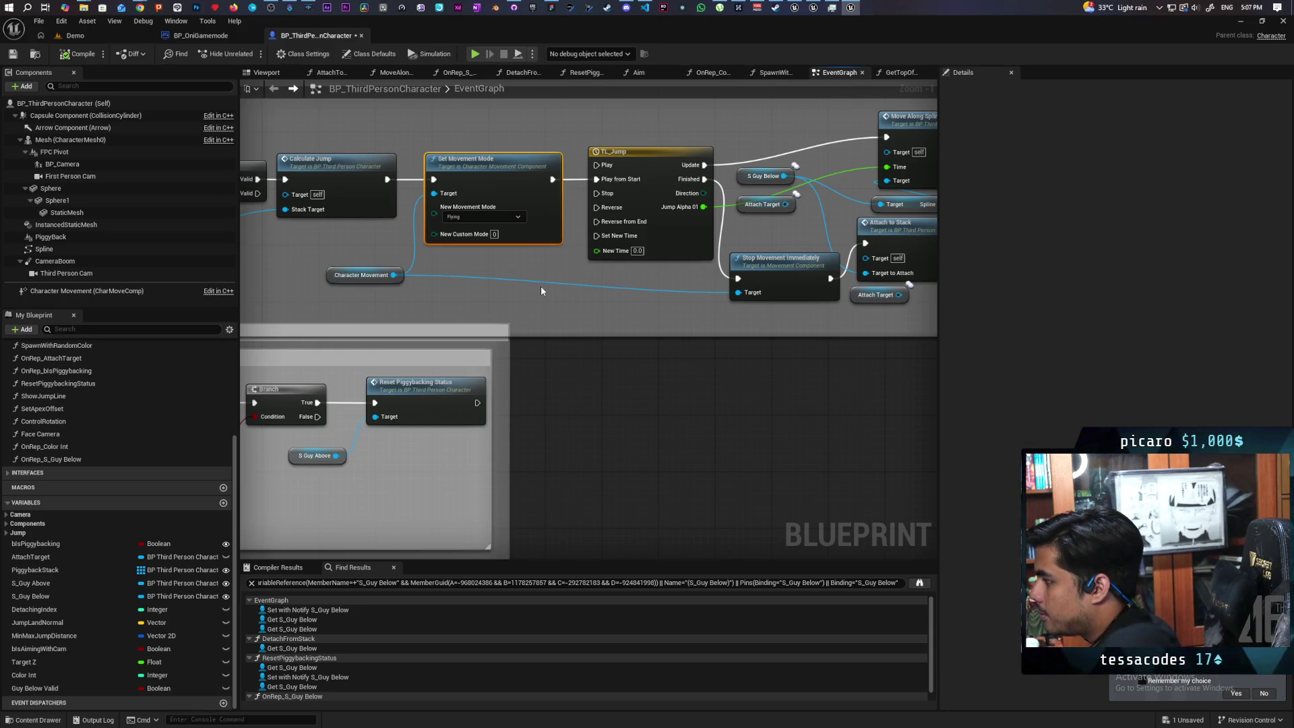
pyautogui.moveTo(512, 291); pyautogui.dragTo(582, 294)
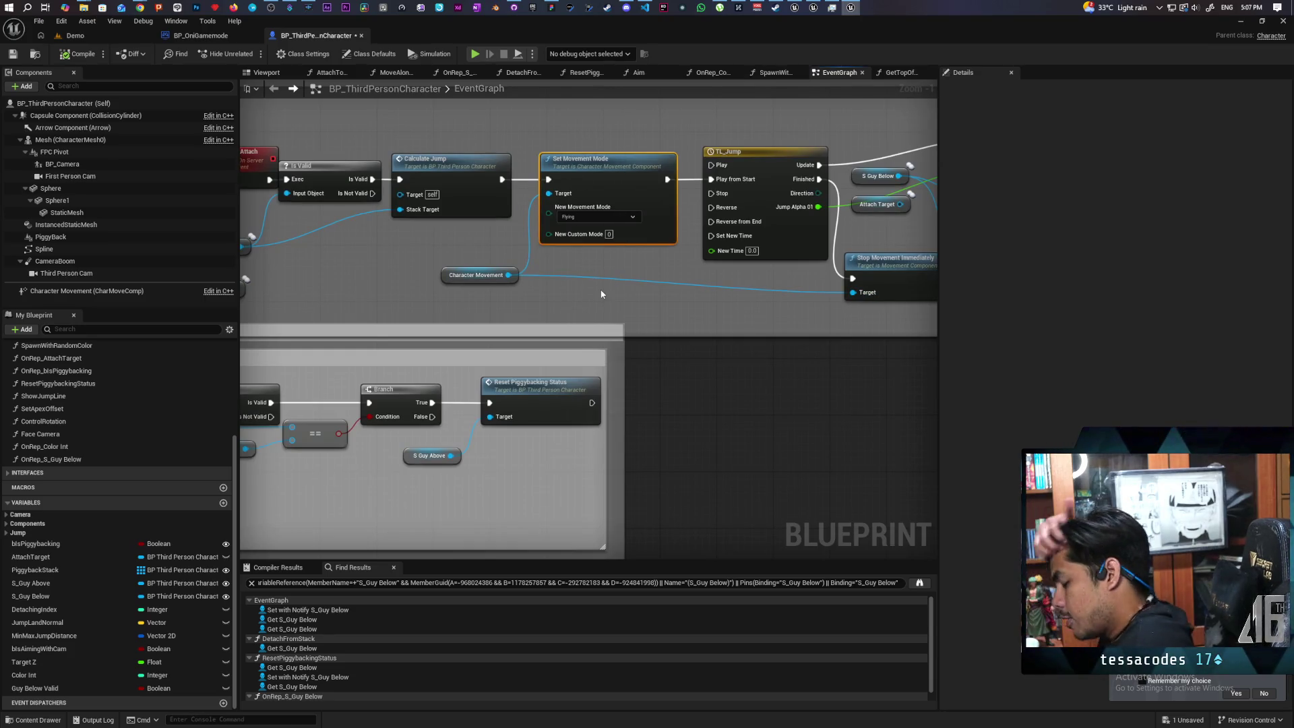
# - Recheck Set Movement Mode, Stop Movement Immediately and the JumpAndAttach to Calculate Jump chain
pyautogui.moveTo(575, 133); pyautogui.dragTo(634, 271)
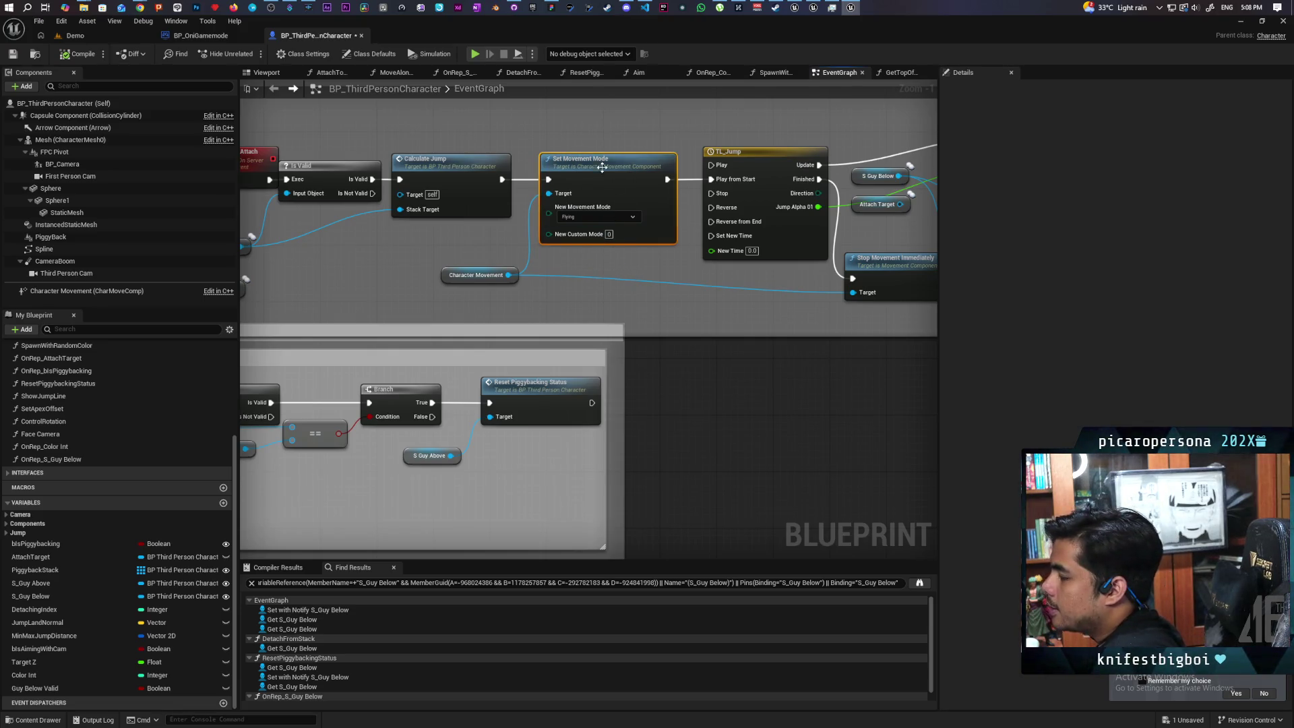
pyautogui.moveTo(568, 133); pyautogui.dragTo(646, 277)
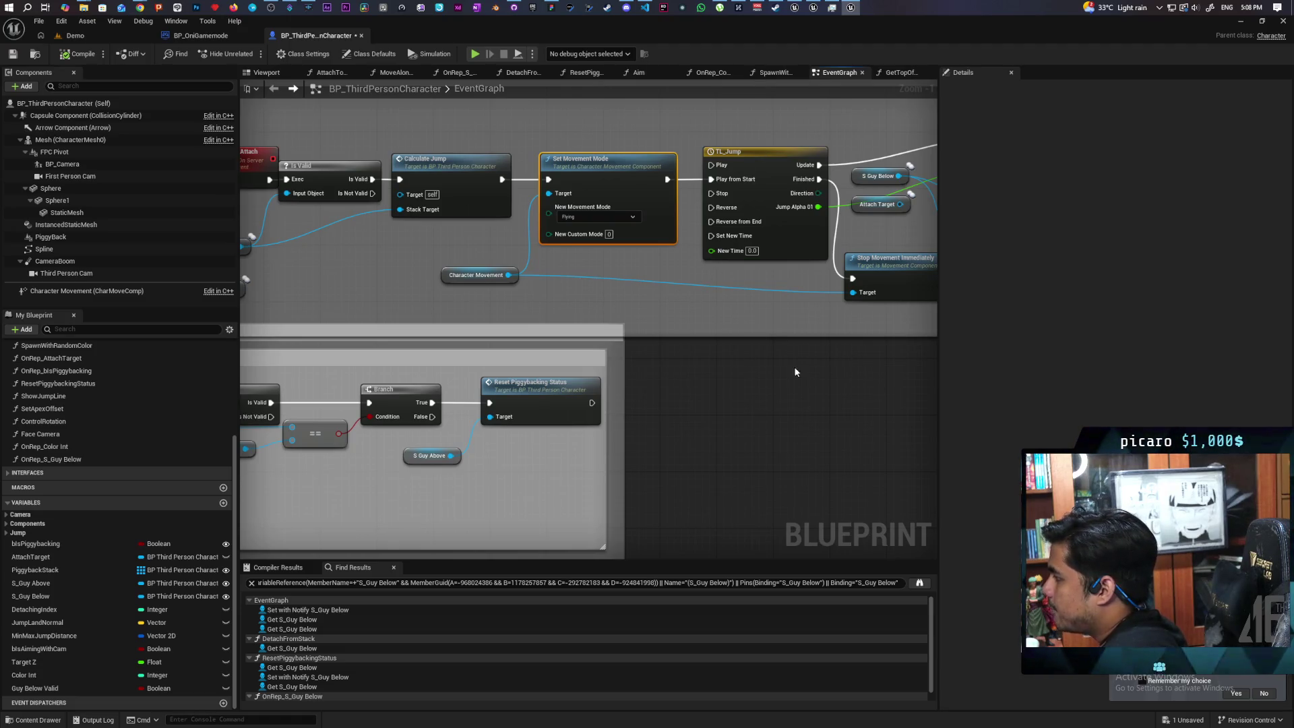
pyautogui.moveTo(934, 270); pyautogui.dragTo(675, 267)
pyautogui.moveTo(457, 255); pyautogui.dragTo(602, 279)
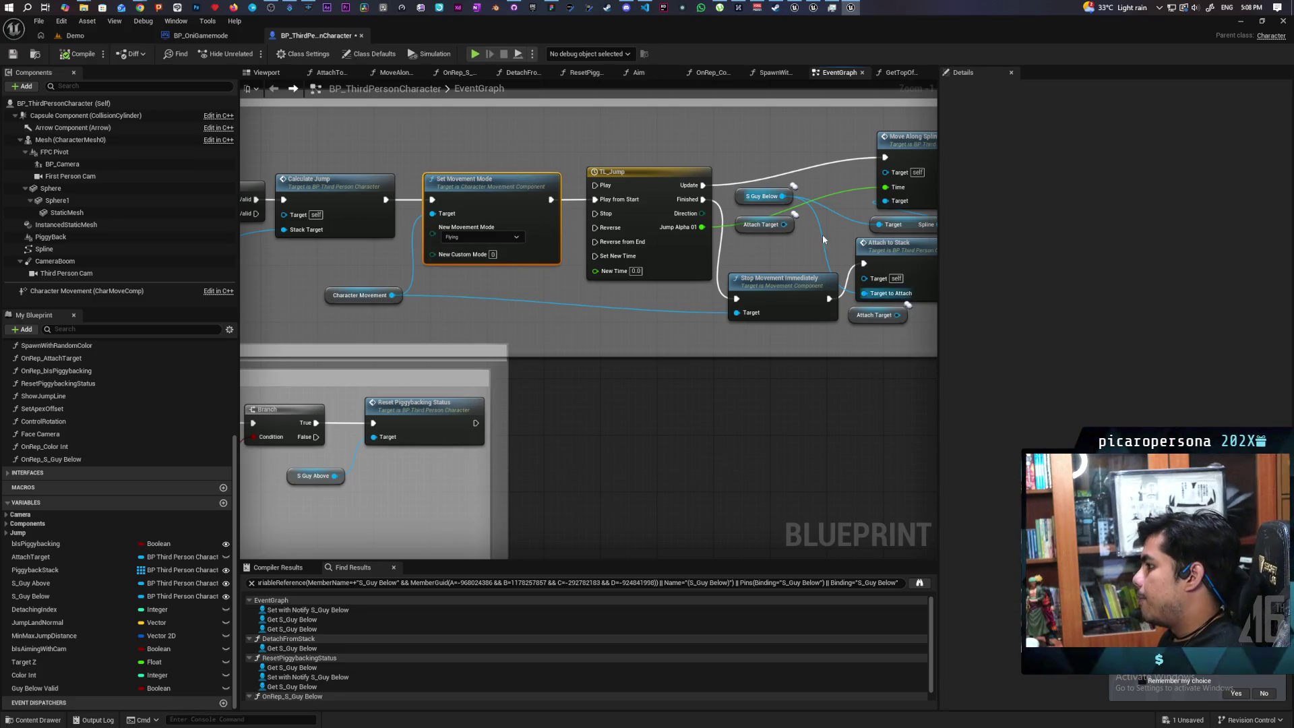
pyautogui.moveTo(612, 120); pyautogui.dragTo(514, 108)
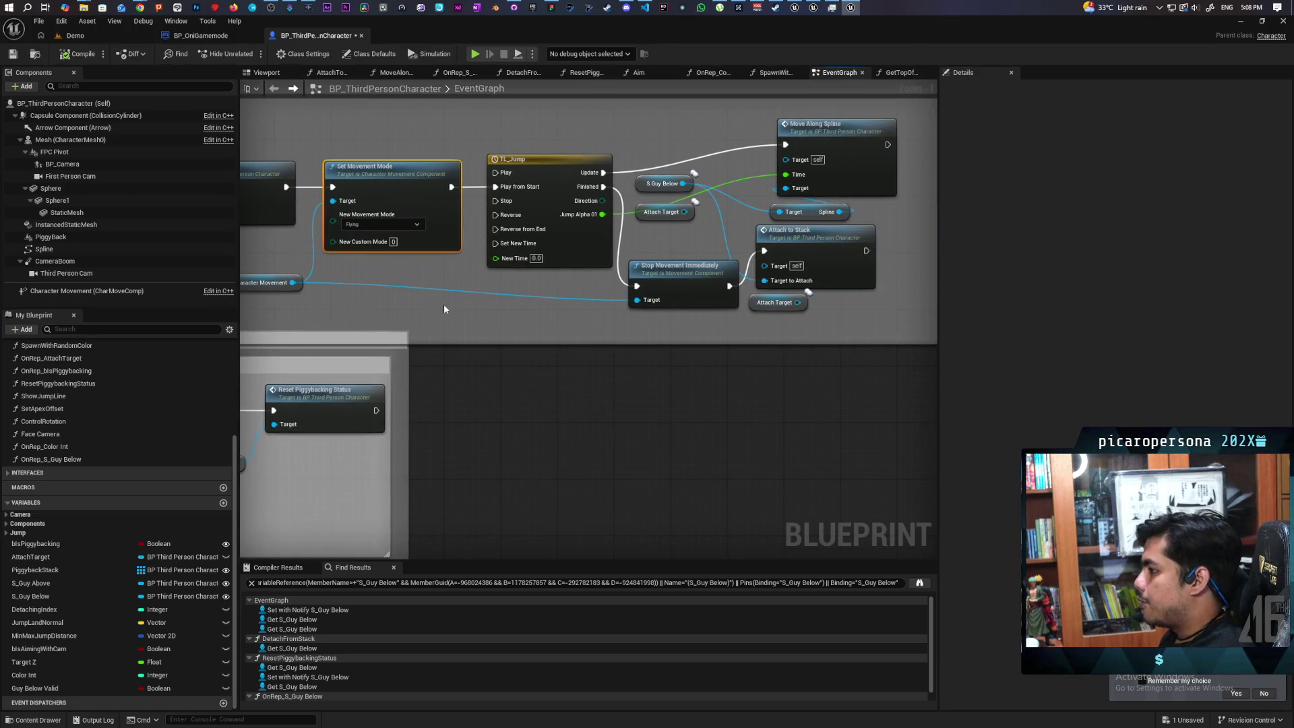
pyautogui.moveTo(444, 305); pyautogui.dragTo(491, 284)
pyautogui.click(728, 284)
pyautogui.moveTo(751, 341); pyautogui.dragTo(627, 355)
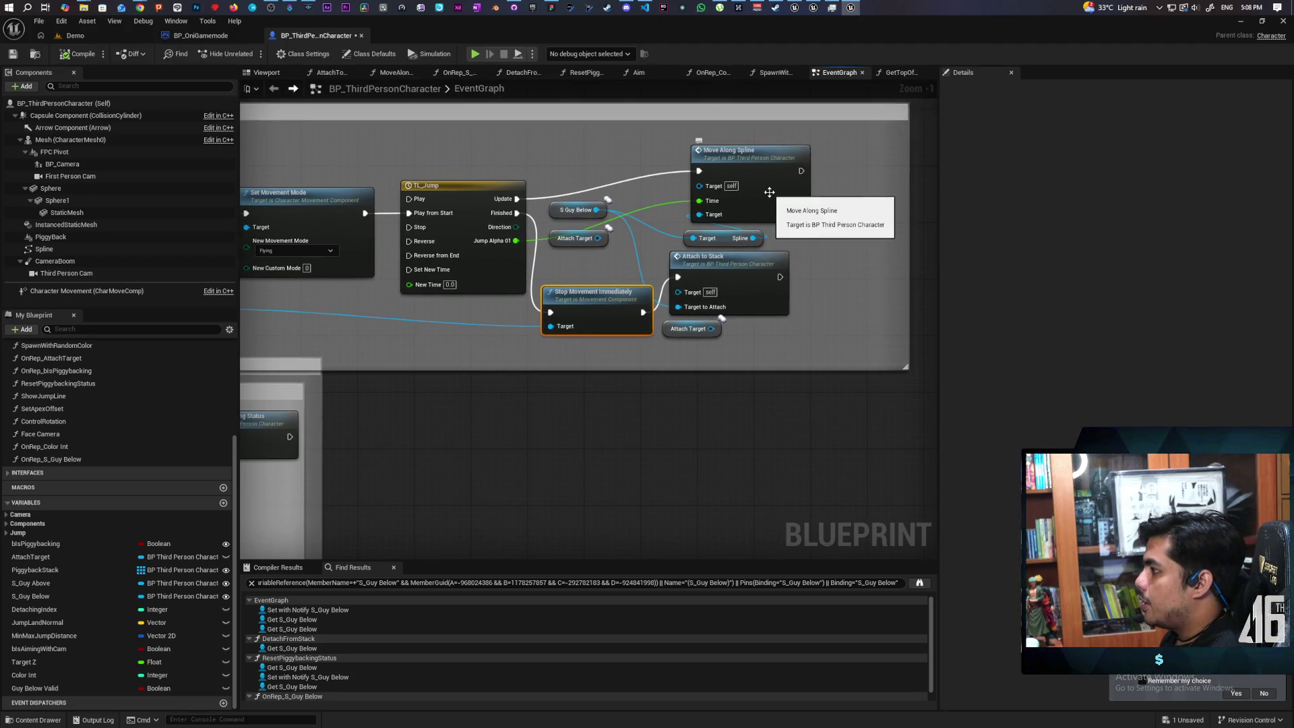
pyautogui.moveTo(366, 282); pyautogui.dragTo(771, 267)
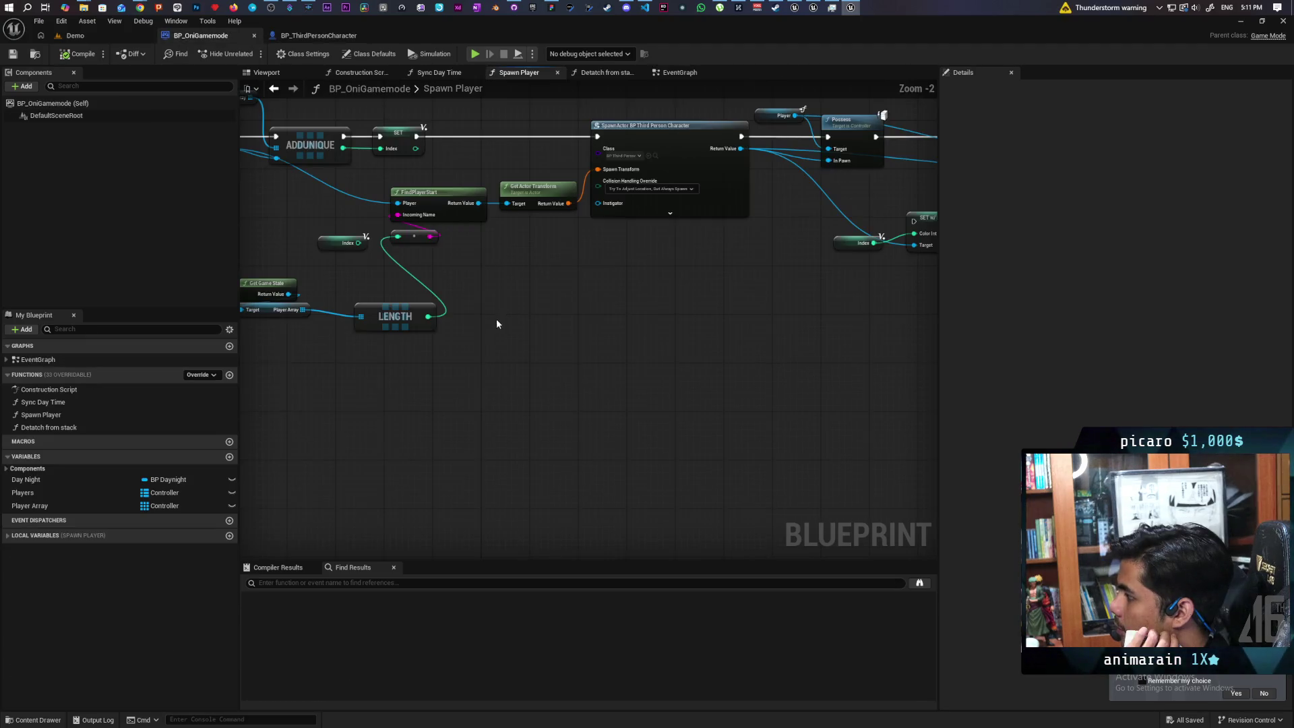
# - Select the Get Game State, LENGTH and FindPlayerStart nodes, then view the game mode's EventGraph
pyautogui.moveTo(377, 383)
pyautogui.mouseDown()
pyautogui.moveTo(636, 251)
pyautogui.moveTo(584, 219)
pyautogui.mouseUp()
pyautogui.scroll(-2, 686, 368)
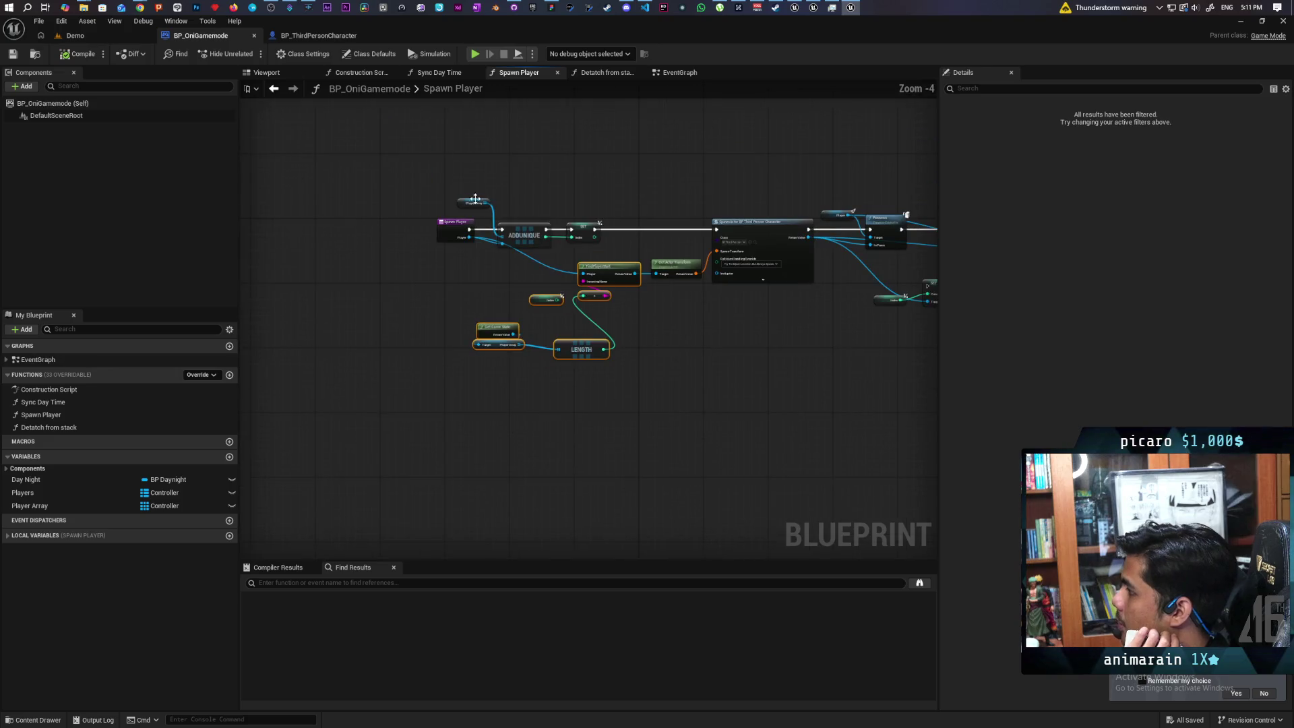
pyautogui.click(274, 89)
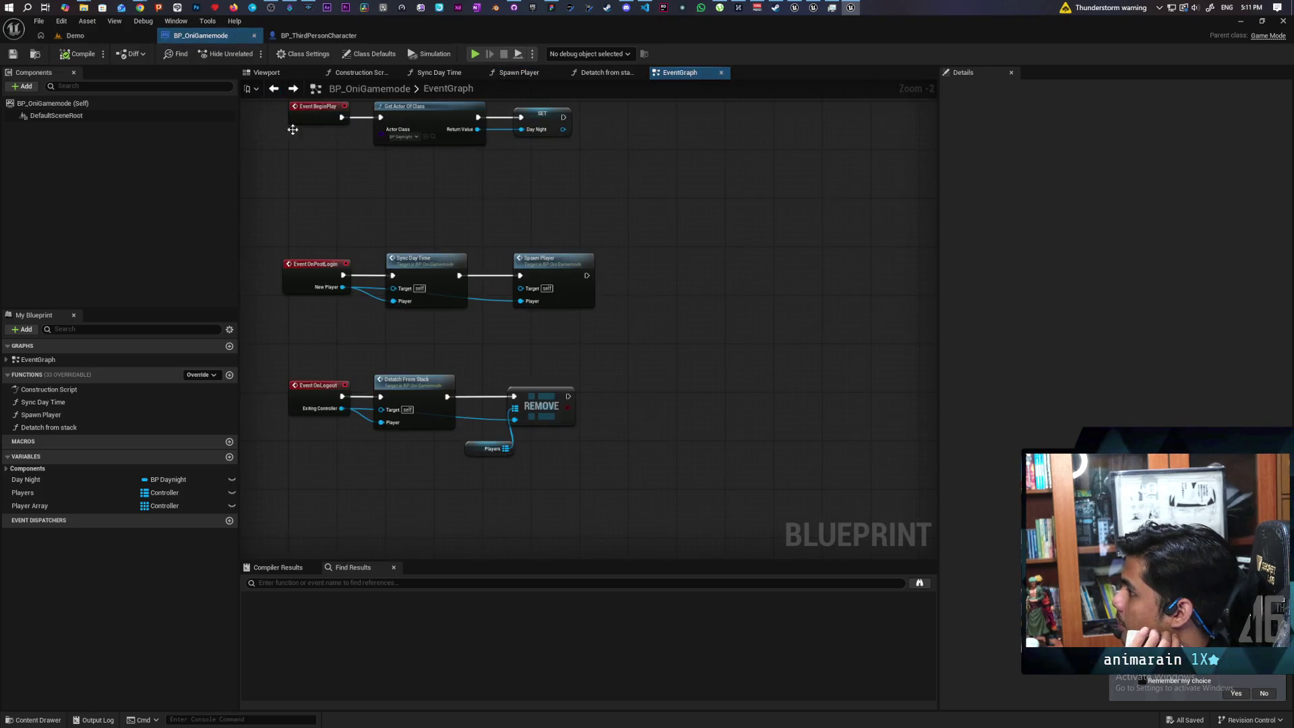
pyautogui.scroll(-1, 390, 204)
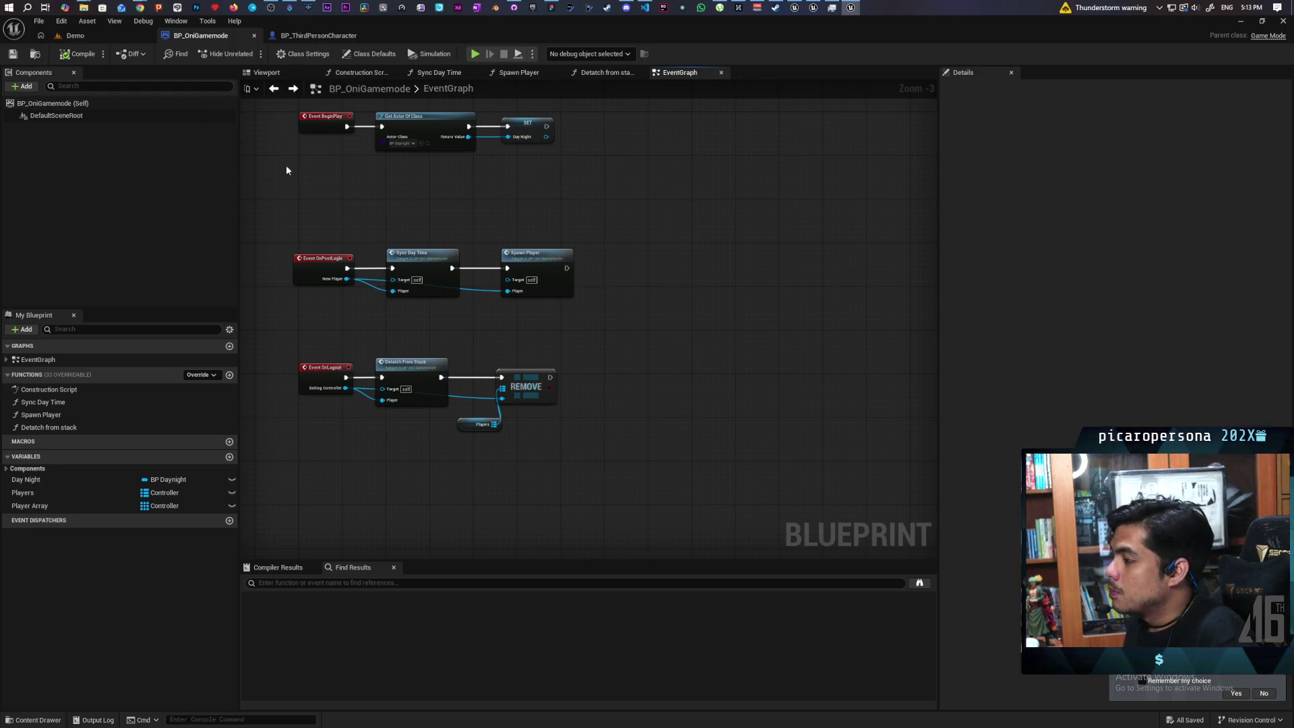
pyautogui.moveTo(145, 5)
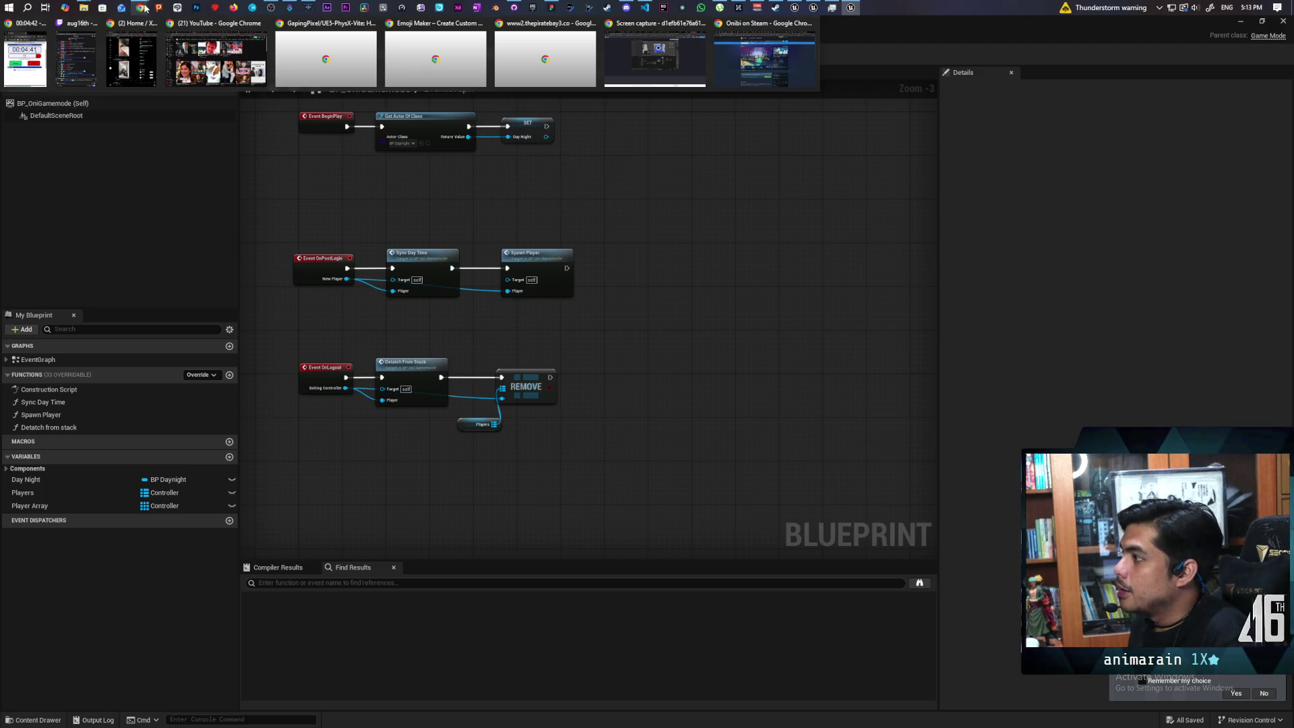
# - Pause the Twitch live stream in Chrome, then open the new Discord direct message
pyautogui.click(655, 57)
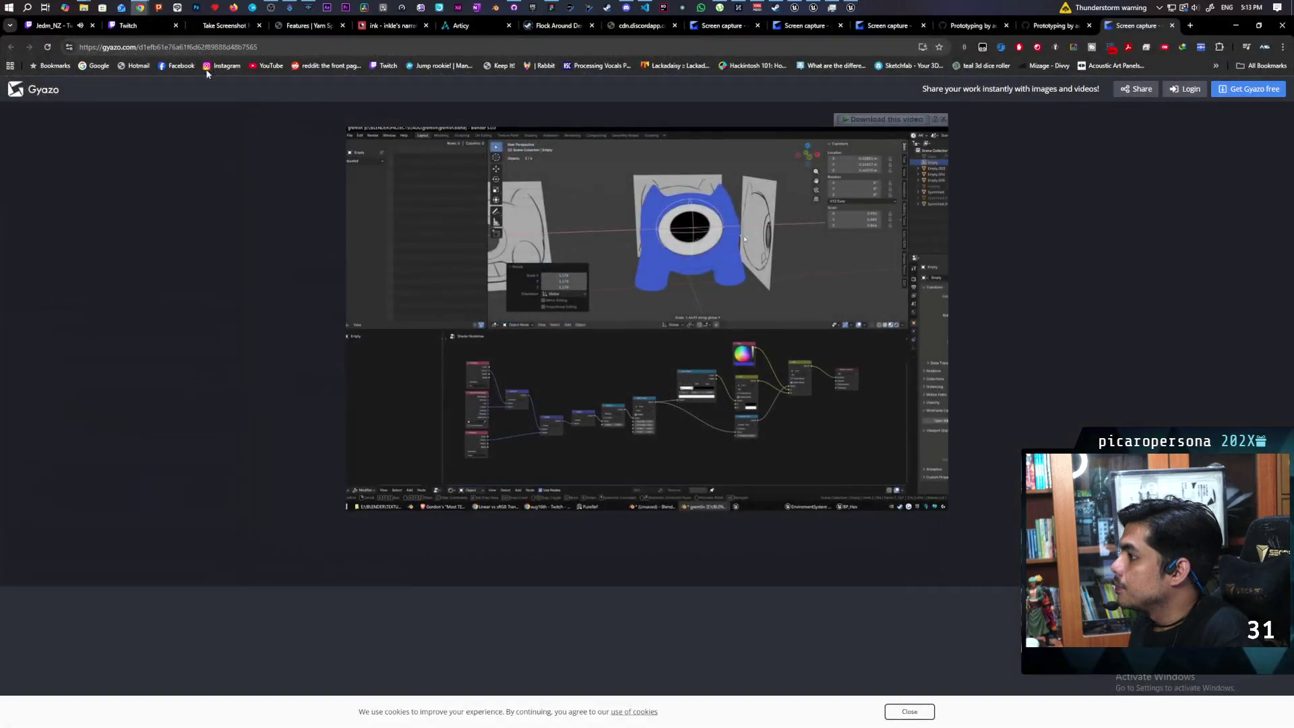
pyautogui.click(48, 25)
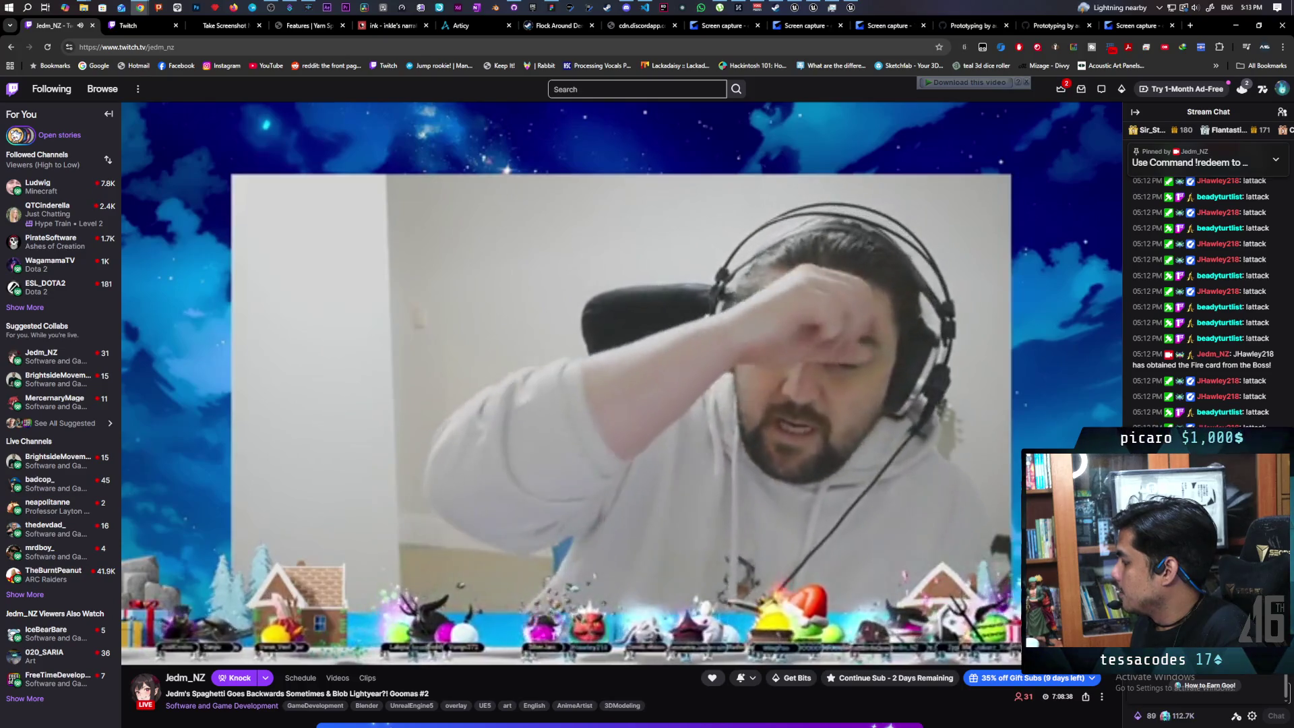
pyautogui.moveTo(162, 178)
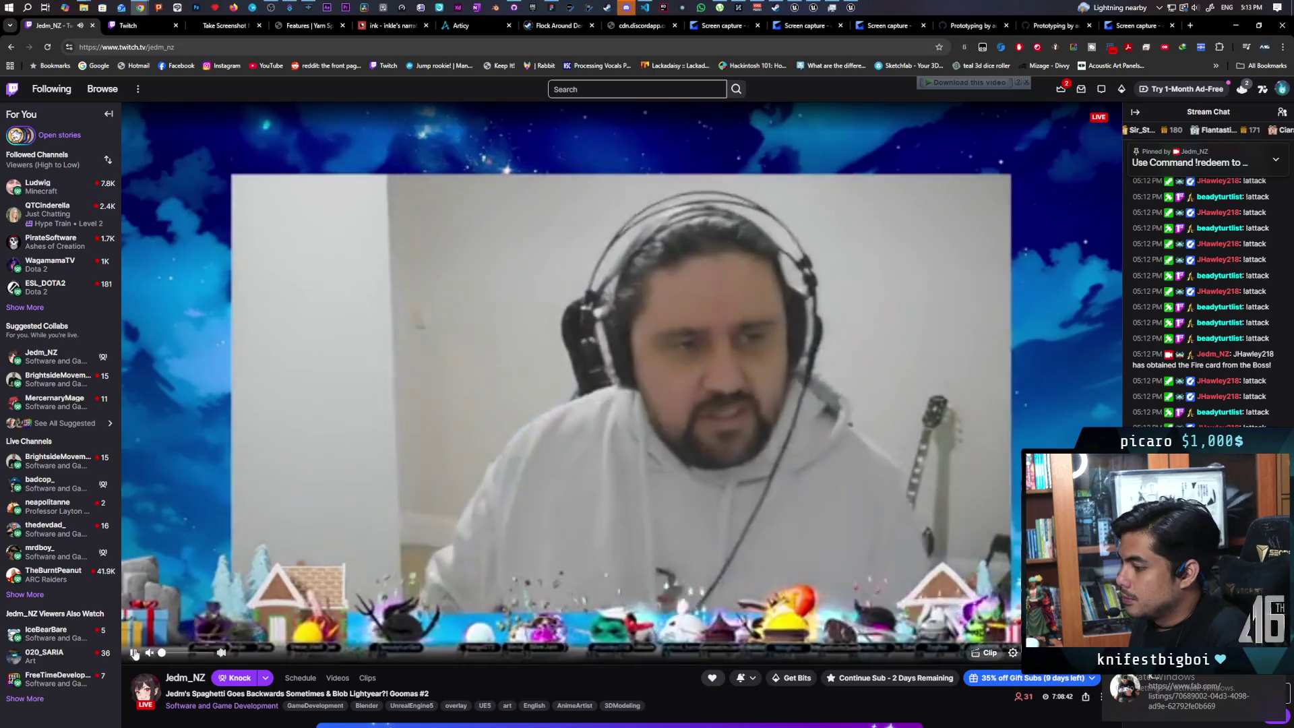
pyautogui.click(133, 653)
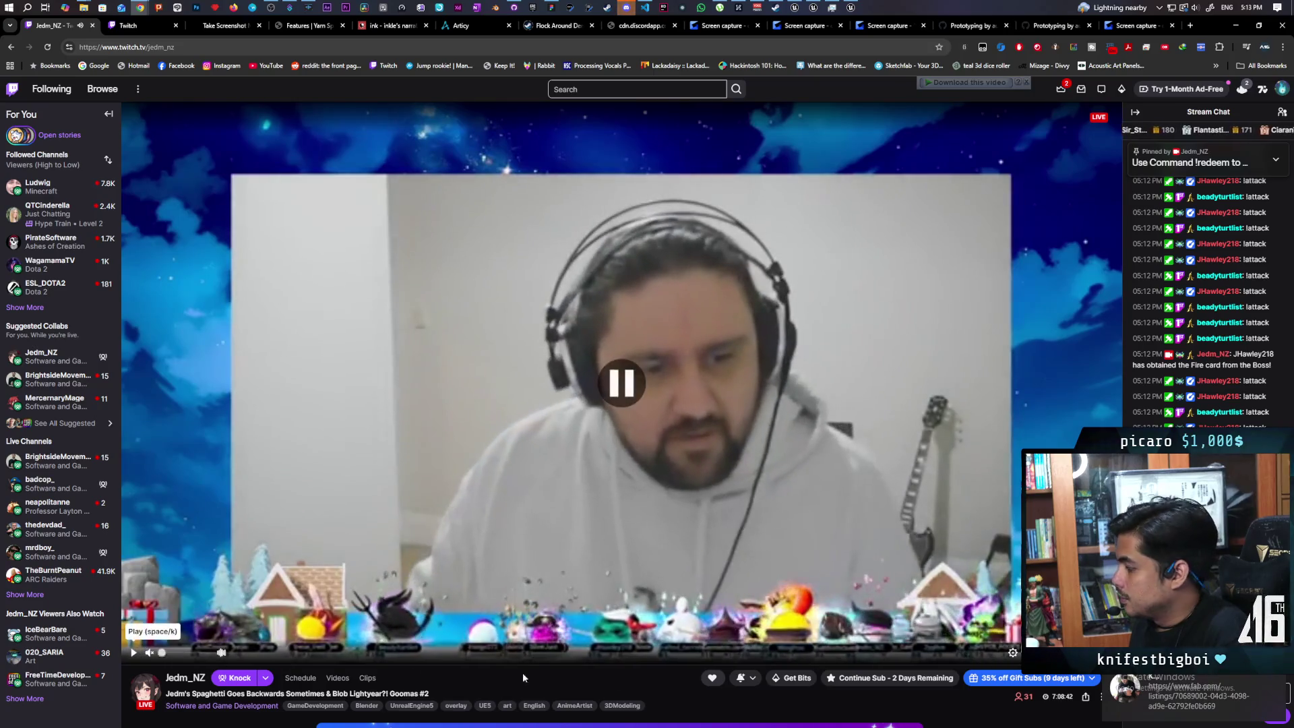
pyautogui.click(1174, 702)
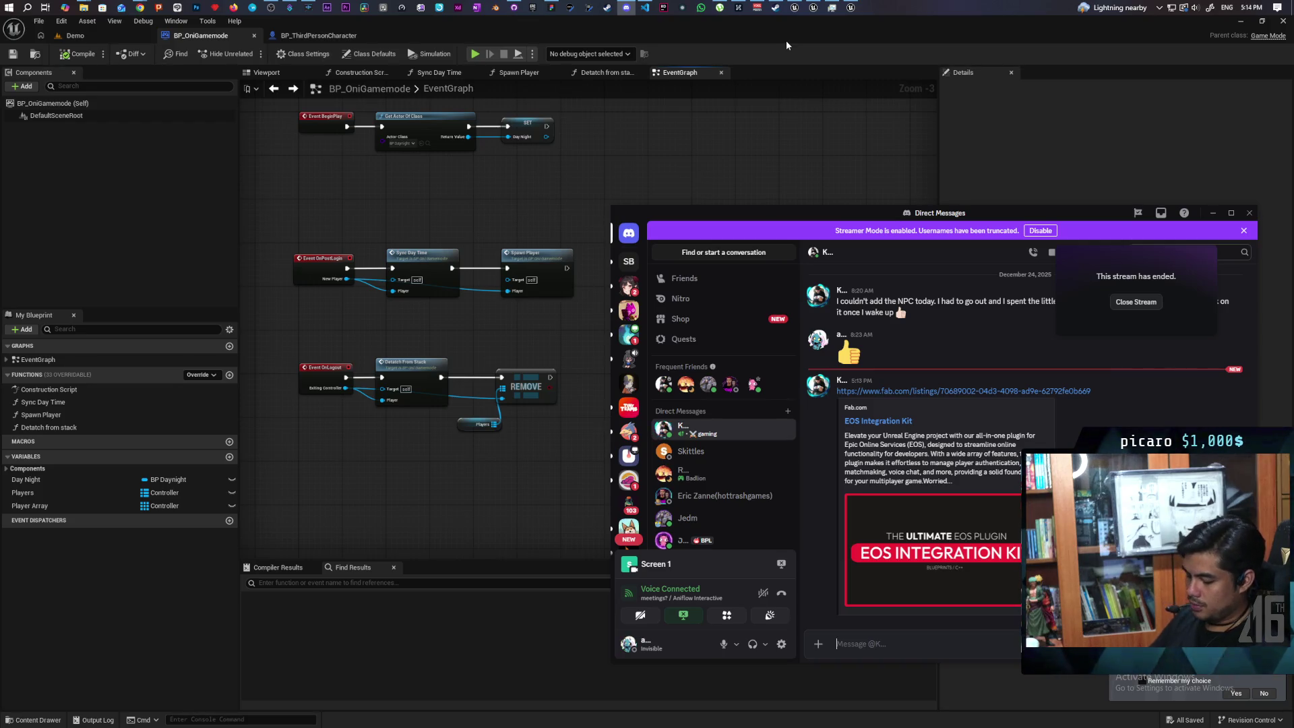
# - Select all EventGraph nodes, check the Discord message, then switch Unreal to the Demo level
pyautogui.click(786, 40)
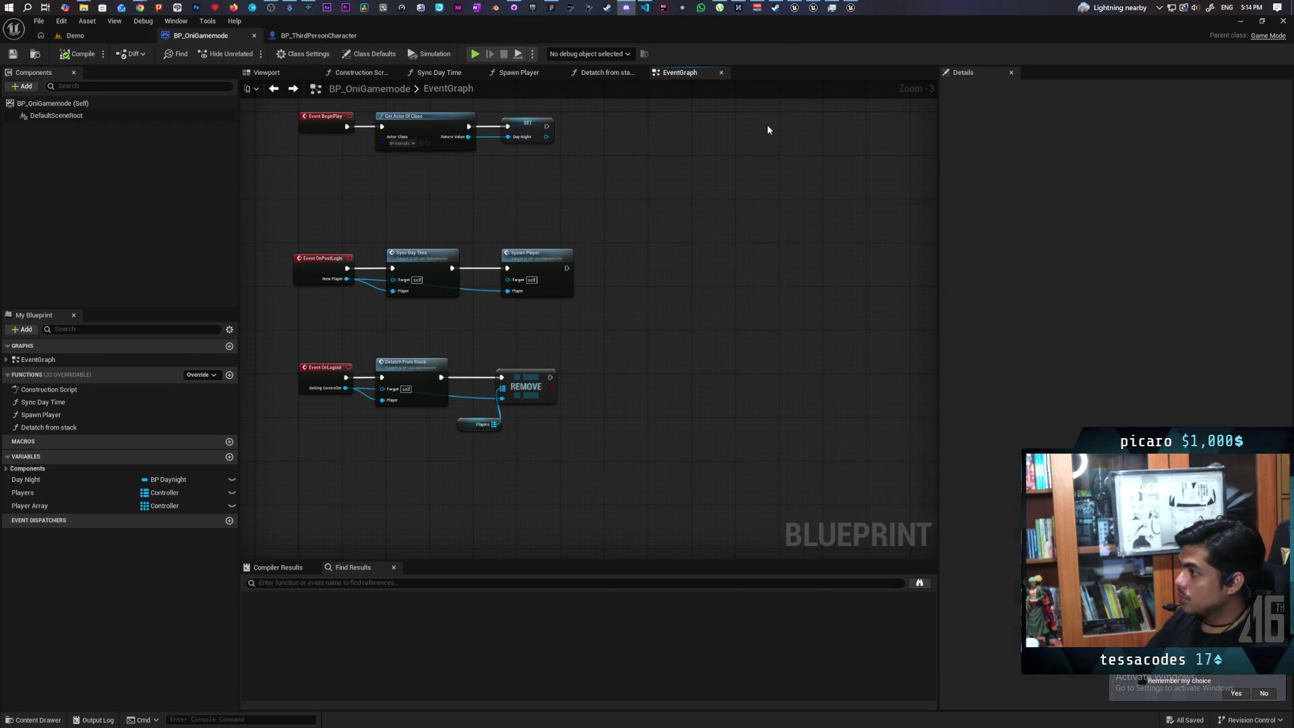
pyautogui.moveTo(289, 165); pyautogui.dragTo(746, 538)
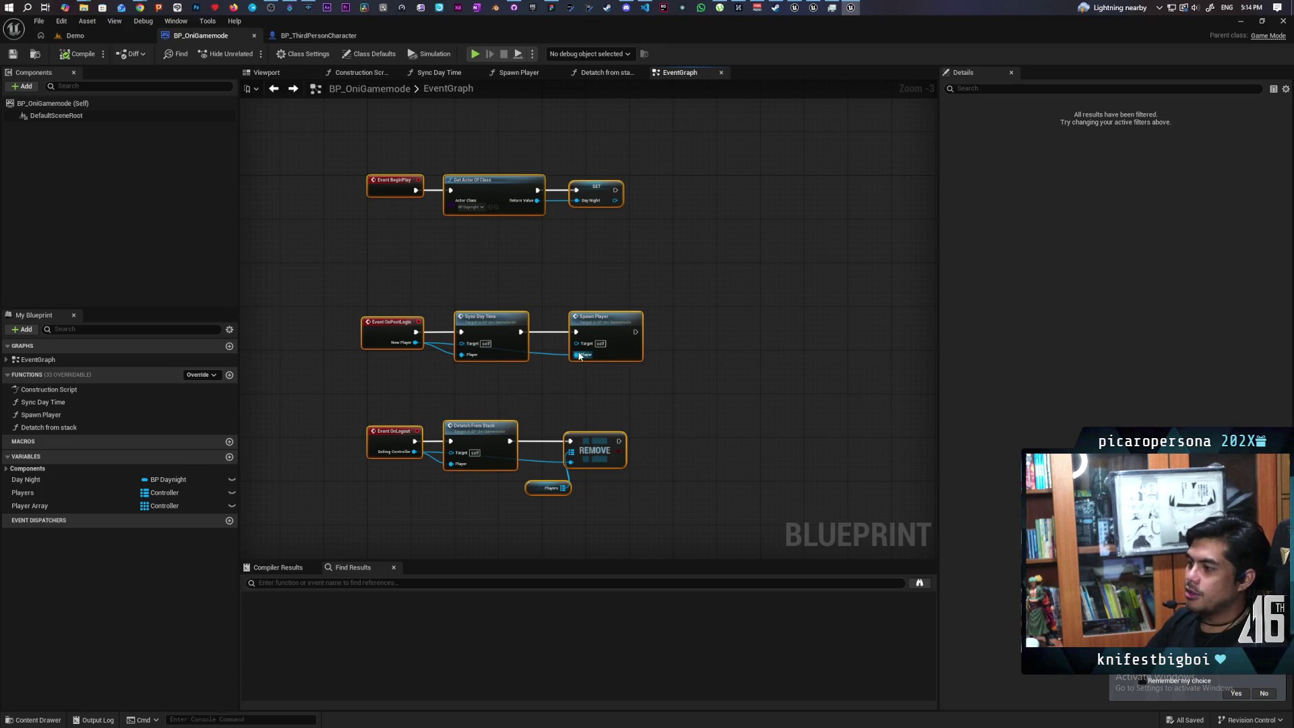
pyautogui.click(1200, 704)
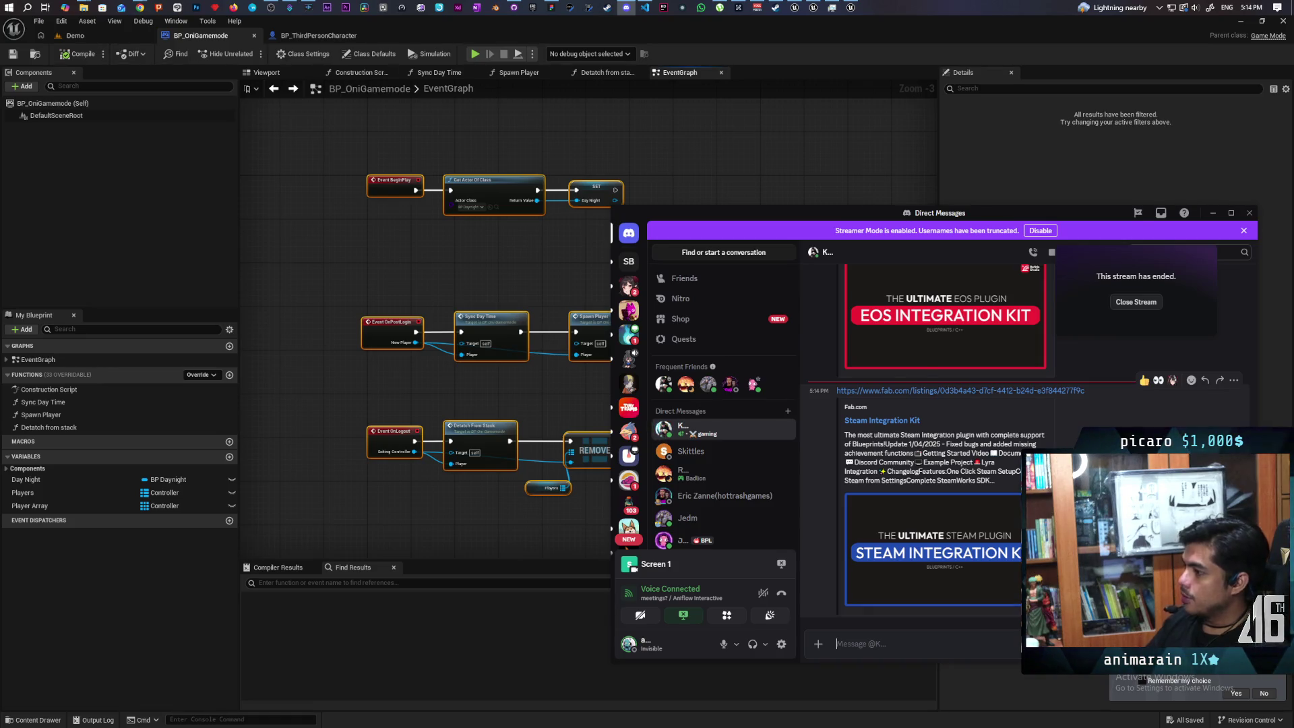
pyautogui.click(767, 38)
pyautogui.click(76, 35)
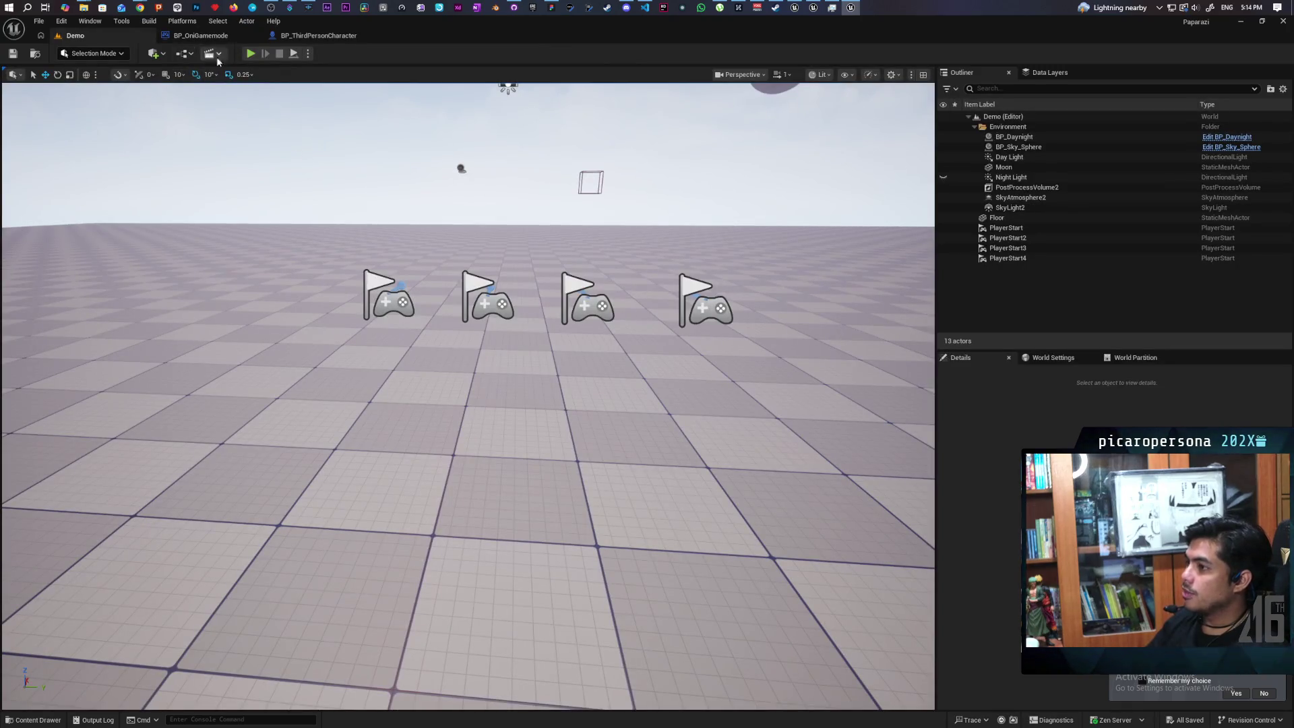
# - Restore the editor window, start Play in Editor and roll the black sphere into the stack
pyautogui.doubleClick(436, 31)
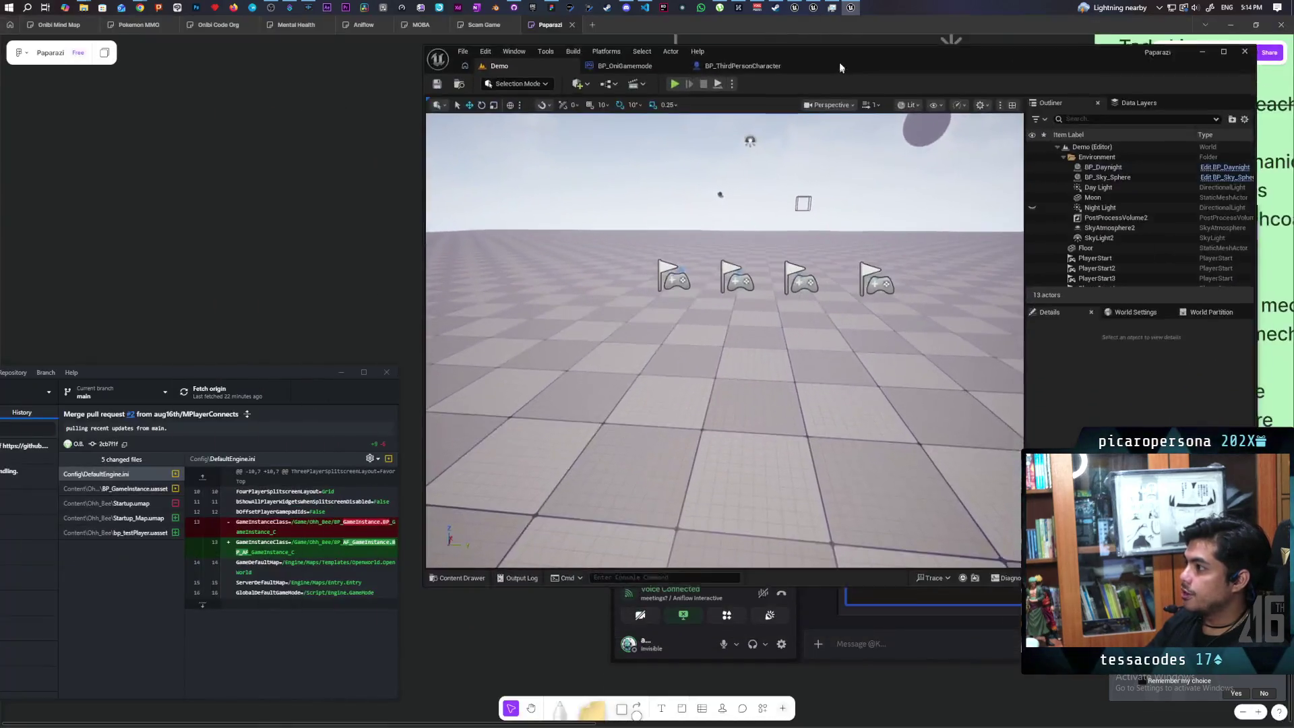
pyautogui.click(695, 63)
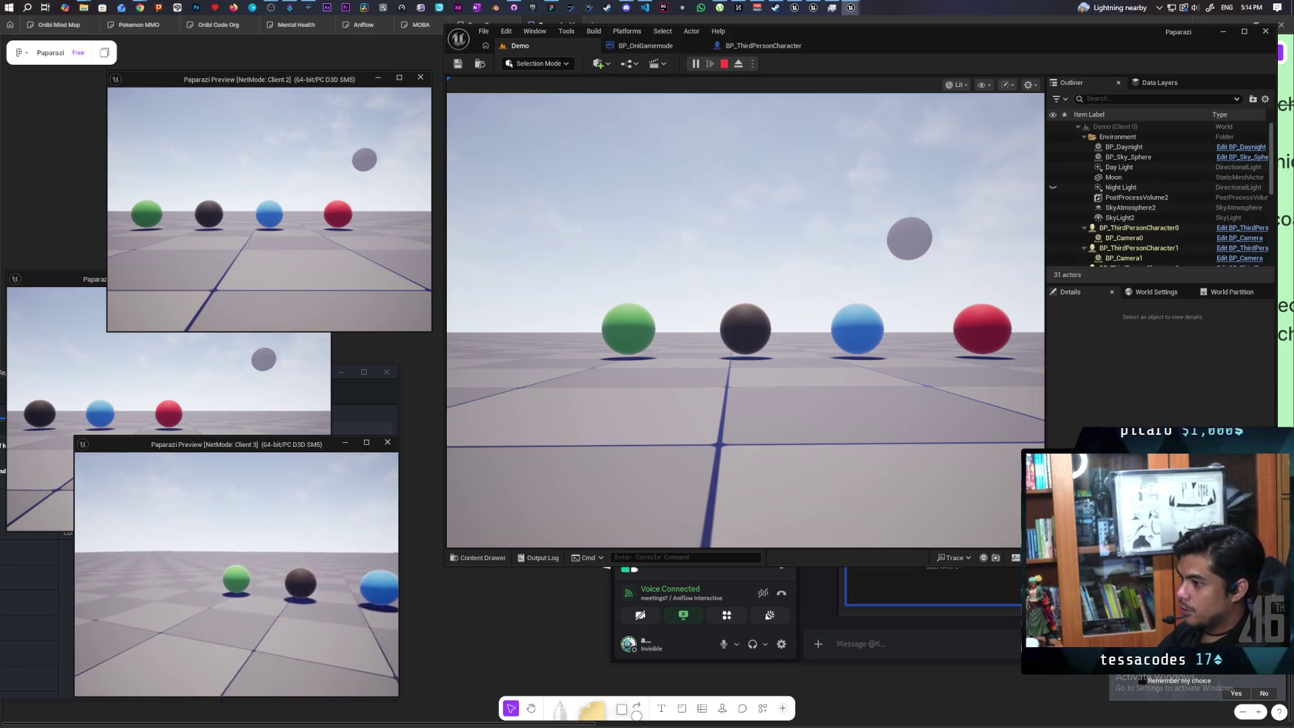
pyautogui.click(746, 320)
pyautogui.press('a')
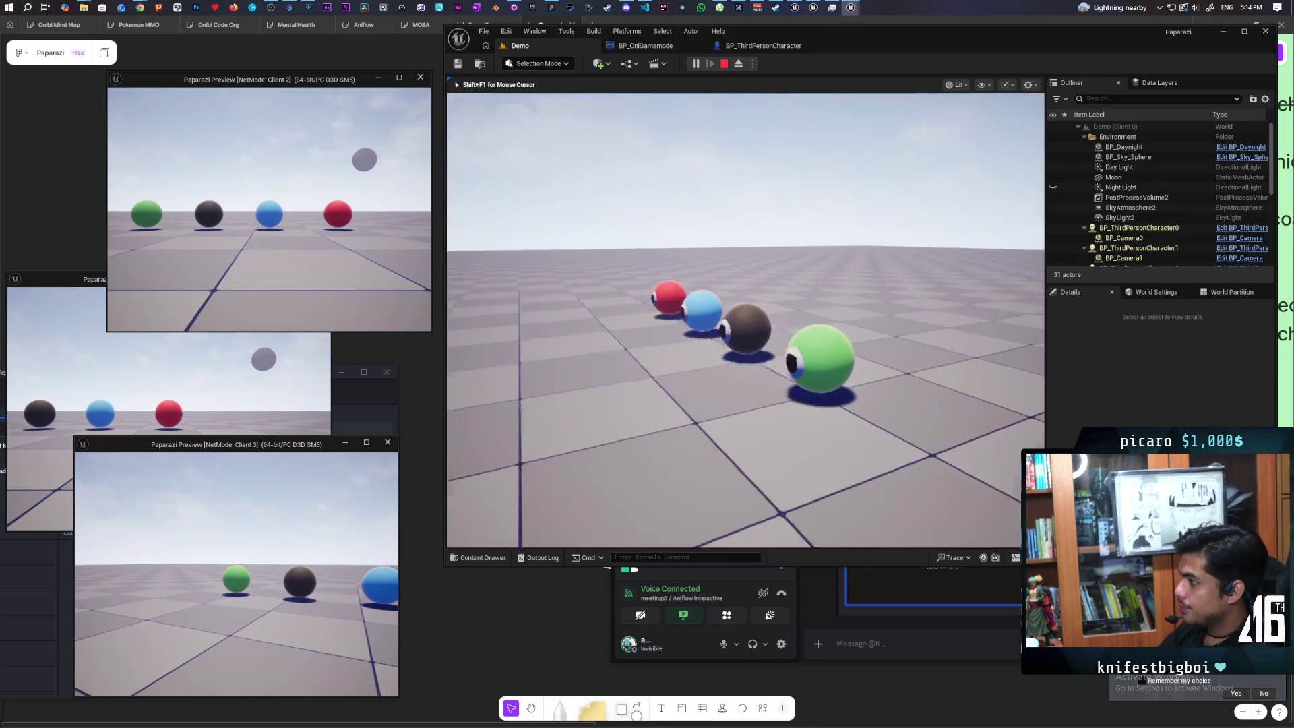
pyautogui.press('d')
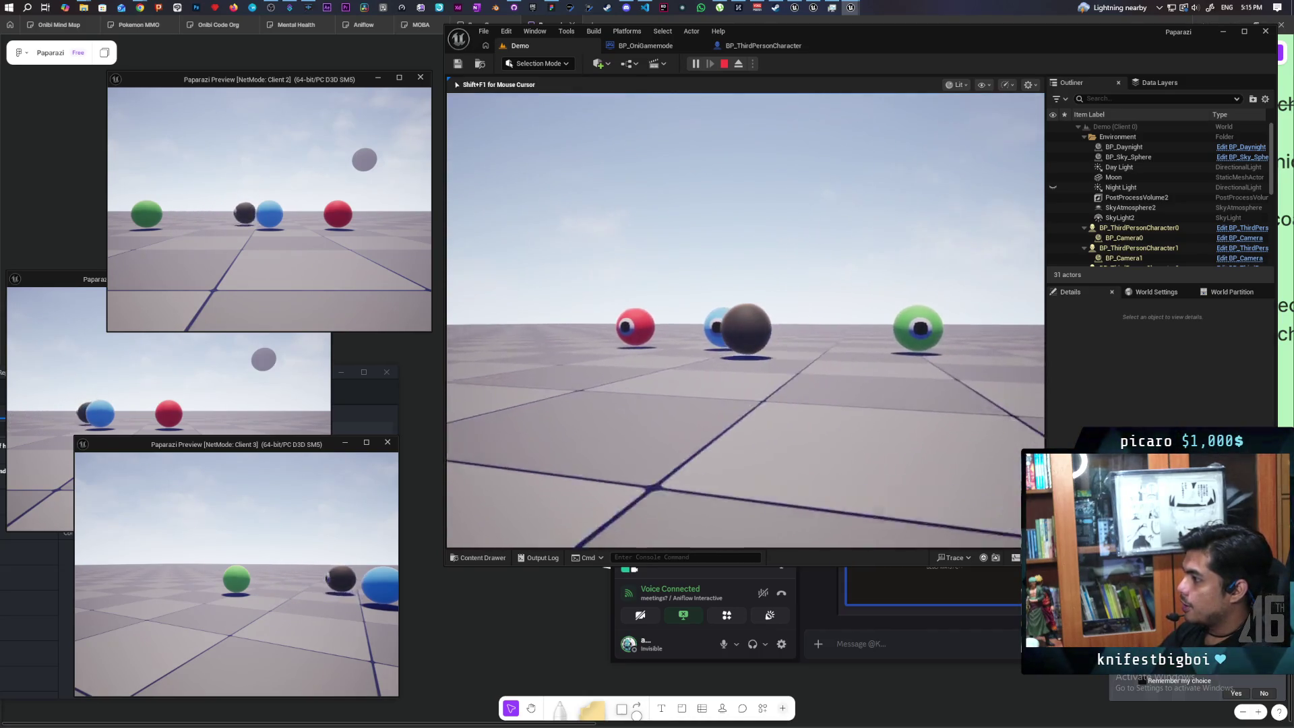
pyautogui.press('d')
pyautogui.press('s')
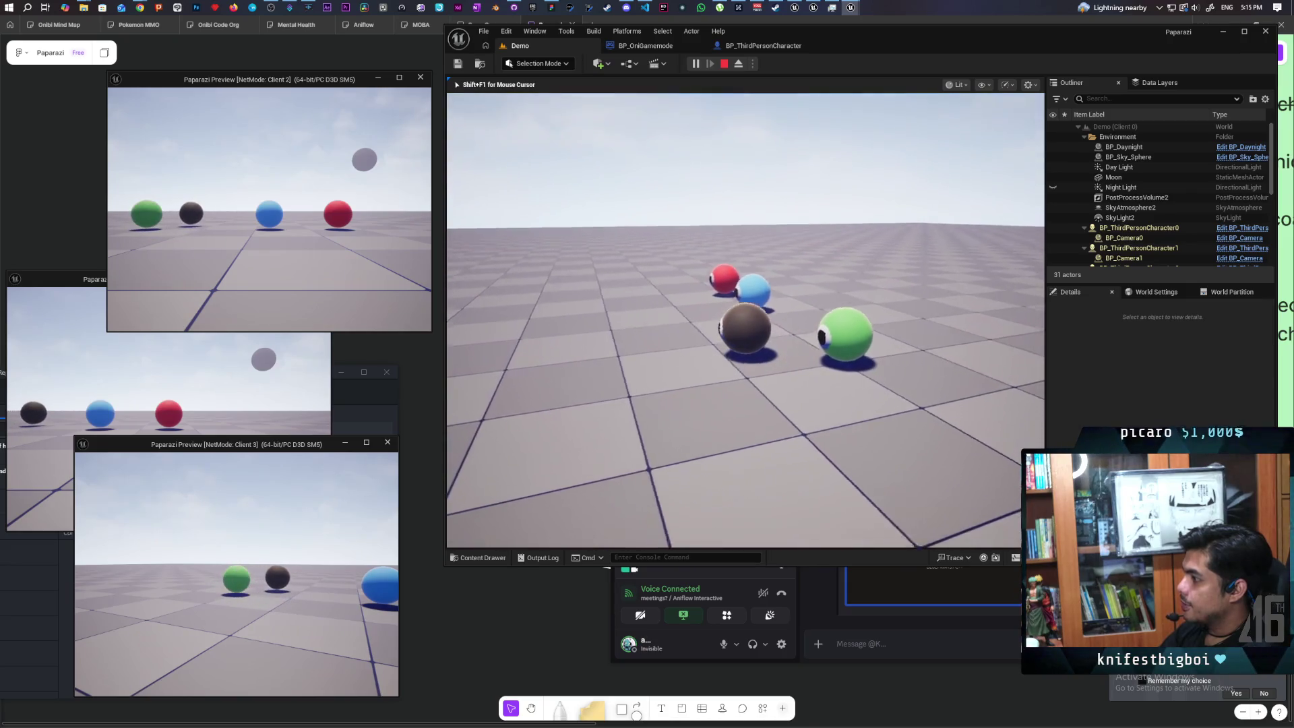
pyautogui.press('w')
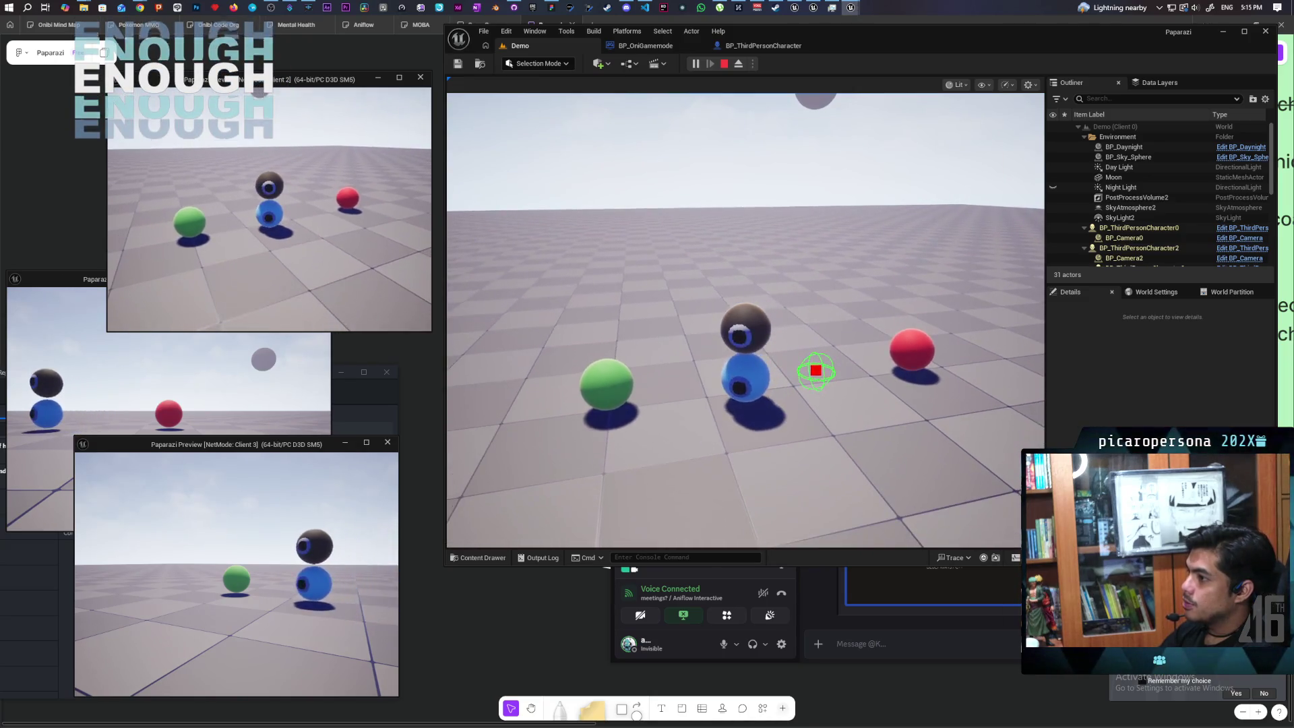
pyautogui.press('w')
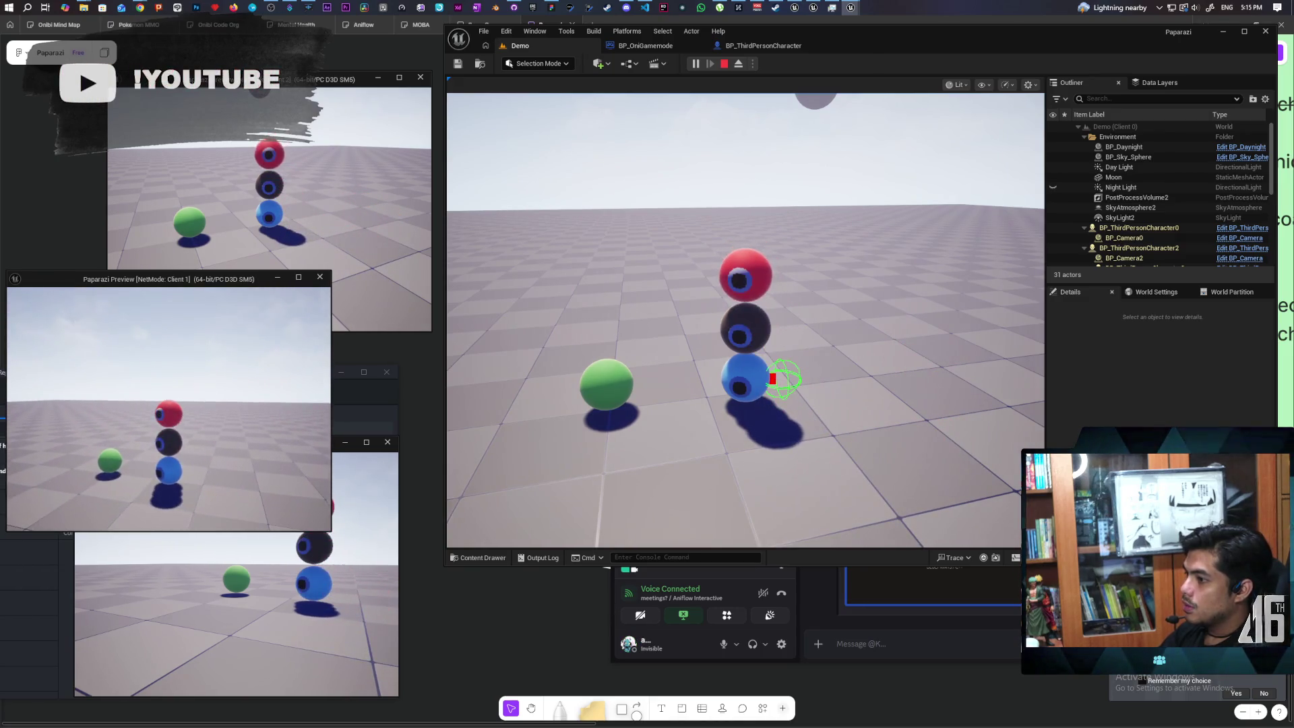
# - Raise and lower Client 1's photo camera, then focus the Client 2 window
pyautogui.press('e')
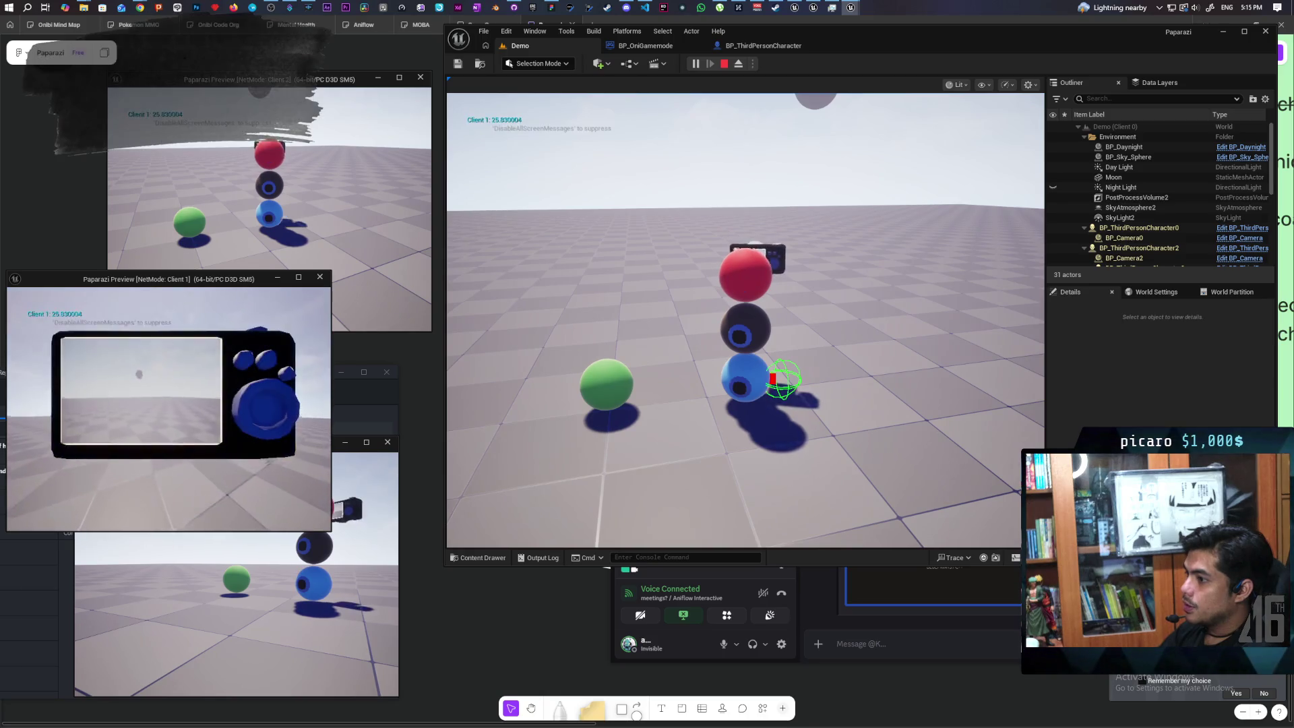
pyautogui.moveTo(169, 404)
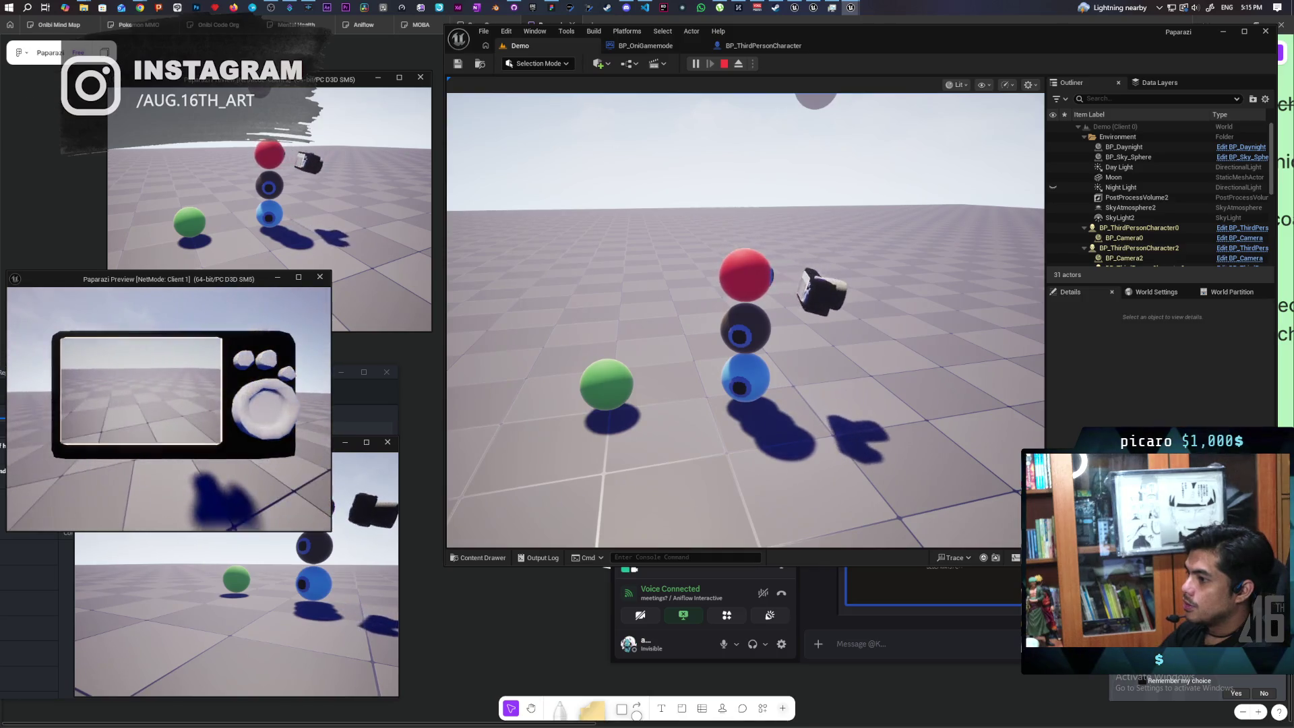
pyautogui.press('e')
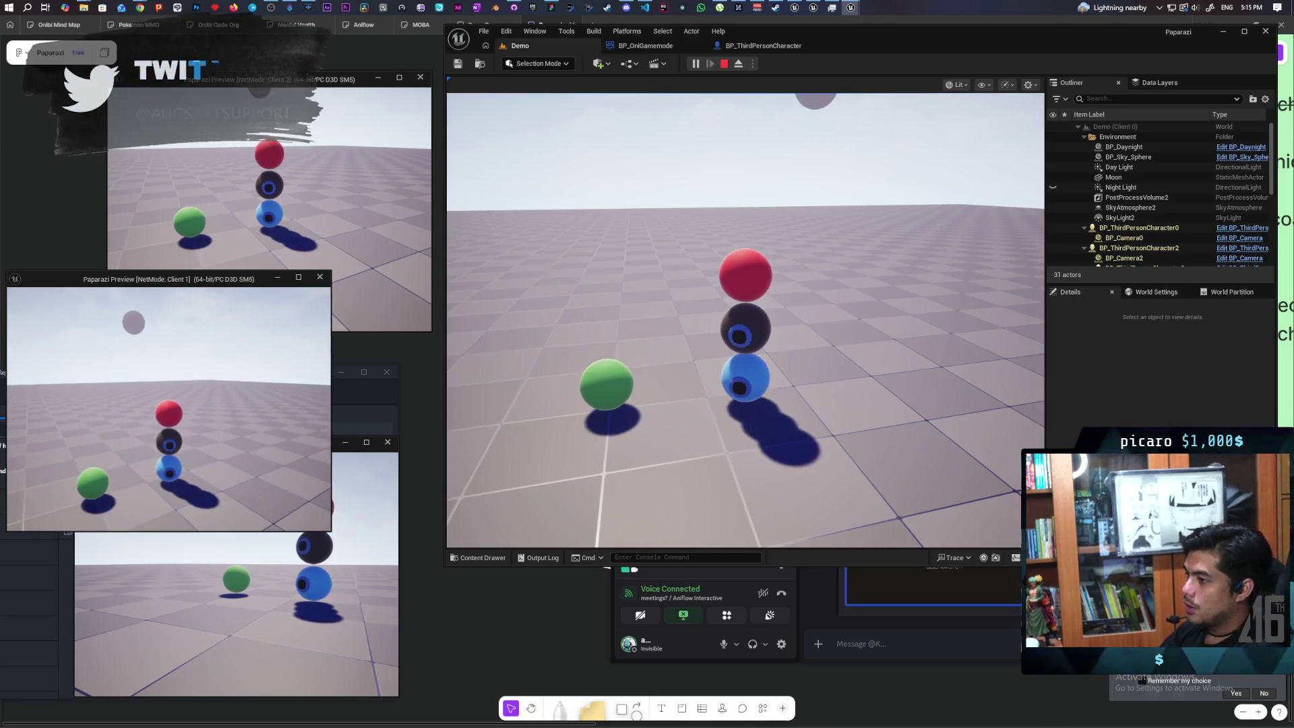
pyautogui.click(292, 186)
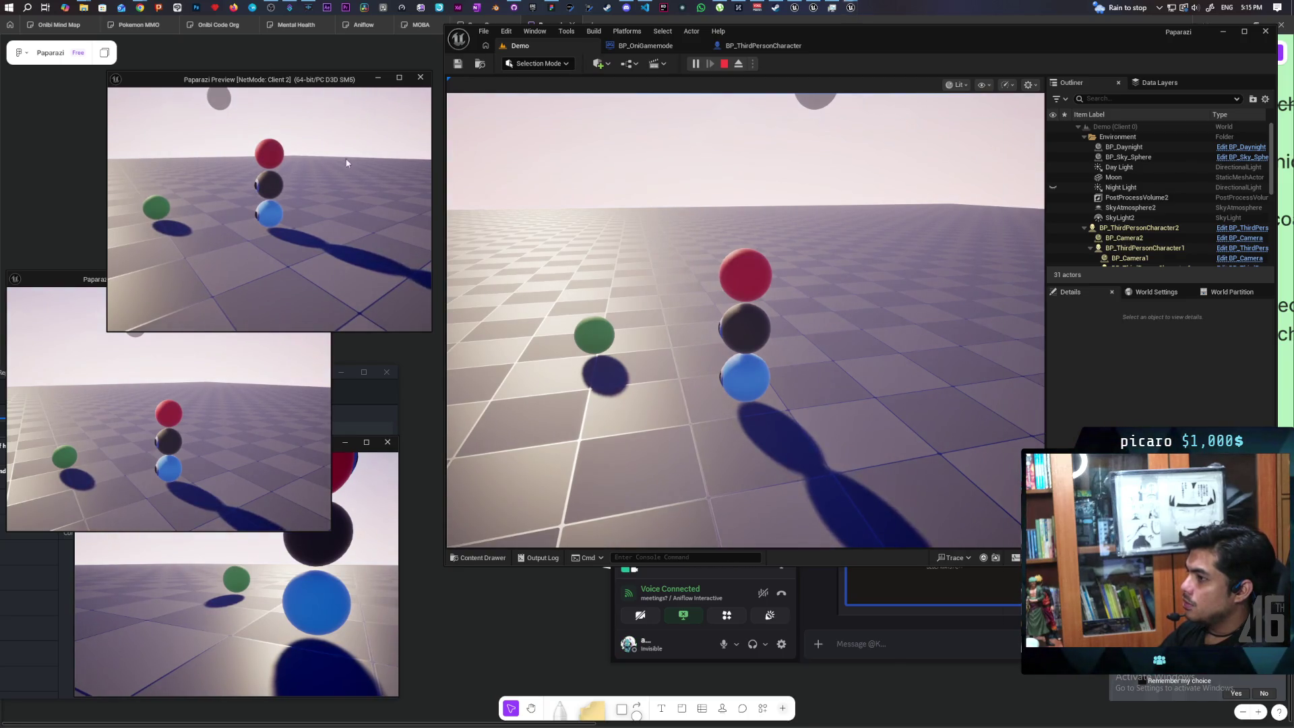
# - Raise and lower Client 2's handheld camera, then switch focus to Client 1
pyautogui.press('e')
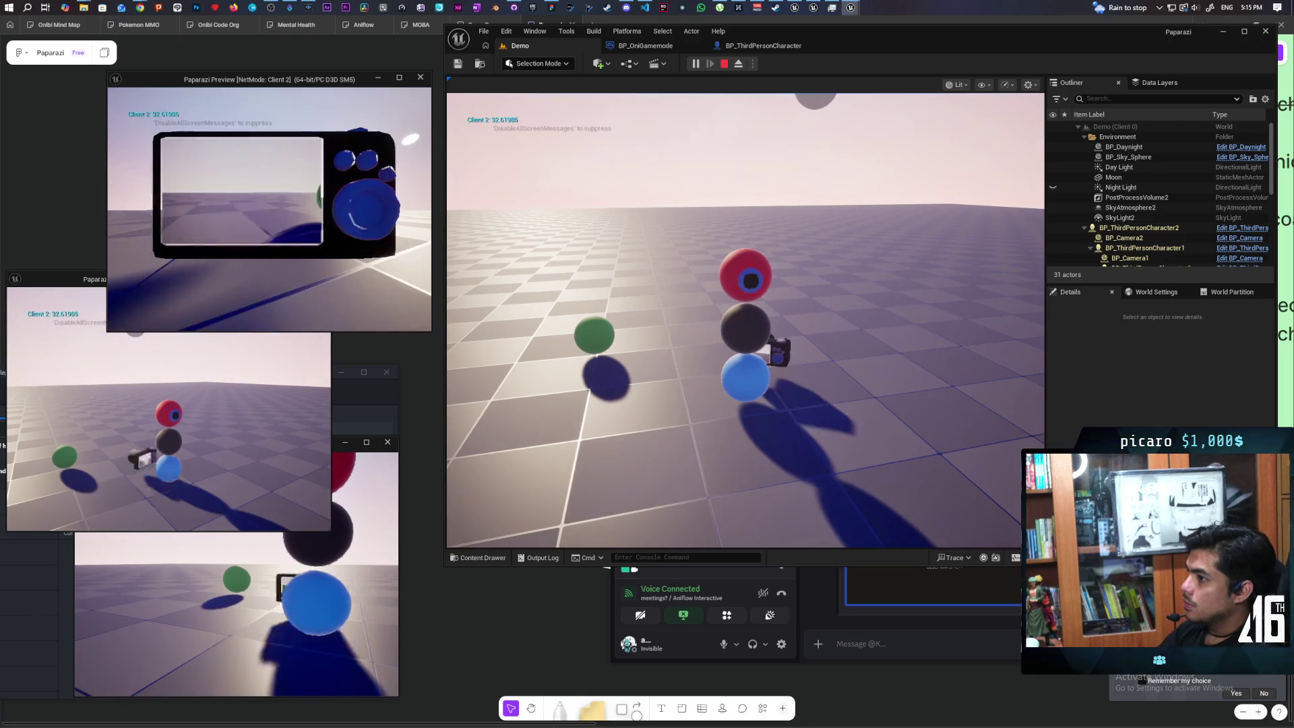
pyautogui.press('e')
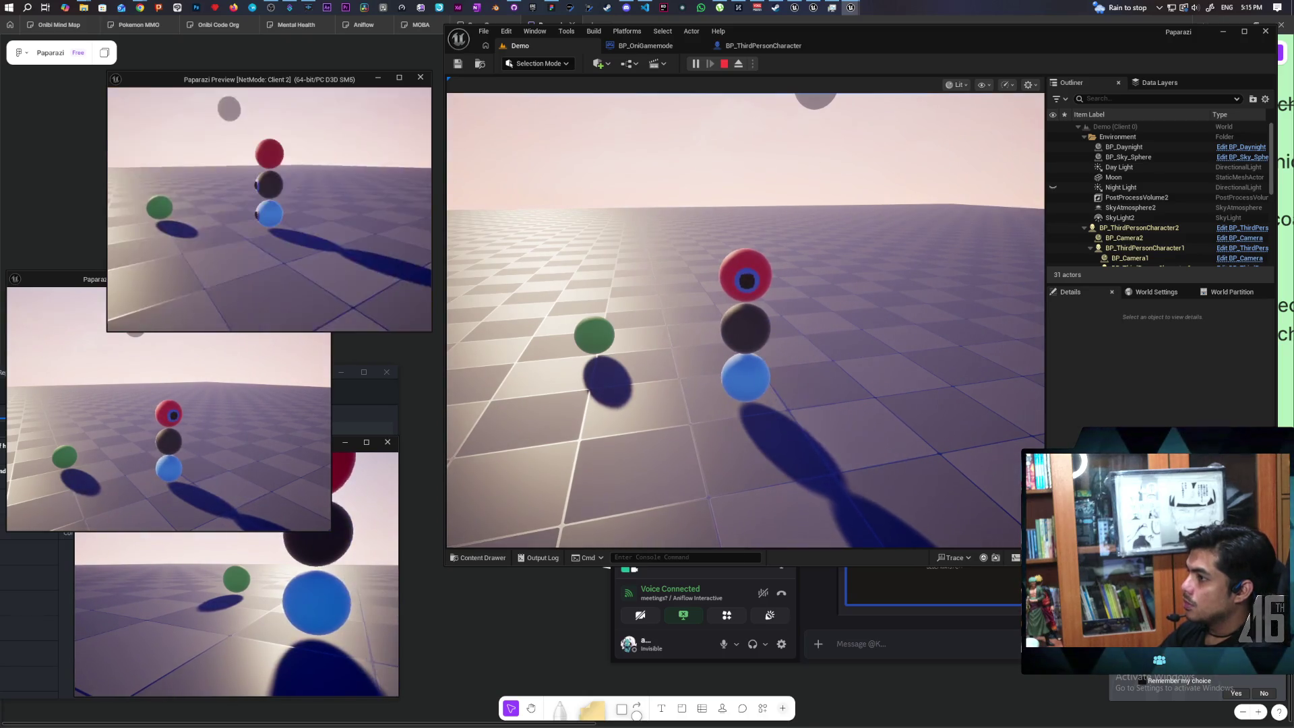
pyautogui.hotkey('alt', 'Tab')
pyautogui.click(104, 405)
# - Raise Client 1's camera and walk its player around the red sphere
pyautogui.press('e')
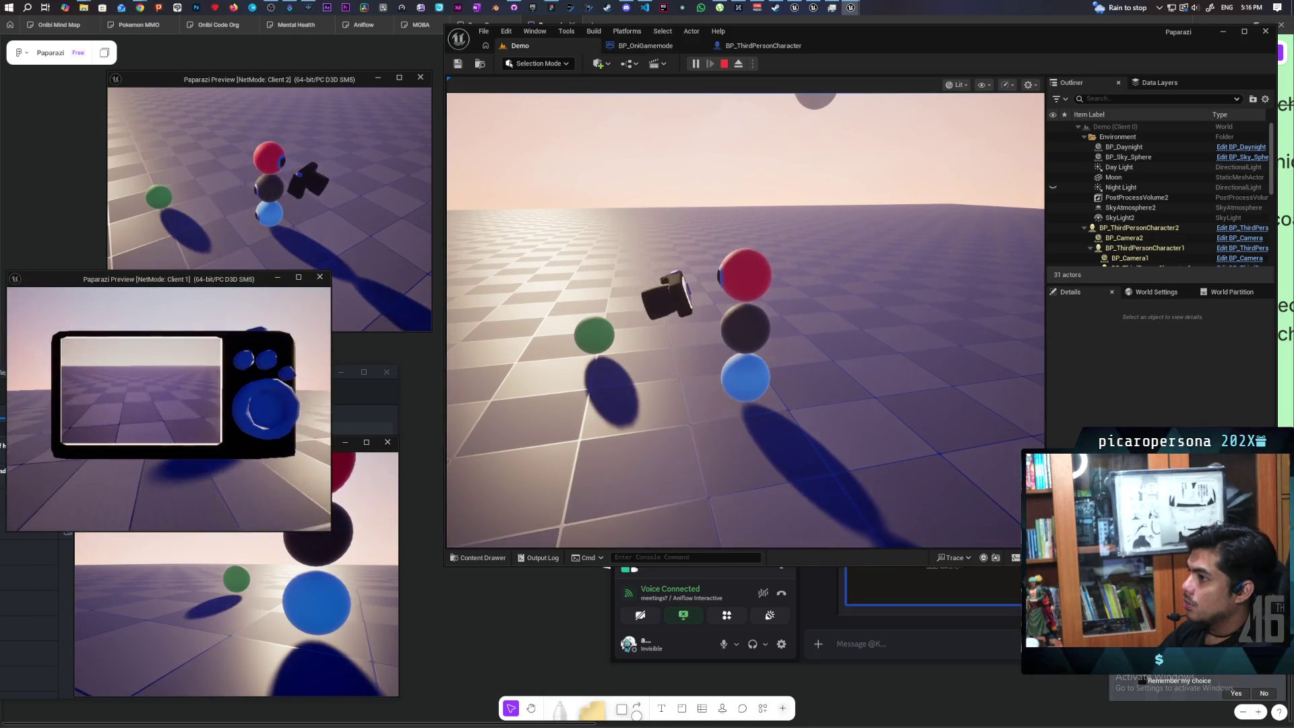
pyautogui.press('w')
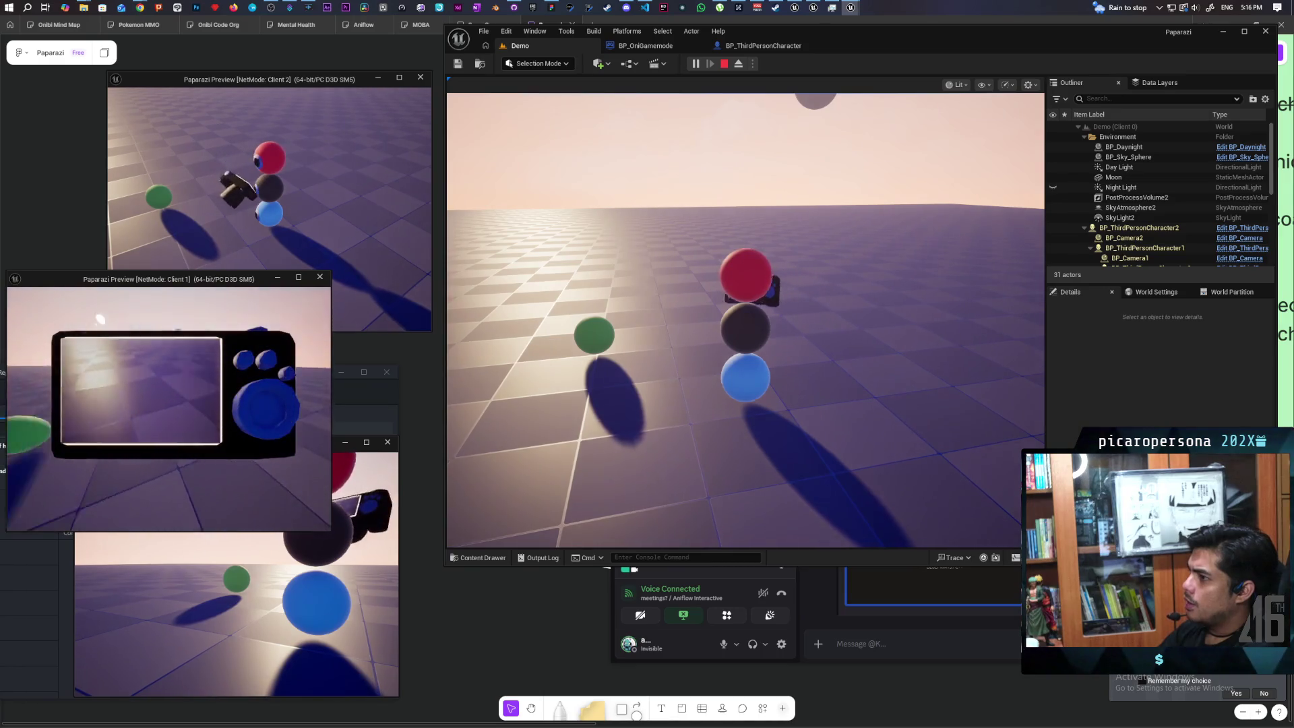
pyautogui.press('w')
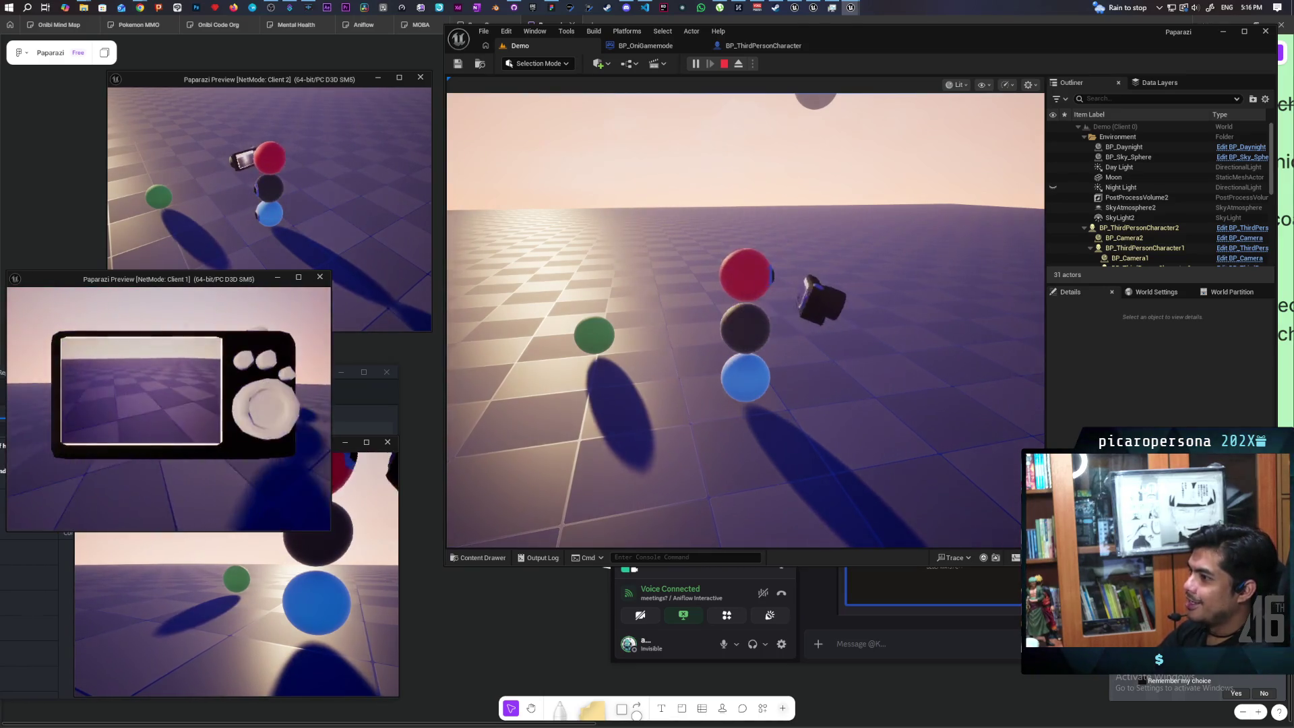
pyautogui.press('w')
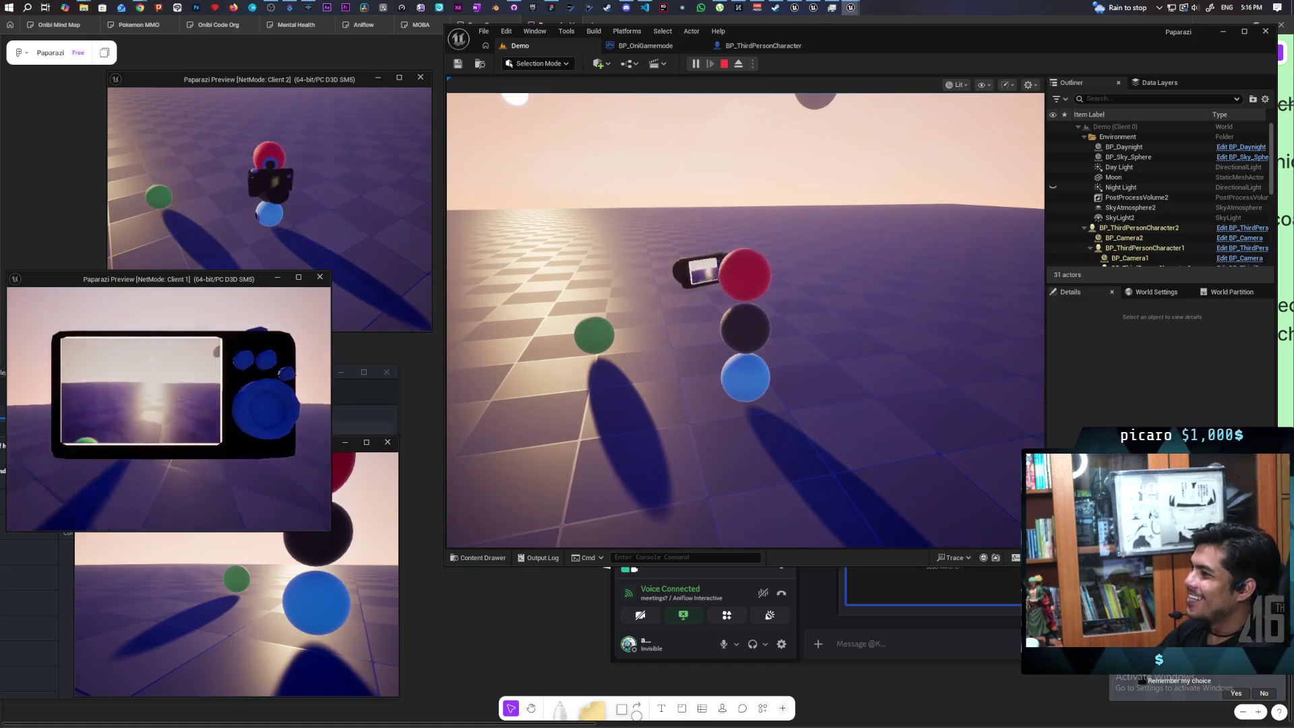
pyautogui.press('w')
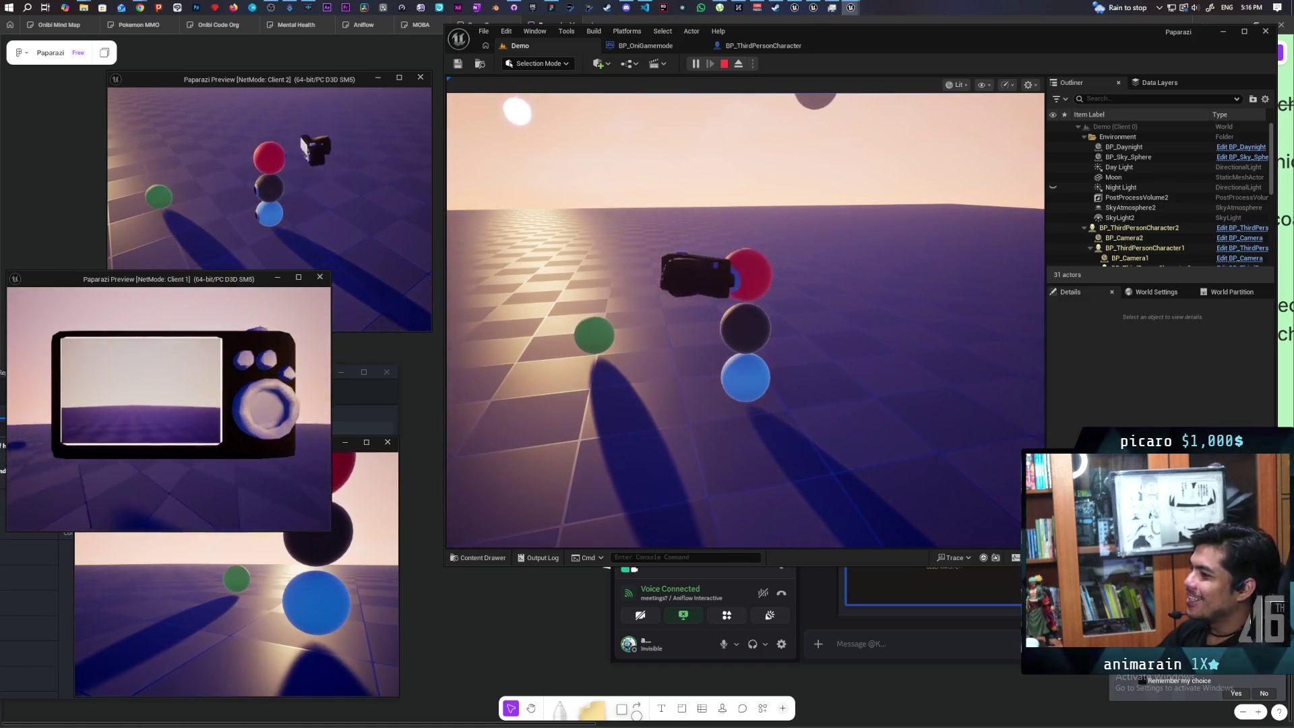
pyautogui.press('w')
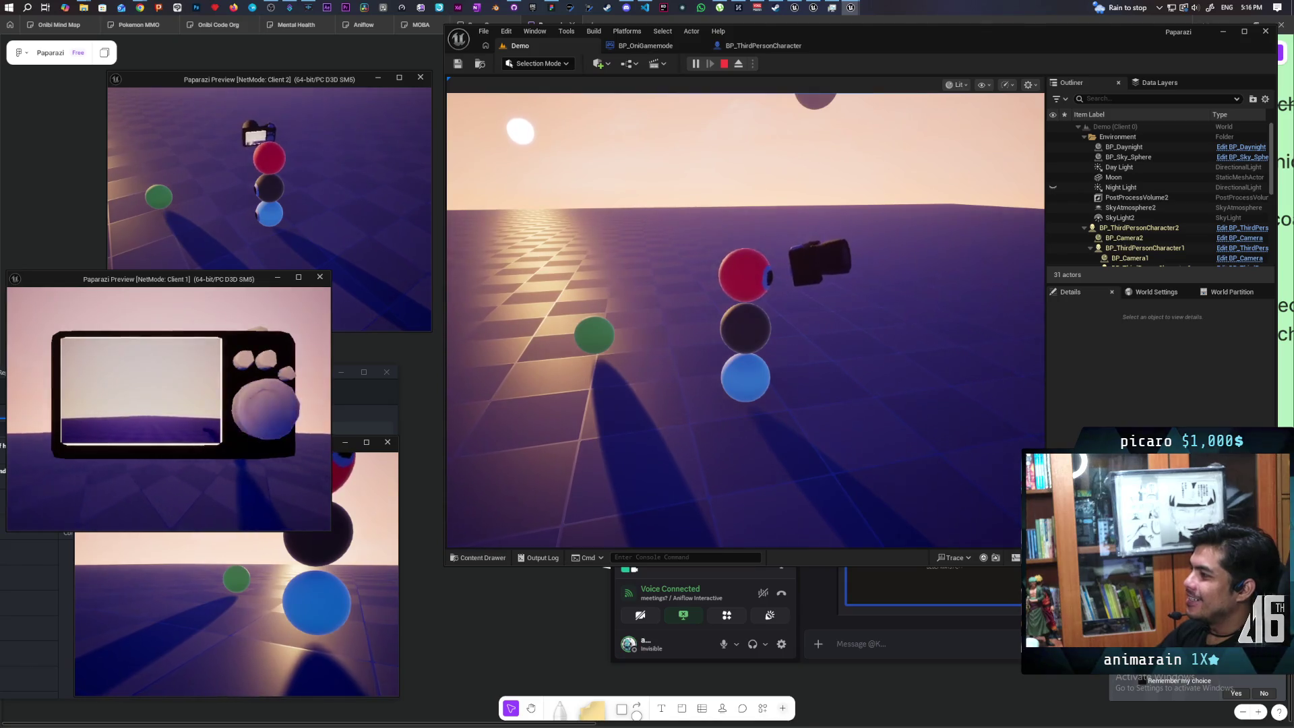
pyautogui.press('w')
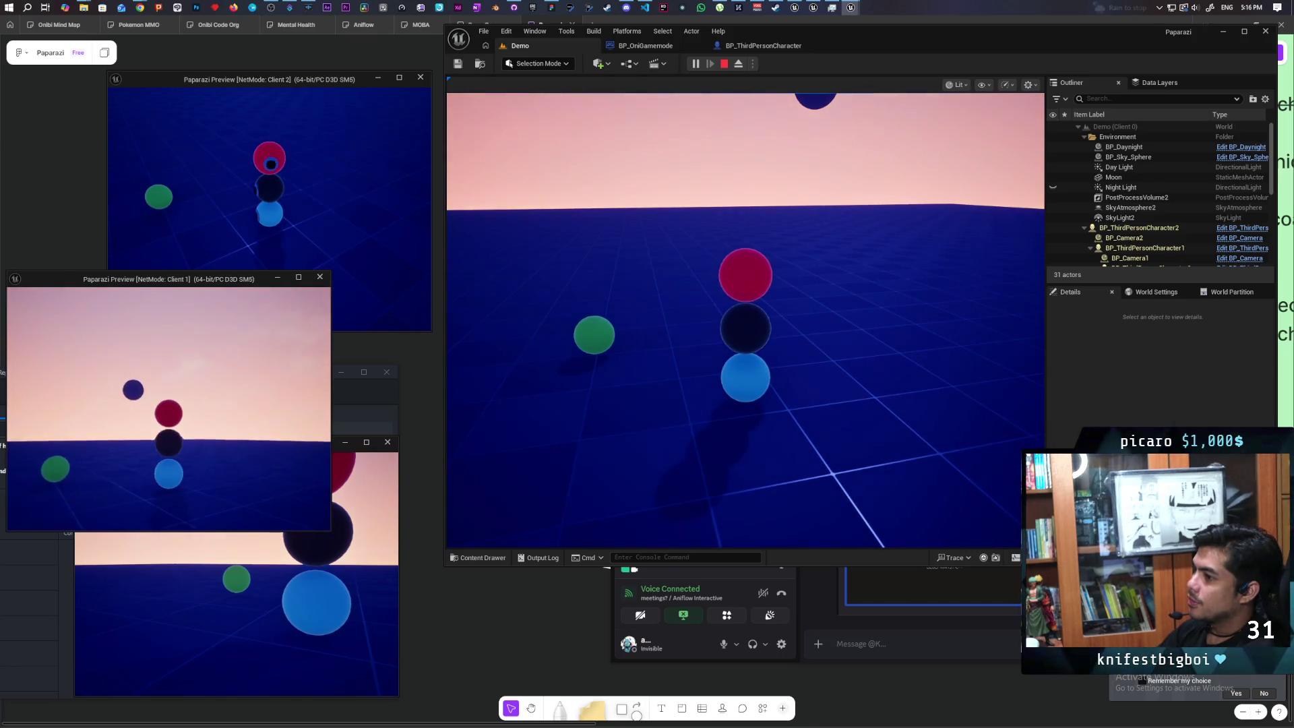
# - Take a photo with Client 1's camera, turn the view, and switch windows
pyautogui.click(109, 514)
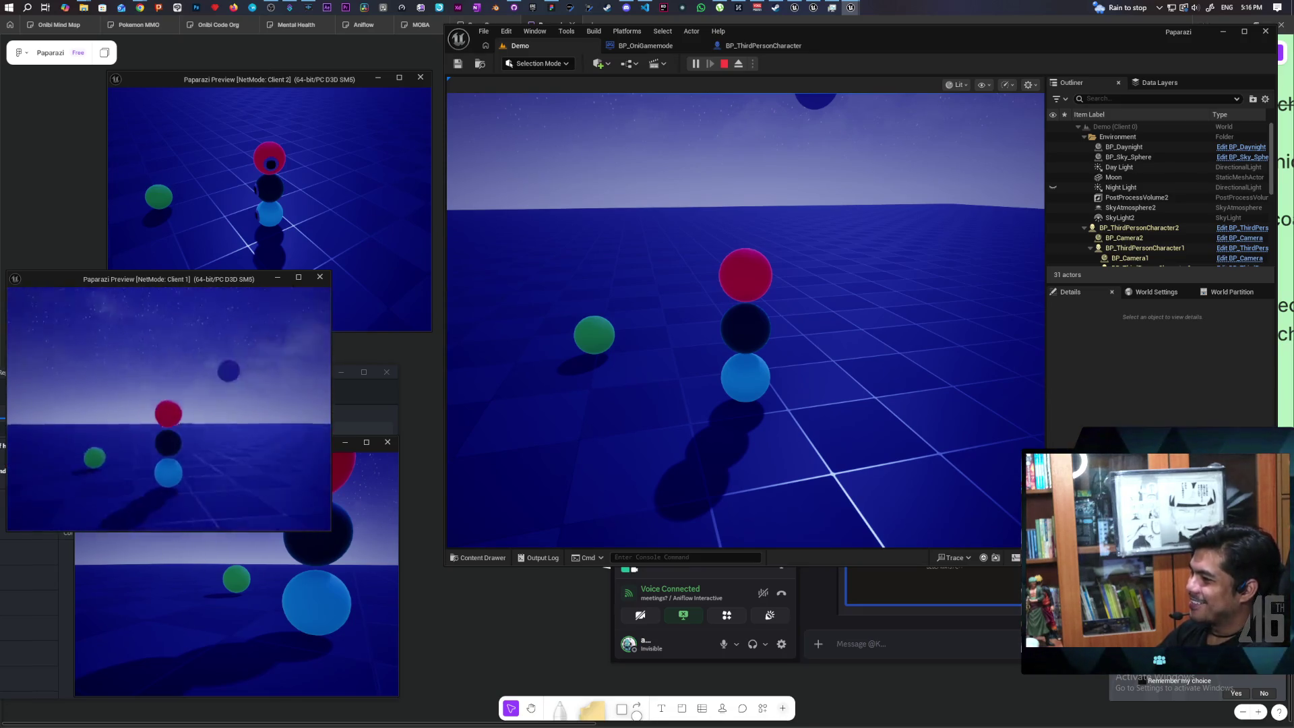
pyautogui.press('a')
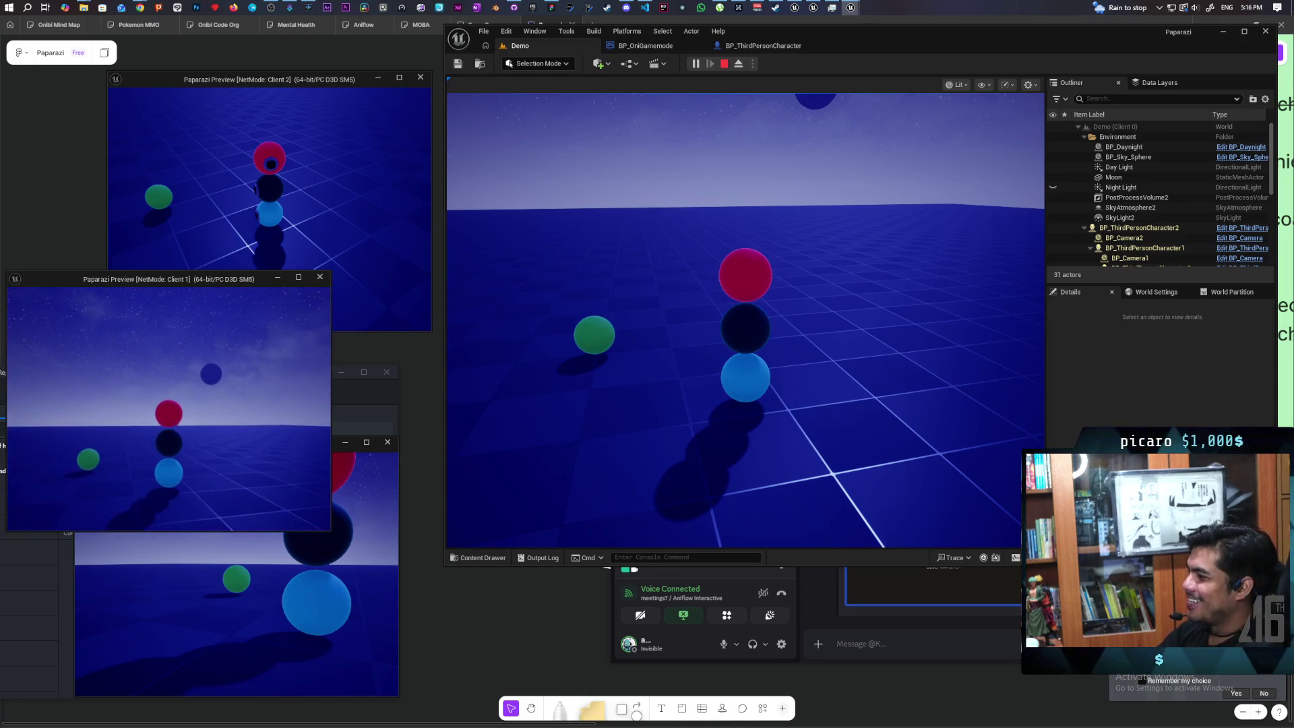
pyautogui.hotkey('alt', 'Tab')
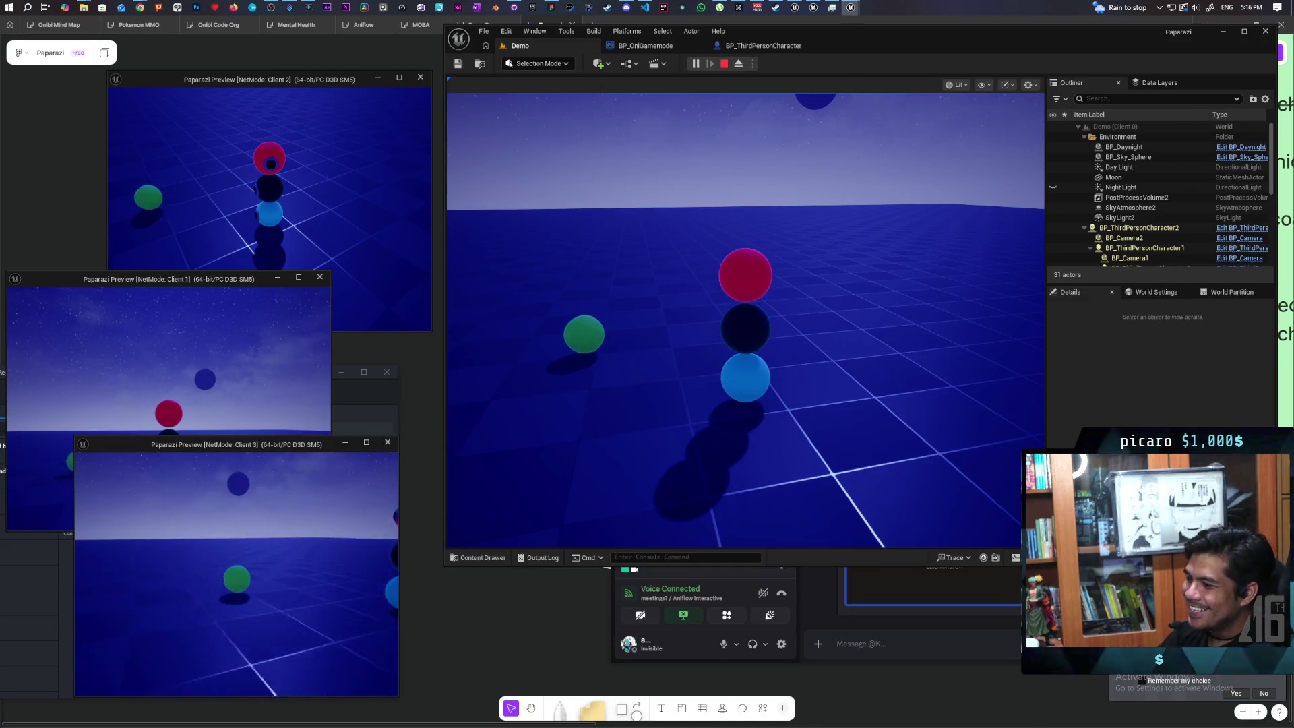
# - Maneuver the green sphere in front of the stack and jump it onto the top
pyautogui.press('w')
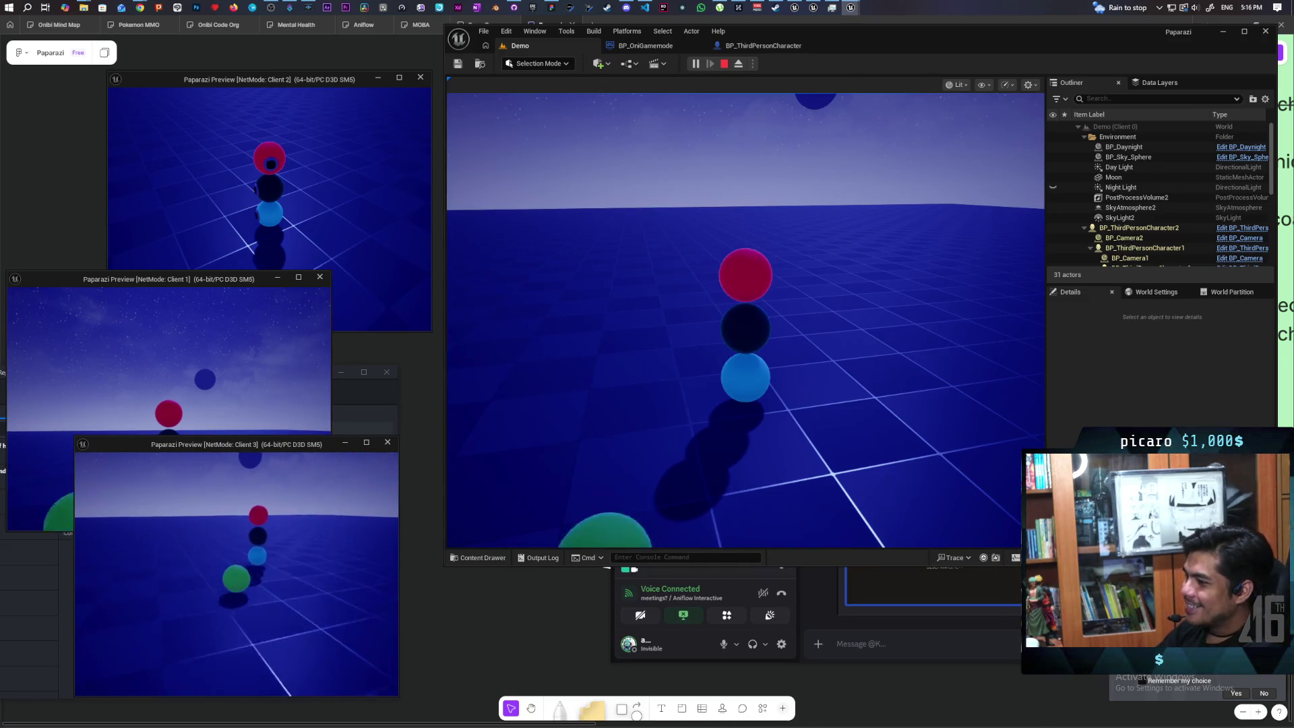
pyautogui.press('s')
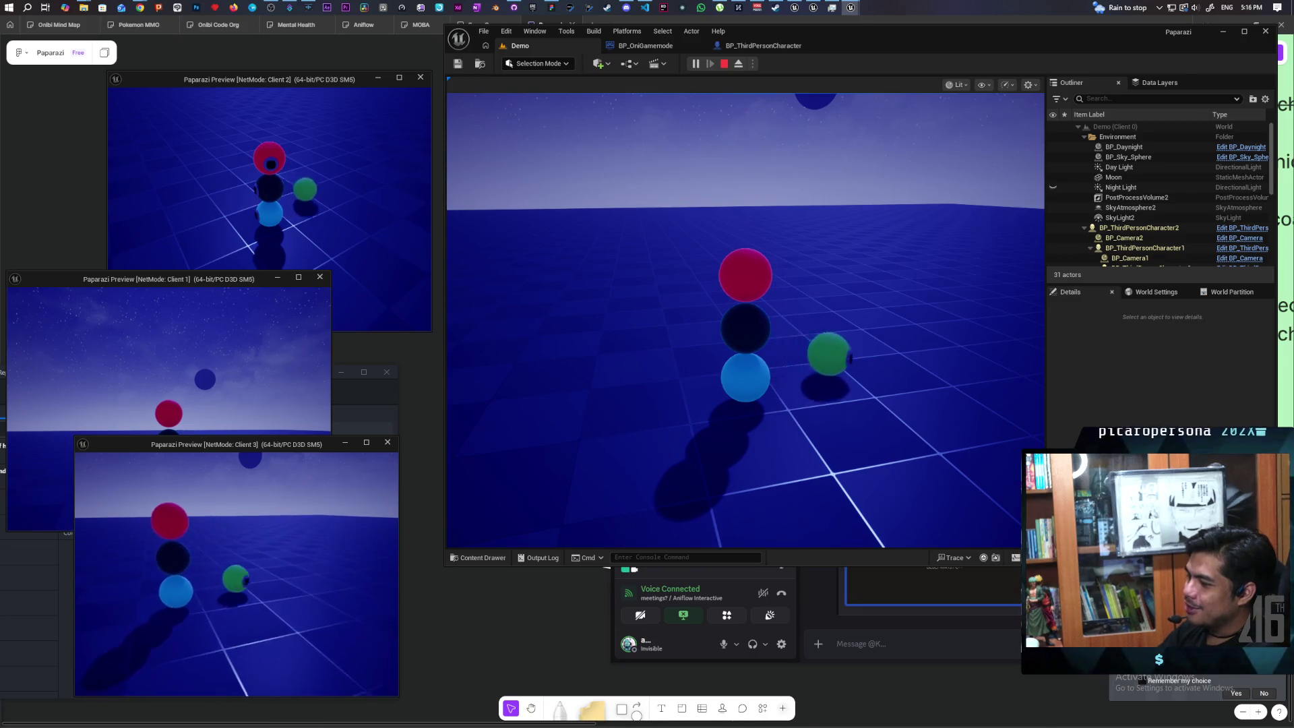
pyautogui.press('s')
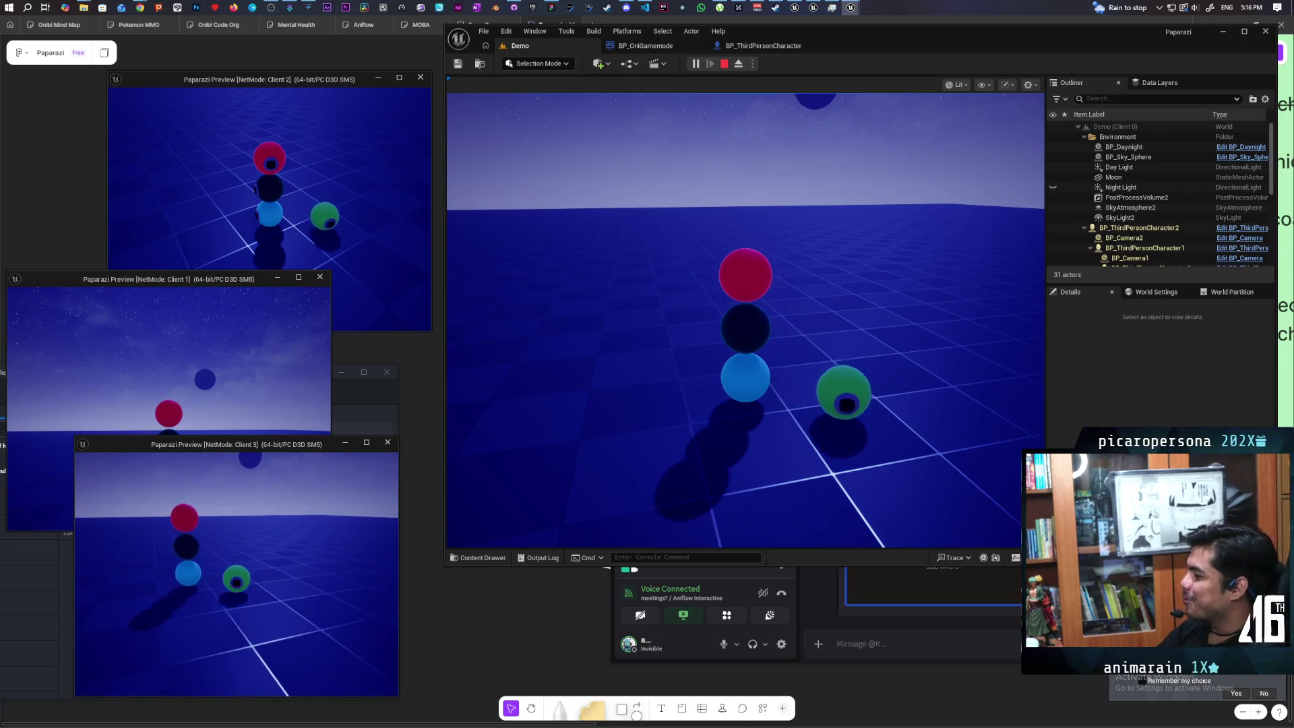
pyautogui.press('s')
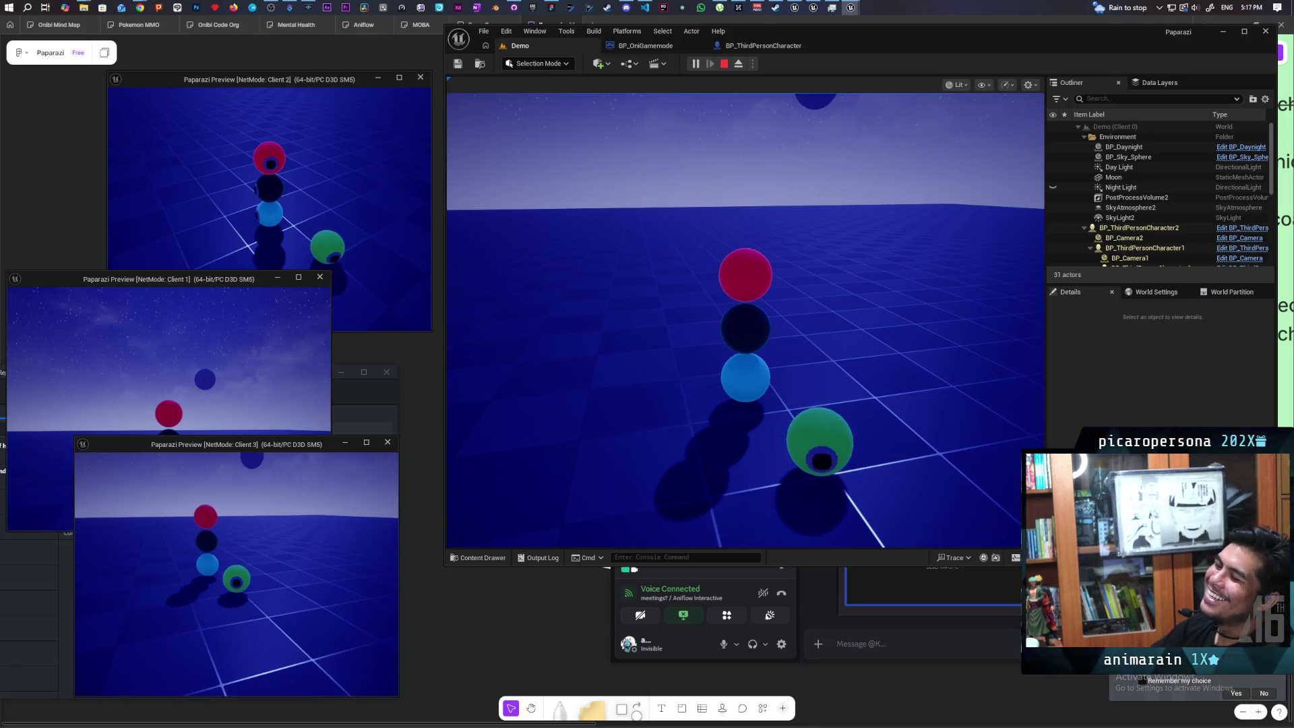
pyautogui.press('s')
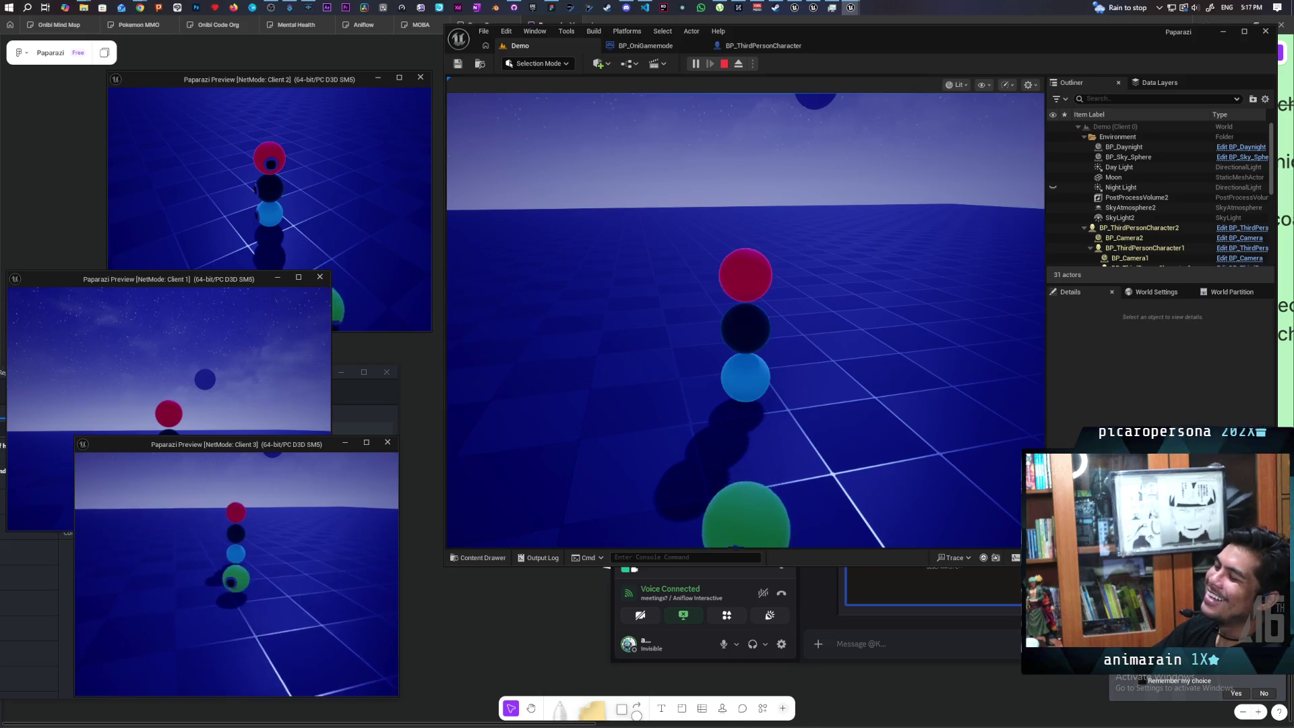
pyautogui.press('space')
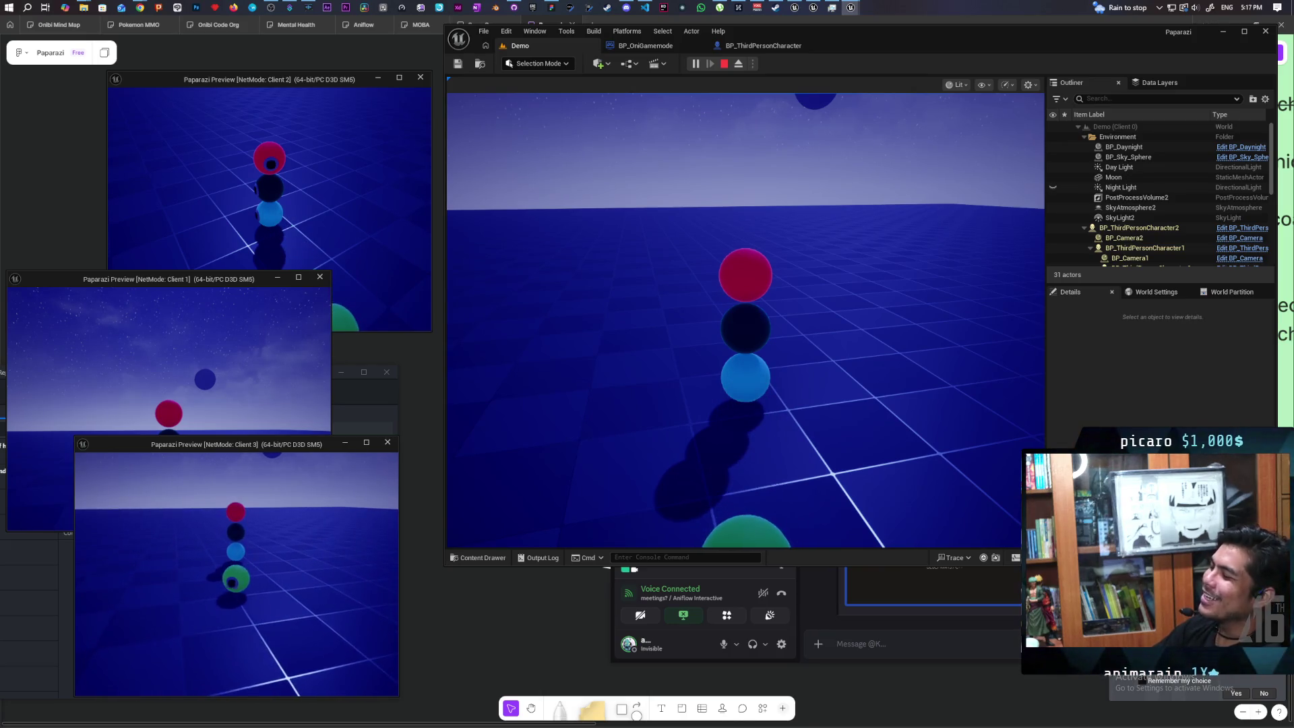
pyautogui.press('s')
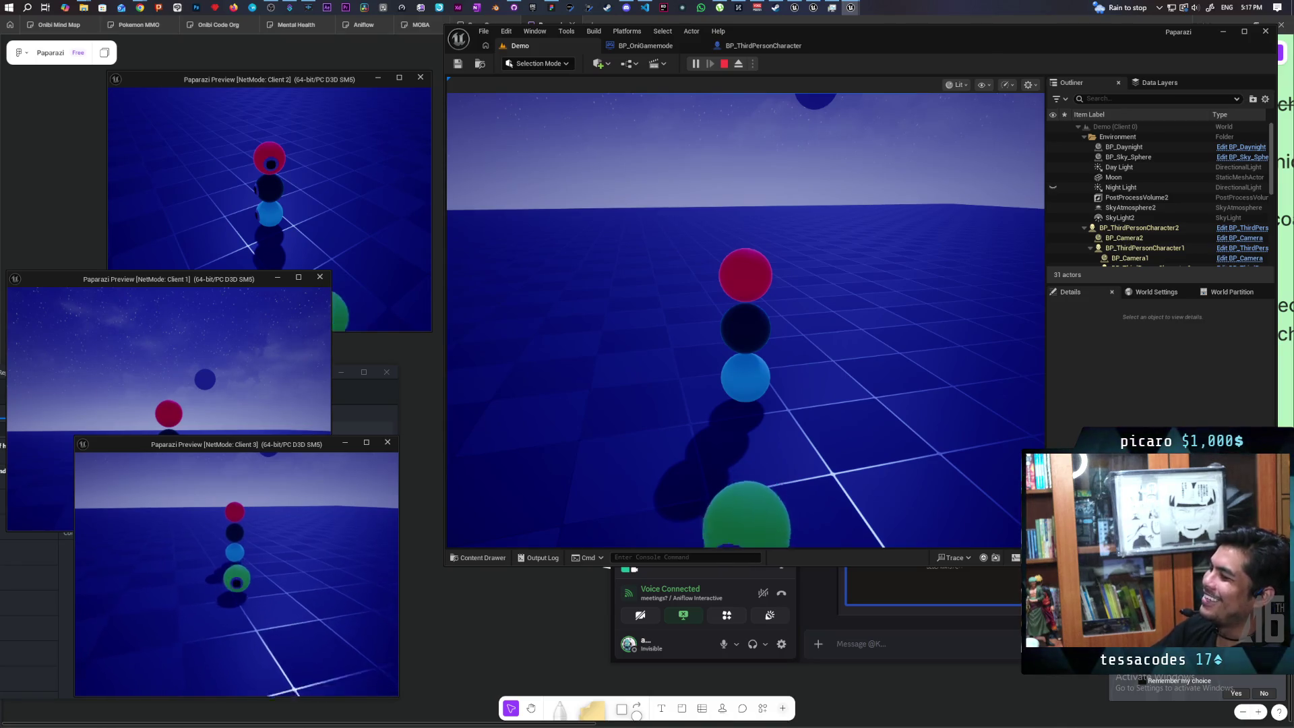
pyautogui.press('w')
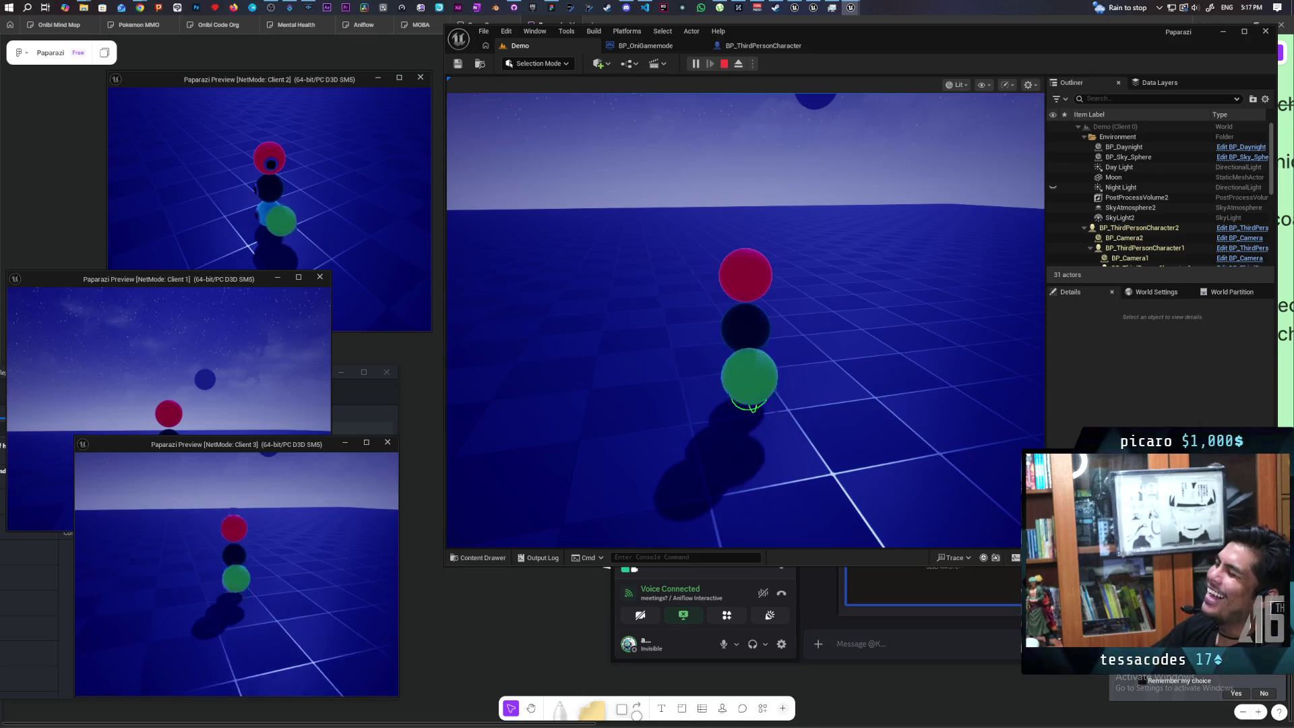
pyautogui.press('space')
# - Raise the photo camera on Client 3, Client 2 and the server player
pyautogui.press('e')
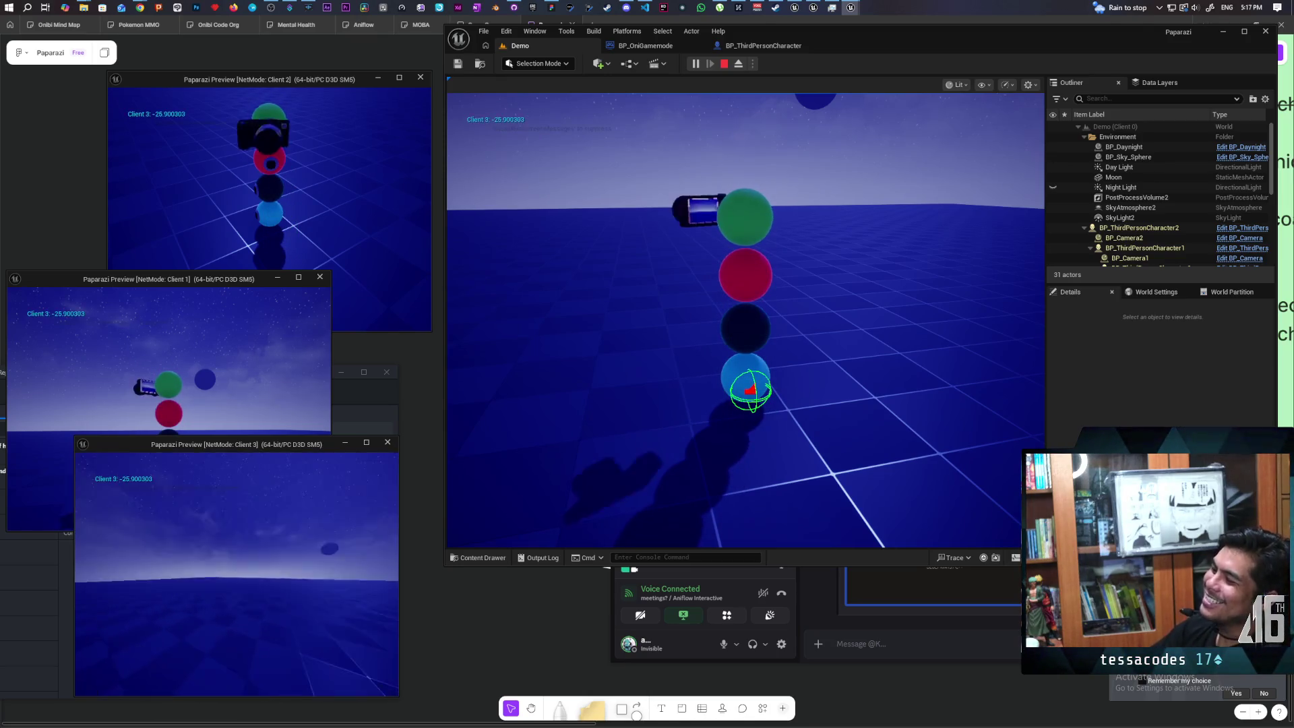
pyautogui.press('e')
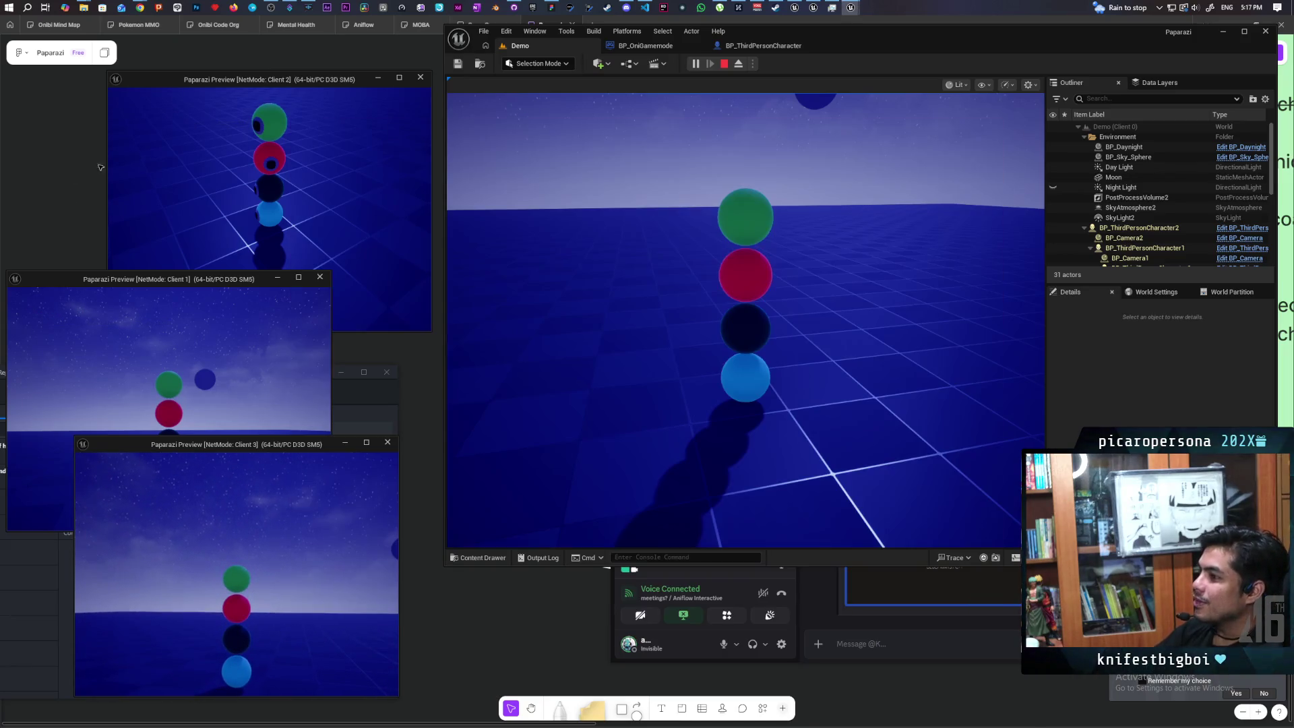
pyautogui.click(270, 168)
pyautogui.press('e')
pyautogui.press('e')
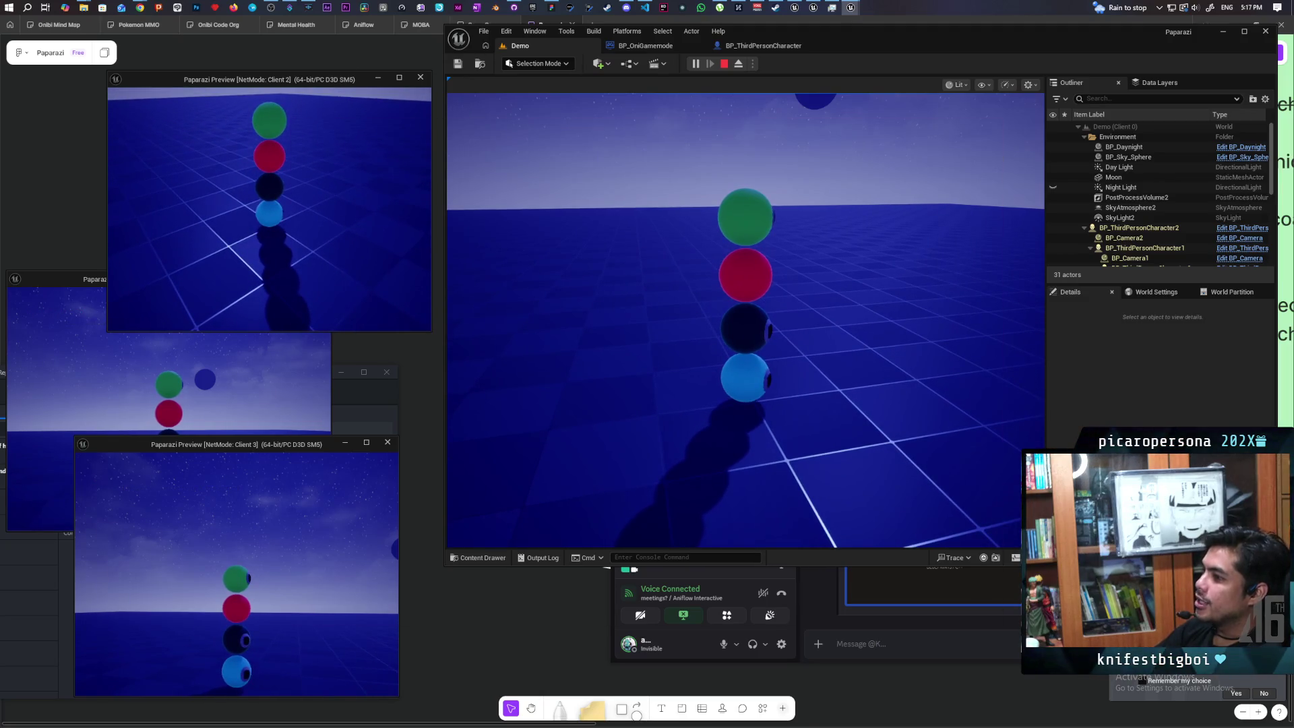
pyautogui.click(816, 506)
pyautogui.press('e')
pyautogui.press('e')
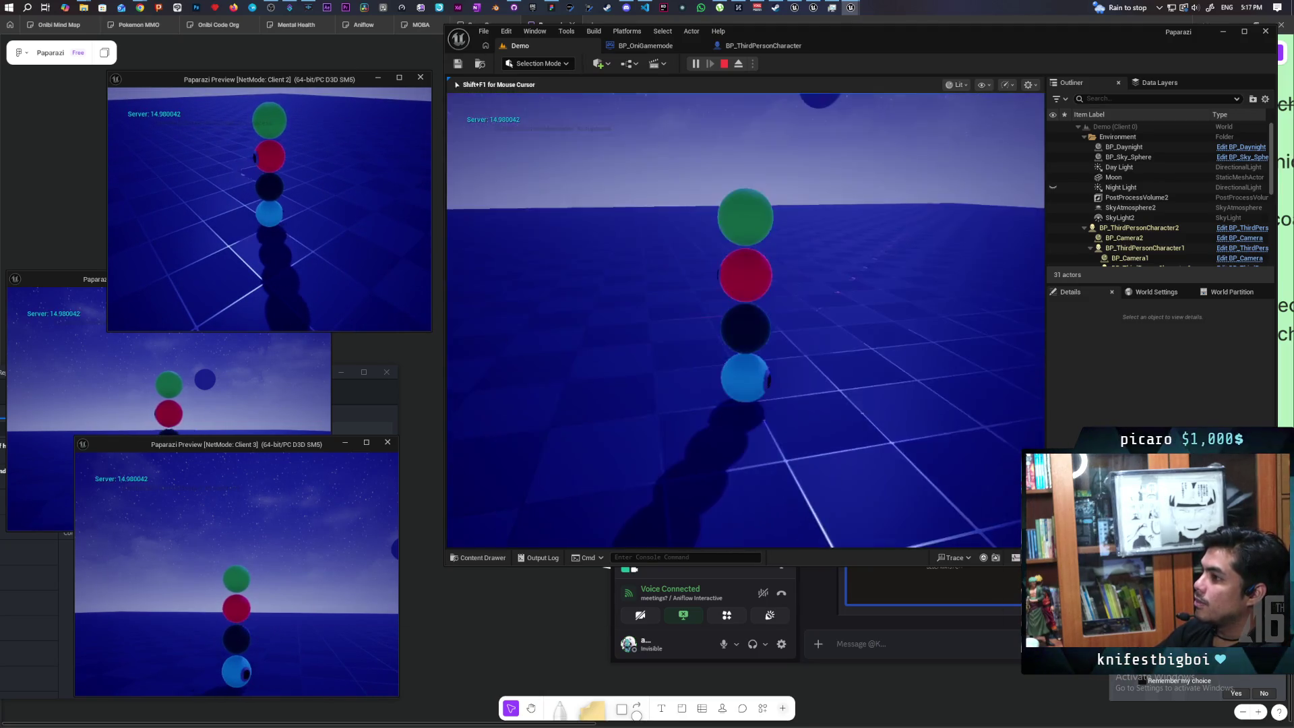
pyautogui.press('e')
pyautogui.press('e')
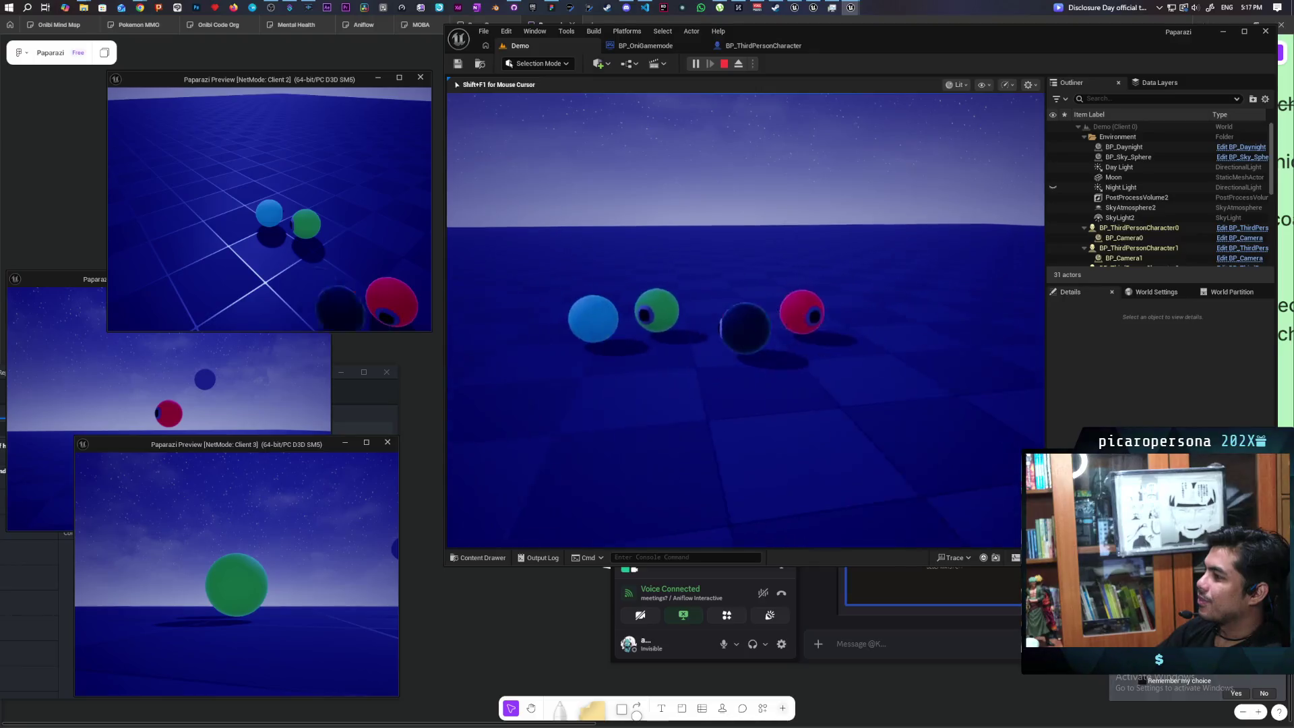
# - Move the dark sphere player around the others, then stop the play session with Esc
pyautogui.press('w')
pyautogui.press('s')
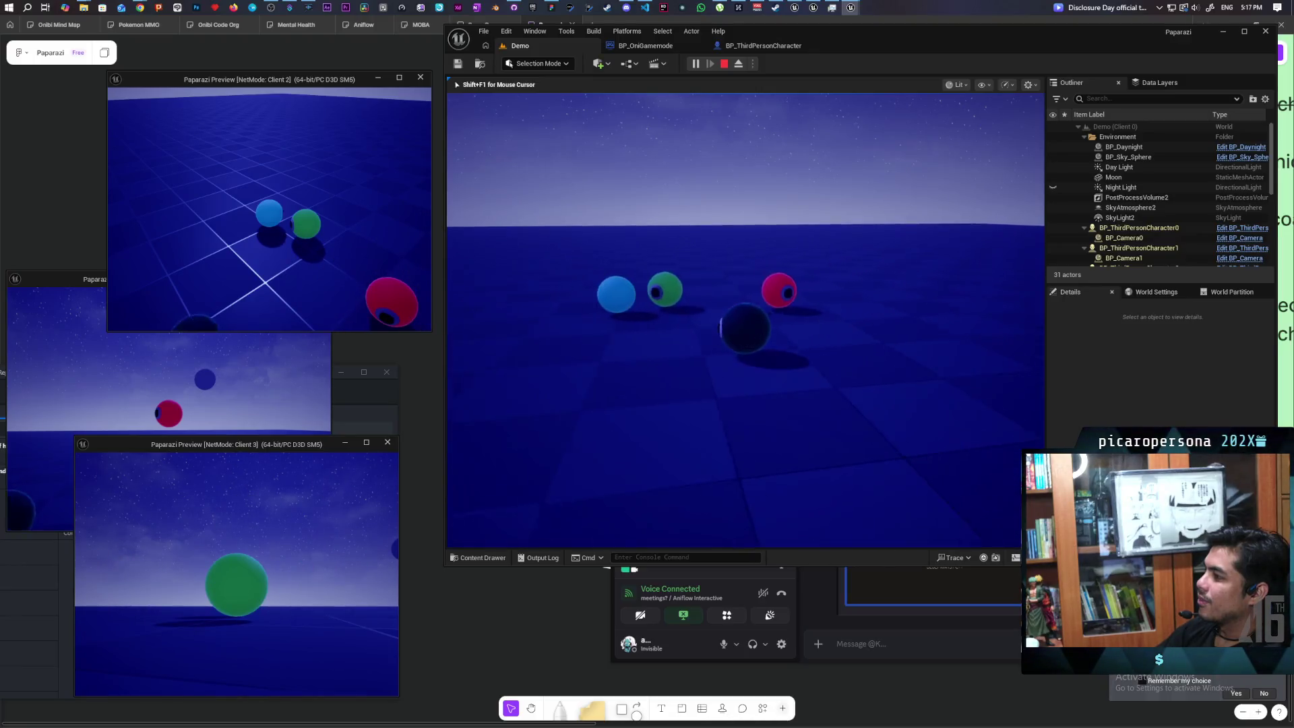
pyautogui.press('w')
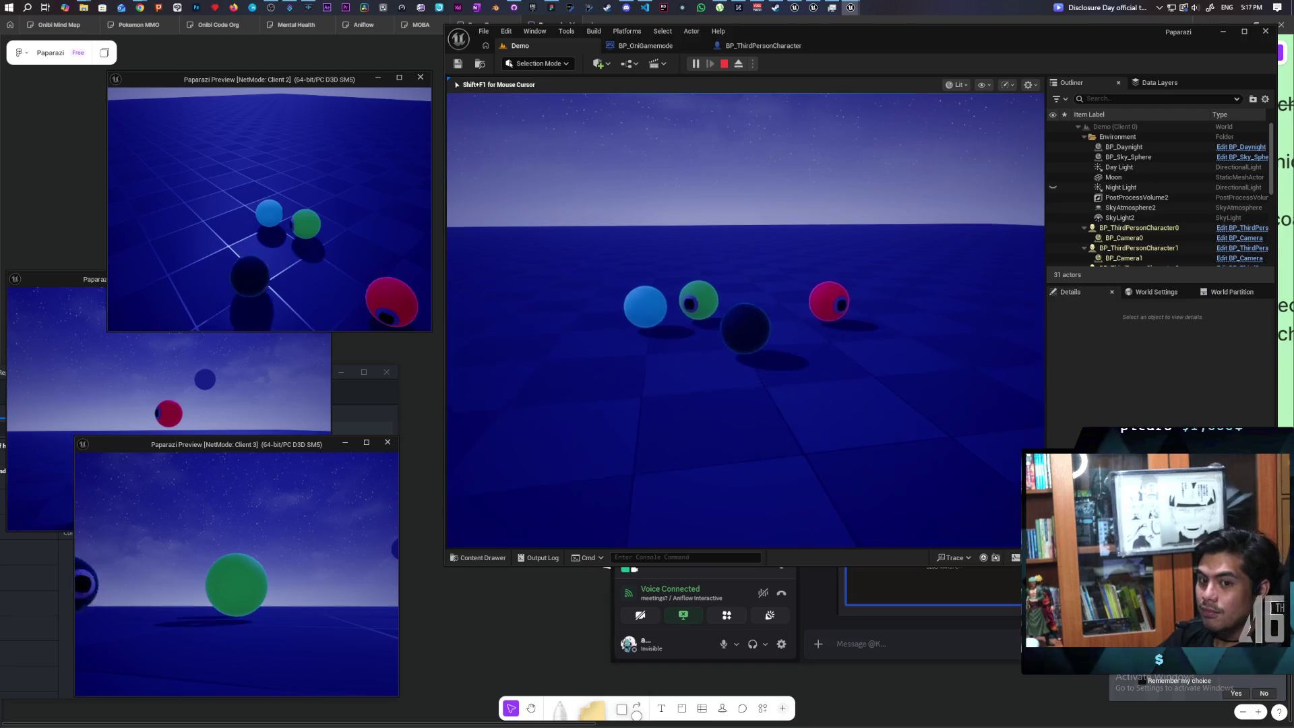
pyautogui.press('s')
pyautogui.press('w')
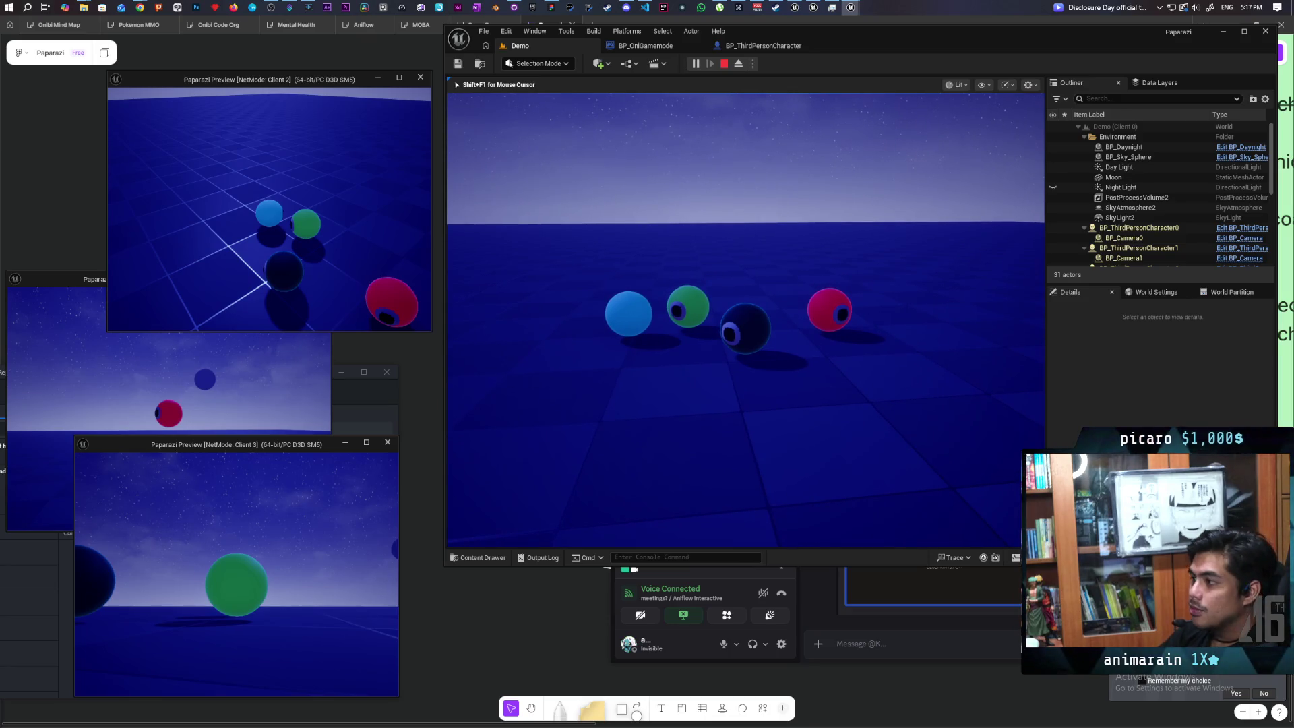
pyautogui.press('Escape')
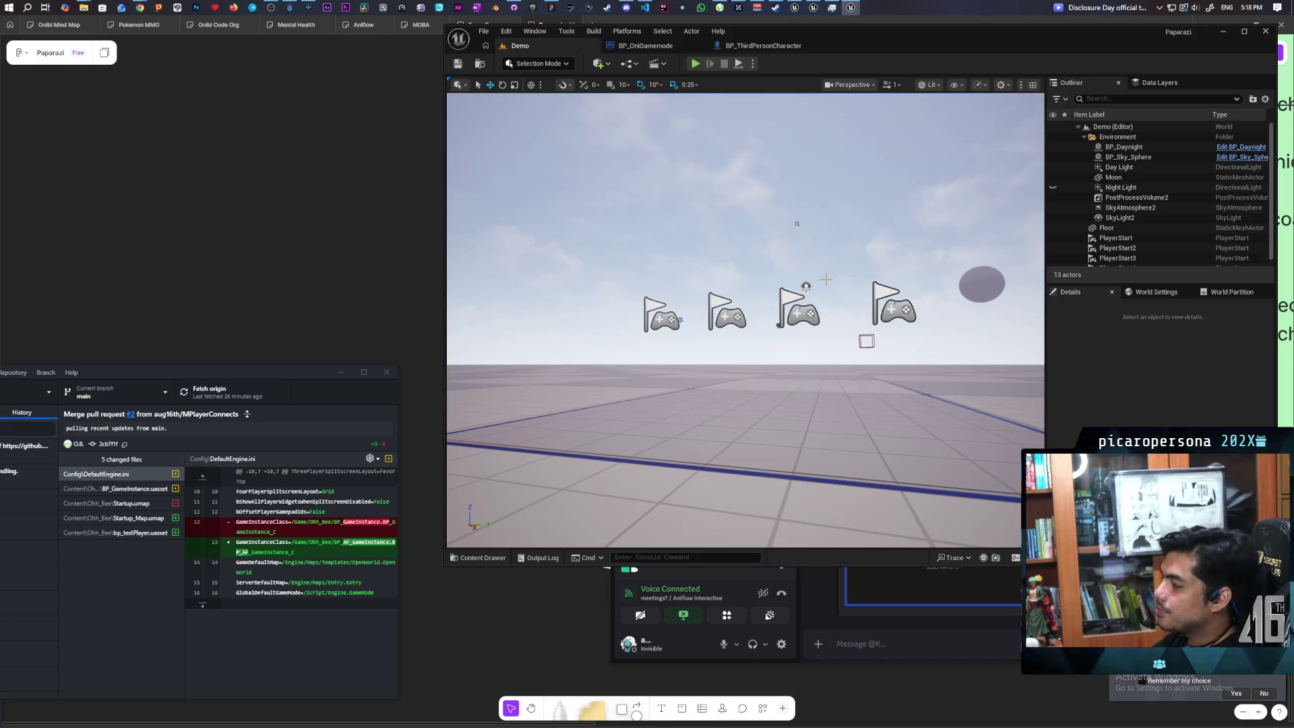
# - Maximize the editor window and return to the BP_ThirdPersonCharacter blueprint tab
pyautogui.doubleClick(877, 30)
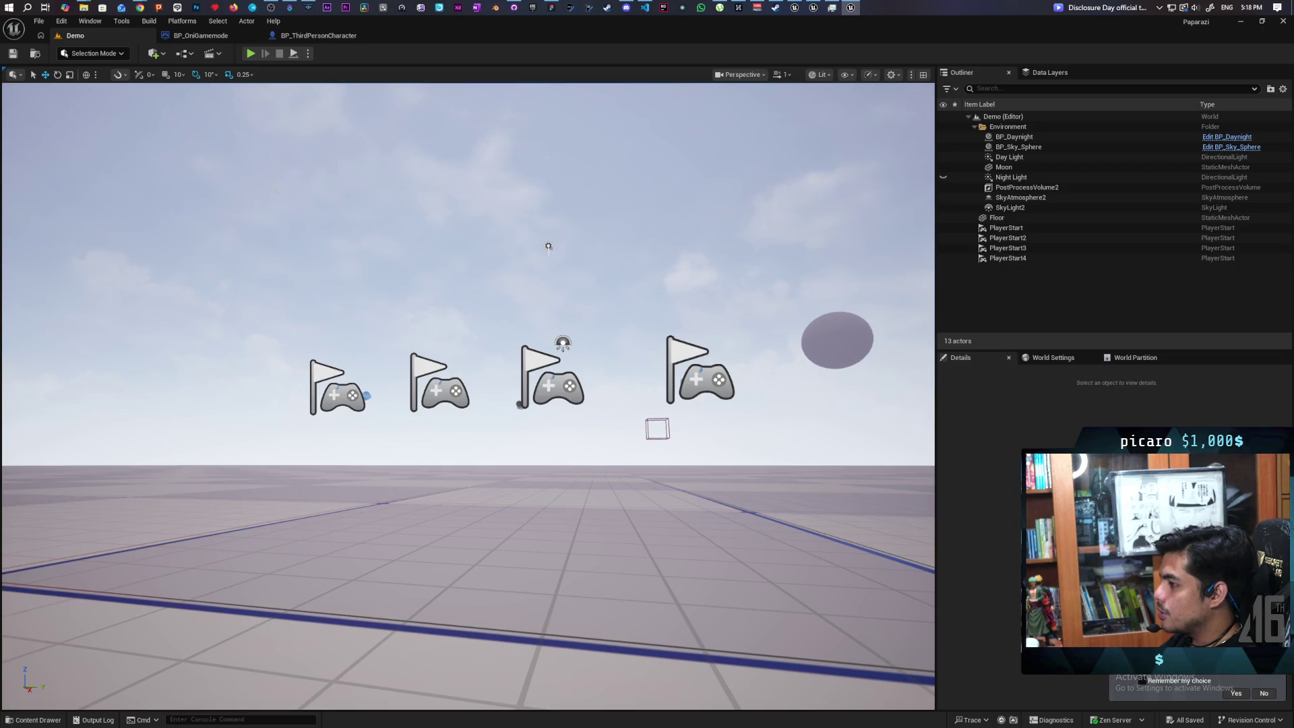
pyautogui.click(309, 39)
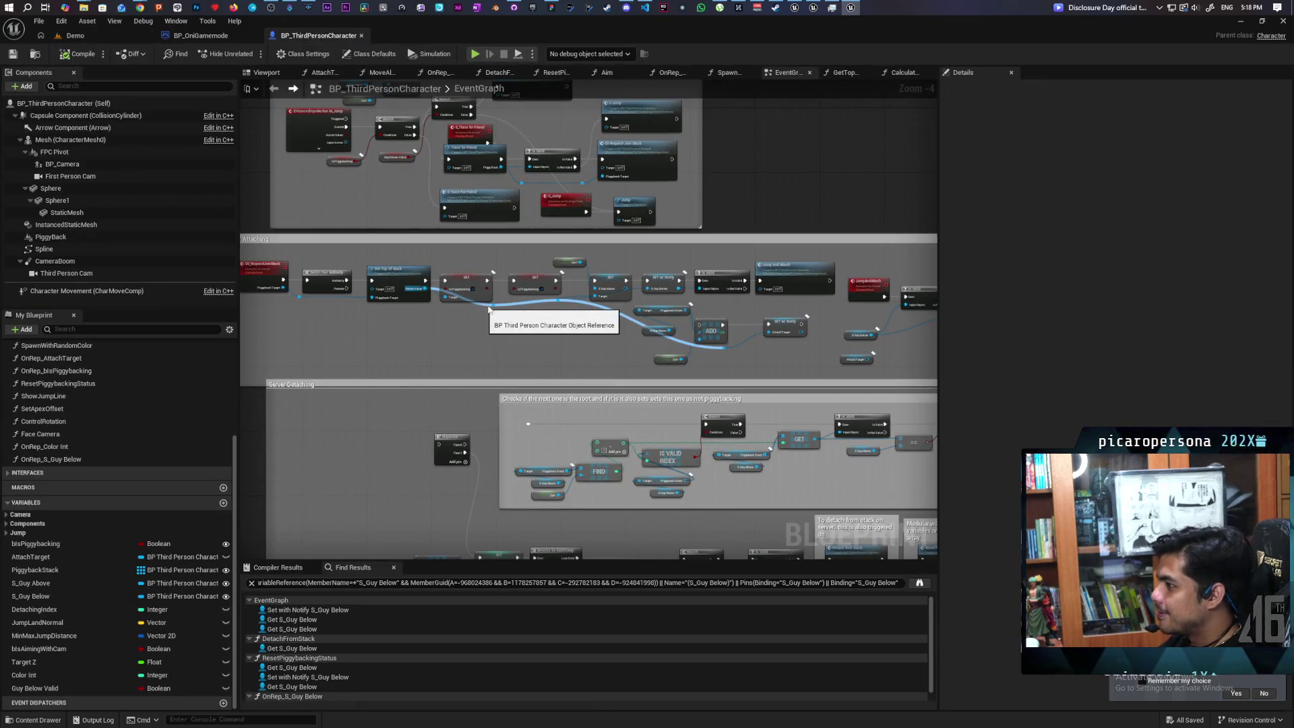
# - Nudge the Is Valid node slightly left and look over the EventGraph
pyautogui.scroll(-3, 479, 322)
pyautogui.scroll(3, 479, 322)
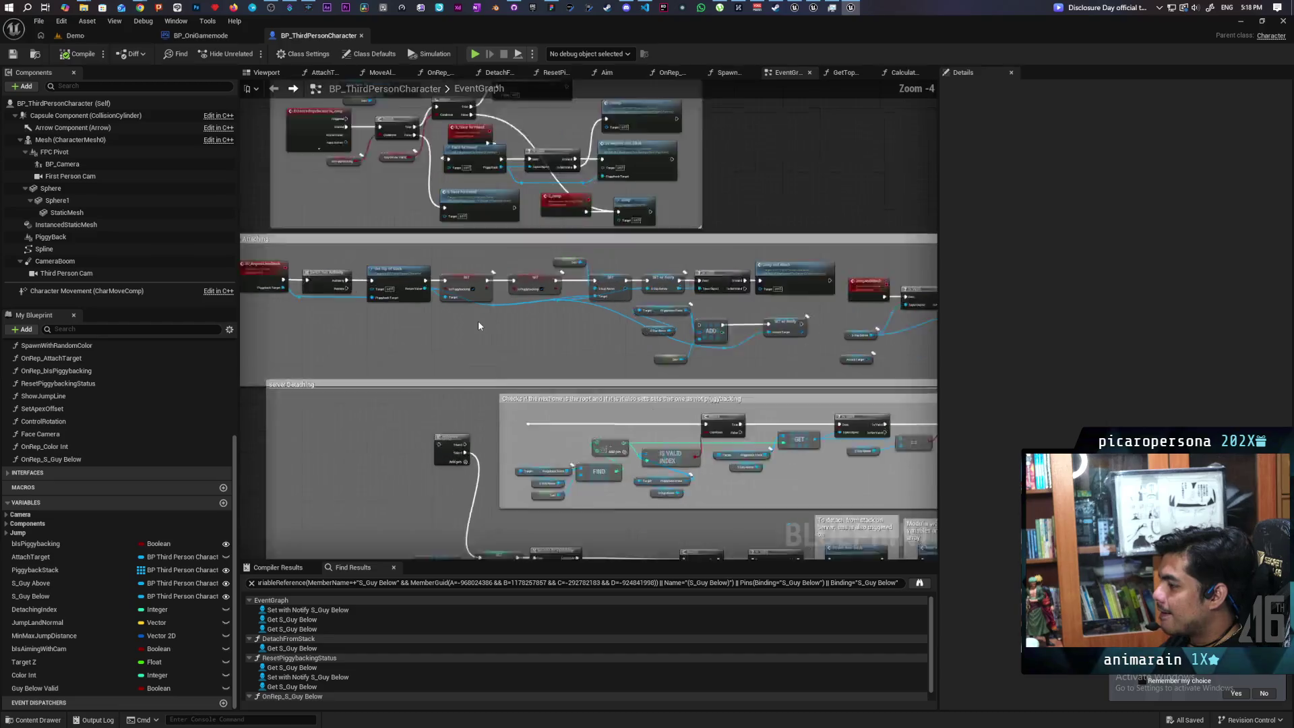
pyautogui.scroll(-3, 479, 326)
pyautogui.scroll(1, 755, 310)
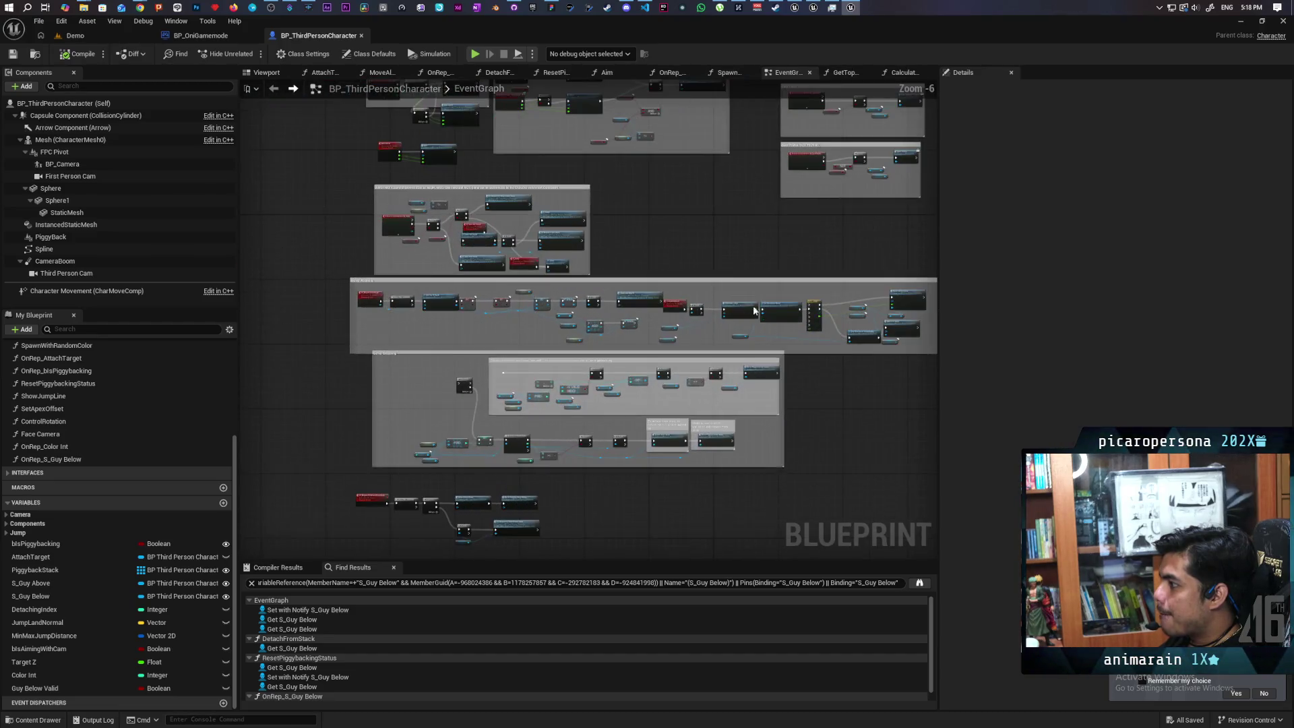
pyautogui.scroll(7, 755, 310)
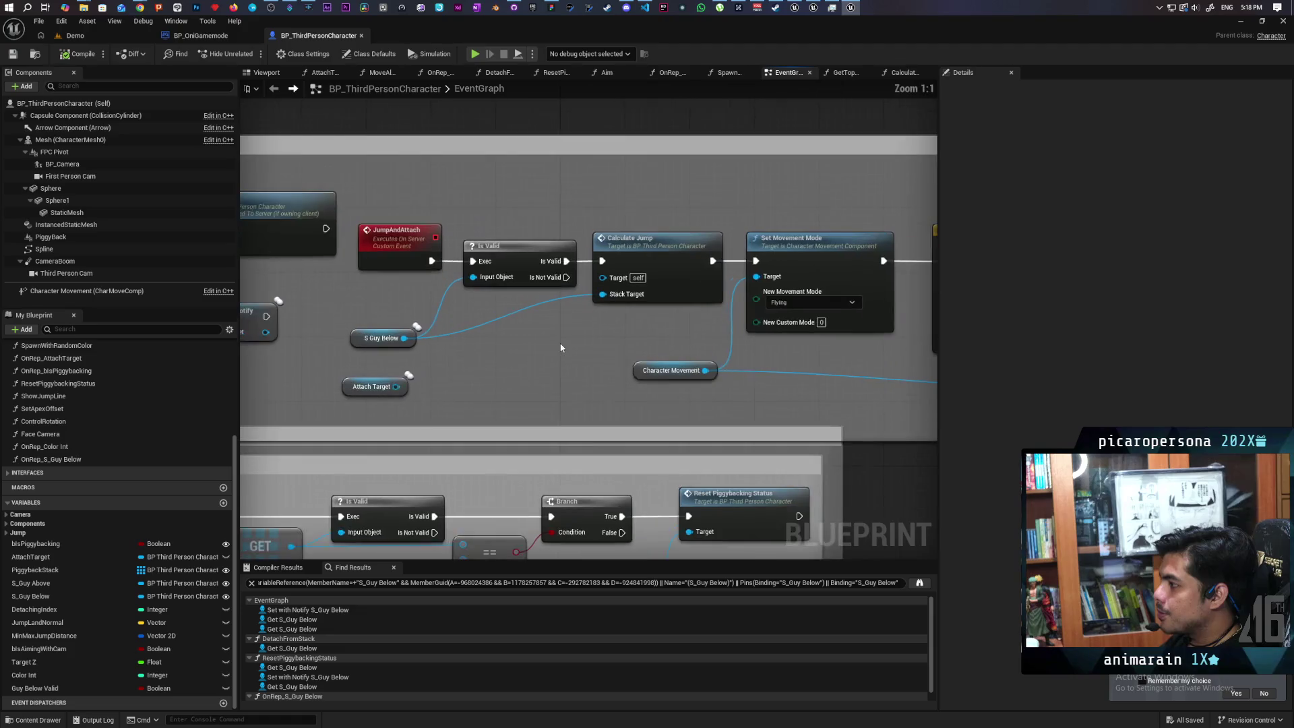
pyautogui.moveTo(504, 273); pyautogui.dragTo(505, 266)
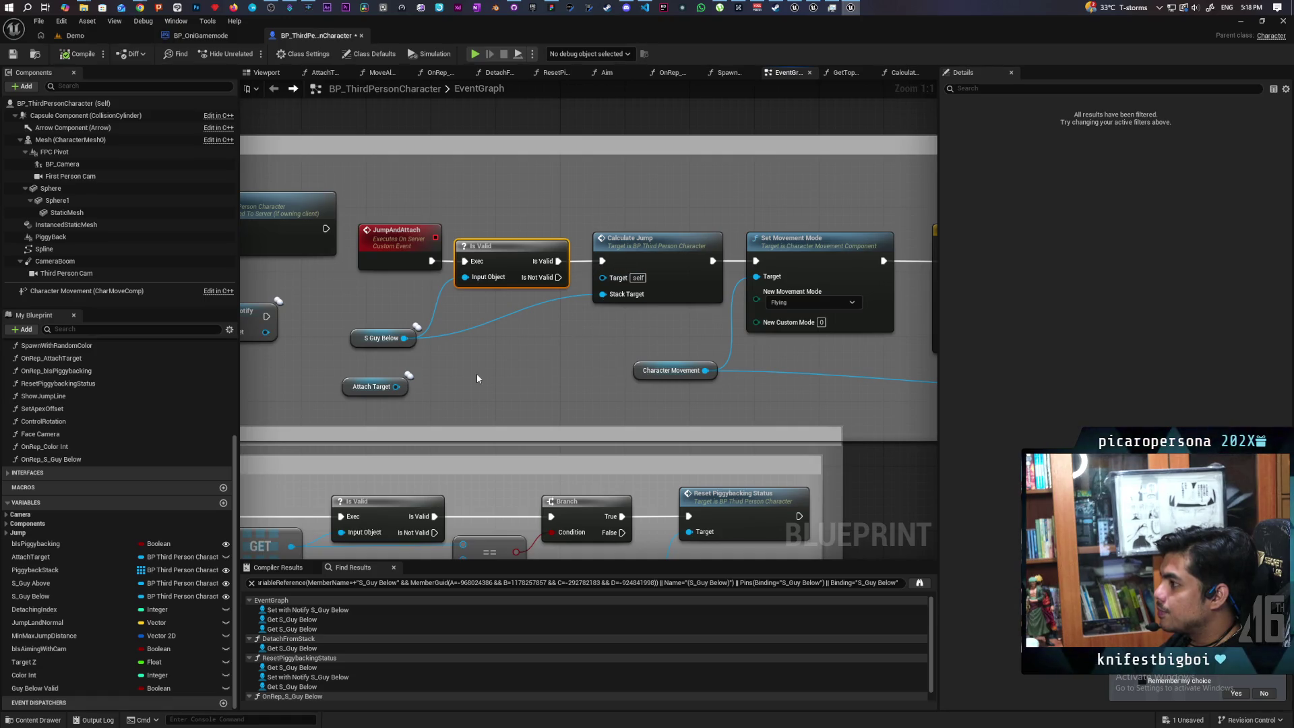
pyautogui.scroll(-5, 460, 192)
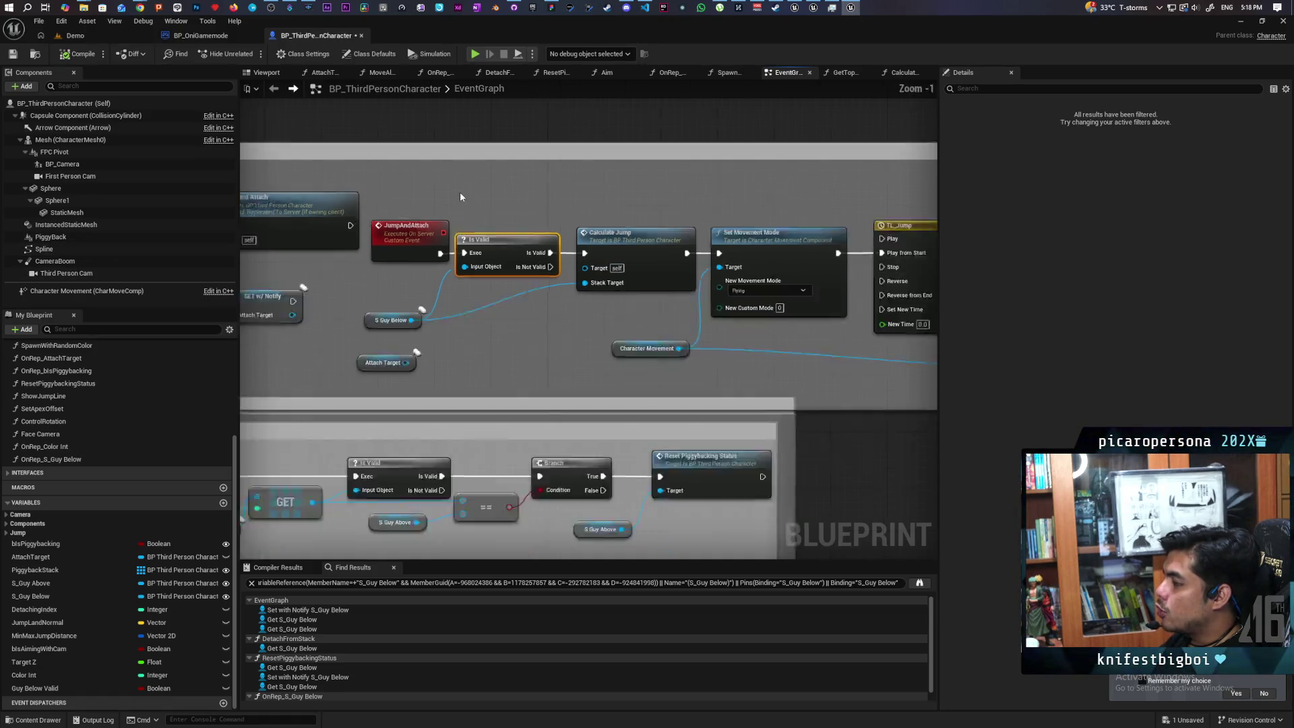
pyautogui.moveTo(573, 142); pyautogui.dragTo(702, 306)
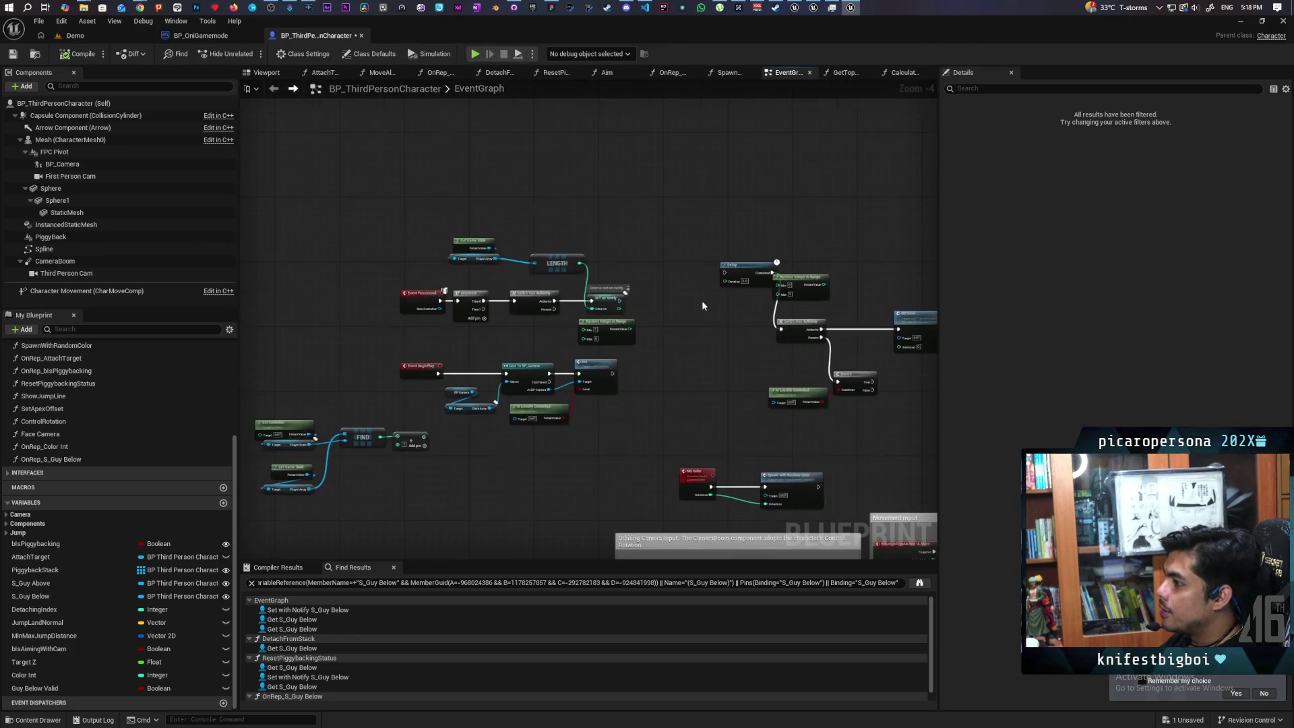
pyautogui.scroll(3, 402, 330)
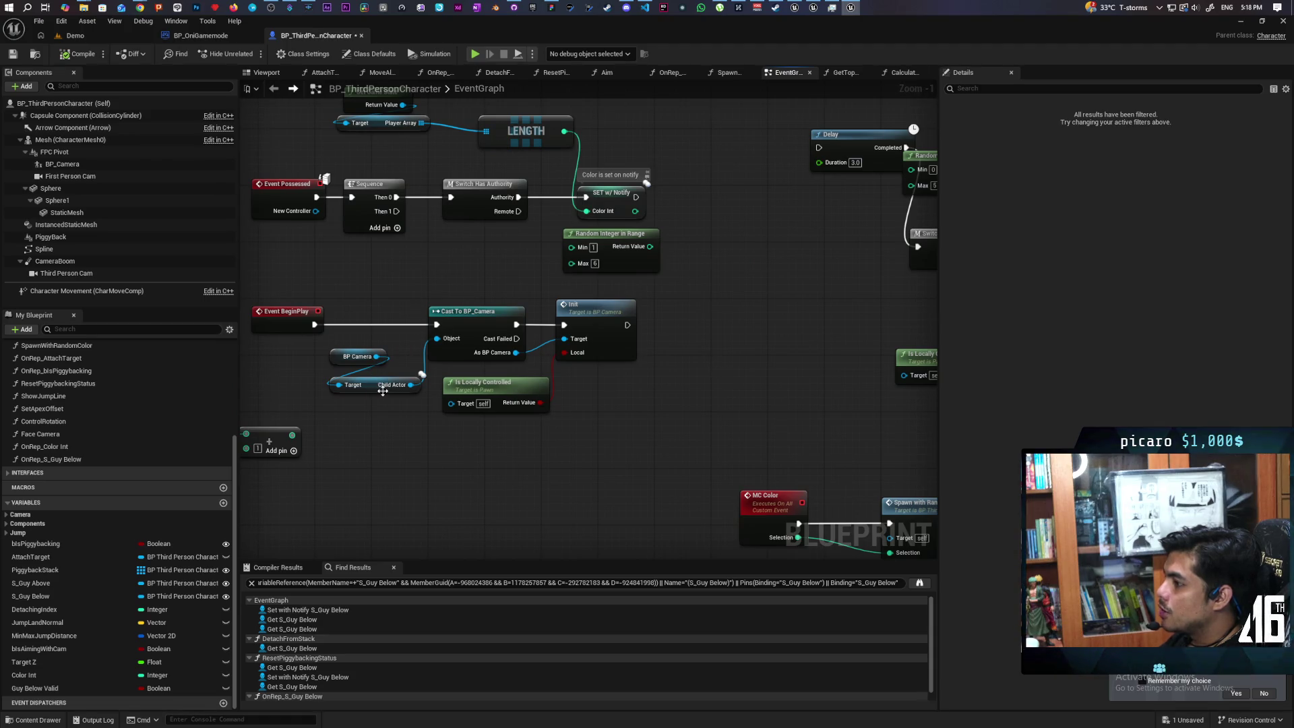
# - Shift Event BeginPlay left and move the Get Controller, Get Game State and FIND group down-left
pyautogui.moveTo(509, 450); pyautogui.dragTo(835, 412)
pyautogui.moveTo(602, 278); pyautogui.dragTo(471, 278)
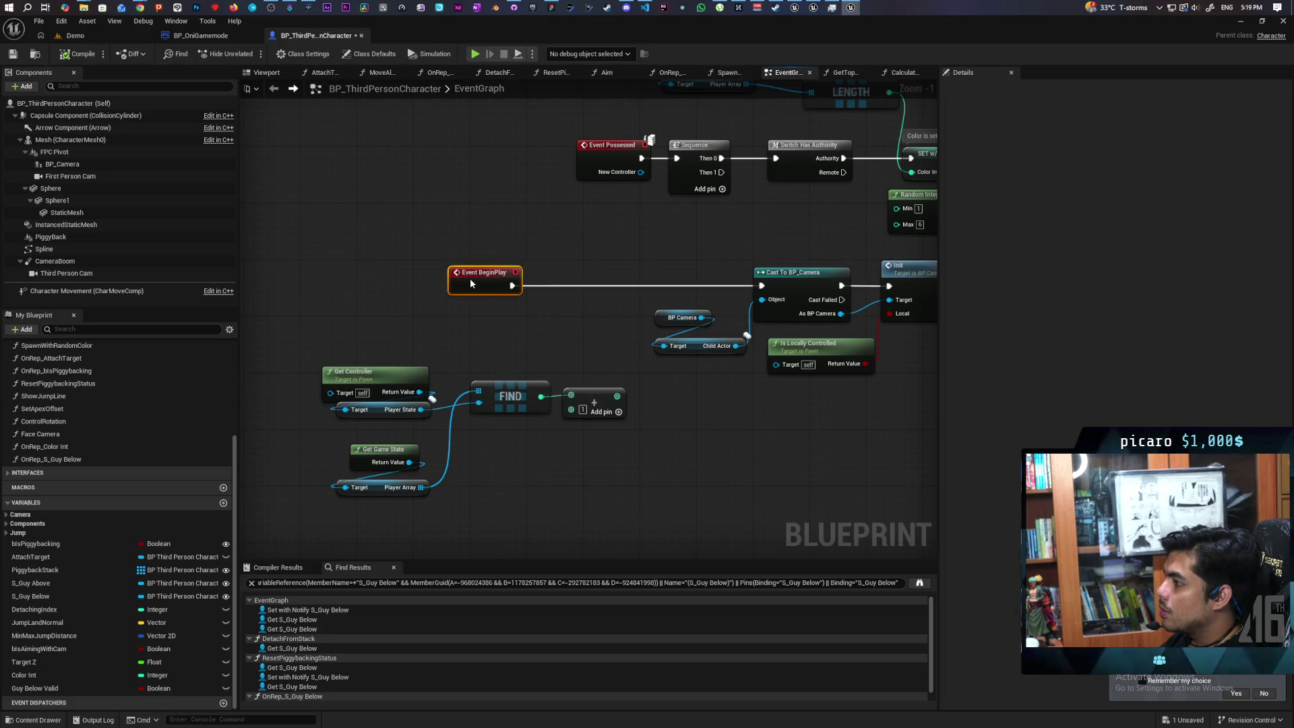
pyautogui.moveTo(413, 344)
pyautogui.mouseDown()
pyautogui.moveTo(550, 499)
pyautogui.moveTo(627, 461)
pyautogui.mouseUp()
pyautogui.moveTo(523, 392)
pyautogui.mouseDown()
pyautogui.moveTo(417, 406)
pyautogui.moveTo(406, 391)
pyautogui.mouseUp()
pyautogui.scroll(1, 500, 338)
pyautogui.moveTo(474, 272)
pyautogui.mouseDown()
pyautogui.moveTo(467, 279)
pyautogui.moveTo(475, 271)
pyautogui.mouseUp()
pyautogui.moveTo(545, 346); pyautogui.dragTo(454, 354)
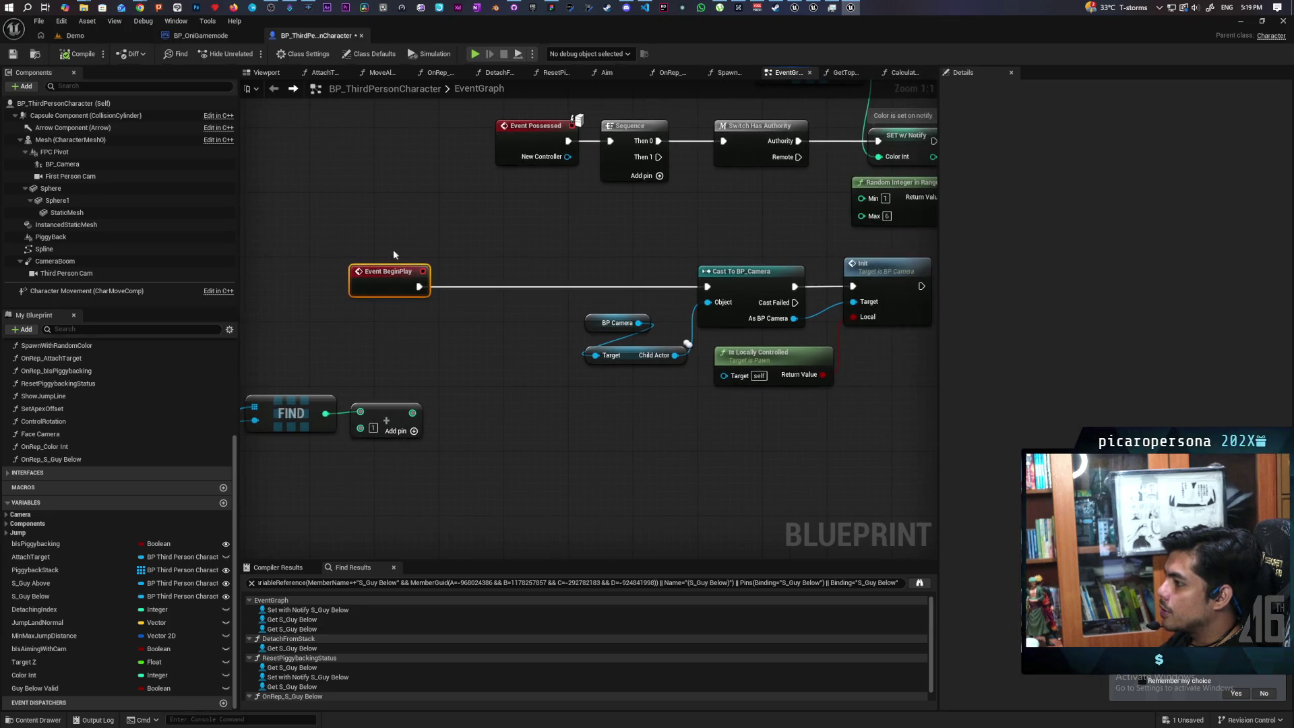
pyautogui.click(423, 333)
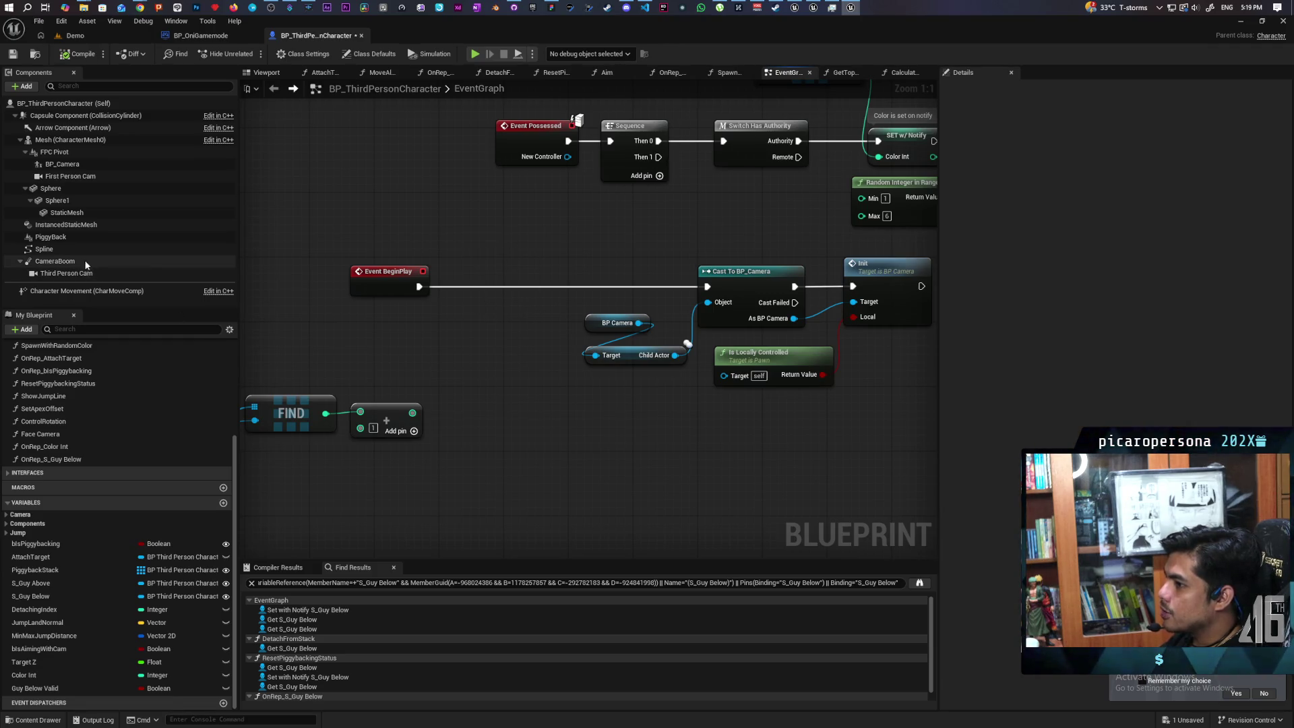
pyautogui.moveTo(532, 213); pyautogui.dragTo(517, 238)
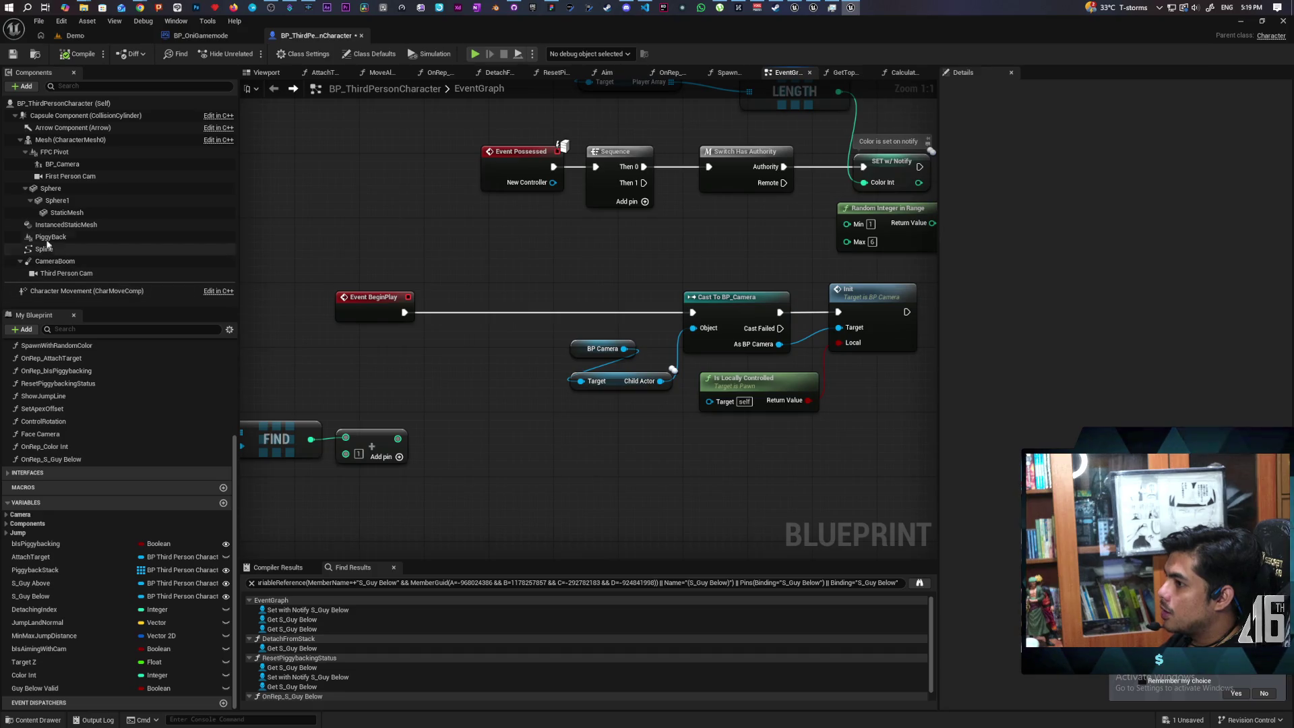
pyautogui.moveTo(44, 248); pyautogui.dragTo(349, 345)
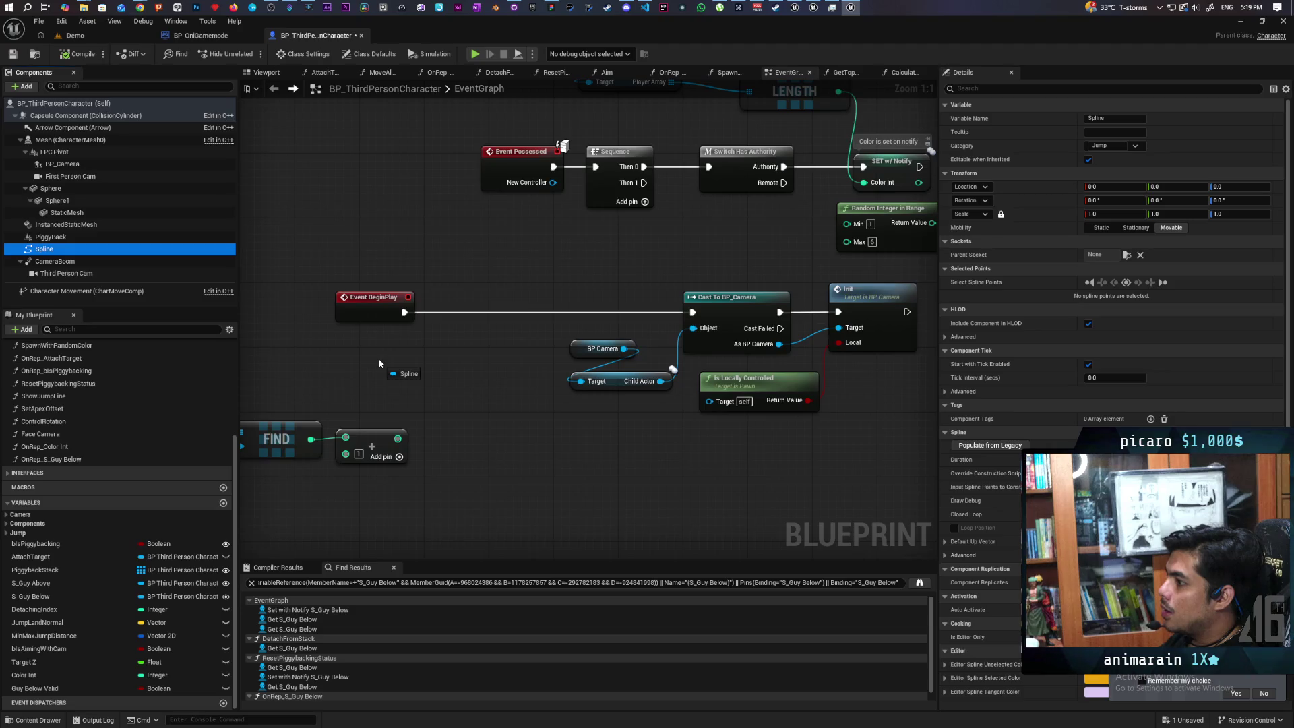
# - Add a Spline reference with a Detach From Component node between BeginPlay and the cast
pyautogui.moveTo(379, 360); pyautogui.dragTo(378, 358)
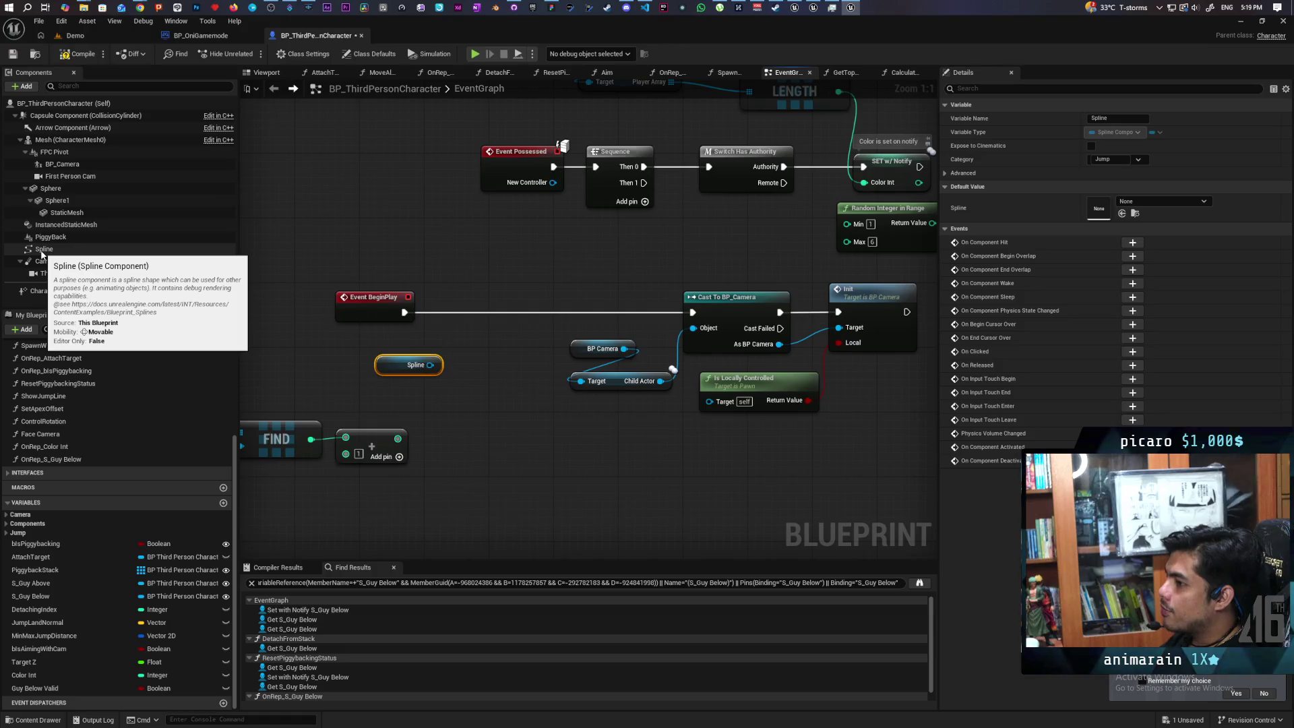
pyautogui.moveTo(429, 366); pyautogui.dragTo(470, 342)
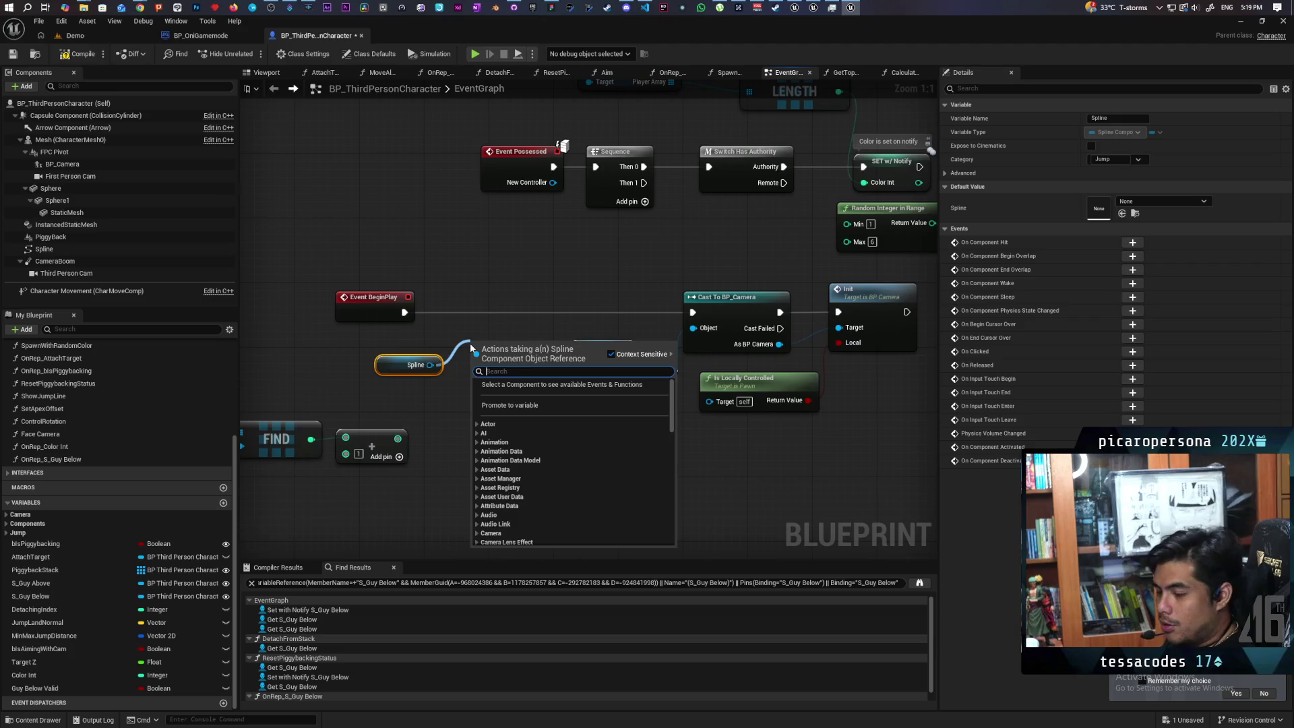
pyautogui.write('deta')
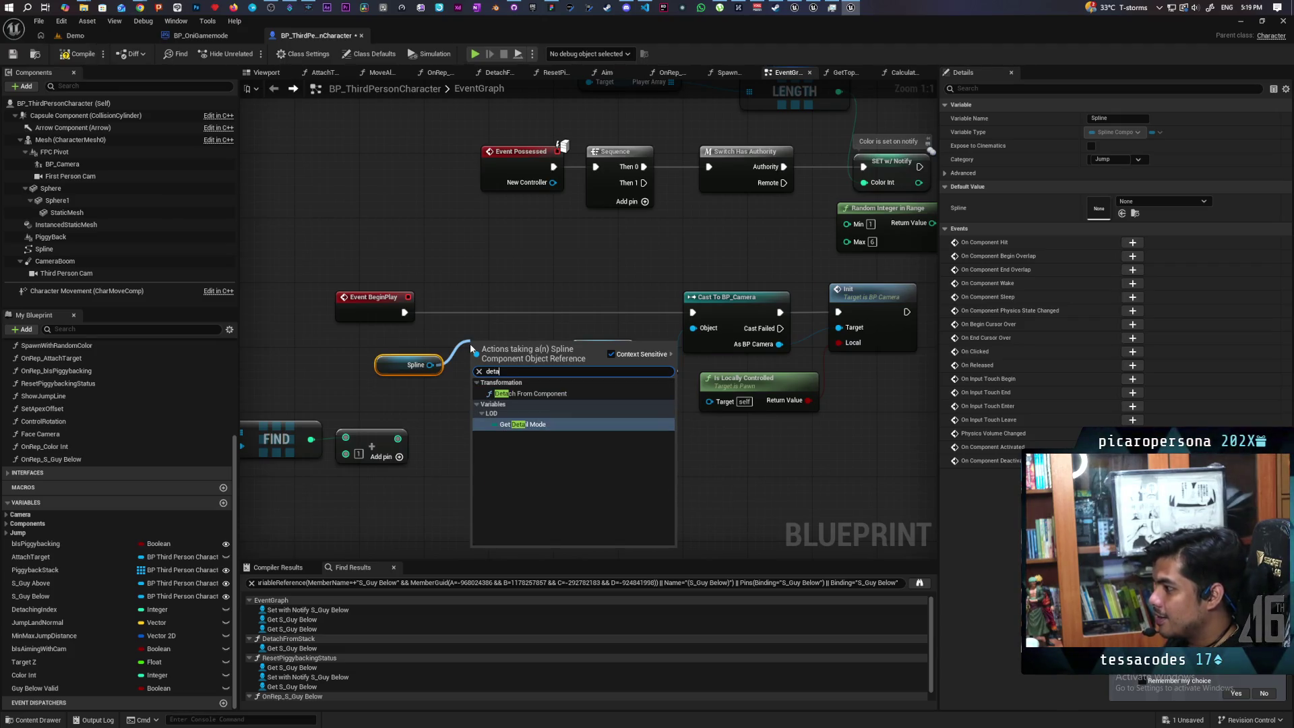
pyautogui.click(536, 394)
pyautogui.moveTo(394, 362); pyautogui.dragTo(308, 370)
pyautogui.moveTo(526, 357)
pyautogui.mouseDown()
pyautogui.moveTo(486, 349)
pyautogui.moveTo(497, 303)
pyautogui.mouseUp()
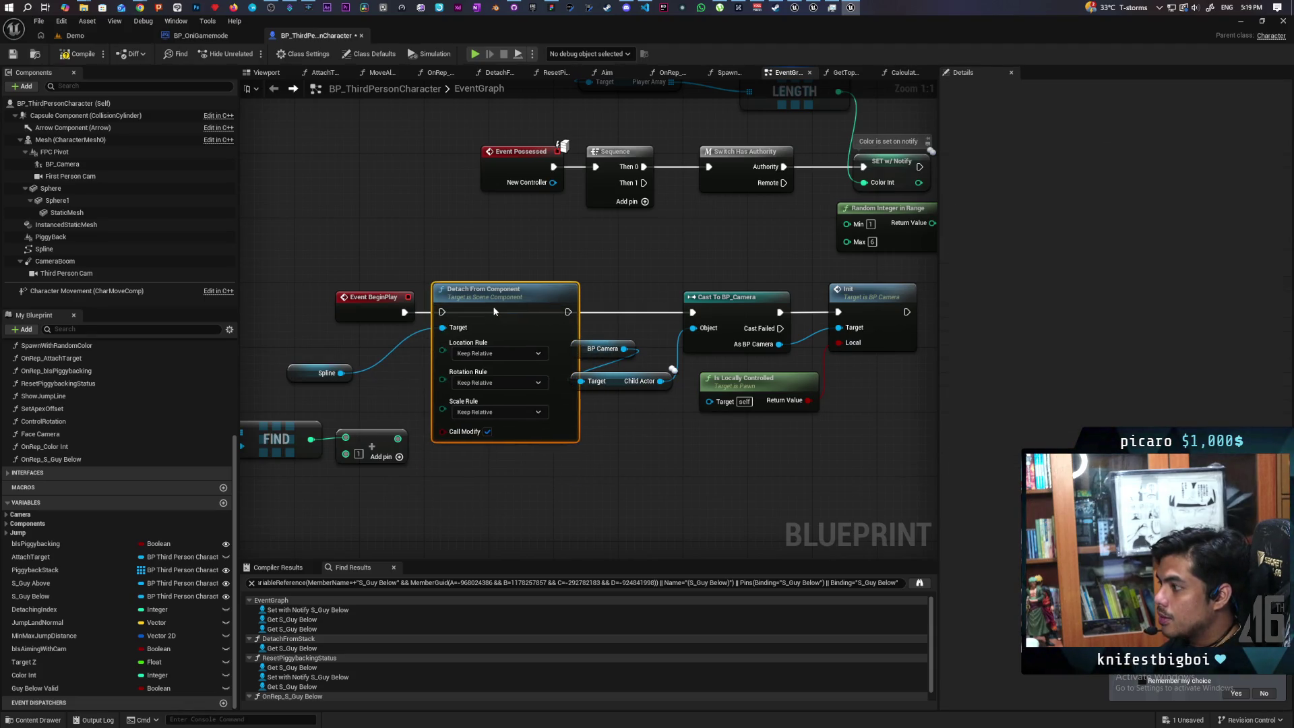
# - Set Location, Rotation and Scale rules to Keep World, chain into Cast To BP_Camera, and save
pyautogui.click(497, 436)
pyautogui.click(498, 382)
pyautogui.click(485, 406)
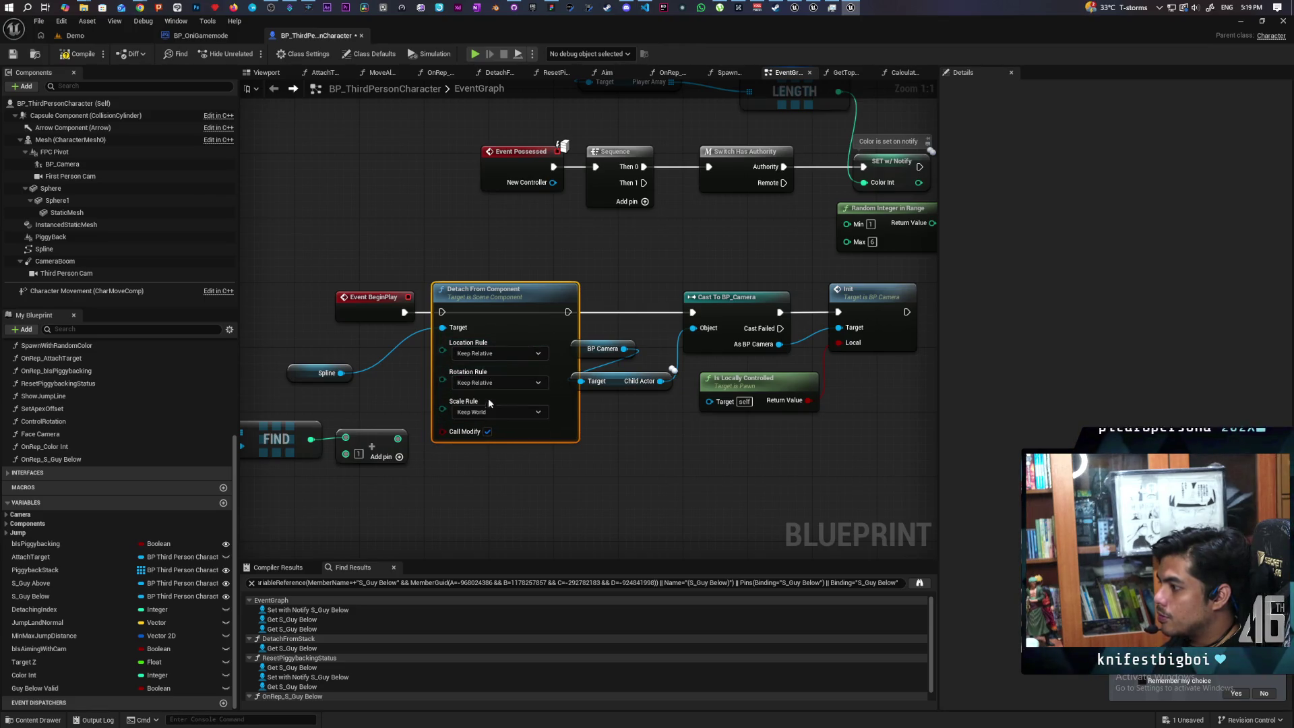
pyautogui.click(499, 353)
pyautogui.click(487, 375)
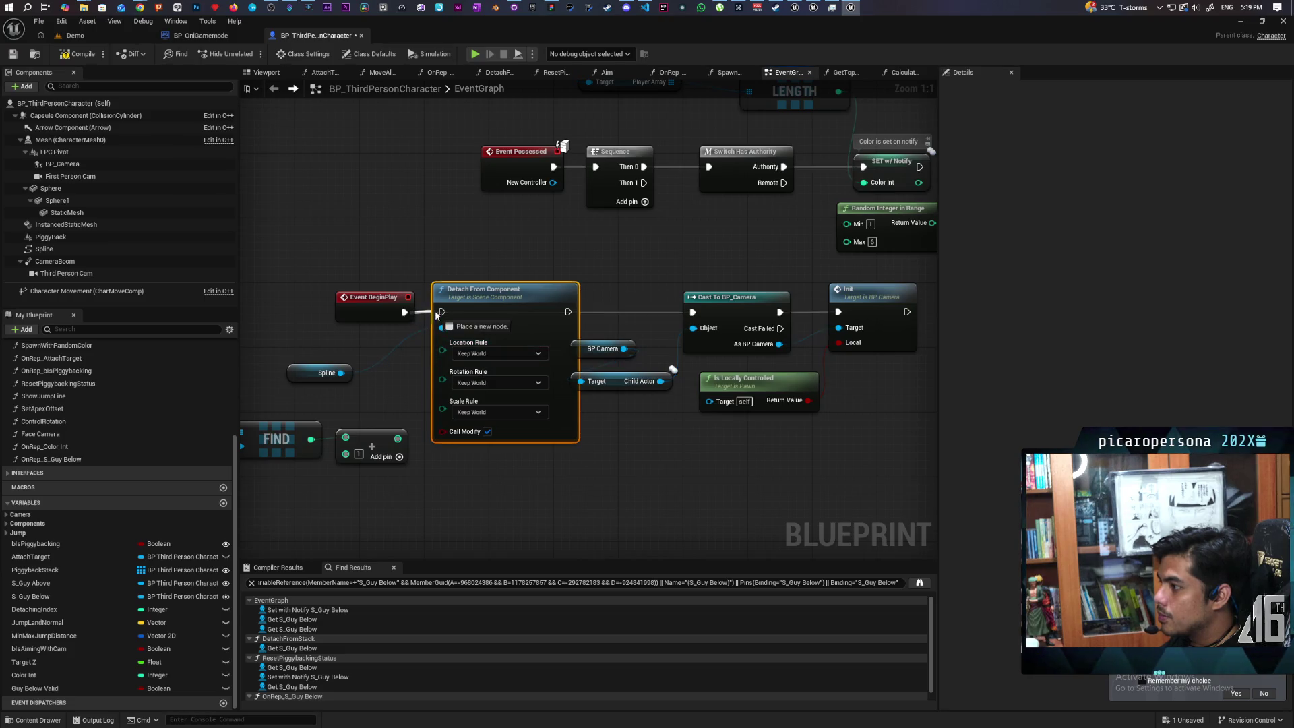
pyautogui.moveTo(568, 312); pyautogui.dragTo(692, 312)
pyautogui.hotkey('ctrl', 's')
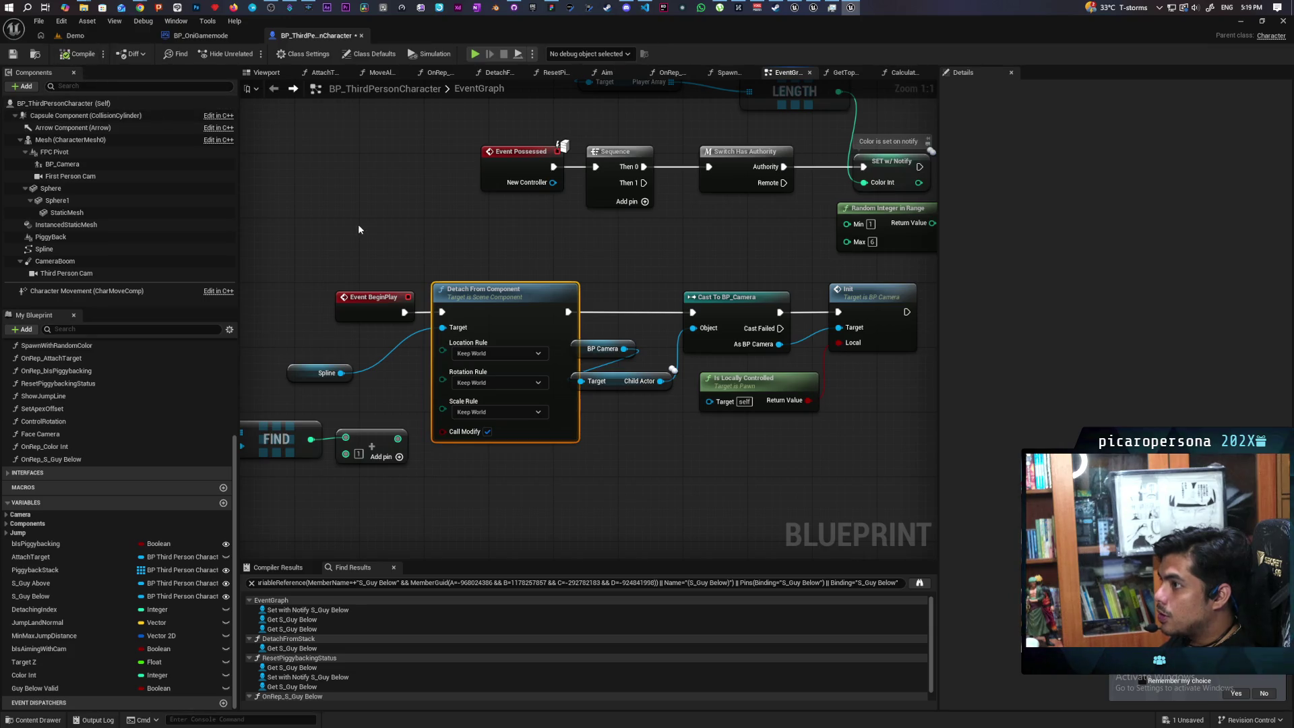
pyautogui.scroll(-6, 300, 200)
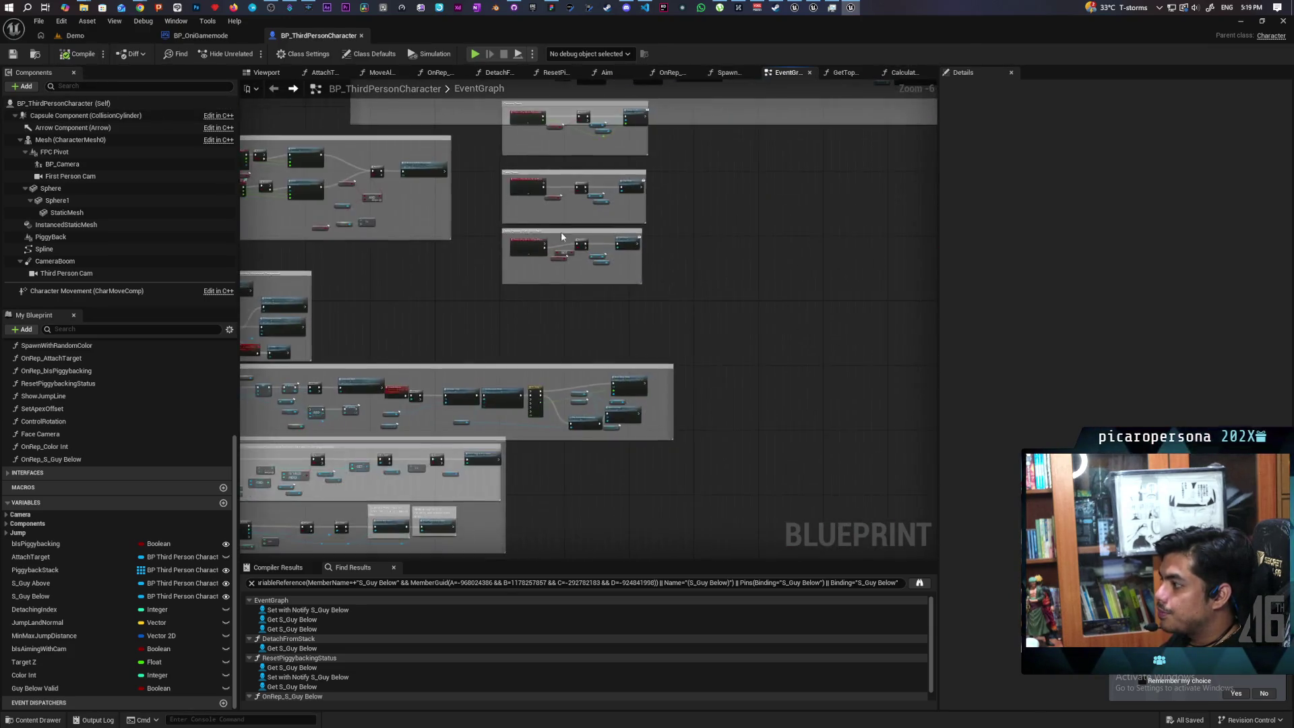
# - Select the JumpAndAttach event to inspect its Replicates setting
pyautogui.scroll(5, 672, 236)
pyautogui.scroll(1, 649, 305)
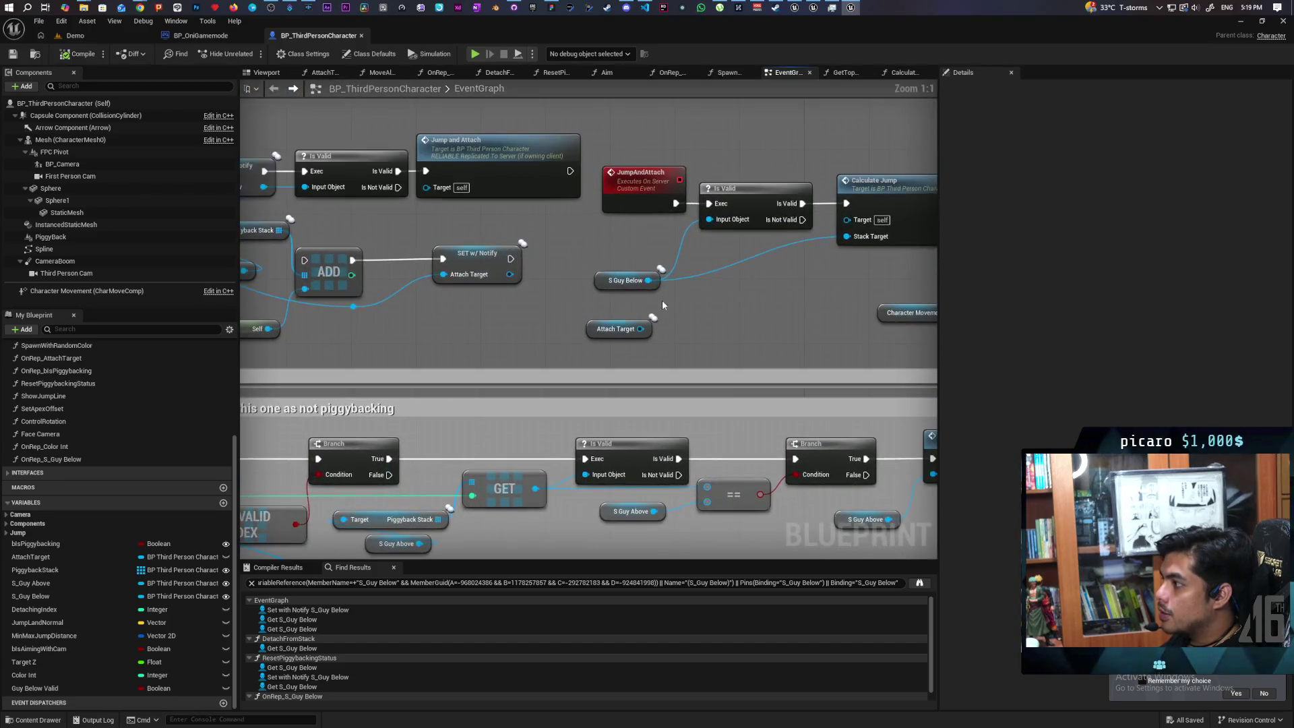
pyautogui.moveTo(669, 275)
pyautogui.mouseDown()
pyautogui.moveTo(573, 311)
pyautogui.moveTo(452, 311)
pyautogui.mouseUp()
pyautogui.click(520, 271)
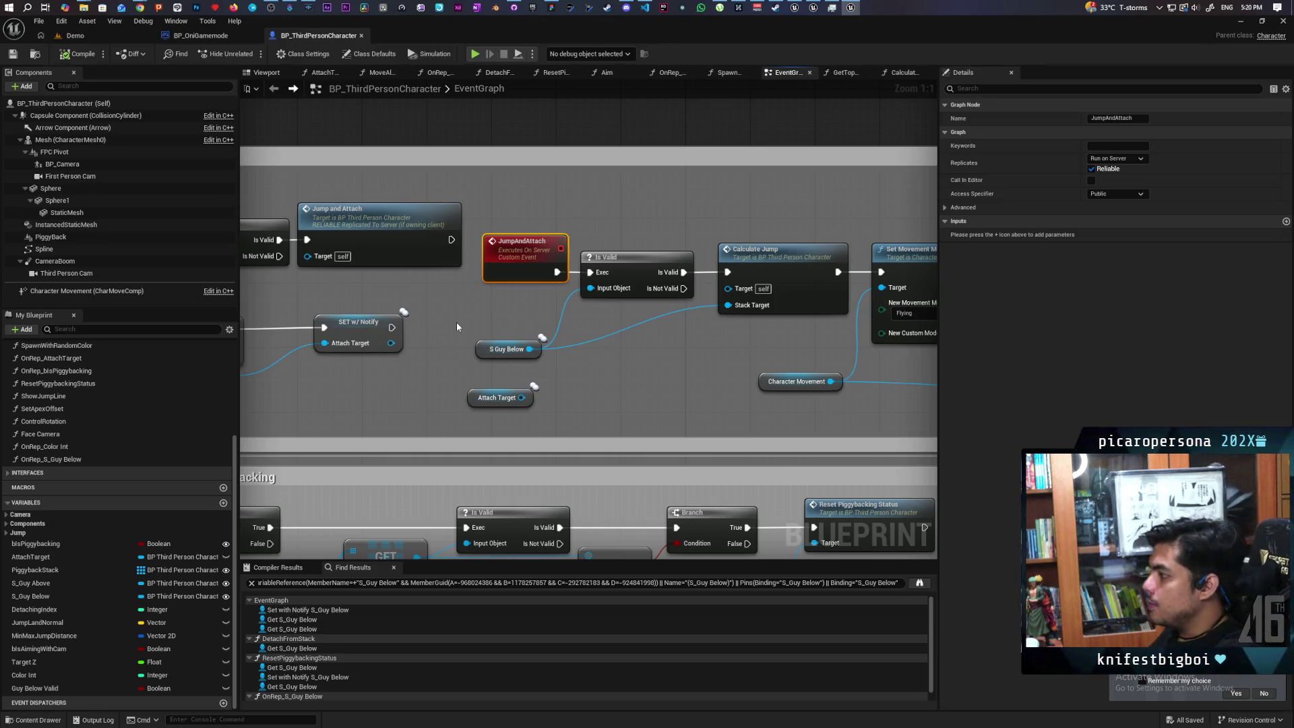
# - Open the Calculate Jump function graph from its node
pyautogui.moveTo(659, 350); pyautogui.dragTo(443, 318)
pyautogui.click(538, 246)
pyautogui.doubleClick(538, 246)
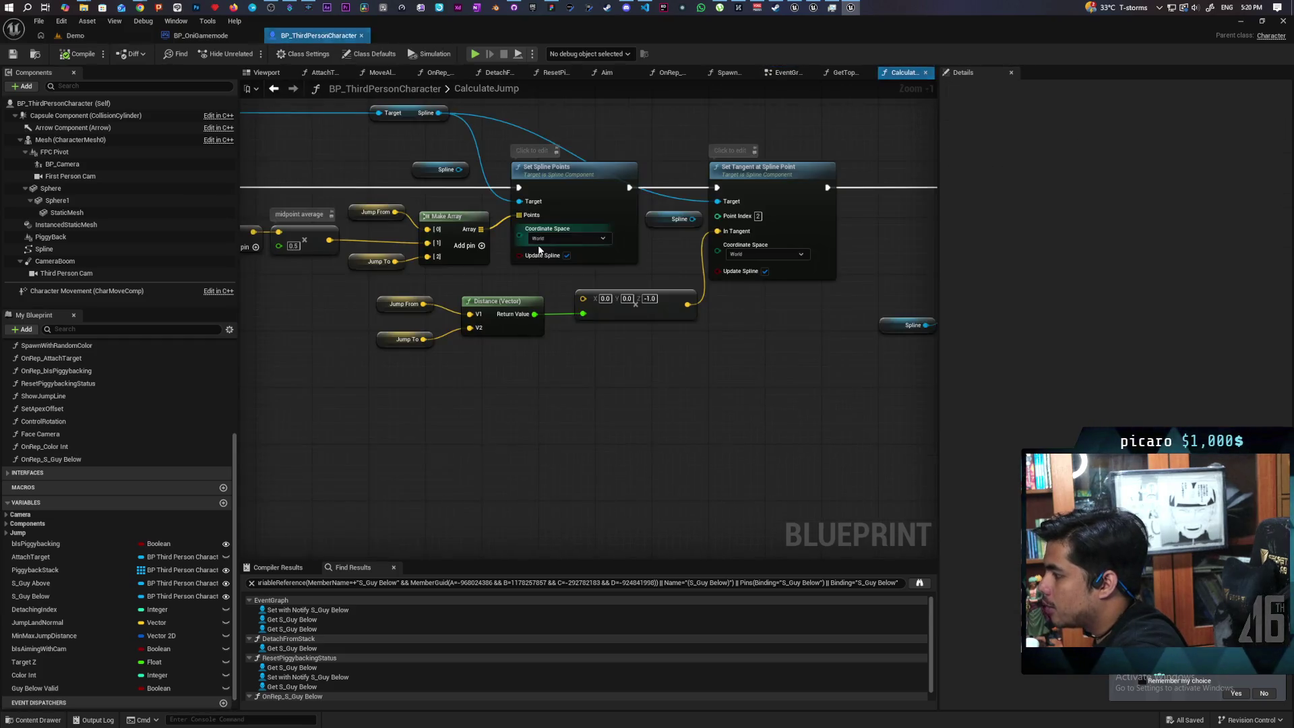
# - Box-select the Jump From, midpoint and jump-point calculation nodes, then return to the EventGraph
pyautogui.moveTo(345, 215)
pyautogui.mouseDown()
pyautogui.moveTo(536, 325)
pyautogui.moveTo(570, 330)
pyautogui.mouseUp()
pyautogui.moveTo(557, 230); pyautogui.dragTo(813, 352)
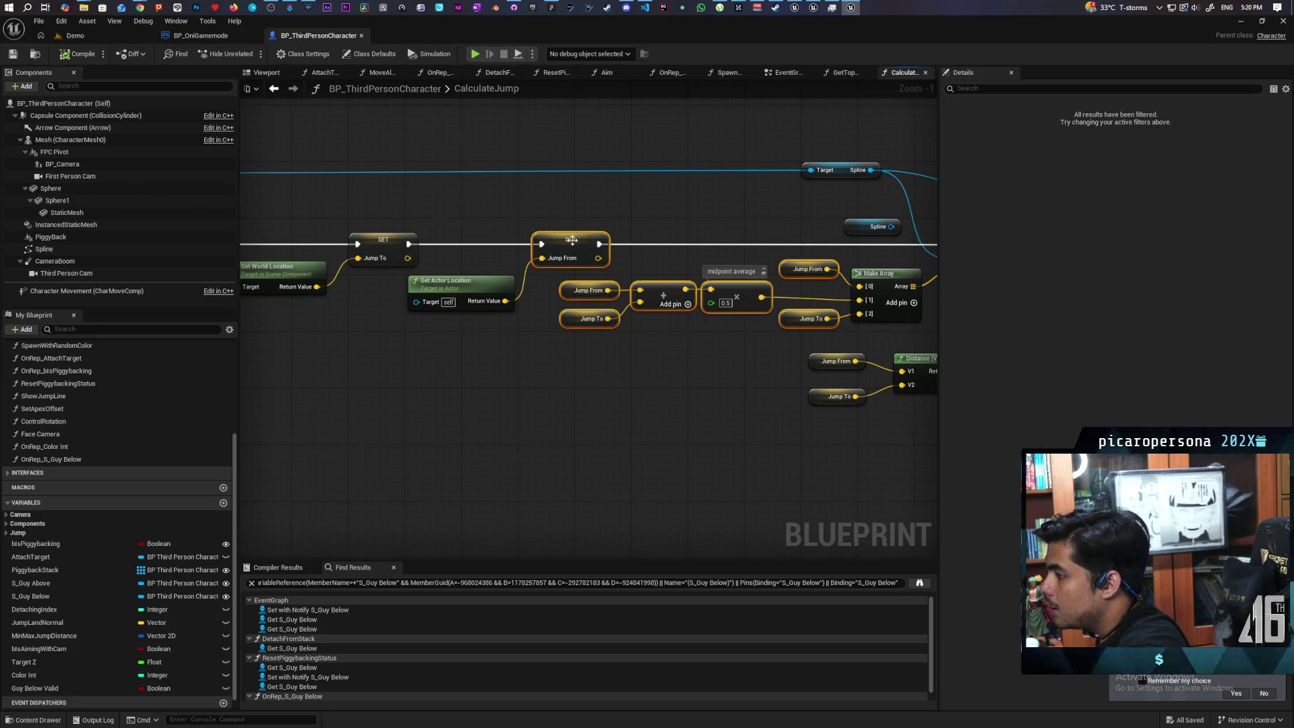
pyautogui.click(274, 90)
pyautogui.scroll(-3, 364, 271)
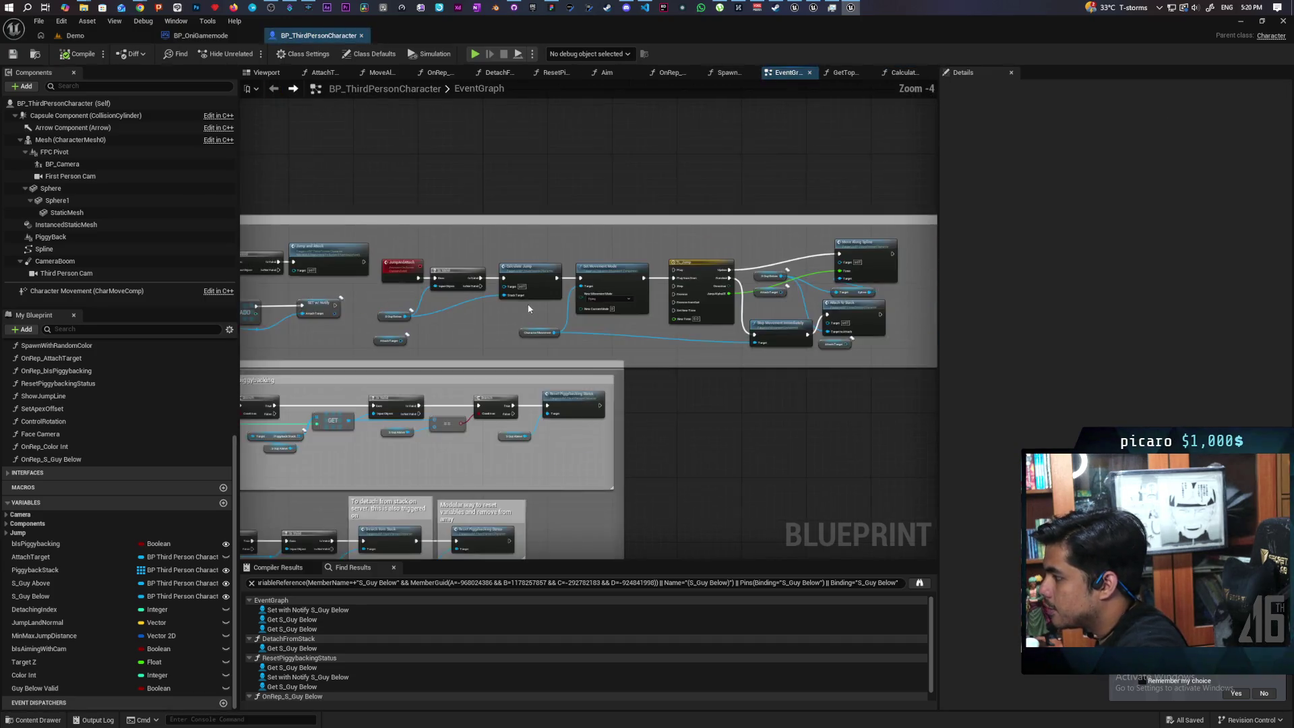
# - Inspect the Is Valid node and the Calculate Jump call before Jump and Attach
pyautogui.scroll(3, 691, 276)
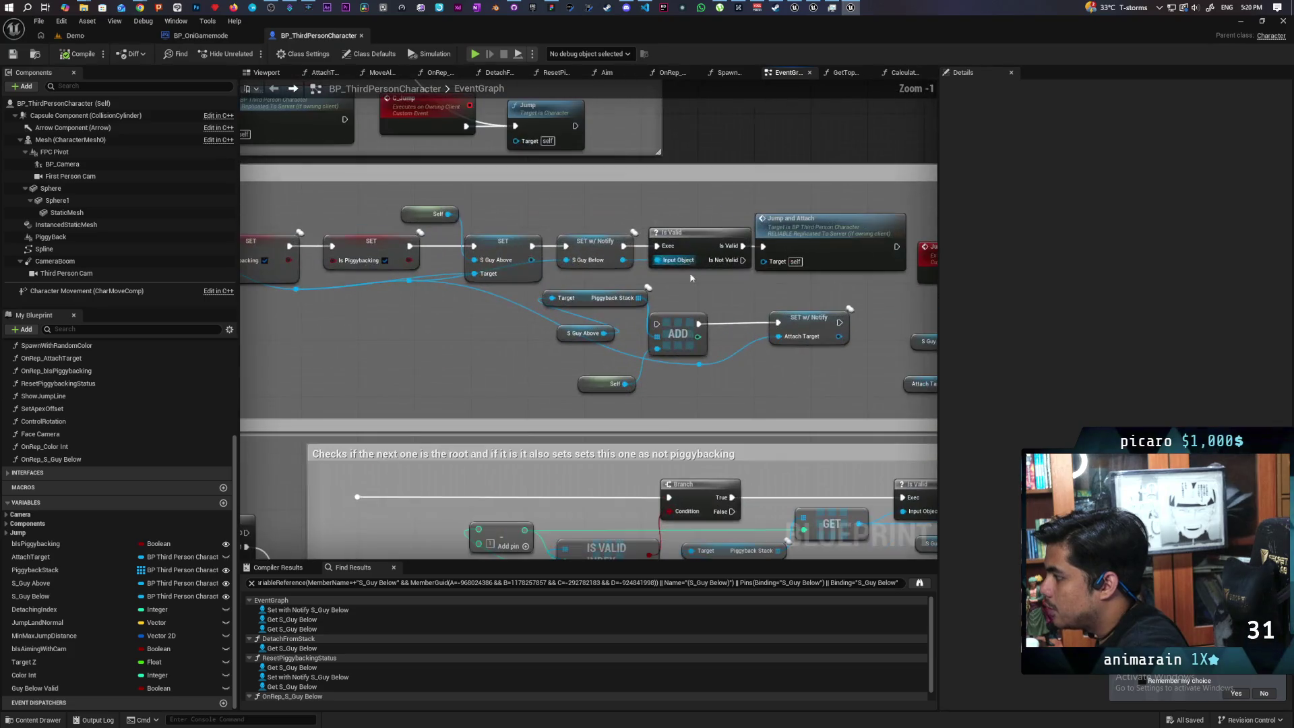
pyautogui.click(701, 266)
pyautogui.moveTo(713, 293); pyautogui.dragTo(496, 268)
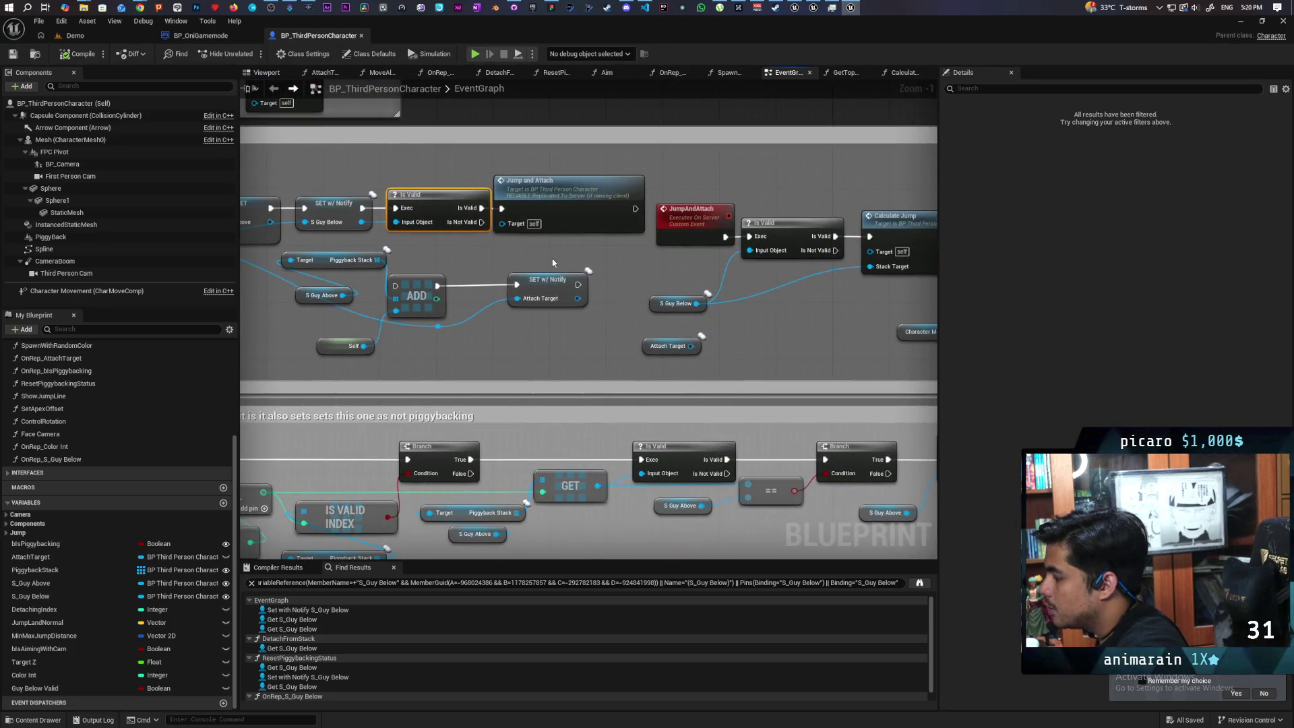
pyautogui.moveTo(886, 287); pyautogui.dragTo(556, 270)
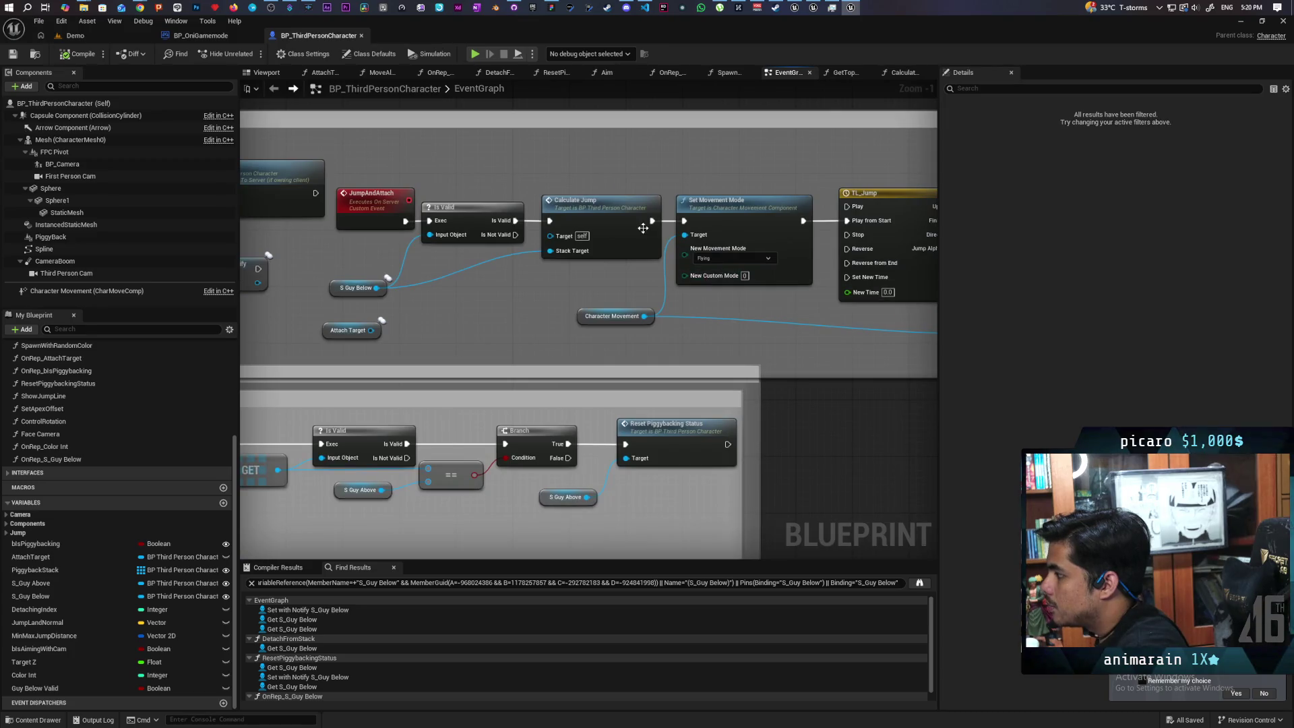
pyautogui.click(600, 222)
pyautogui.hotkey('ctrl', 'z')
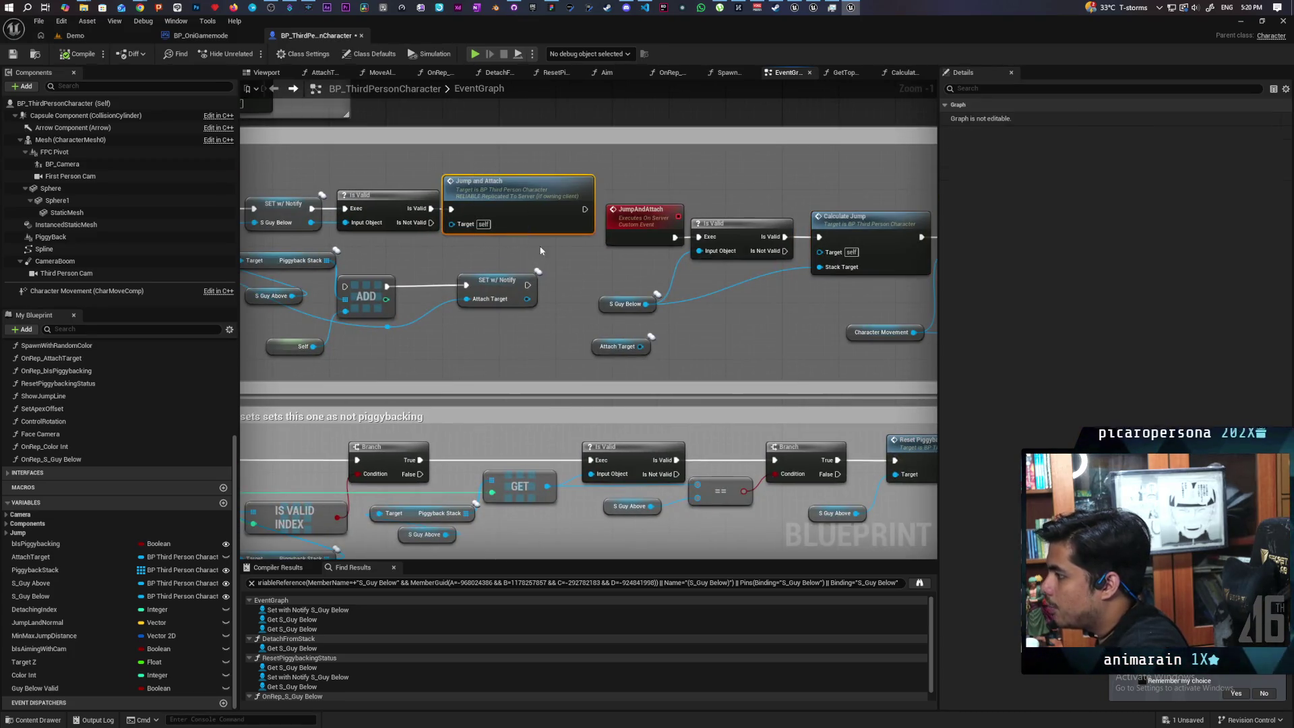
# - Select the movement, timeline and attach nodes, then pull Calculate Jump below Is Valid
pyautogui.moveTo(664, 231); pyautogui.dragTo(352, 216)
pyautogui.moveTo(461, 143)
pyautogui.mouseDown()
pyautogui.moveTo(882, 301)
pyautogui.moveTo(901, 322)
pyautogui.mouseUp()
pyautogui.moveTo(526, 324)
pyautogui.mouseDown()
pyautogui.moveTo(621, 323)
pyautogui.moveTo(502, 312)
pyautogui.moveTo(676, 305)
pyautogui.mouseUp()
pyautogui.moveTo(434, 307); pyautogui.dragTo(515, 296)
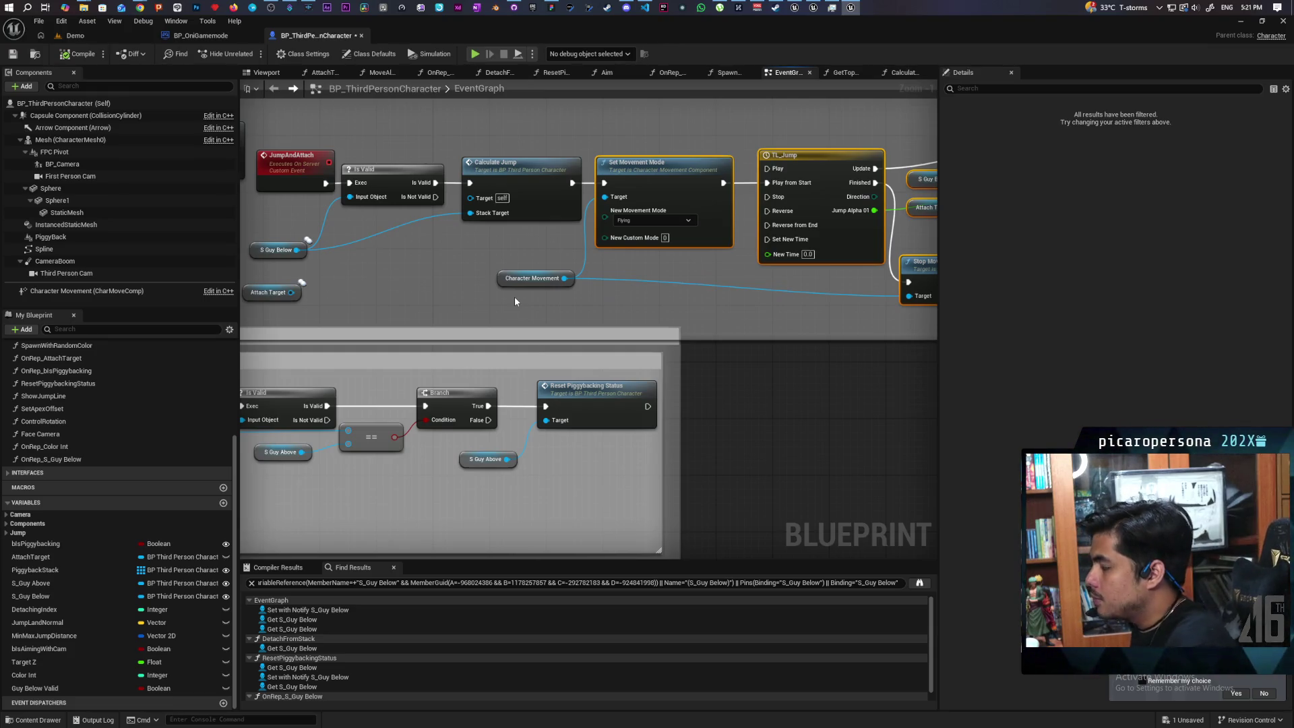
pyautogui.moveTo(515, 297)
pyautogui.mouseDown()
pyautogui.moveTo(757, 320)
pyautogui.moveTo(728, 326)
pyautogui.moveTo(640, 290)
pyautogui.moveTo(718, 313)
pyautogui.moveTo(570, 288)
pyautogui.moveTo(416, 313)
pyautogui.mouseUp()
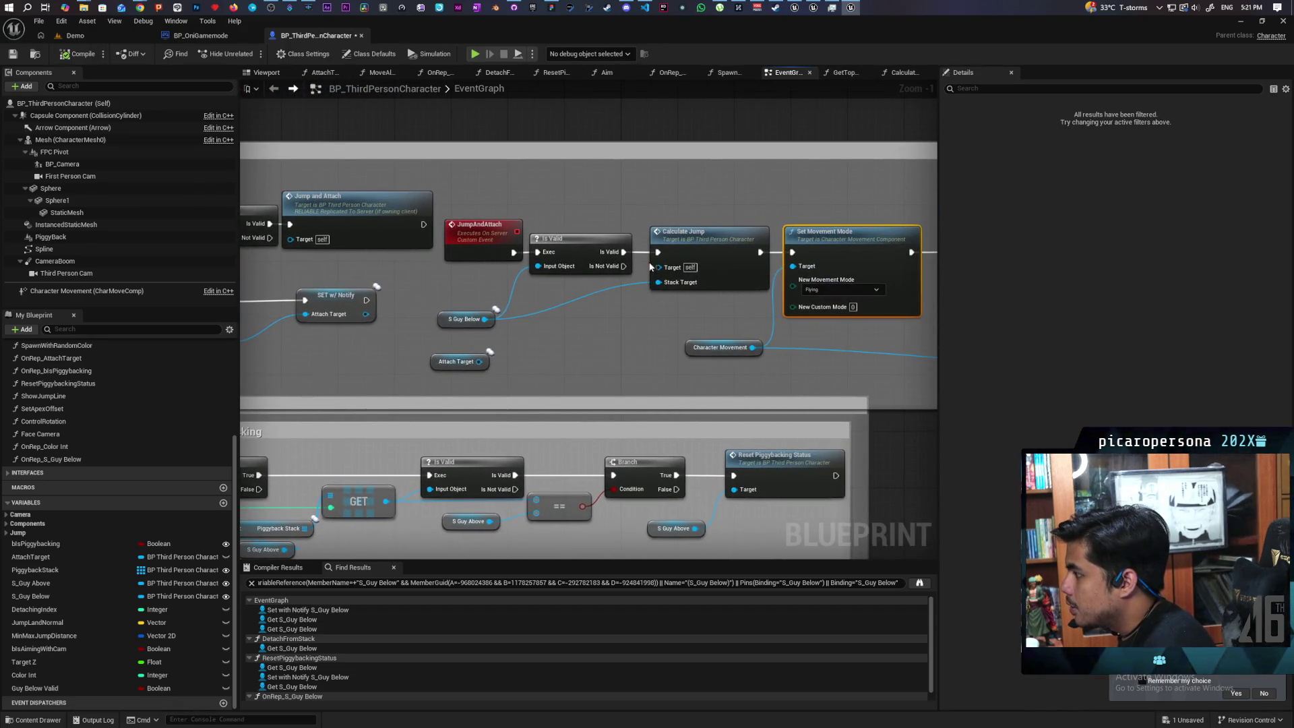
pyautogui.moveTo(623, 252); pyautogui.dragTo(667, 259)
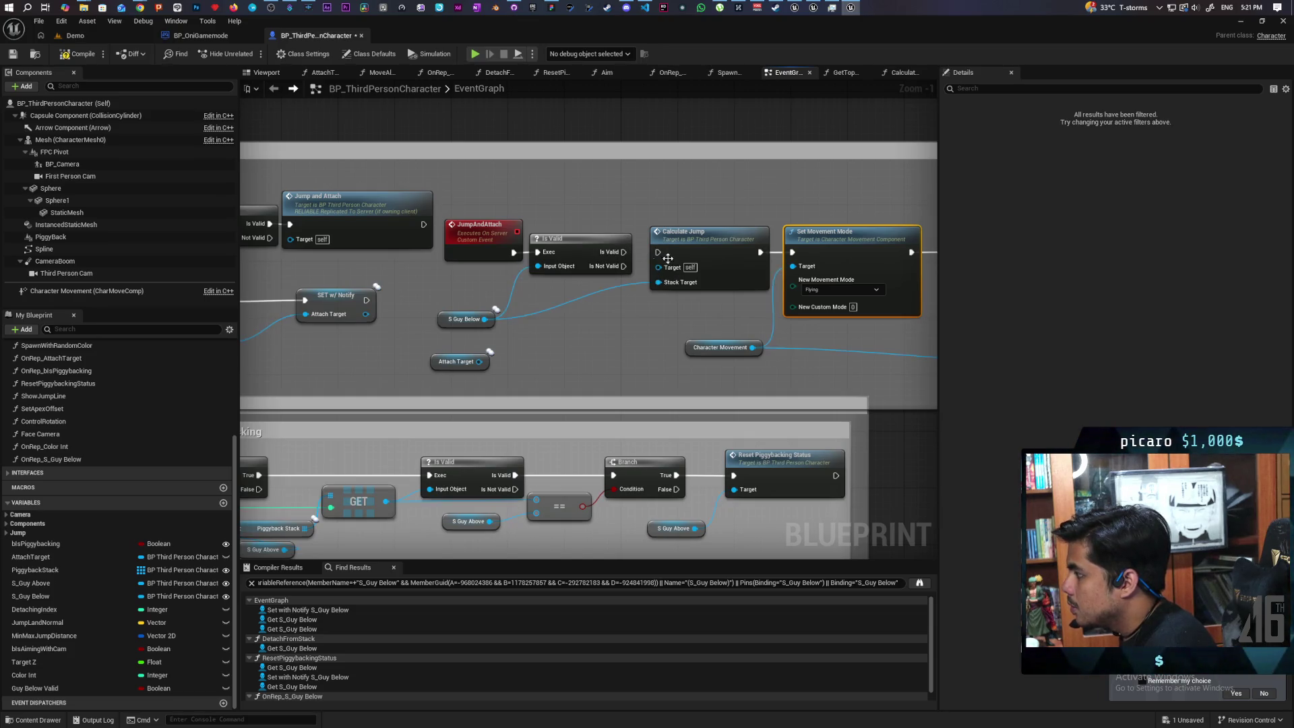
pyautogui.hotkey('ctrl', 'z')
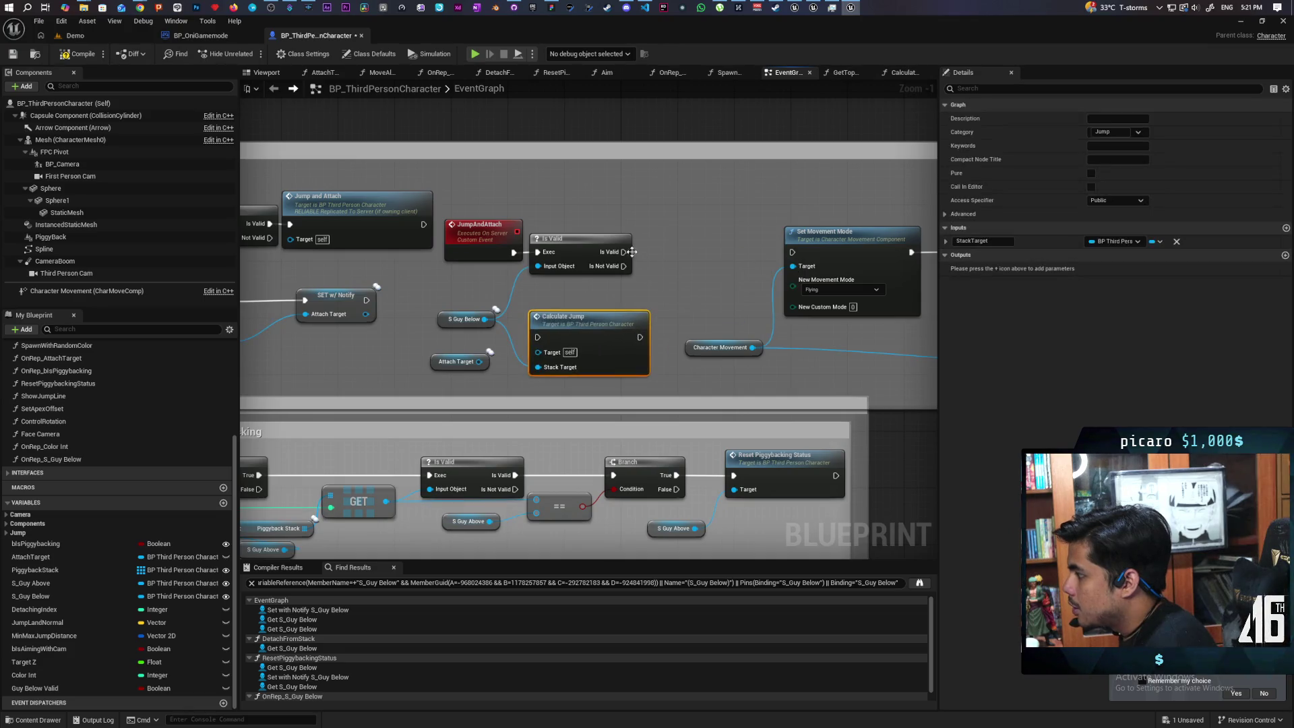
# - Wire Is Valid's success output into Set Movement Mode and shift Is Valid and JumpAndAttach right
pyautogui.moveTo(624, 251); pyautogui.dragTo(792, 252)
pyautogui.moveTo(592, 244); pyautogui.dragTo(718, 244)
pyautogui.moveTo(517, 229); pyautogui.dragTo(608, 236)
pyautogui.moveTo(709, 233); pyautogui.dragTo(511, 193)
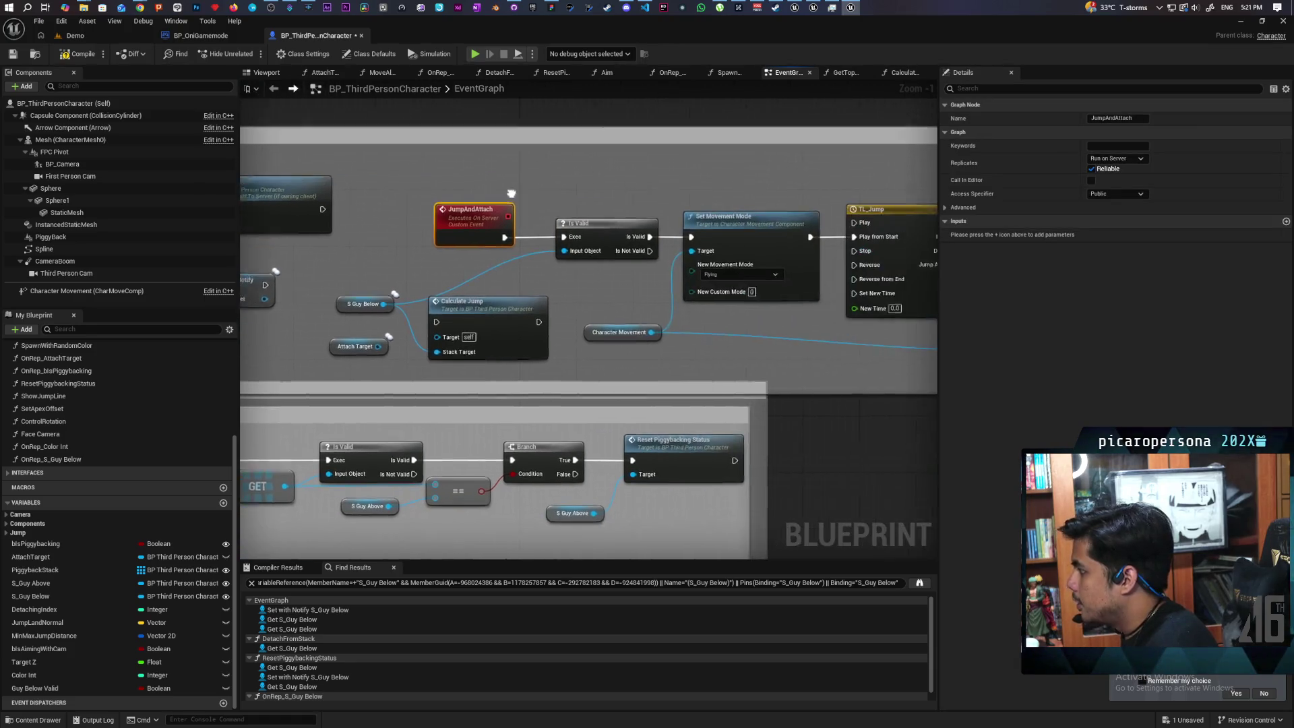
# - Set JumpAndAttach's Replicates to Multicast and select the TL_Jump timeline node
pyautogui.click(1117, 158)
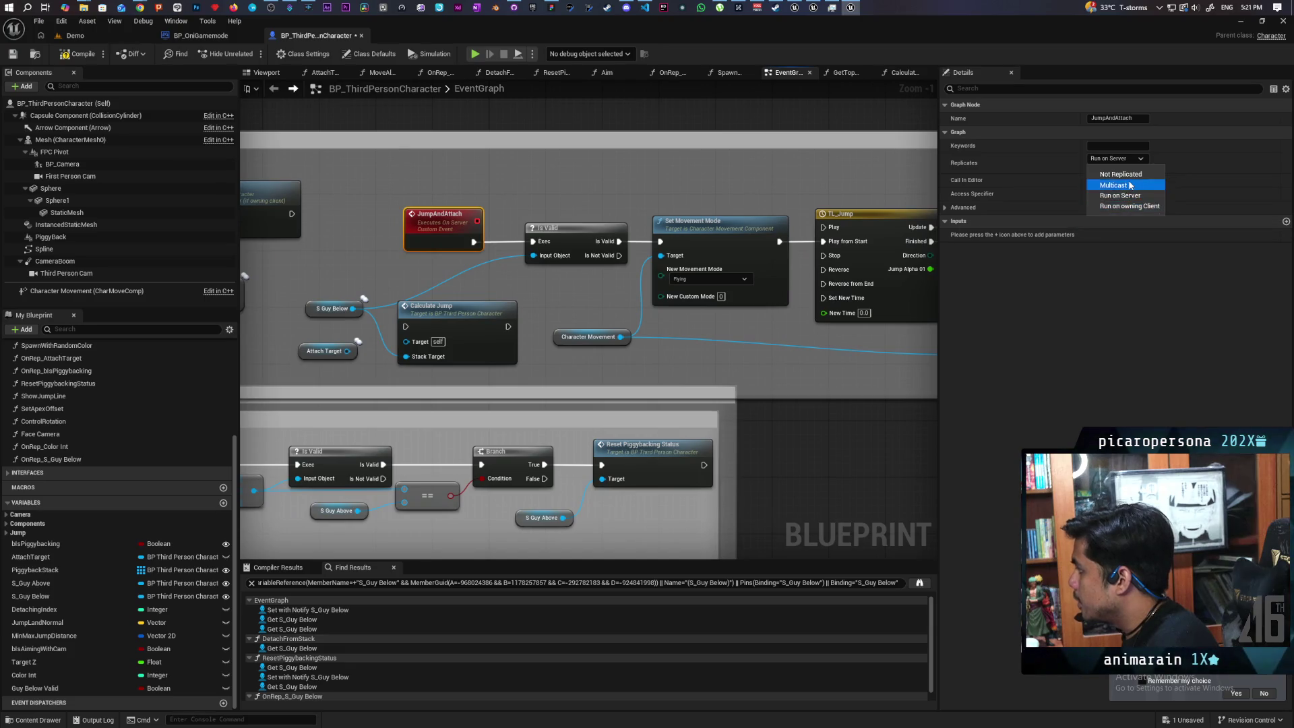
pyautogui.click(1131, 185)
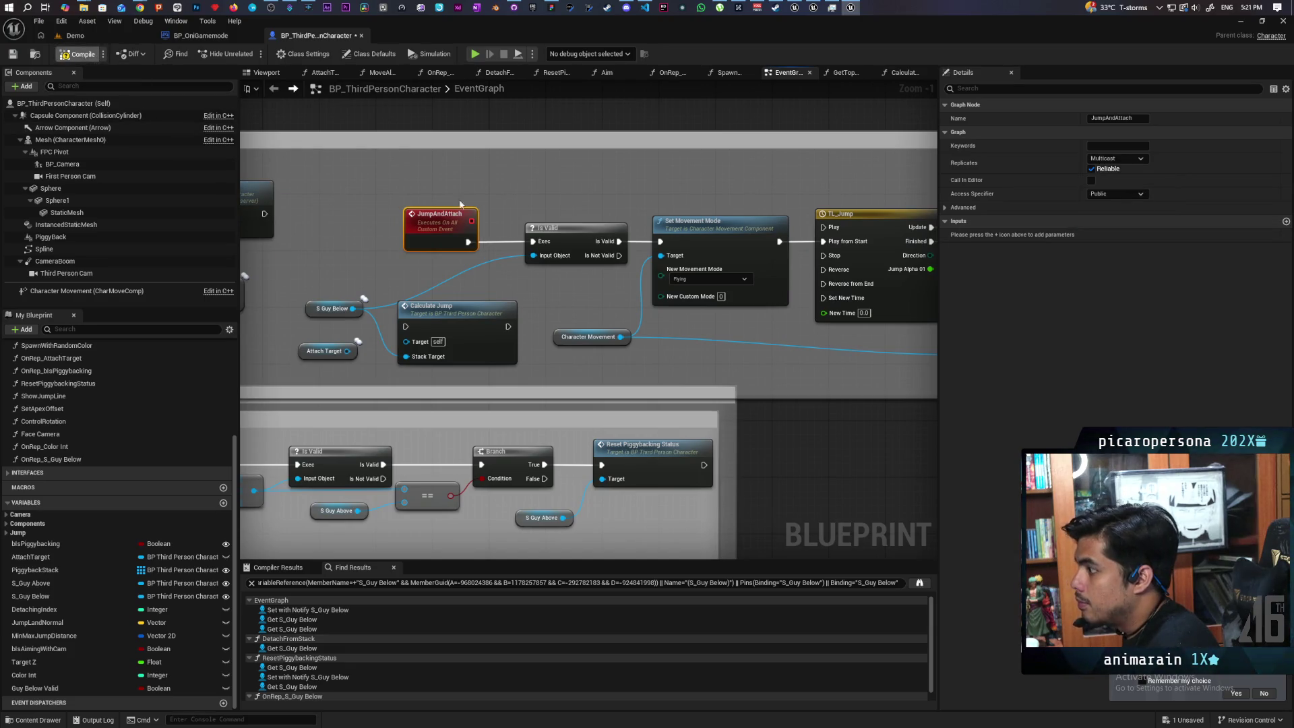
pyautogui.scroll(-3, 509, 203)
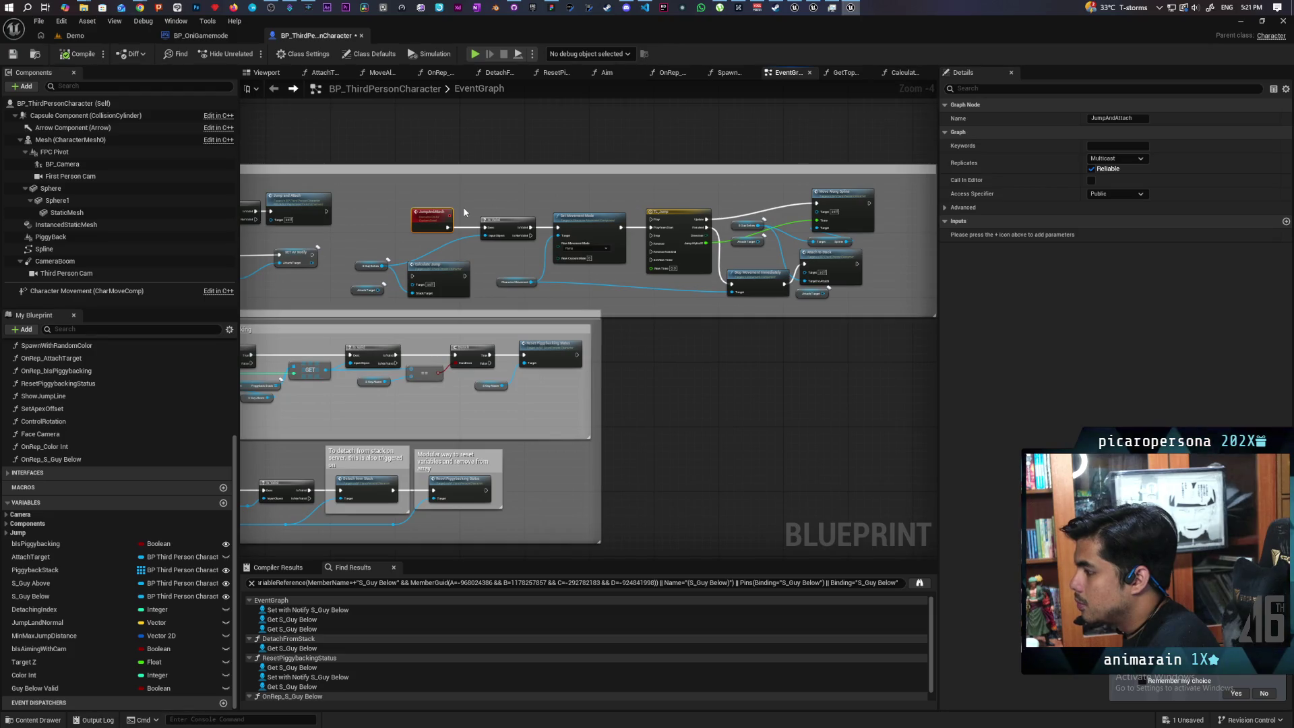
pyautogui.scroll(3, 464, 208)
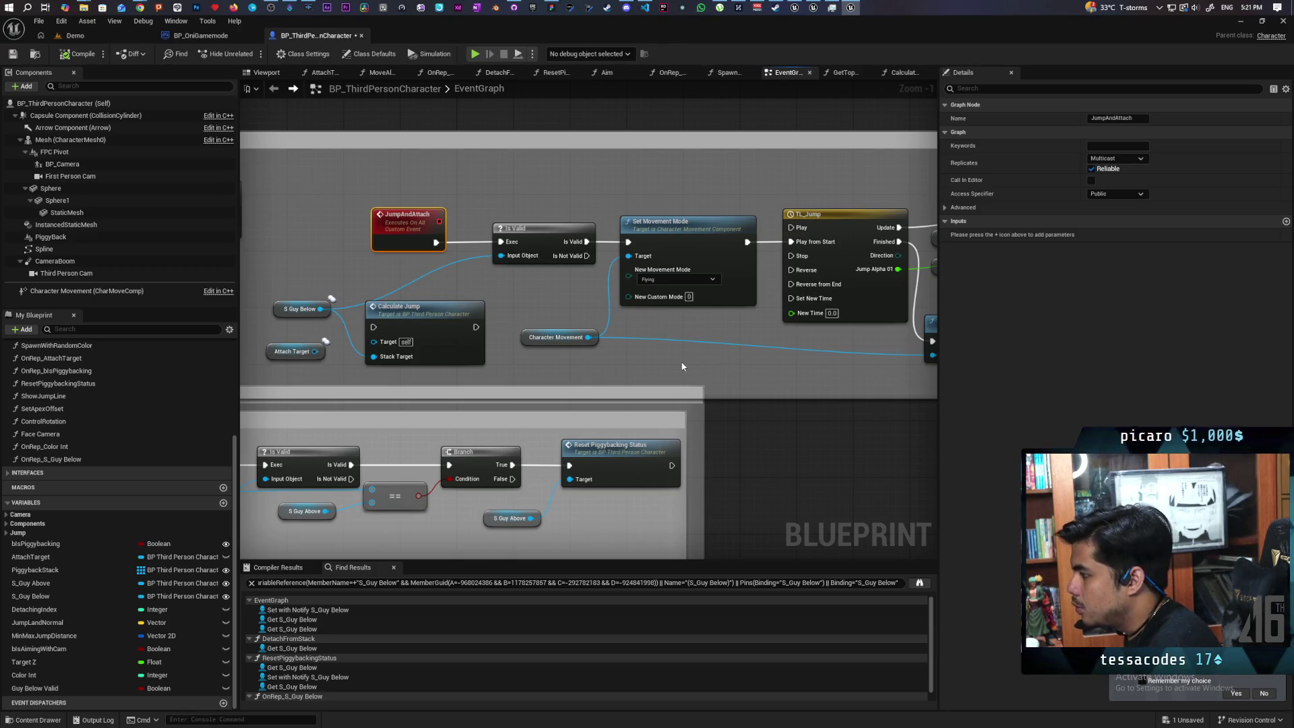
pyautogui.moveTo(600, 365)
pyautogui.mouseDown()
pyautogui.moveTo(485, 347)
pyautogui.moveTo(303, 345)
pyautogui.mouseUp()
pyautogui.moveTo(520, 165); pyautogui.dragTo(571, 354)
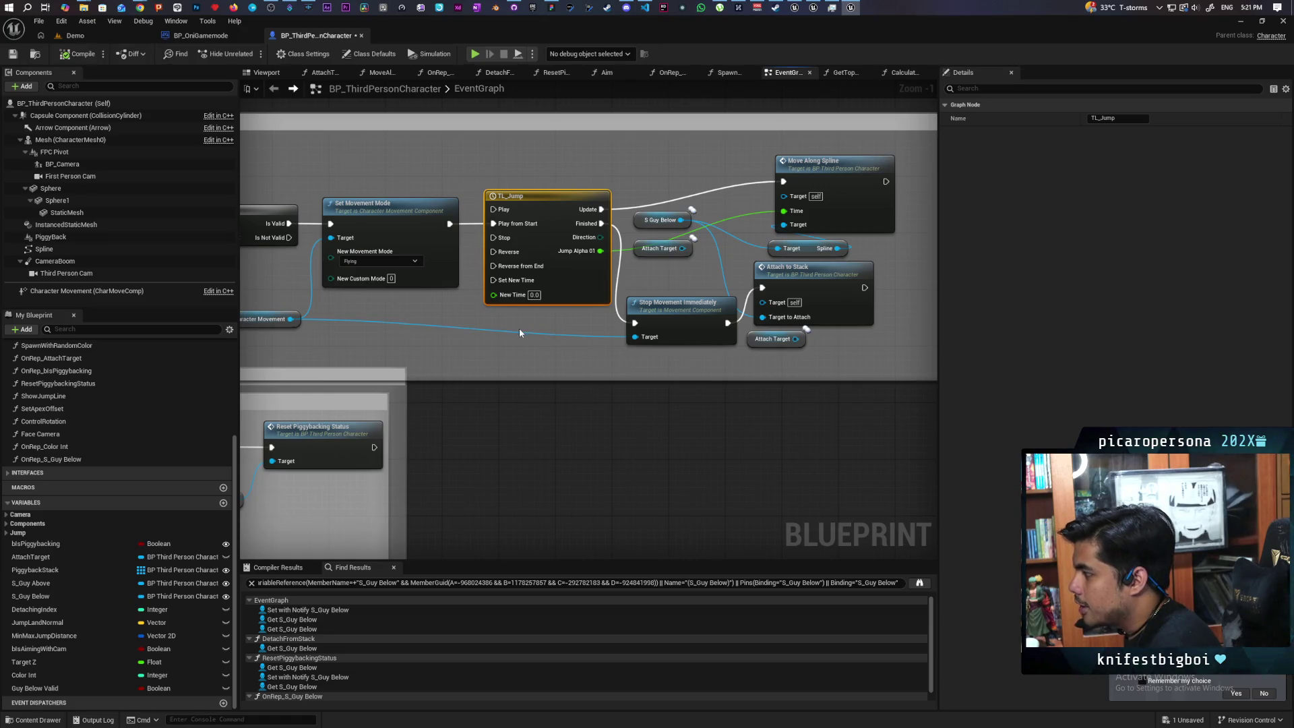
pyautogui.moveTo(470, 338); pyautogui.dragTo(704, 326)
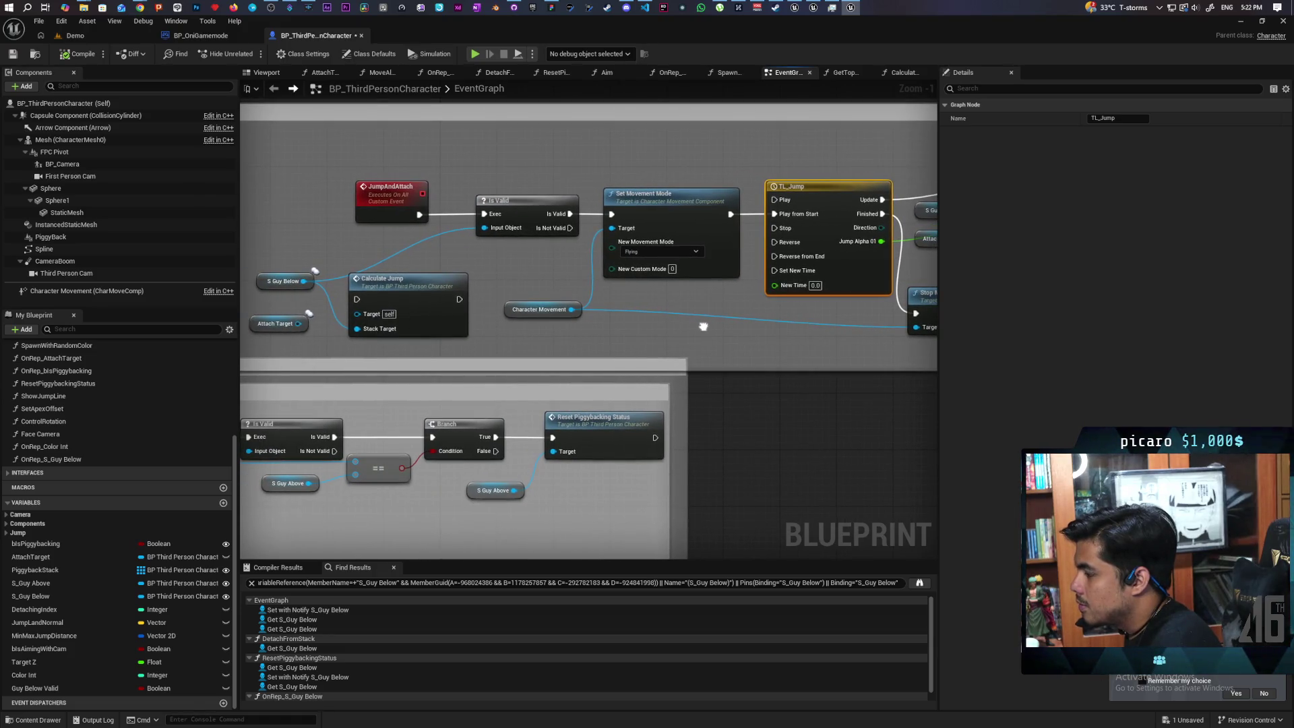
pyautogui.moveTo(704, 326)
pyautogui.mouseDown()
pyautogui.moveTo(745, 314)
pyautogui.moveTo(496, 323)
pyautogui.moveTo(718, 292)
pyautogui.mouseUp()
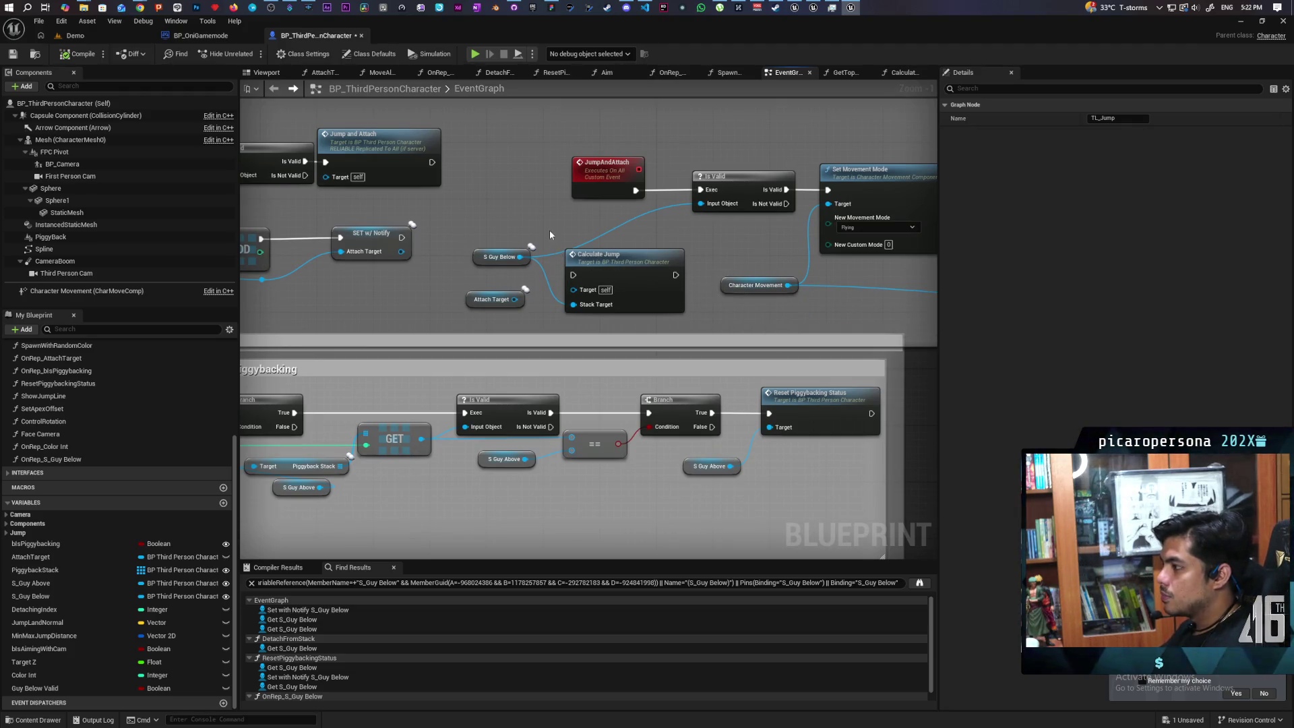
pyautogui.moveTo(469, 223)
pyautogui.mouseDown()
pyautogui.moveTo(608, 247)
pyautogui.moveTo(537, 252)
pyautogui.mouseUp()
pyautogui.moveTo(458, 193)
pyautogui.mouseDown()
pyautogui.moveTo(533, 184)
pyautogui.moveTo(482, 191)
pyautogui.mouseUp()
pyautogui.moveTo(621, 288); pyautogui.dragTo(588, 286)
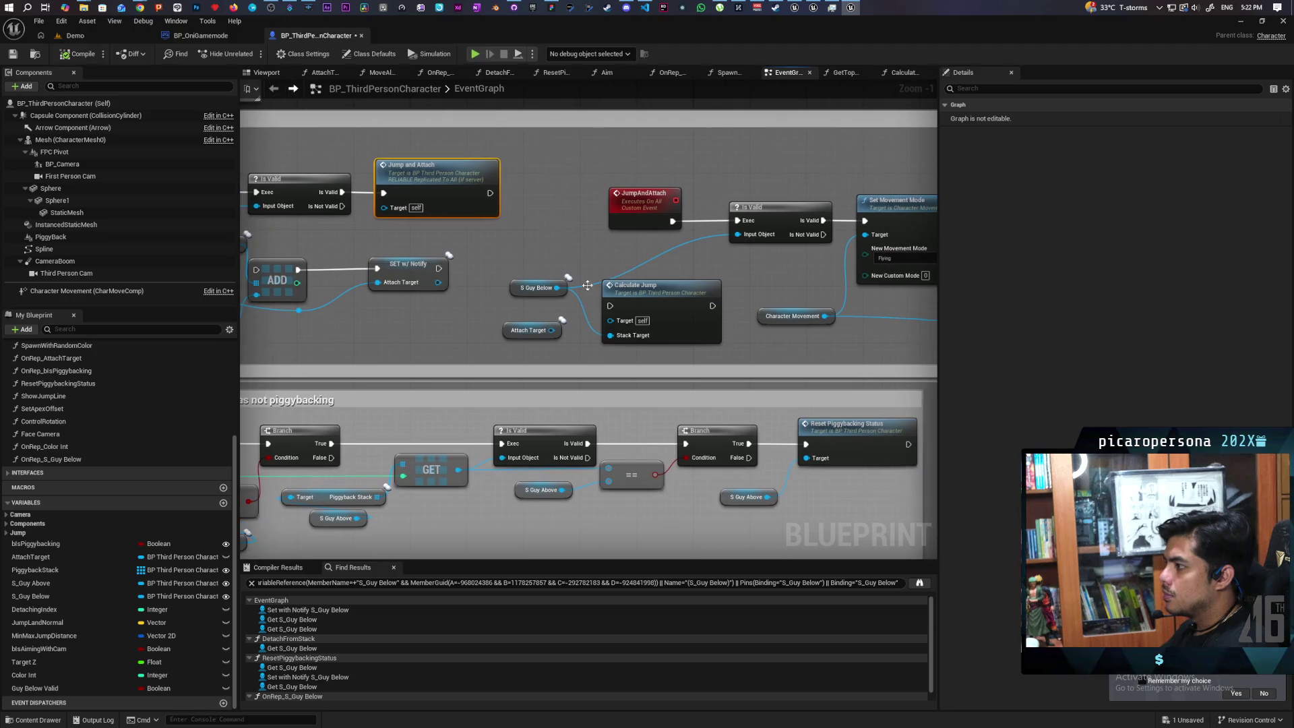
pyautogui.click(652, 247)
pyautogui.moveTo(506, 361)
pyautogui.mouseDown()
pyautogui.moveTo(643, 345)
pyautogui.moveTo(438, 365)
pyautogui.moveTo(573, 361)
pyautogui.moveTo(434, 315)
pyautogui.mouseUp()
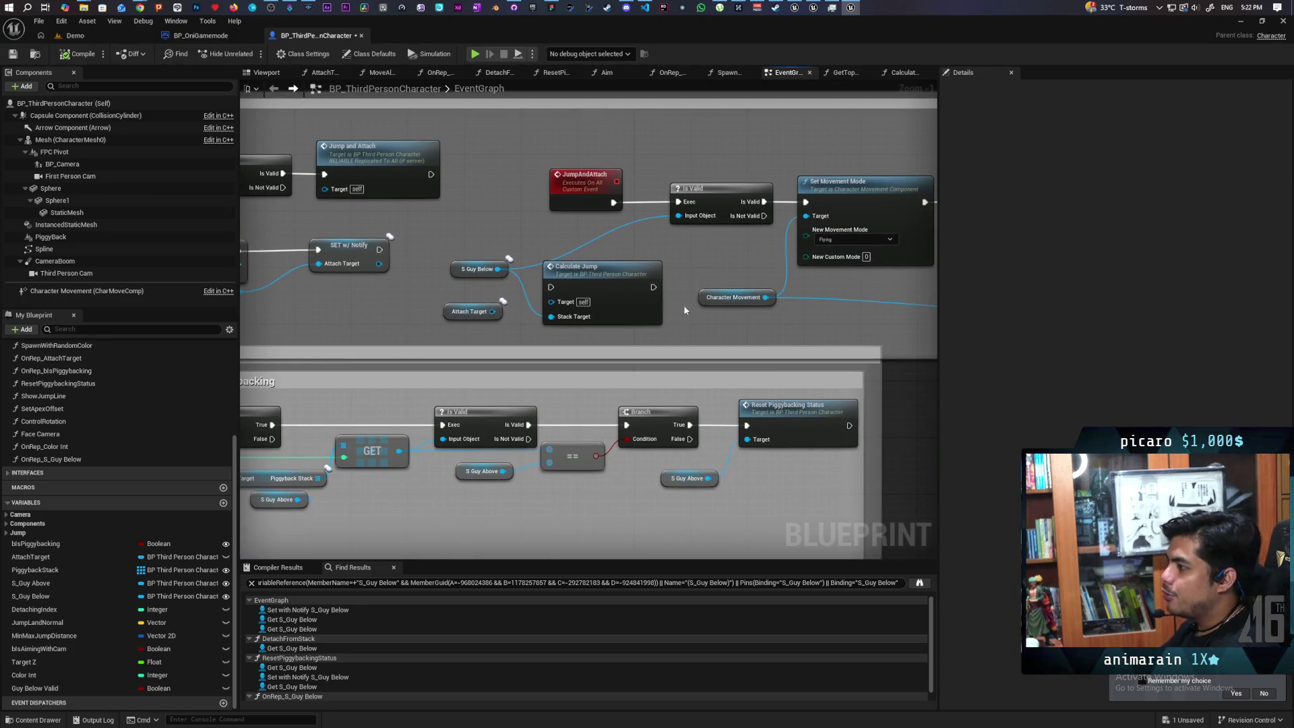
pyautogui.moveTo(683, 304); pyautogui.dragTo(697, 272)
pyautogui.moveTo(550, 231); pyautogui.dragTo(632, 232)
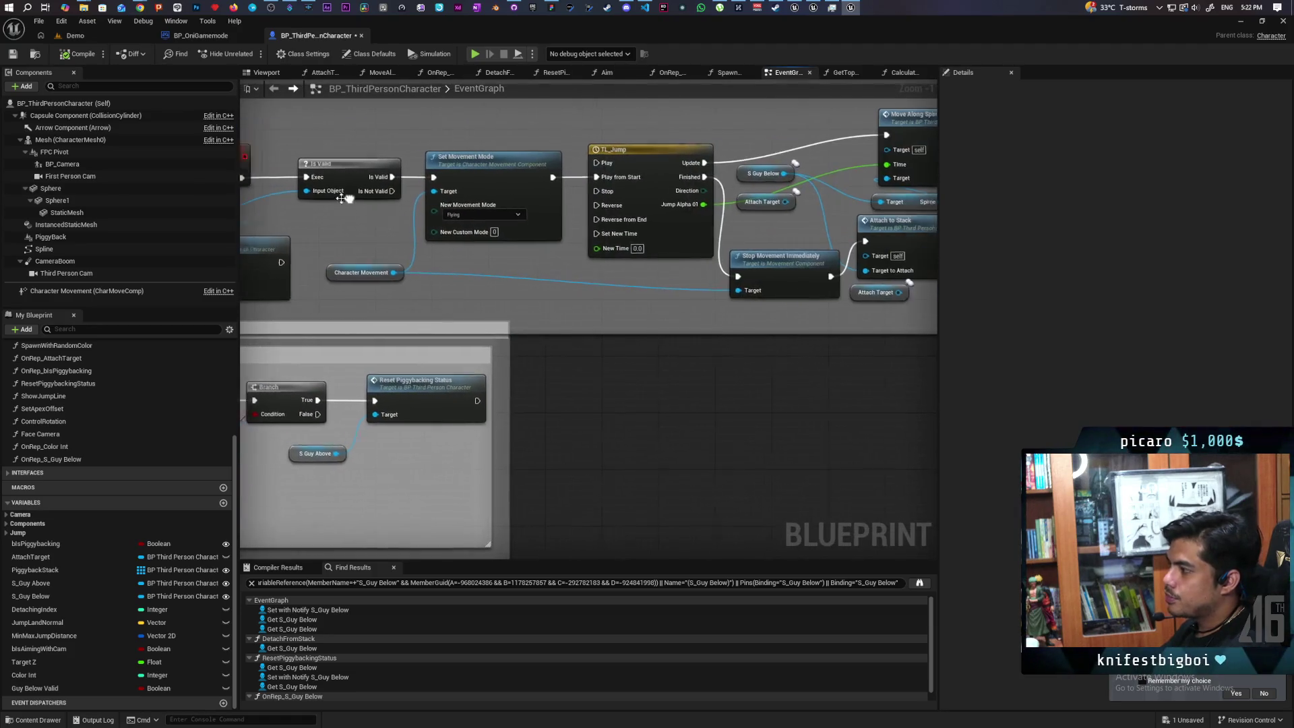
pyautogui.moveTo(632, 116)
pyautogui.mouseDown()
pyautogui.moveTo(933, 286)
pyautogui.moveTo(905, 293)
pyautogui.mouseUp()
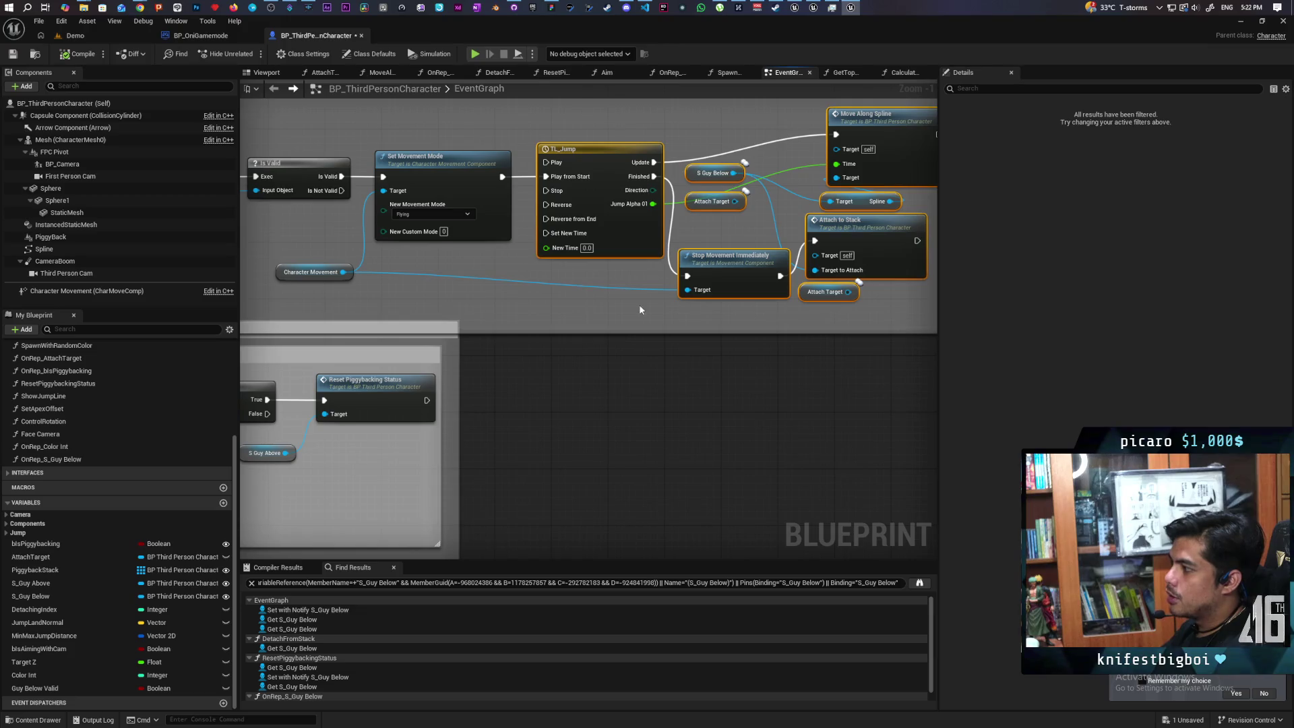
pyautogui.moveTo(575, 297); pyautogui.dragTo(724, 293)
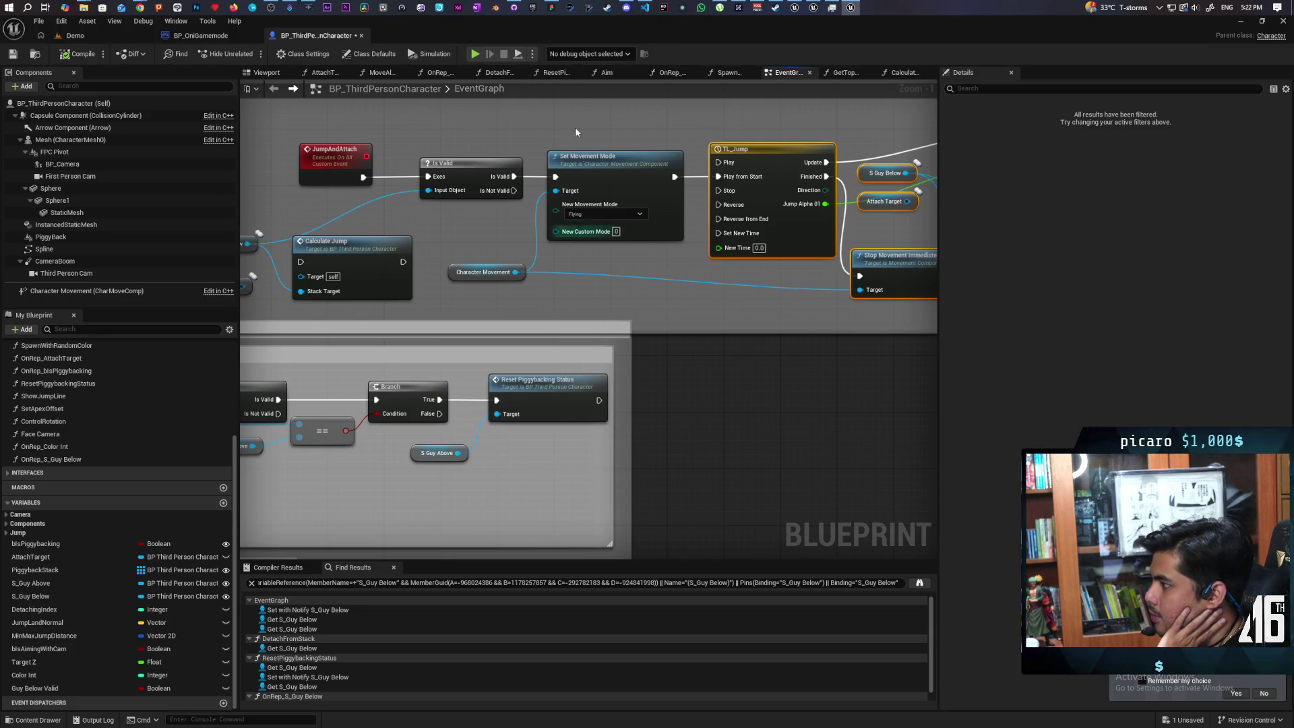
pyautogui.moveTo(571, 131)
pyautogui.mouseDown()
pyautogui.moveTo(626, 260)
pyautogui.moveTo(650, 289)
pyautogui.moveTo(568, 130)
pyautogui.moveTo(653, 273)
pyautogui.mouseUp()
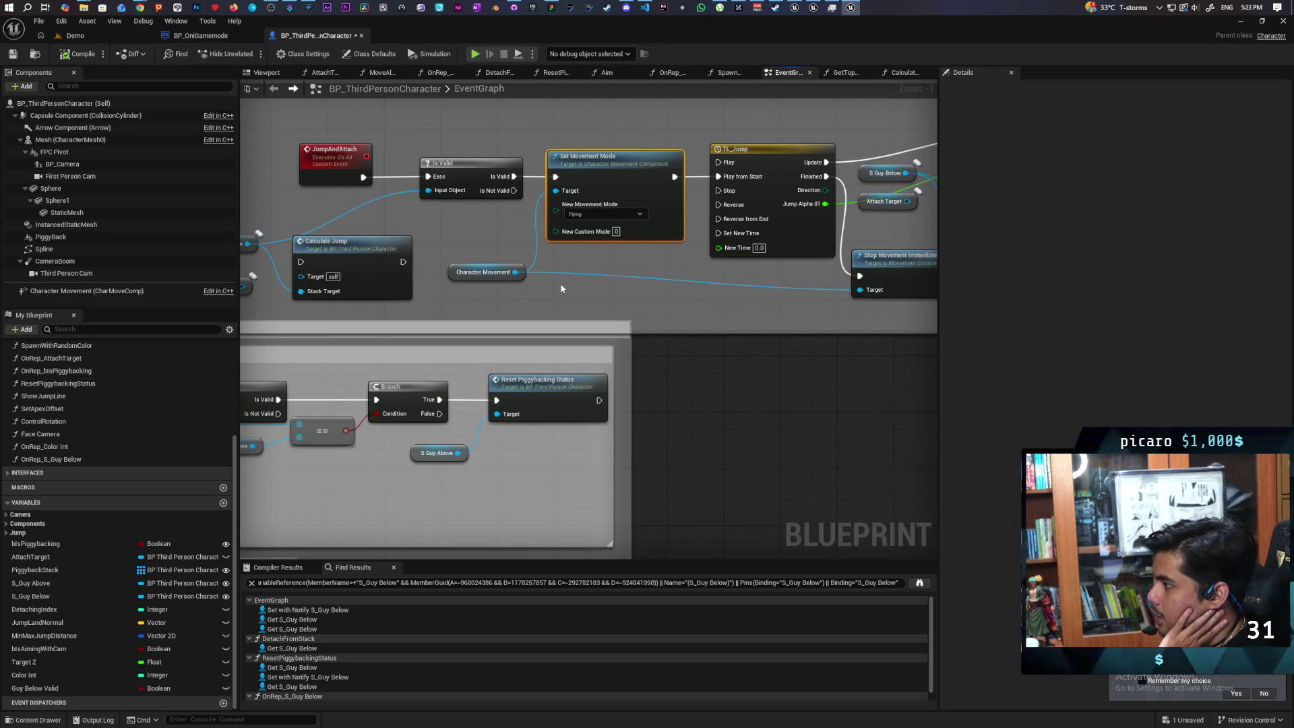
pyautogui.moveTo(594, 132)
pyautogui.mouseDown()
pyautogui.moveTo(642, 286)
pyautogui.moveTo(830, 270)
pyautogui.mouseUp()
pyautogui.scroll(-4, 602, 256)
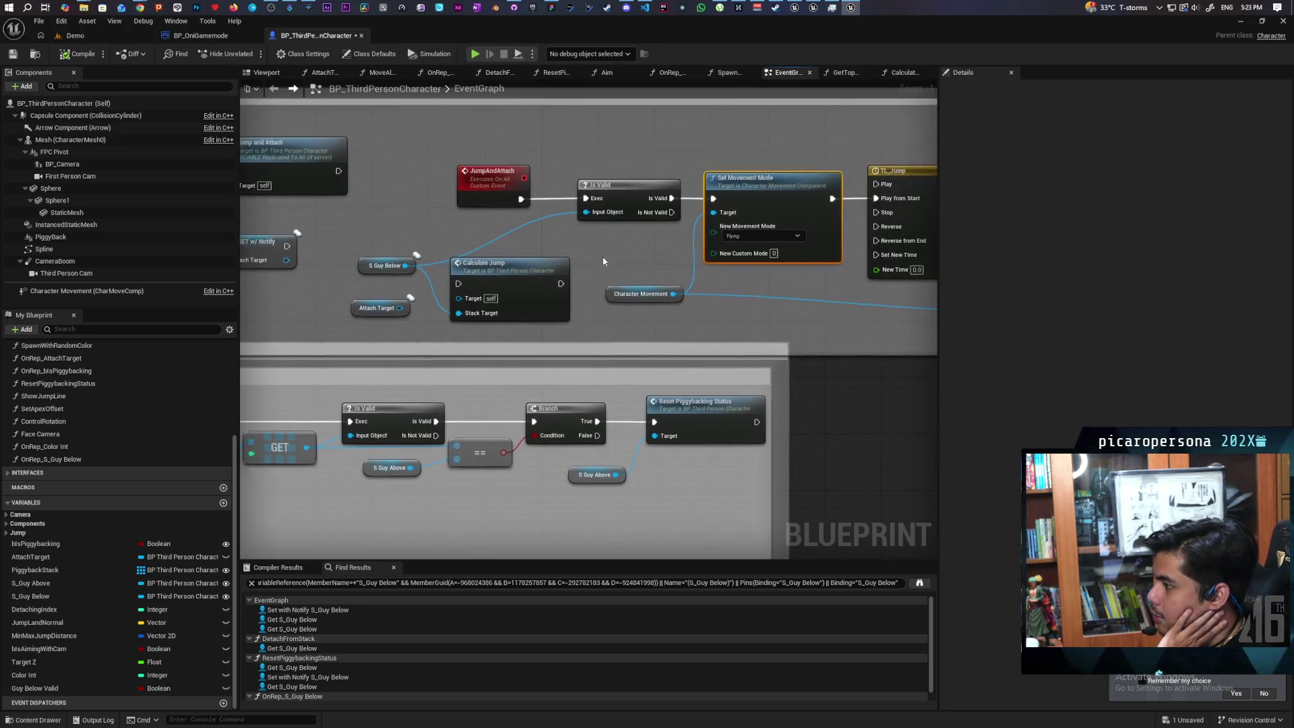
pyautogui.scroll(2, 652, 267)
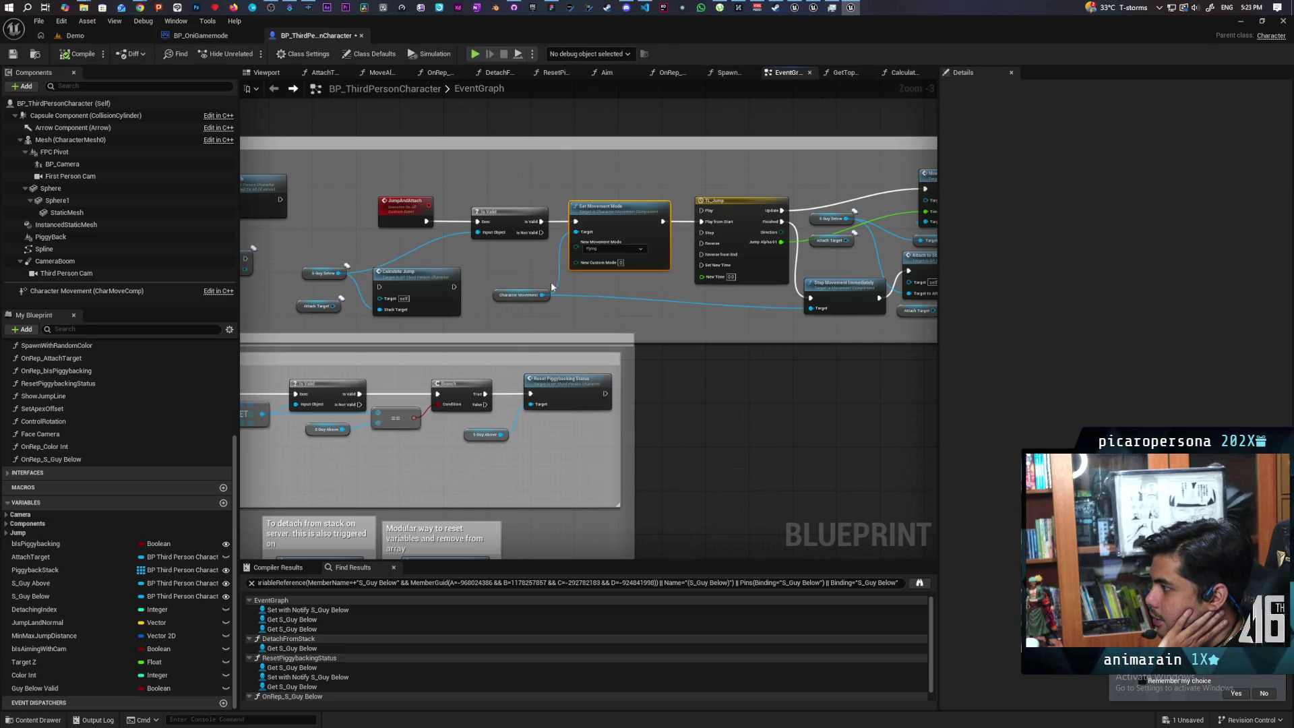
pyautogui.moveTo(711, 173)
pyautogui.mouseDown()
pyautogui.moveTo(869, 276)
pyautogui.moveTo(839, 308)
pyautogui.moveTo(905, 319)
pyautogui.mouseUp()
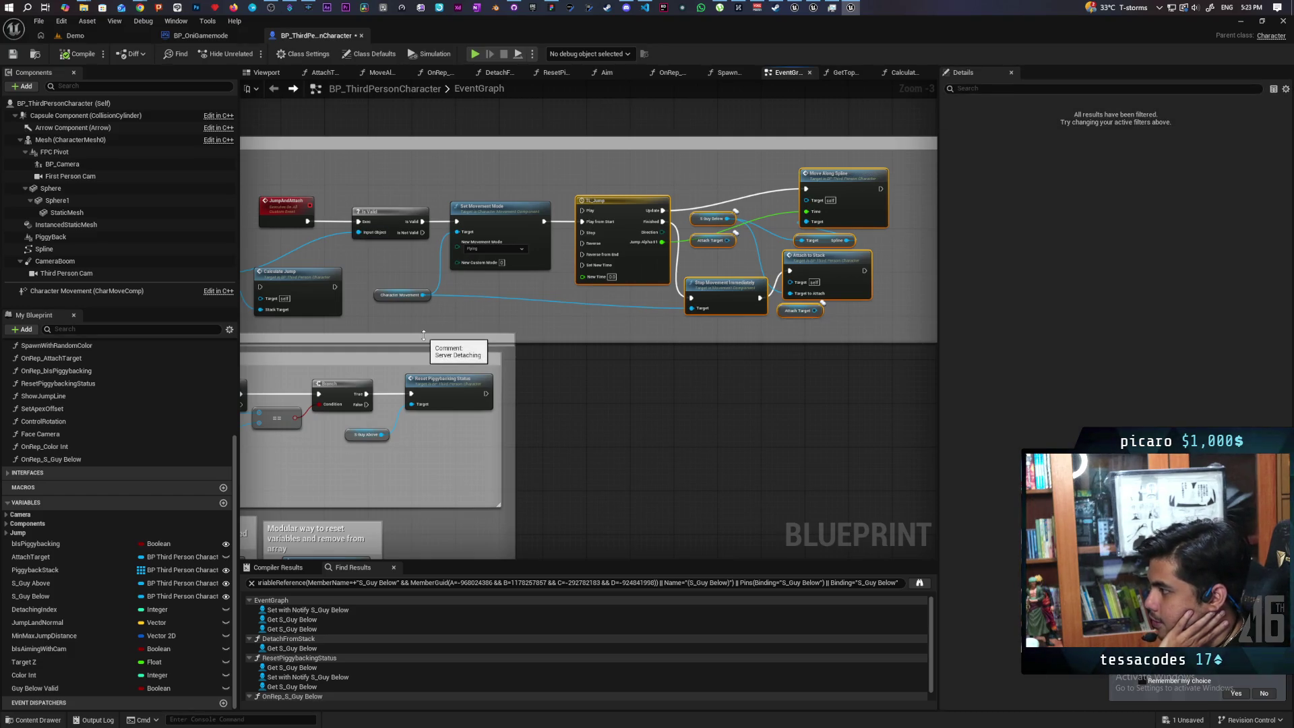
pyautogui.scroll(-5, 579, 369)
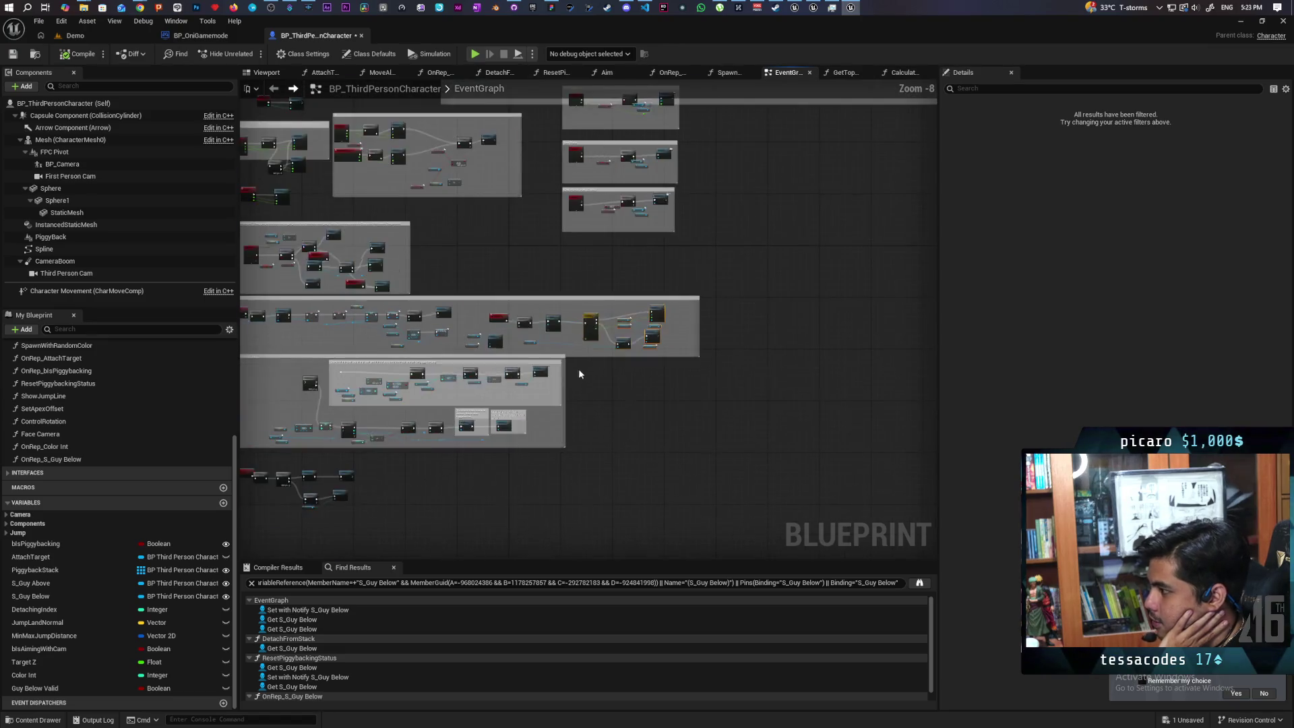
# - Raise the Jump Input and Server Attaching comment groups, placing the Jump node inside Jump Input
pyautogui.scroll(2, 600, 364)
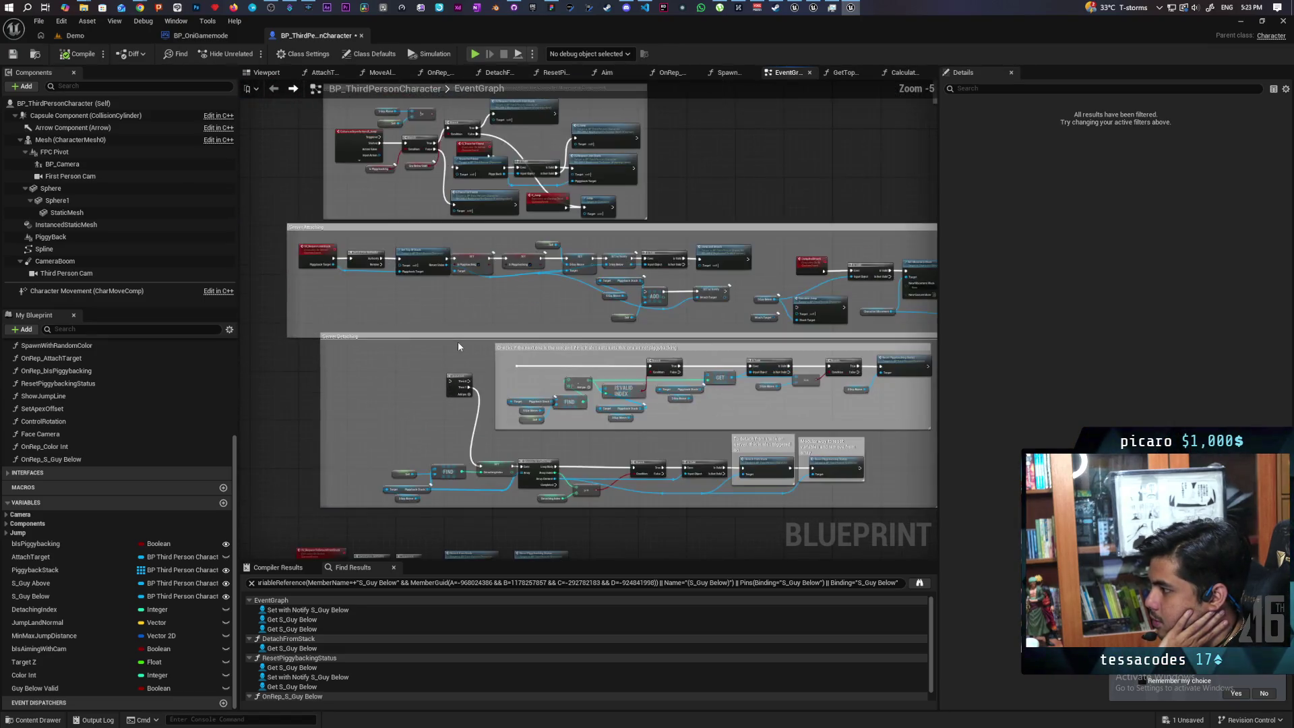
pyautogui.scroll(1, 458, 341)
pyautogui.click(462, 336)
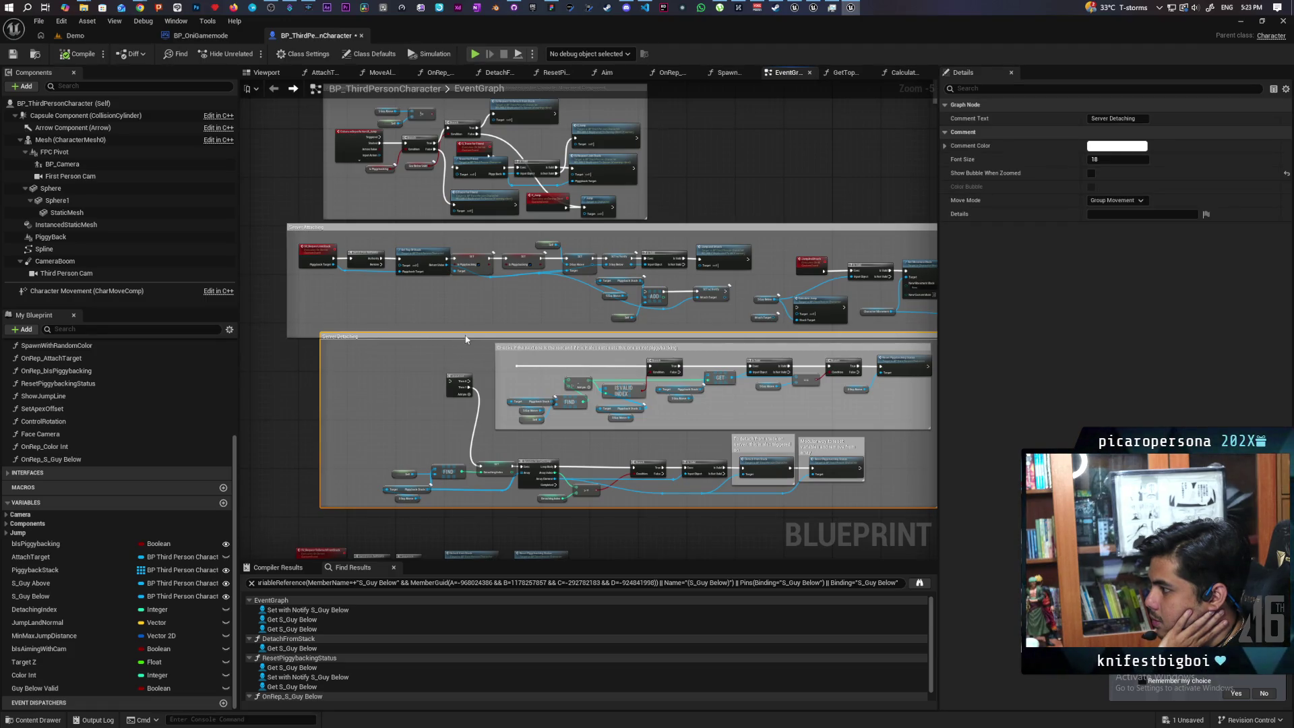
pyautogui.click(352, 354)
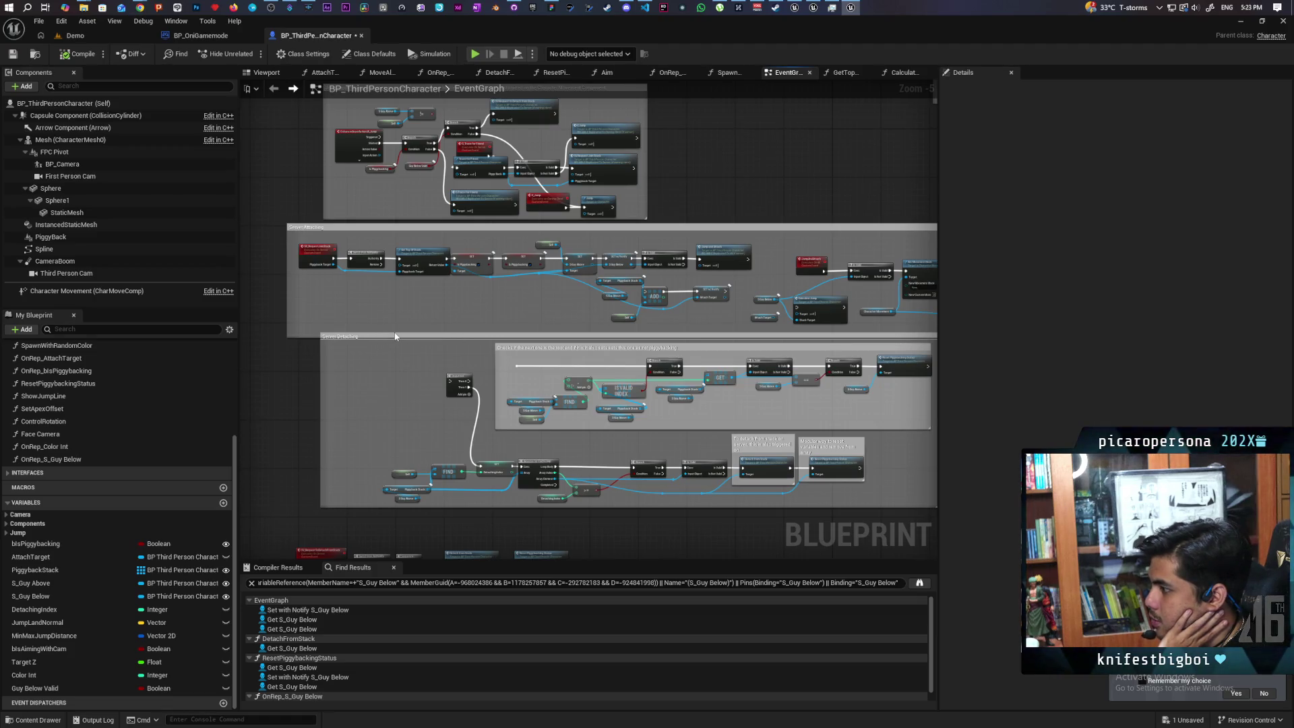
pyautogui.scroll(-2, 411, 311)
pyautogui.scroll(1, 507, 192)
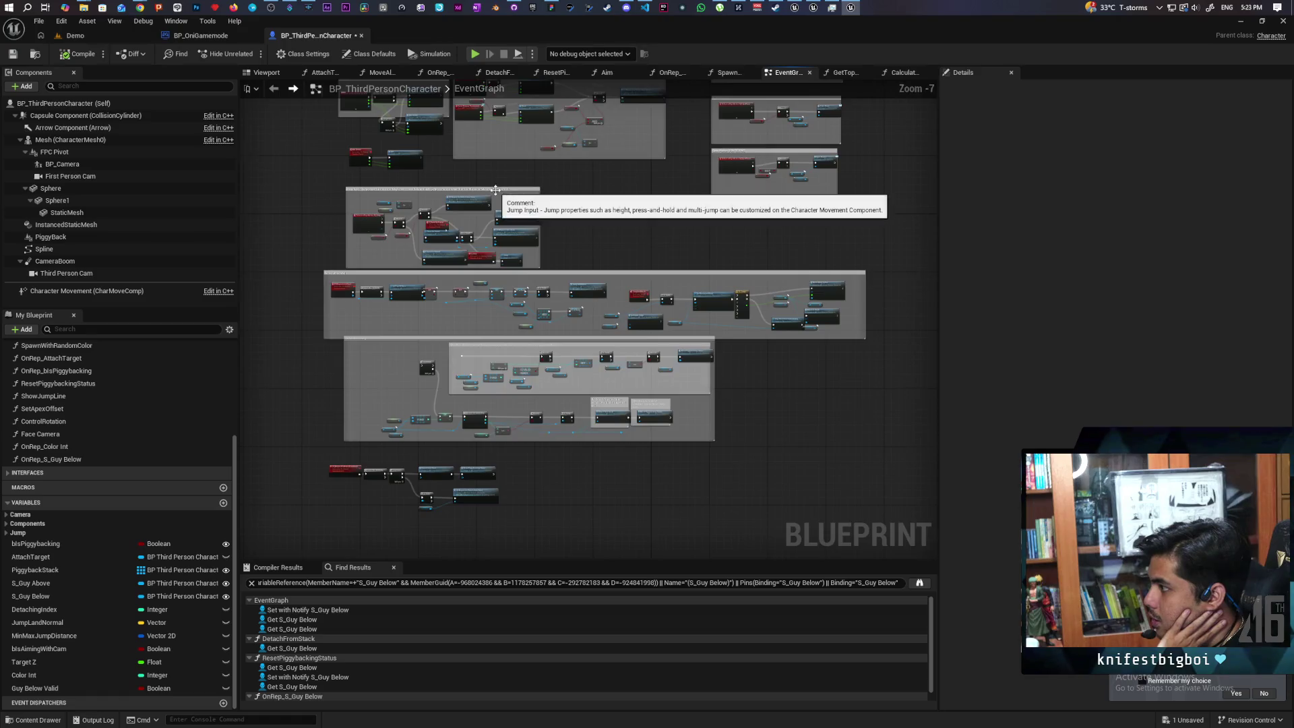
pyautogui.scroll(2, 495, 190)
pyautogui.moveTo(496, 191); pyautogui.dragTo(499, 154)
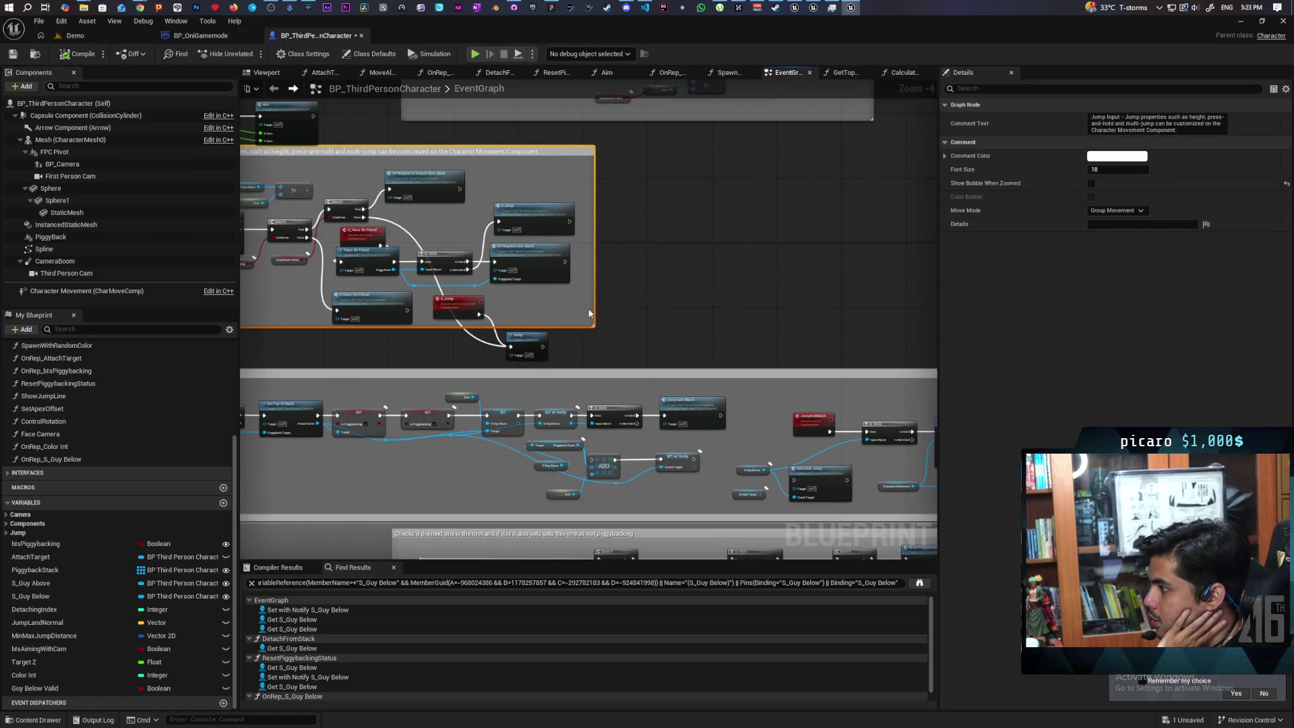
pyautogui.moveTo(530, 344); pyautogui.dragTo(530, 305)
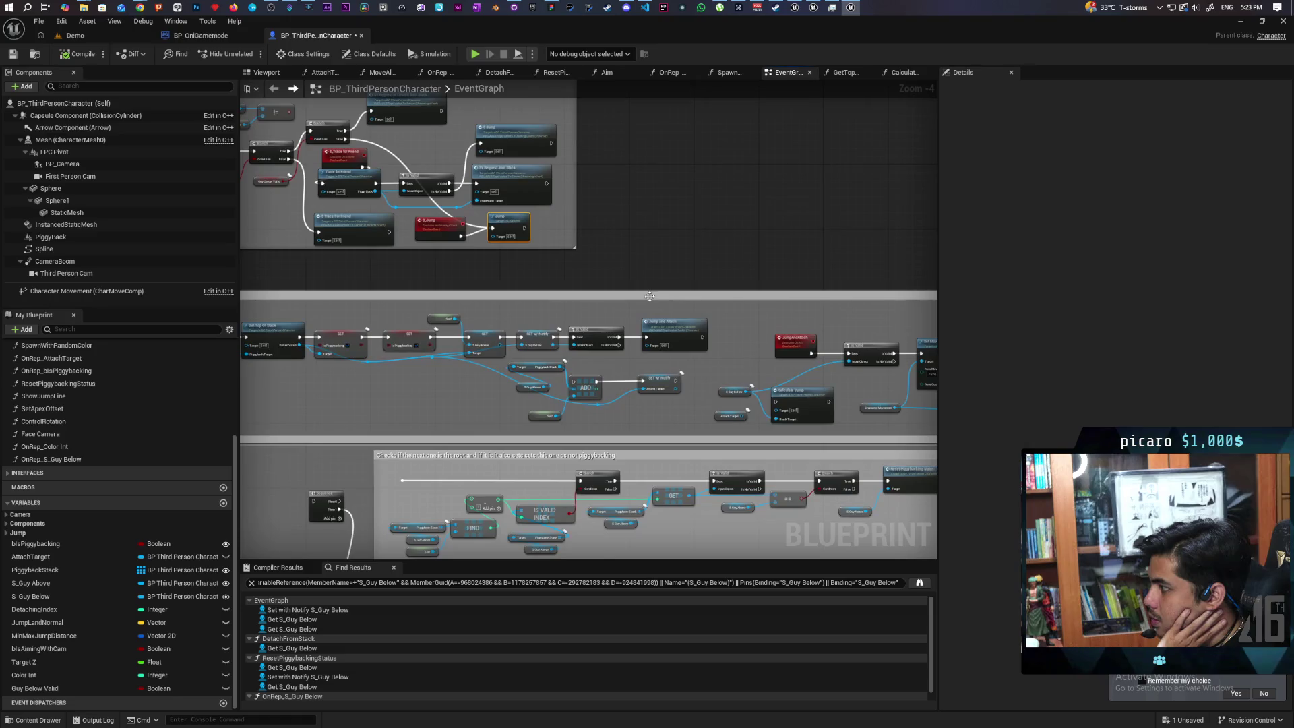
pyautogui.moveTo(650, 292); pyautogui.dragTo(661, 214)
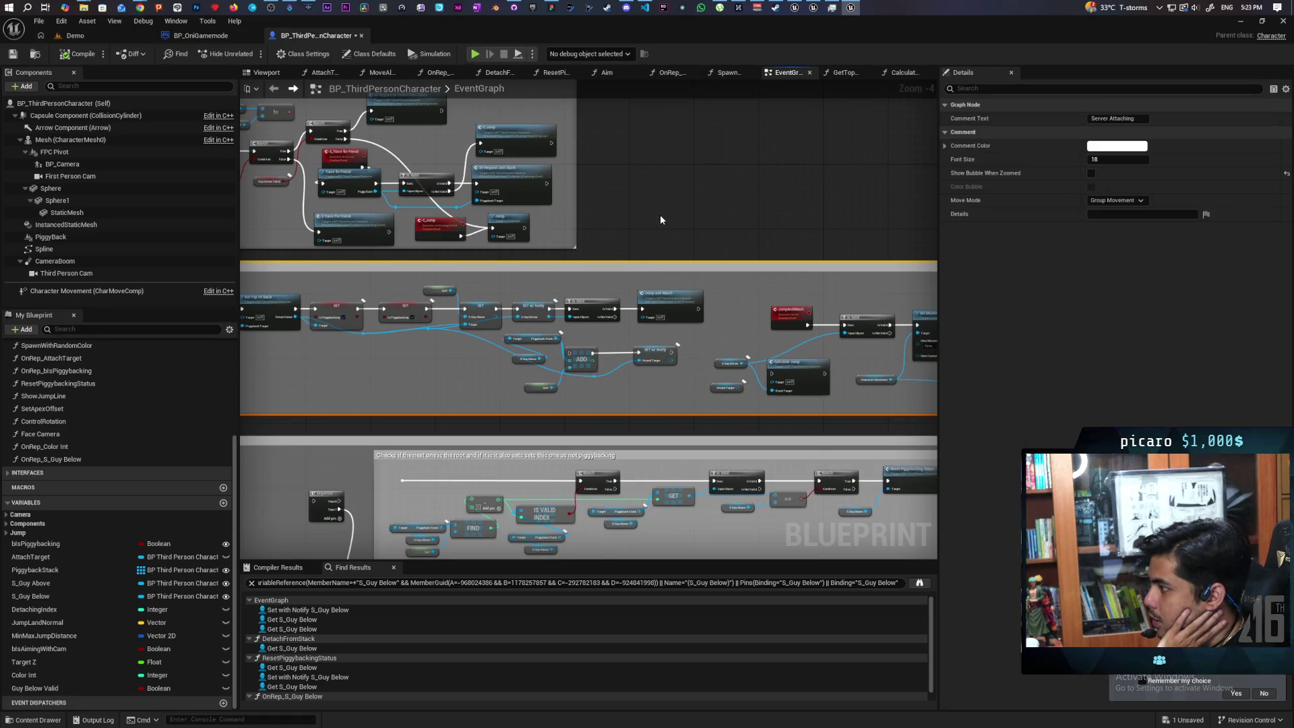
pyautogui.scroll(2, 679, 222)
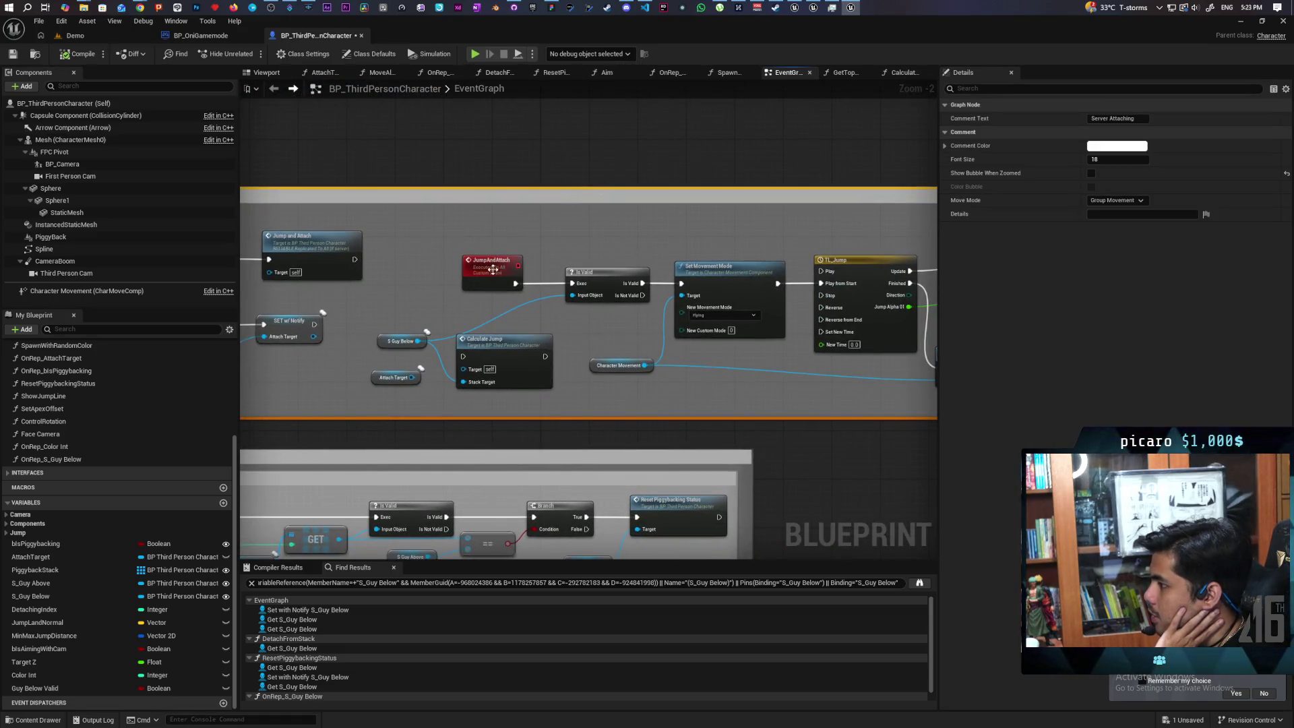
# - Set JumpAndAttach's Replicates to Run on Server
pyautogui.click(494, 269)
pyautogui.click(1117, 158)
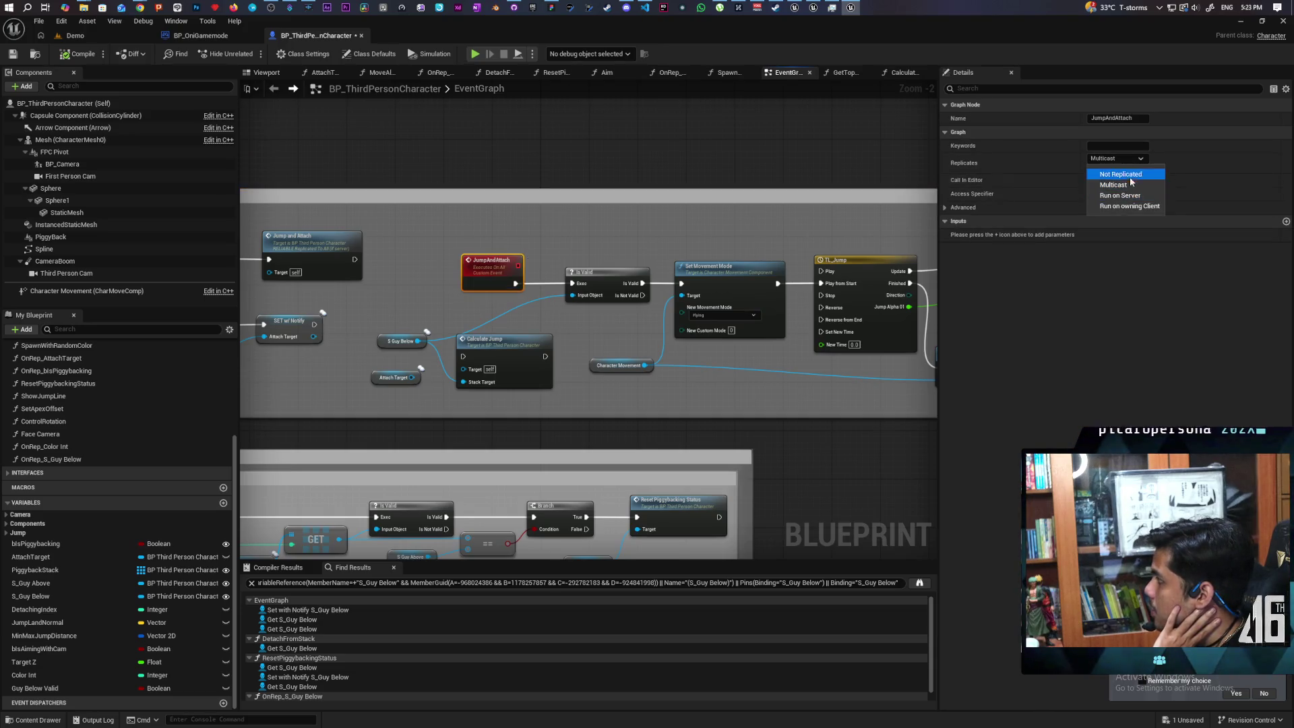
pyautogui.click(1124, 195)
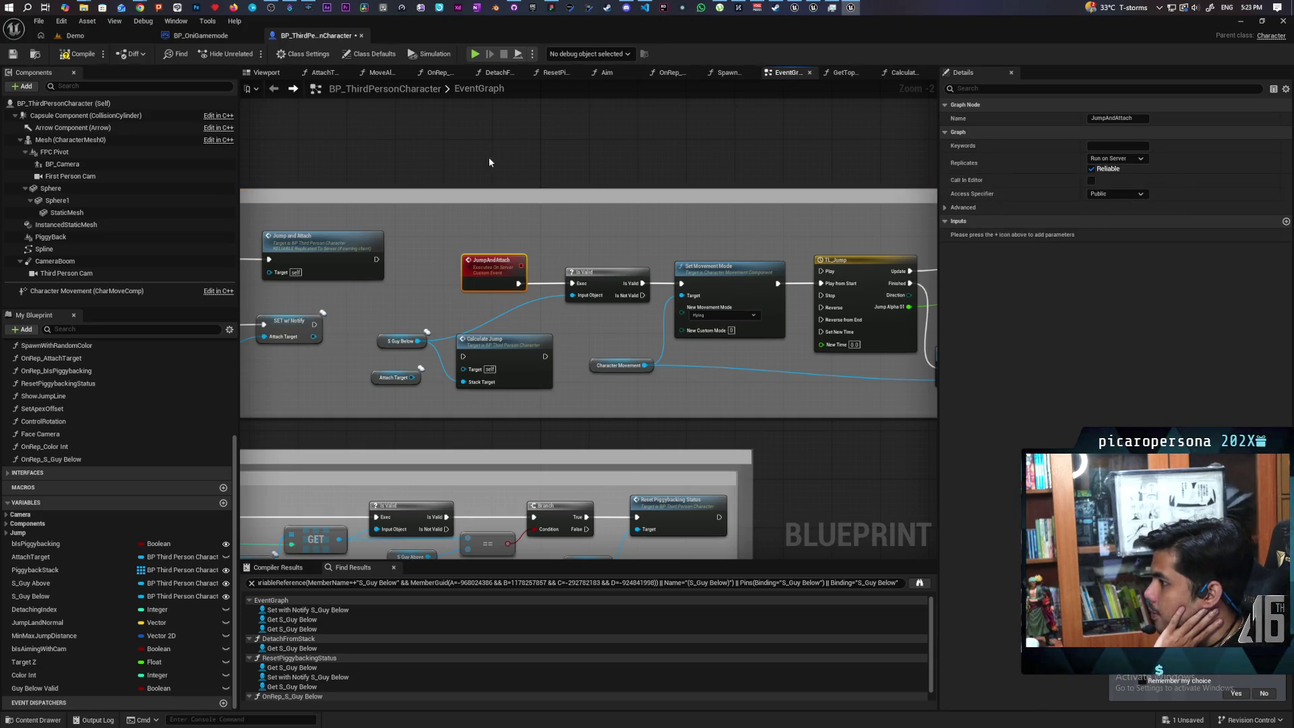
# - Chain Calculate Jump right after Is Valid, ahead of Set Movement Mode, and save the blueprint
pyautogui.moveTo(489, 162); pyautogui.dragTo(721, 203)
pyautogui.moveTo(774, 319); pyautogui.dragTo(567, 271)
pyautogui.moveTo(678, 301)
pyautogui.mouseDown()
pyautogui.moveTo(455, 300)
pyautogui.moveTo(705, 292)
pyautogui.moveTo(436, 259)
pyautogui.mouseUp()
pyautogui.moveTo(607, 260); pyautogui.dragTo(533, 261)
pyautogui.moveTo(516, 333); pyautogui.dragTo(637, 266)
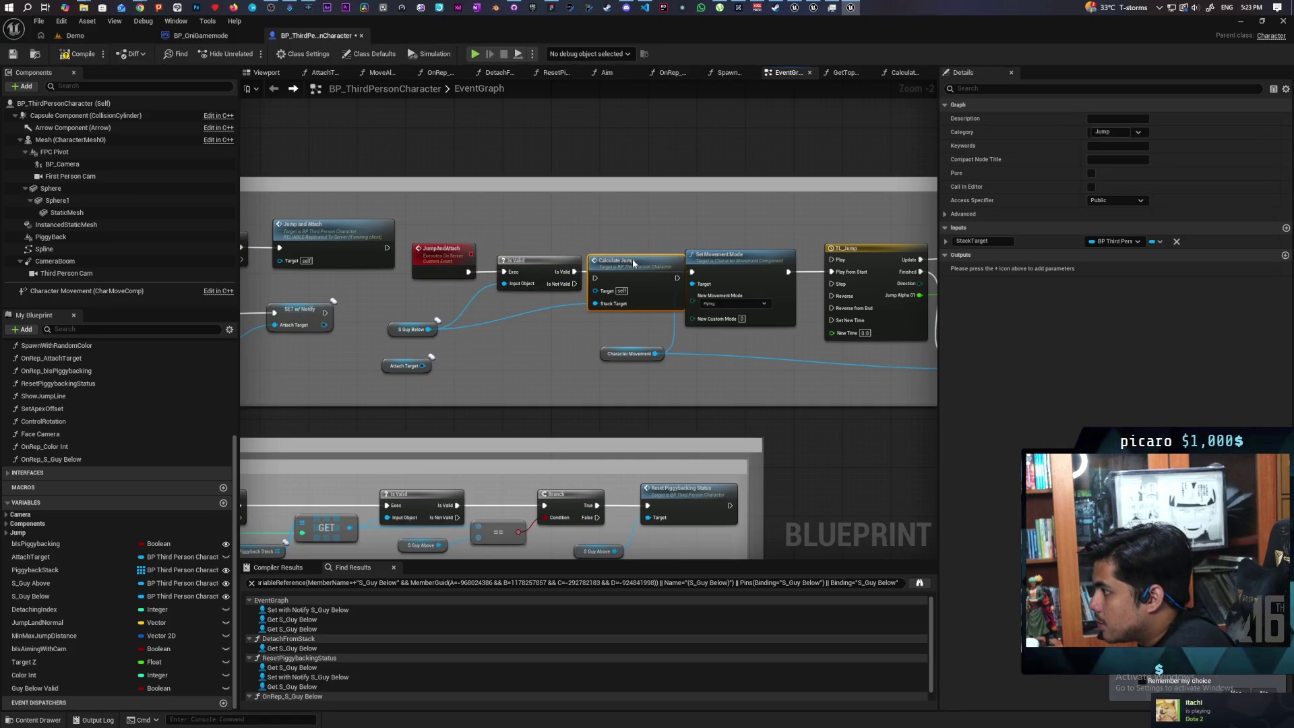
pyautogui.moveTo(742, 269); pyautogui.dragTo(767, 269)
pyautogui.moveTo(632, 271); pyautogui.dragTo(729, 268)
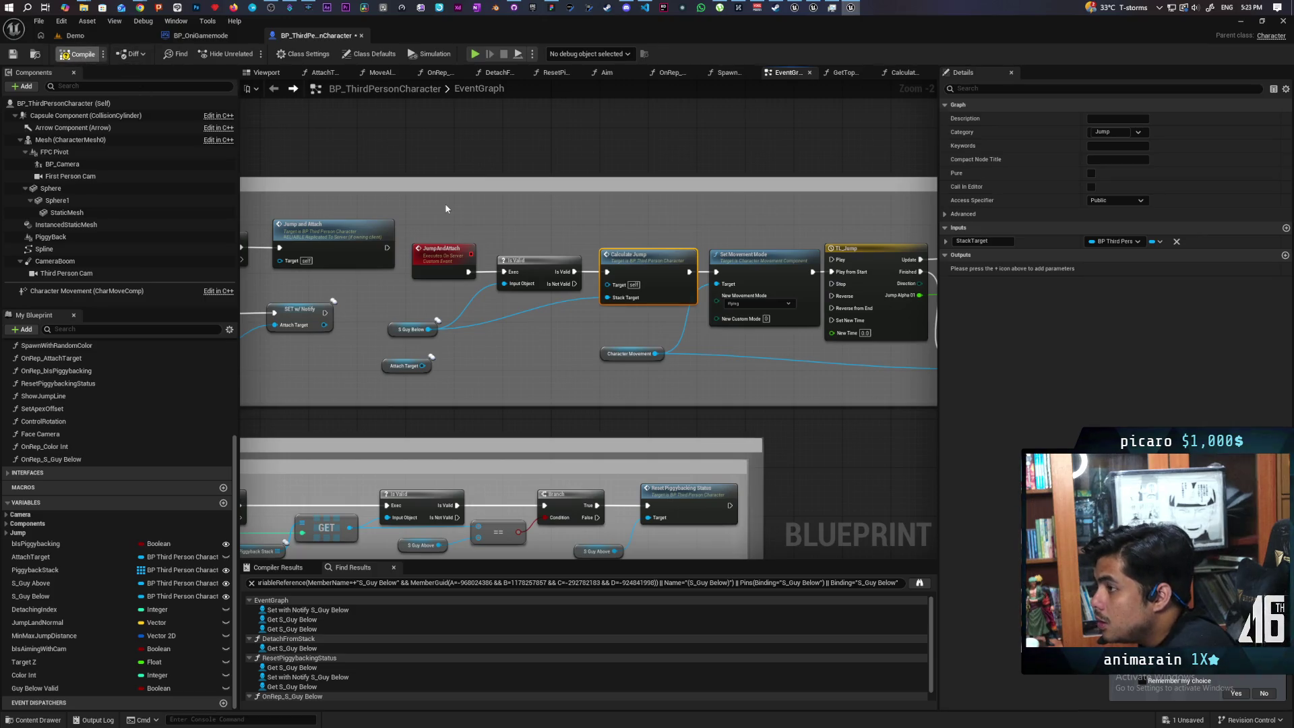
pyautogui.hotkey('ctrl', 's')
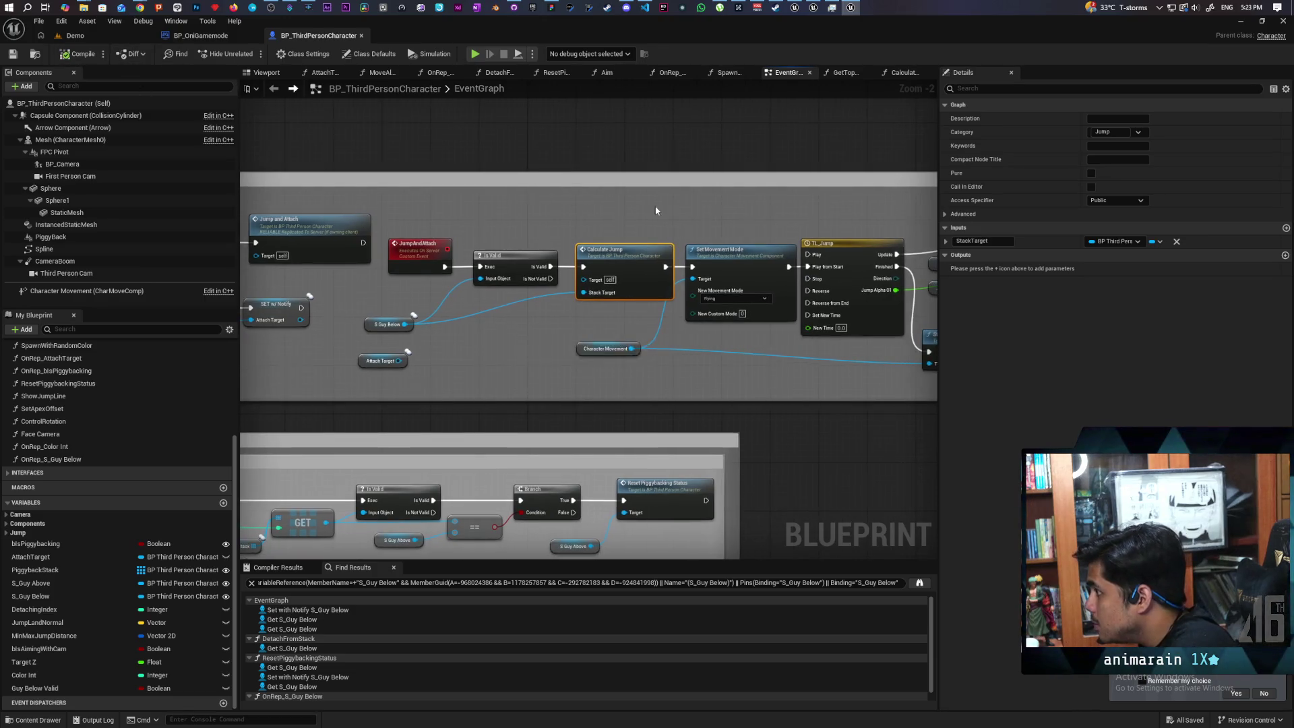
# - Reposition the S Guy Below getter, open CalculateJump, and select its Piggy Back getter
pyautogui.scroll(2, 508, 310)
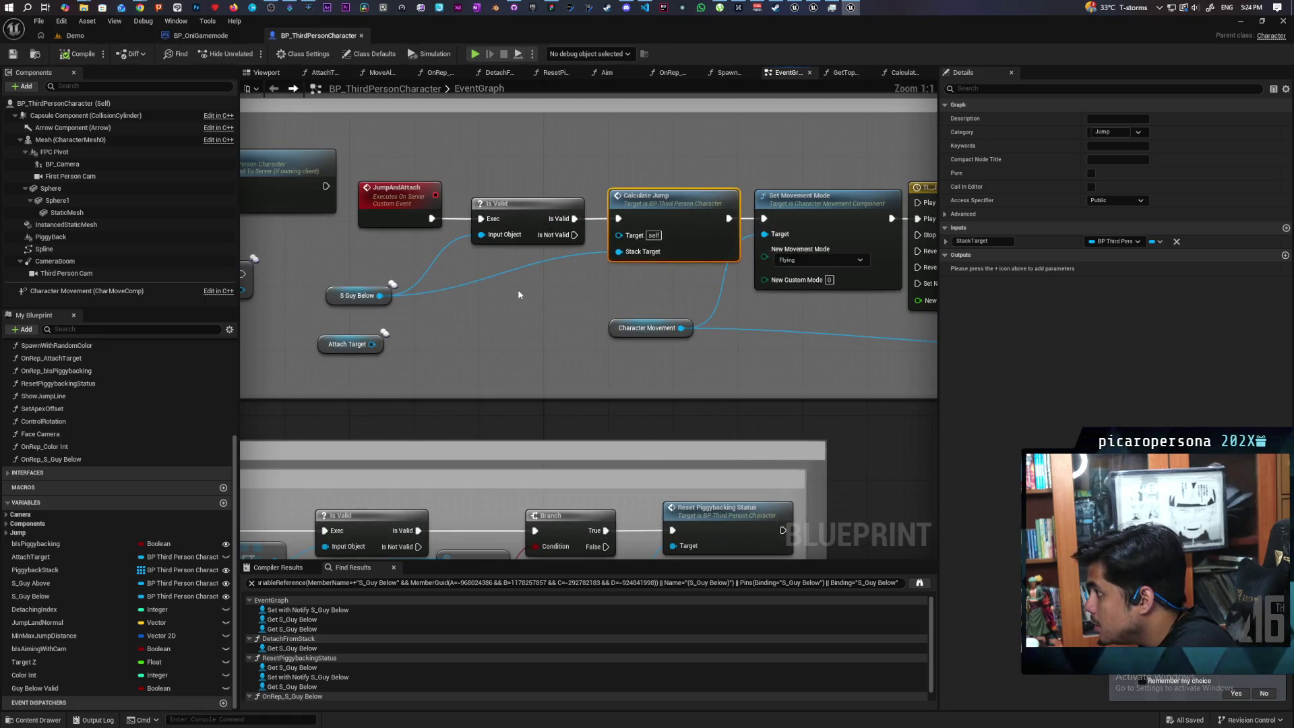
pyautogui.moveTo(508, 294)
pyautogui.mouseDown()
pyautogui.moveTo(419, 301)
pyautogui.moveTo(502, 301)
pyautogui.mouseUp()
pyautogui.moveTo(312, 303)
pyautogui.mouseDown()
pyautogui.moveTo(445, 303)
pyautogui.moveTo(263, 278)
pyautogui.mouseUp()
pyautogui.moveTo(392, 286); pyautogui.dragTo(240, 268)
pyautogui.moveTo(647, 298)
pyautogui.mouseDown()
pyautogui.moveTo(388, 296)
pyautogui.moveTo(657, 300)
pyautogui.mouseUp()
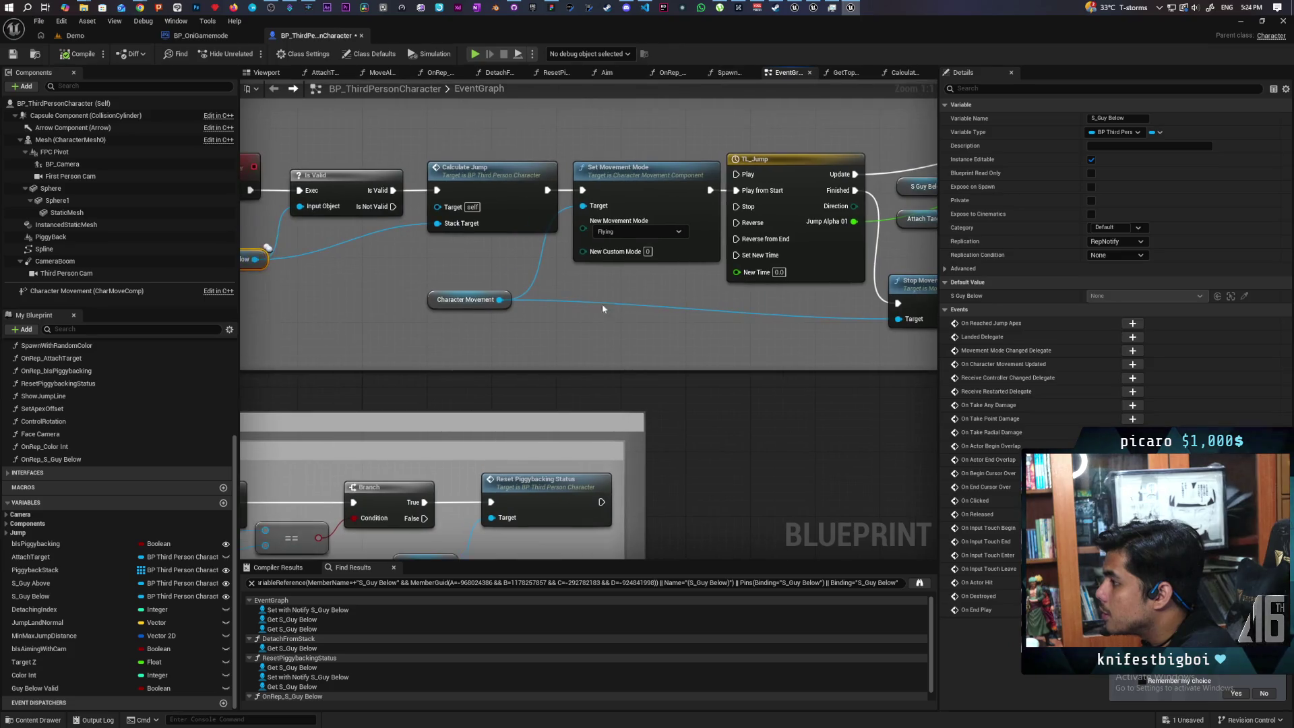
pyautogui.moveTo(480, 303); pyautogui.dragTo(601, 303)
pyautogui.doubleClick(541, 251)
pyautogui.moveTo(541, 251); pyautogui.dragTo(685, 222)
pyautogui.moveTo(453, 300)
pyautogui.mouseDown()
pyautogui.moveTo(525, 357)
pyautogui.moveTo(486, 374)
pyautogui.mouseUp()
pyautogui.moveTo(394, 361); pyautogui.dragTo(425, 305)
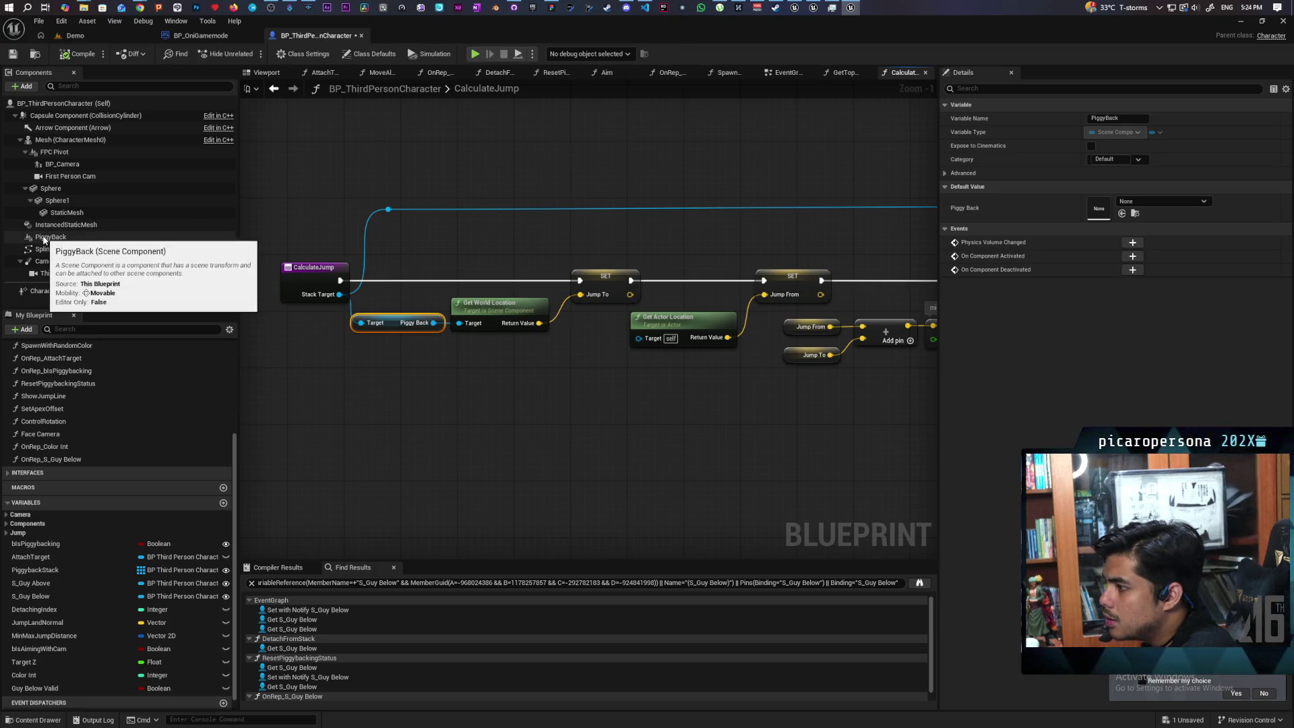
# - Wire a Spline getter into Set Tangent at Spline Point's Target in CalculateJump
pyautogui.moveTo(514, 367)
pyautogui.mouseDown()
pyautogui.moveTo(347, 277)
pyautogui.moveTo(524, 354)
pyautogui.mouseUp()
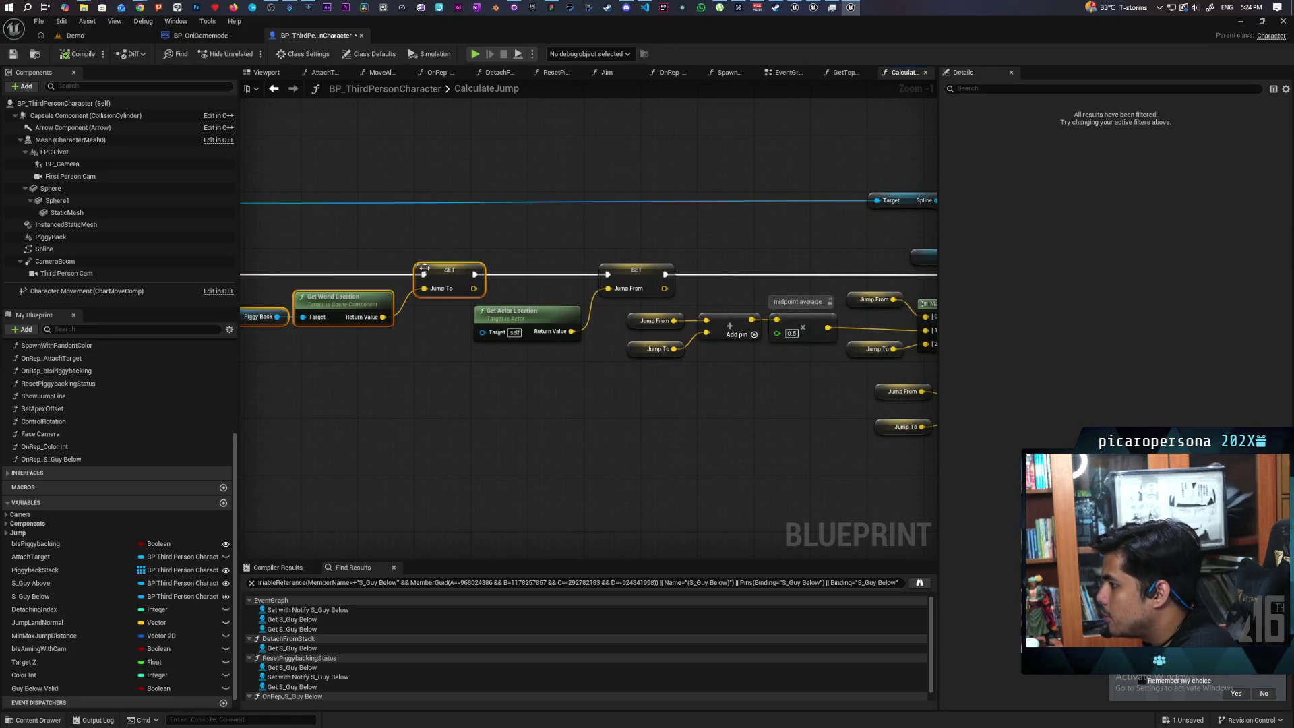
pyautogui.moveTo(884, 307); pyautogui.dragTo(609, 291)
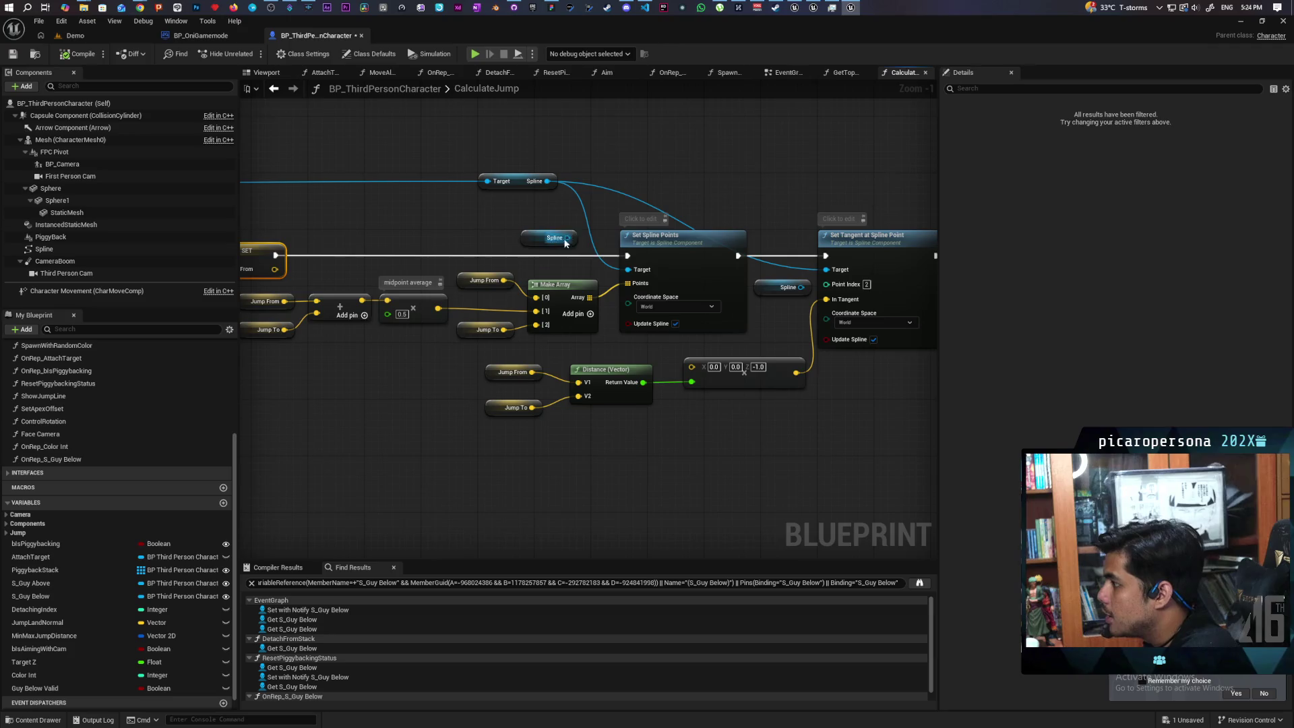
pyautogui.moveTo(592, 244); pyautogui.dragTo(447, 262)
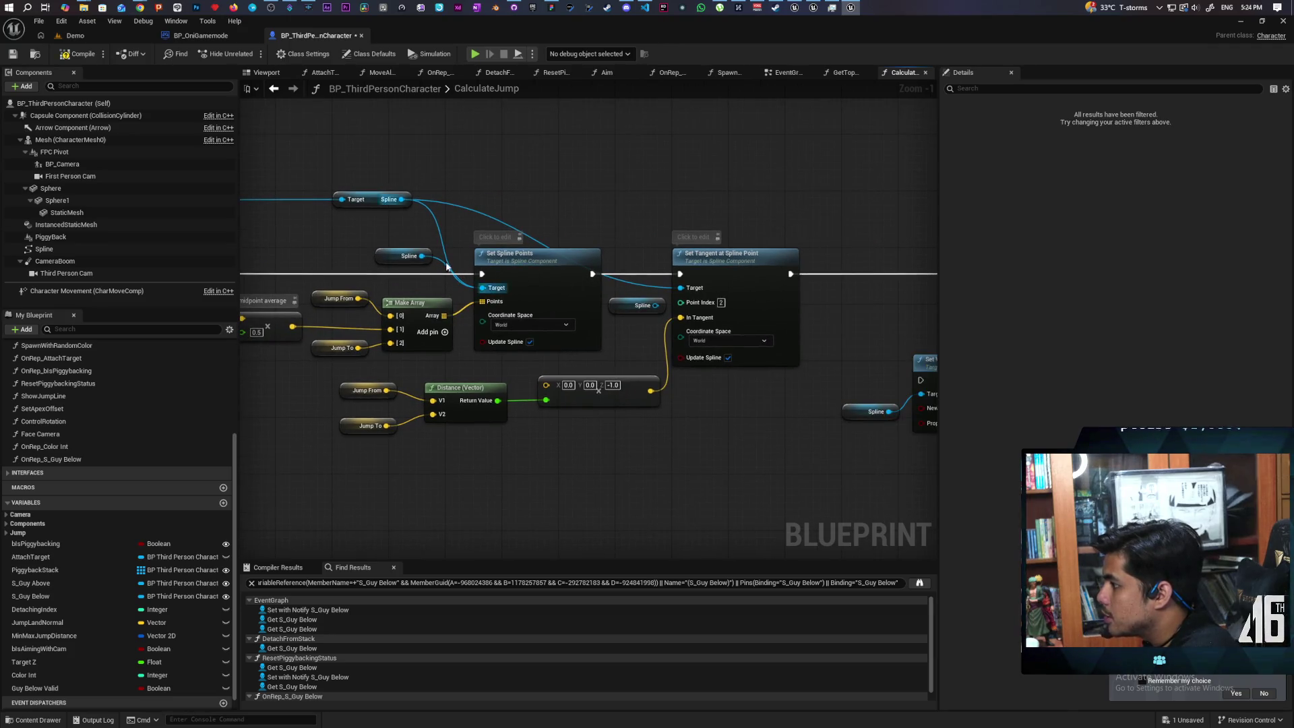
pyautogui.moveTo(656, 305); pyautogui.dragTo(679, 288)
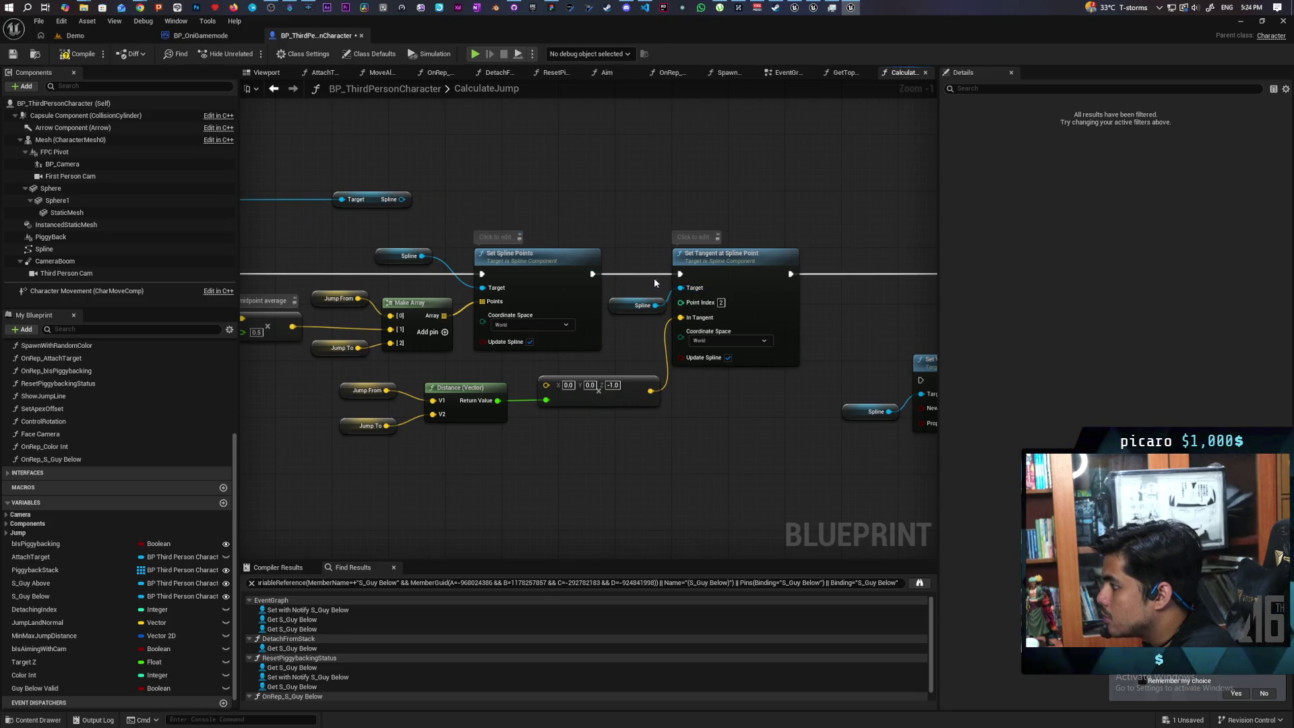
pyautogui.moveTo(802, 212)
pyautogui.mouseDown()
pyautogui.moveTo(577, 179)
pyautogui.moveTo(768, 176)
pyautogui.mouseUp()
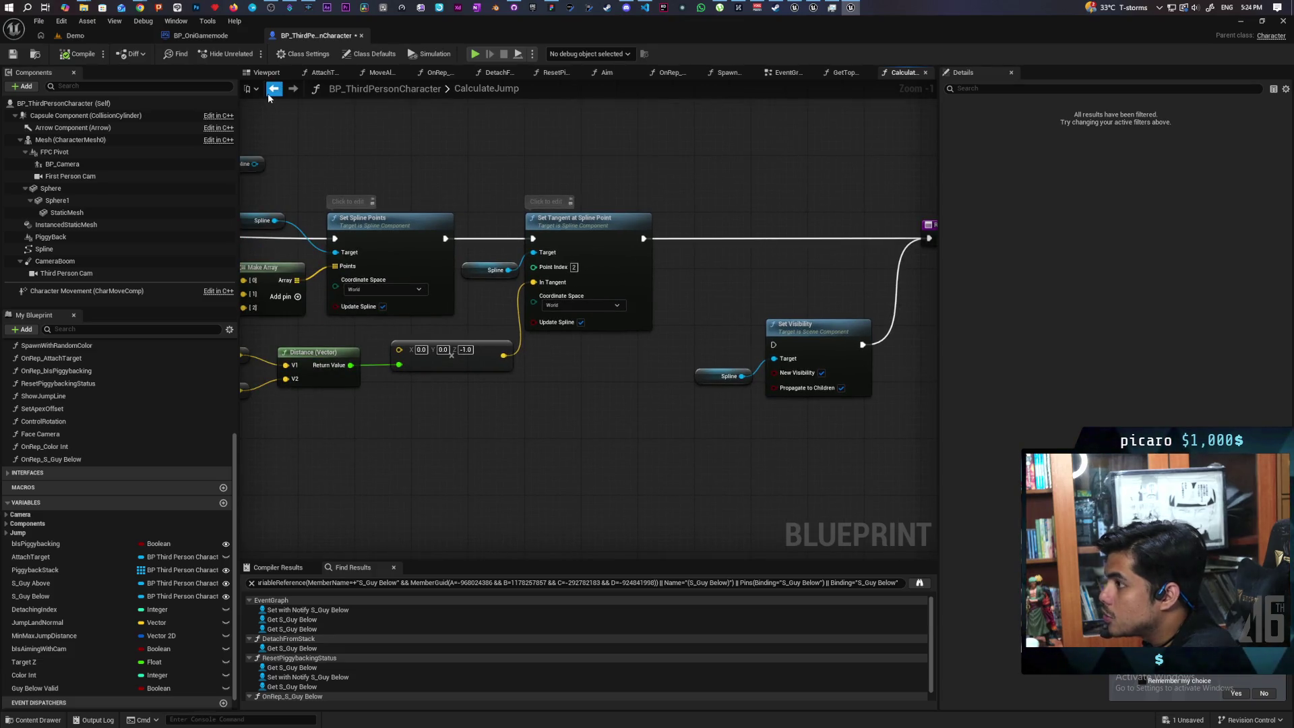
# - Recheck CalculateJump's spline point and distance nodes, then open MoveAlongSpline from the EventGraph
pyautogui.click(268, 93)
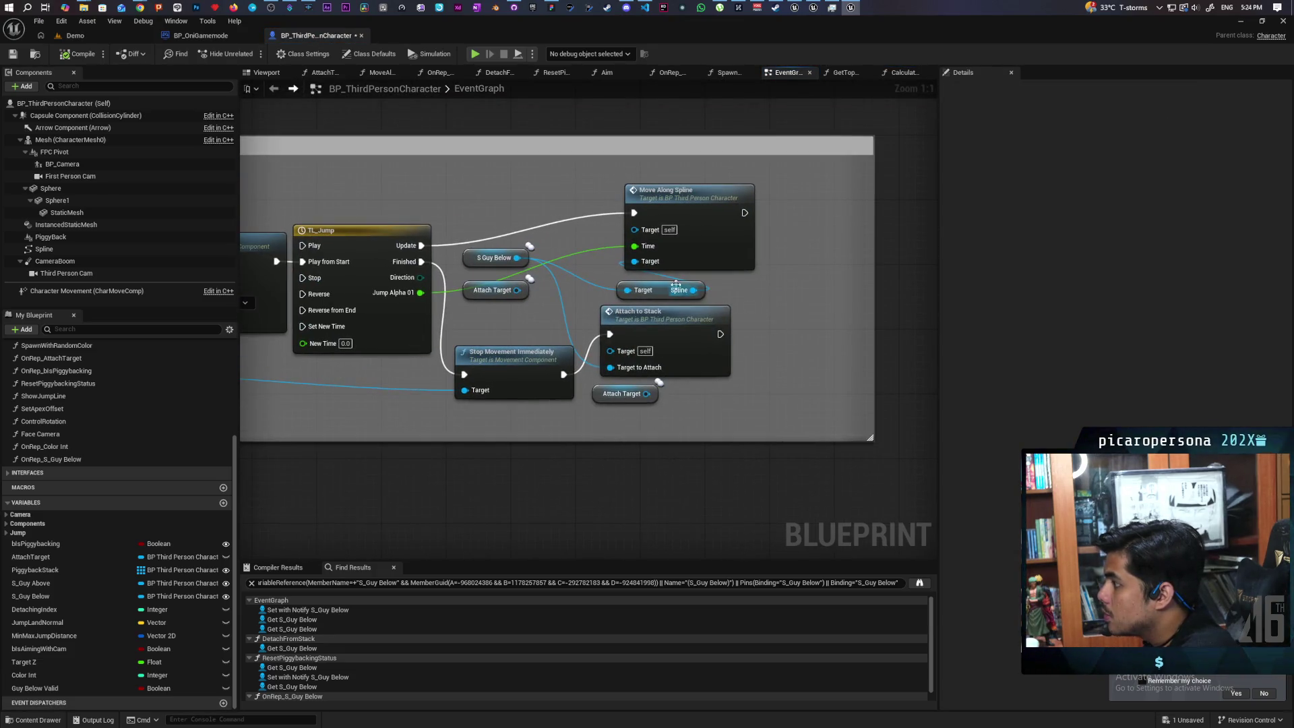
pyautogui.moveTo(350, 378); pyautogui.dragTo(713, 364)
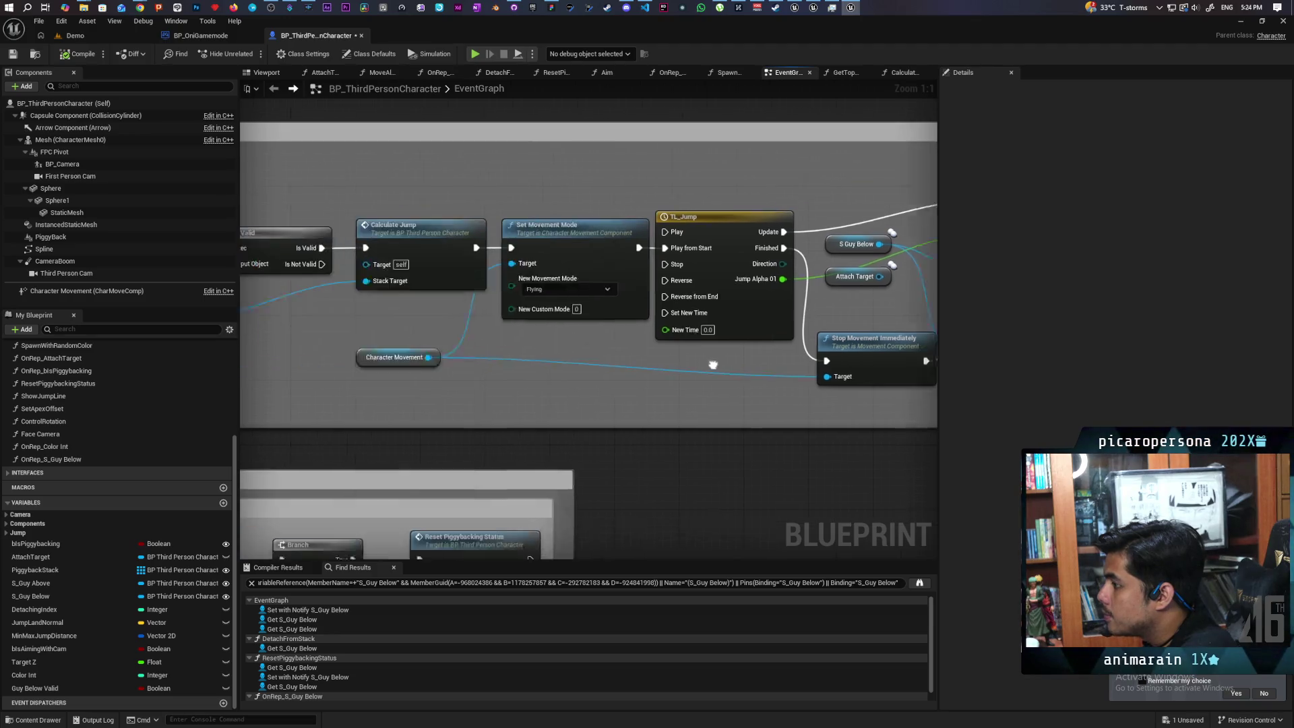
pyautogui.doubleClick(533, 286)
pyautogui.moveTo(517, 372)
pyautogui.mouseDown()
pyautogui.moveTo(549, 445)
pyautogui.moveTo(804, 418)
pyautogui.moveTo(792, 419)
pyautogui.mouseUp()
pyautogui.moveTo(641, 328); pyautogui.dragTo(315, 292)
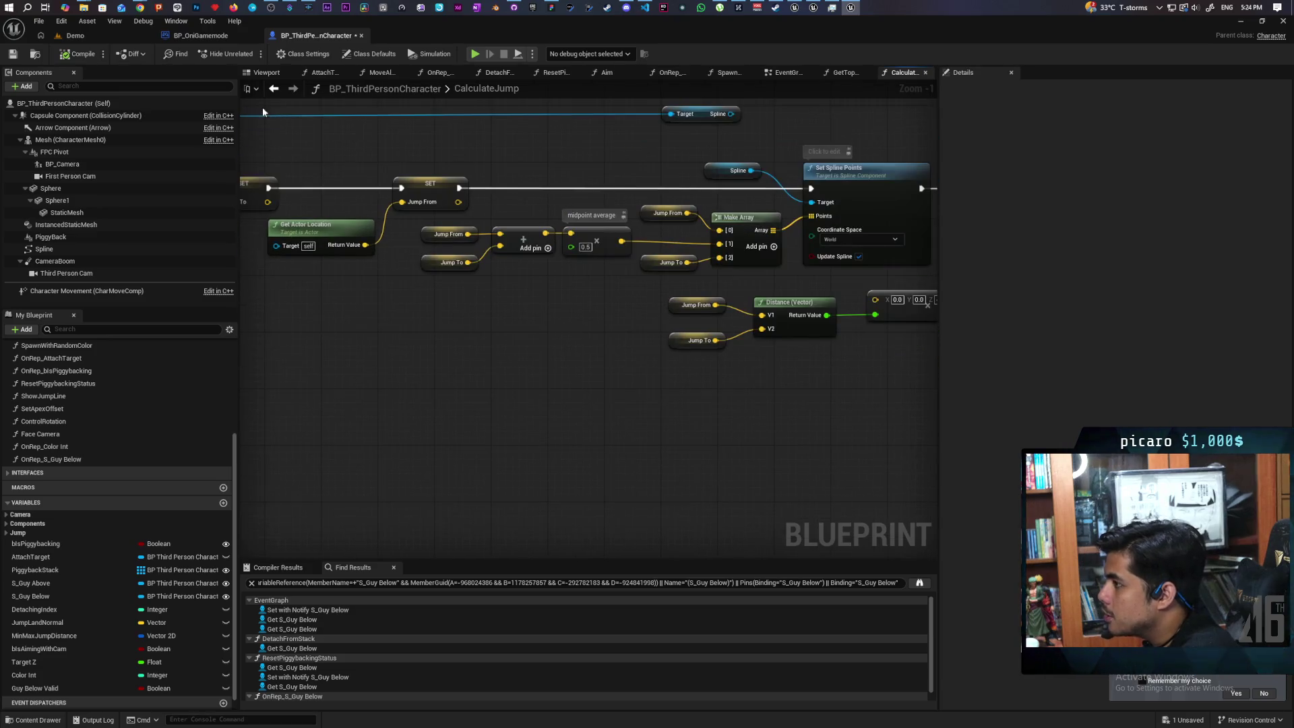
pyautogui.click(276, 90)
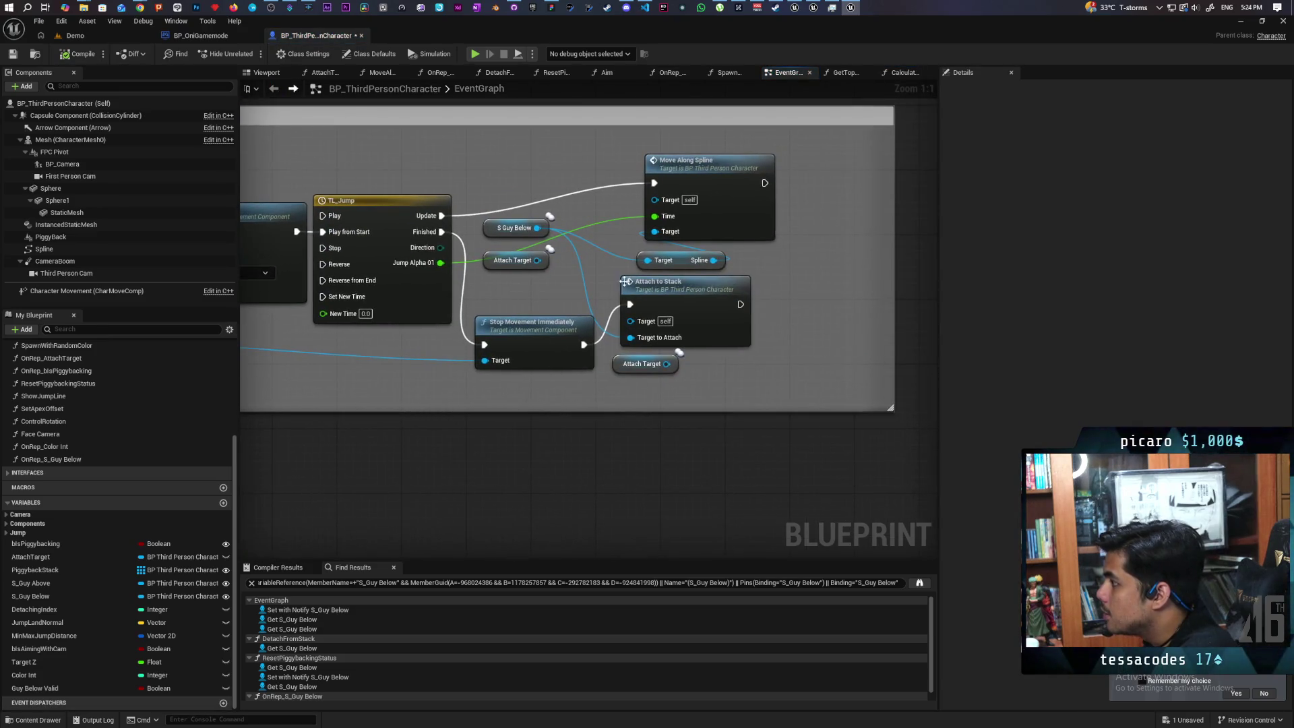
pyautogui.doubleClick(701, 165)
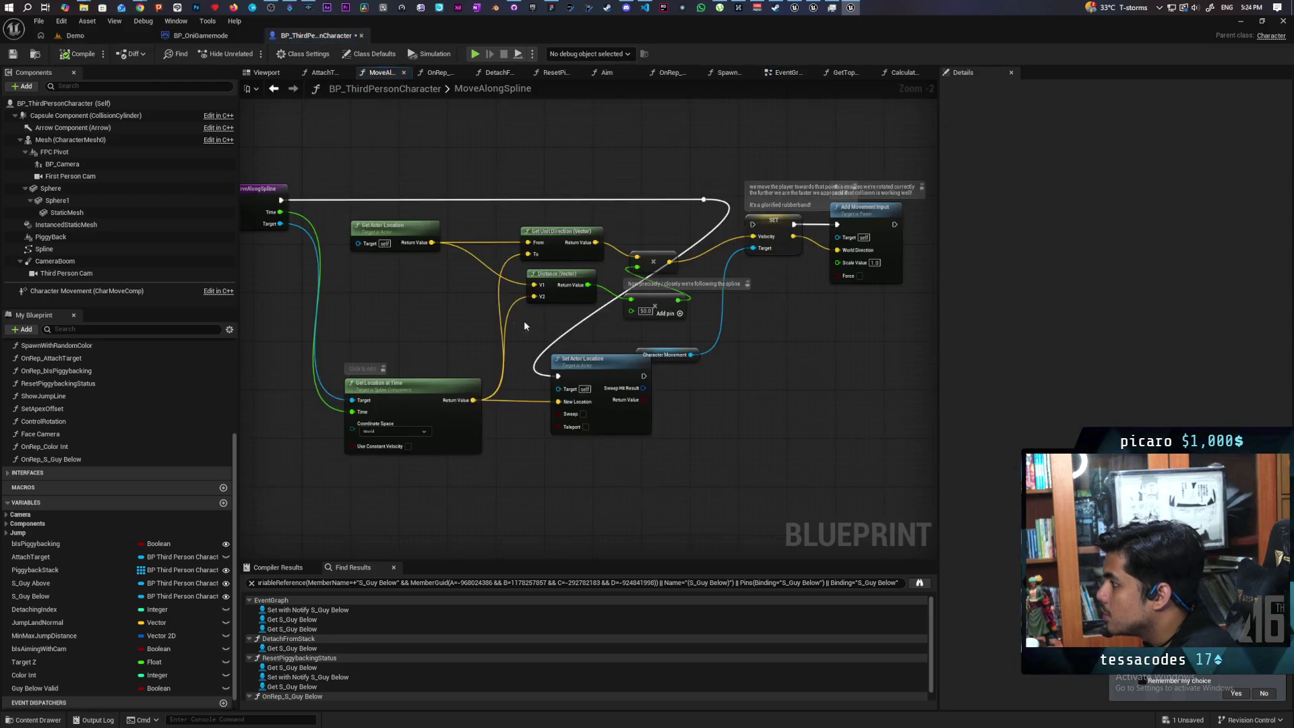
# - Drop a Spline component getter into MoveAlongSpline and connect it to Get Location at Time's Target
pyautogui.moveTo(730, 316)
pyautogui.mouseDown()
pyautogui.moveTo(715, 364)
pyautogui.moveTo(678, 360)
pyautogui.moveTo(751, 347)
pyautogui.mouseUp()
pyautogui.moveTo(51, 237)
pyautogui.mouseDown()
pyautogui.moveTo(300, 431)
pyautogui.moveTo(372, 407)
pyautogui.moveTo(358, 402)
pyautogui.moveTo(407, 367)
pyautogui.moveTo(78, 246)
pyautogui.moveTo(338, 402)
pyautogui.moveTo(341, 381)
pyautogui.mouseUp()
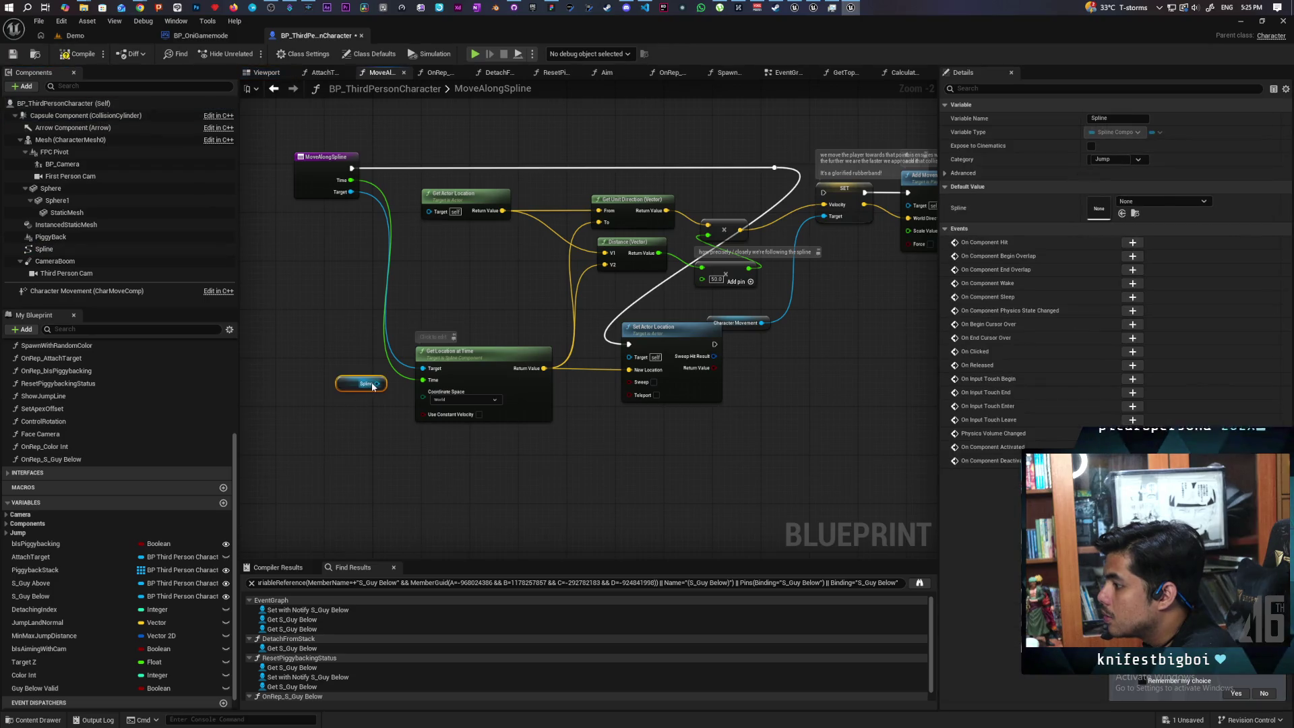
pyautogui.moveTo(372, 430)
pyautogui.mouseDown()
pyautogui.moveTo(471, 460)
pyautogui.moveTo(641, 456)
pyautogui.mouseUp()
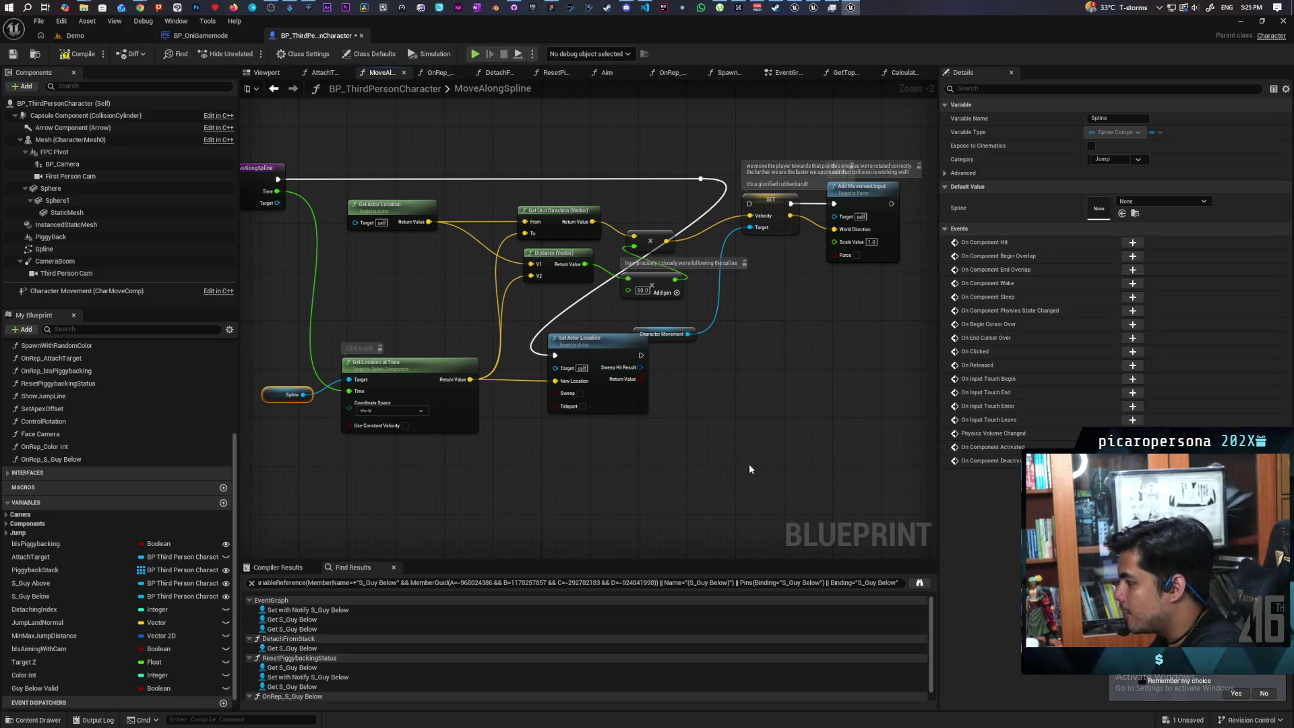
pyautogui.click(781, 513)
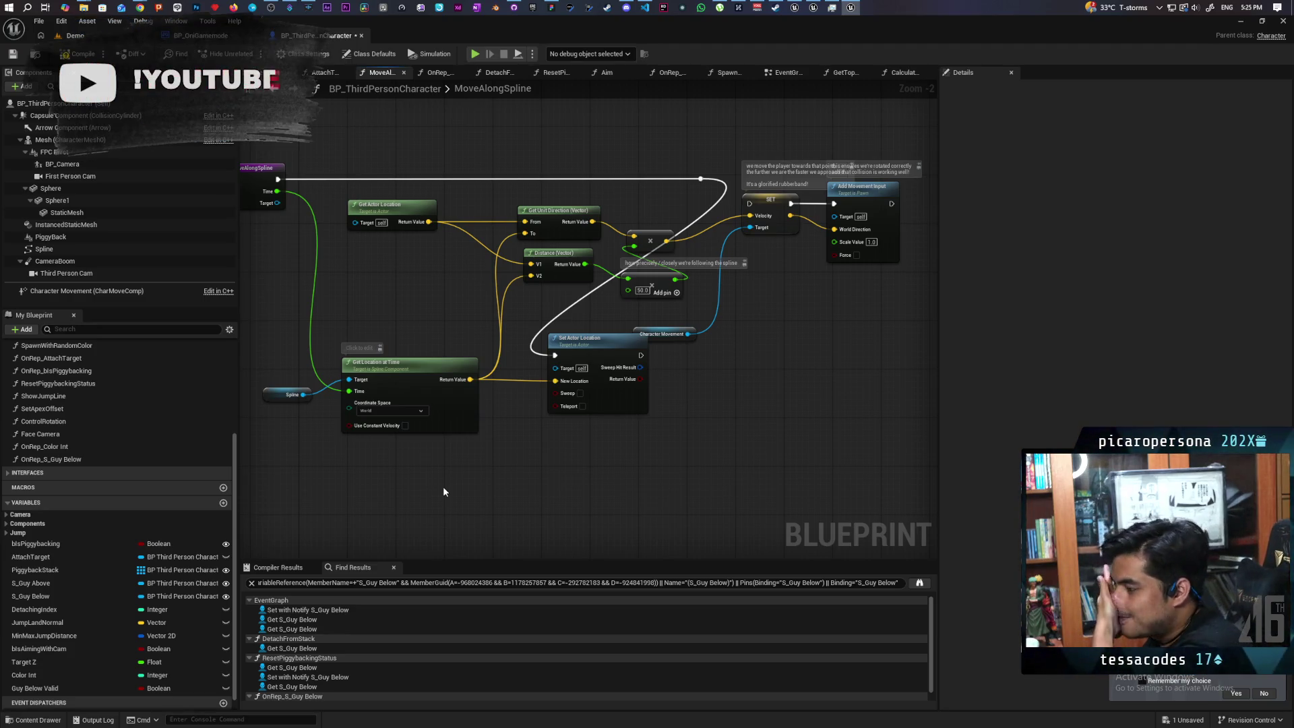
pyautogui.moveTo(442, 491); pyautogui.dragTo(475, 512)
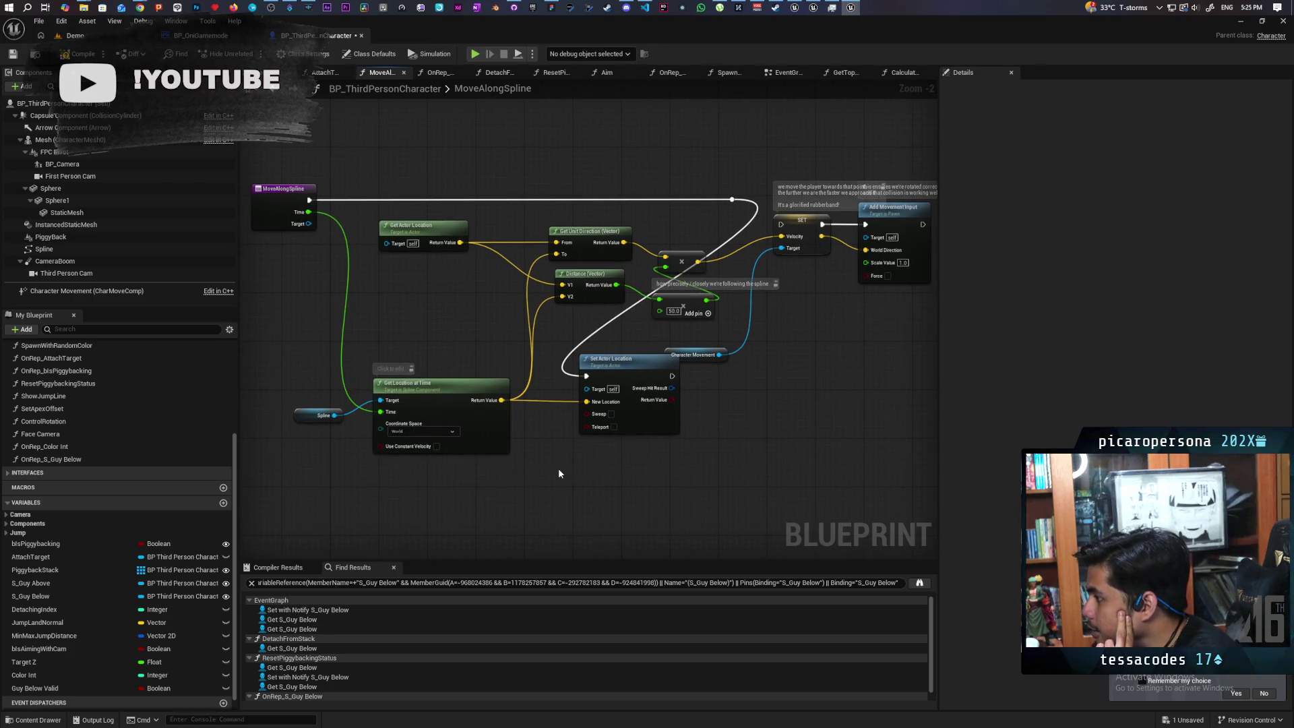
pyautogui.moveTo(558, 474); pyautogui.dragTo(521, 467)
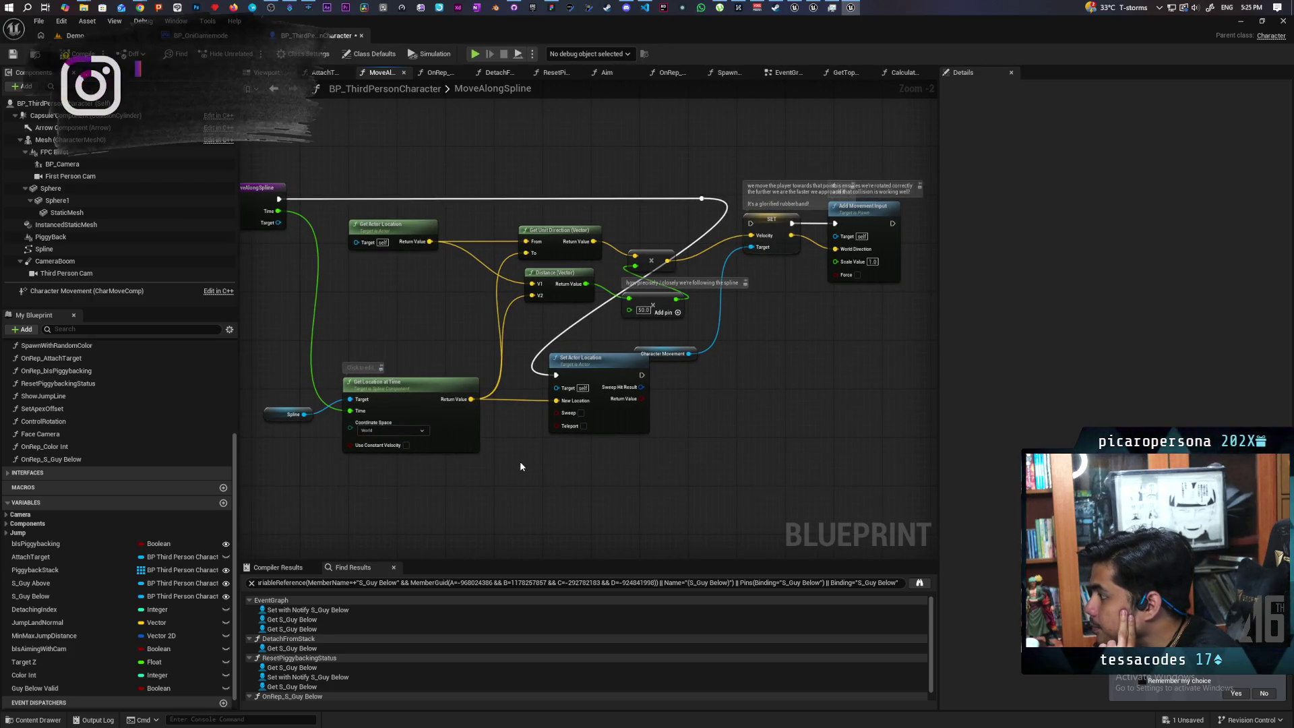
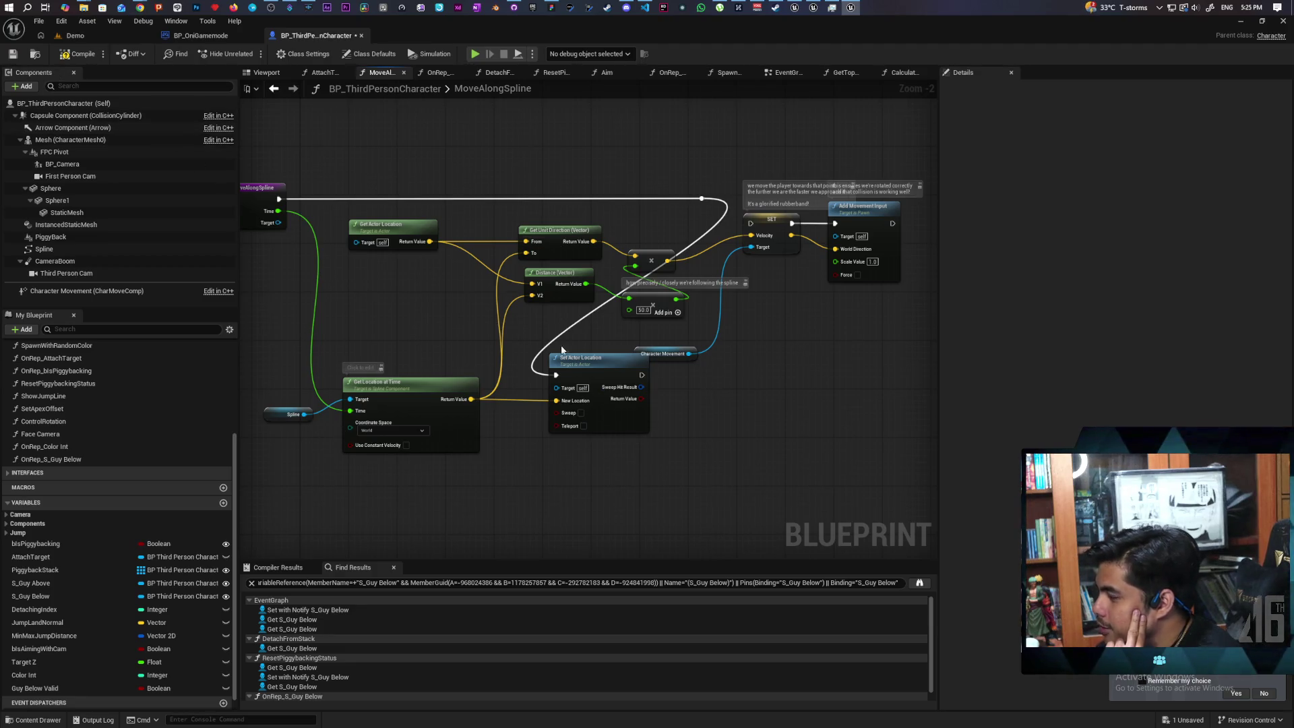
# - Save BP_ThirdPersonCharacter, return to the Demo level and open the Play options dropdown
pyautogui.hotkey('ctrl', 's')
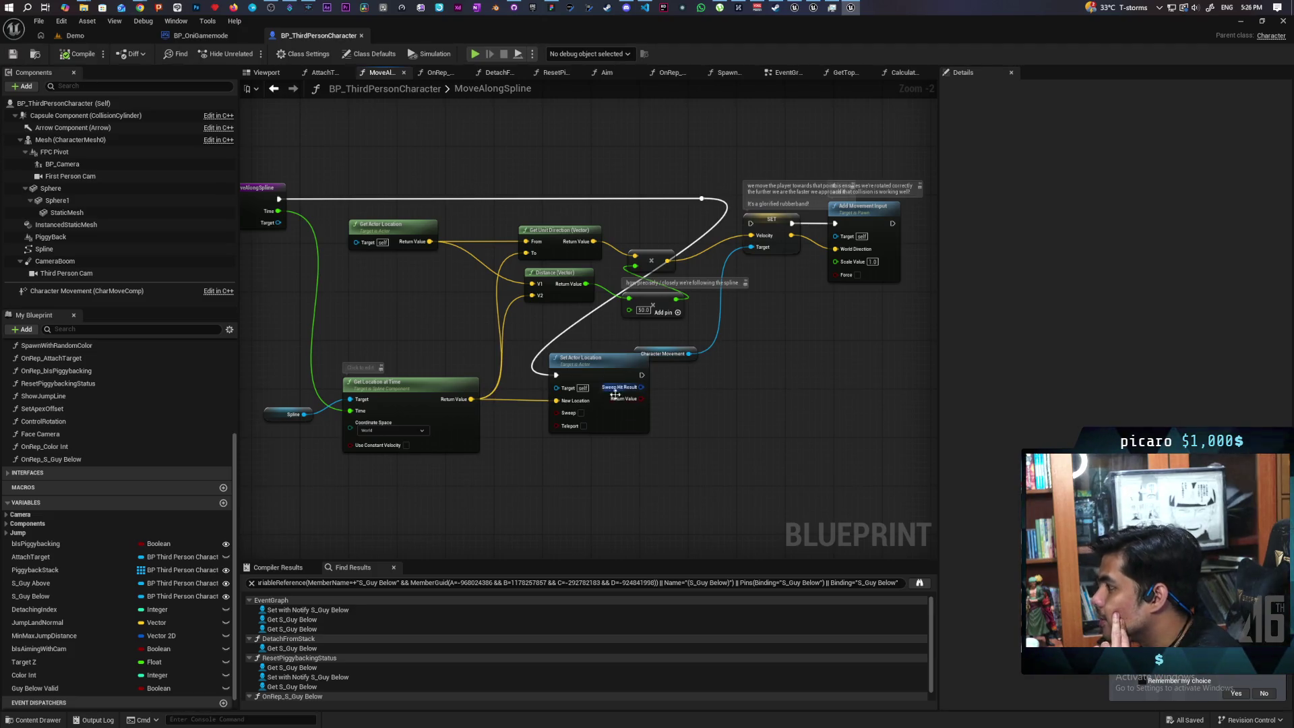
pyautogui.moveTo(615, 394); pyautogui.dragTo(638, 396)
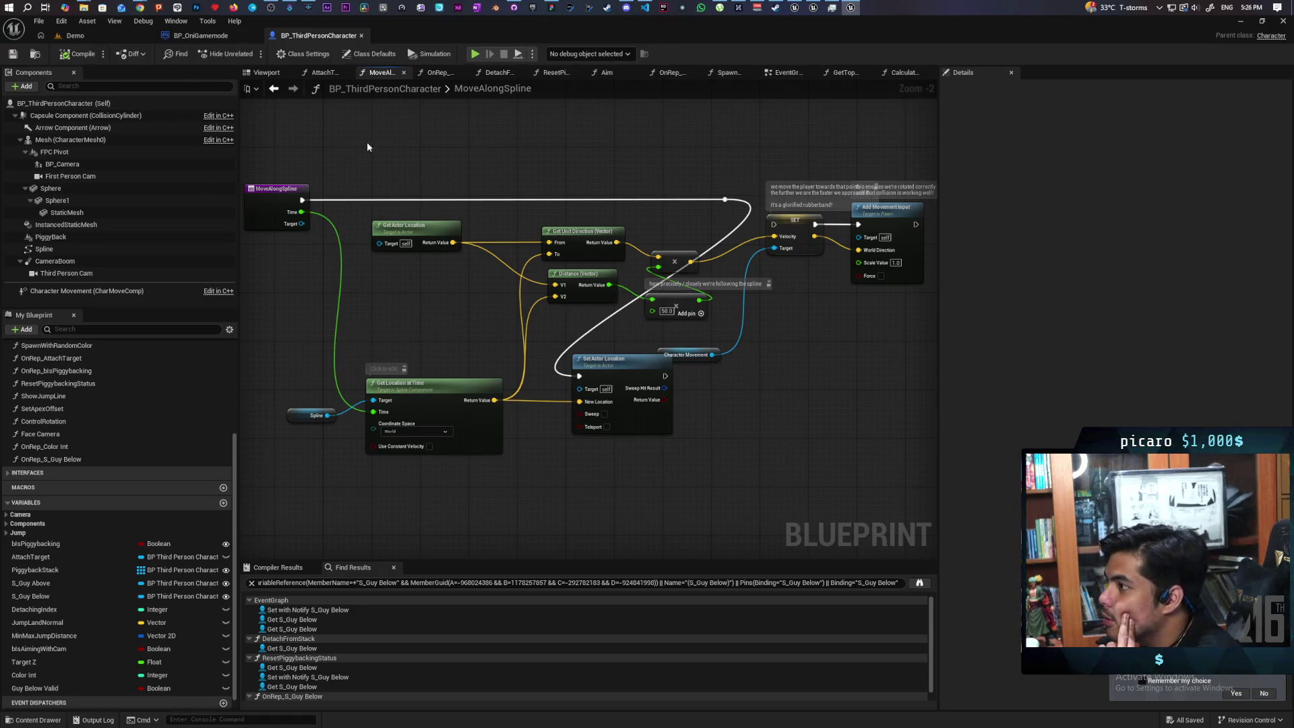
pyautogui.click(75, 35)
pyautogui.moveTo(647, 34)
pyautogui.mouseDown()
pyautogui.moveTo(554, 96)
pyautogui.moveTo(889, 55)
pyautogui.mouseUp()
pyautogui.click(779, 75)
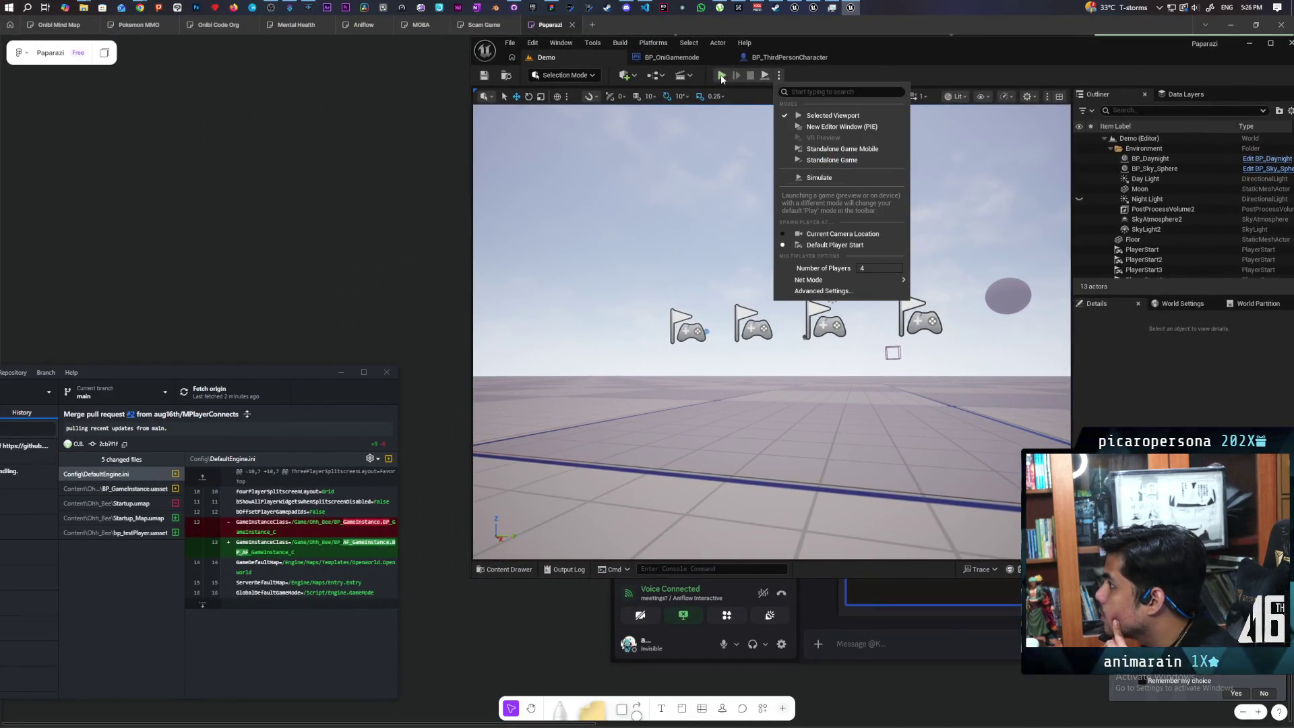
# - Start a multi-client play session and jump the blue sphere onto the red one
pyautogui.click(721, 75)
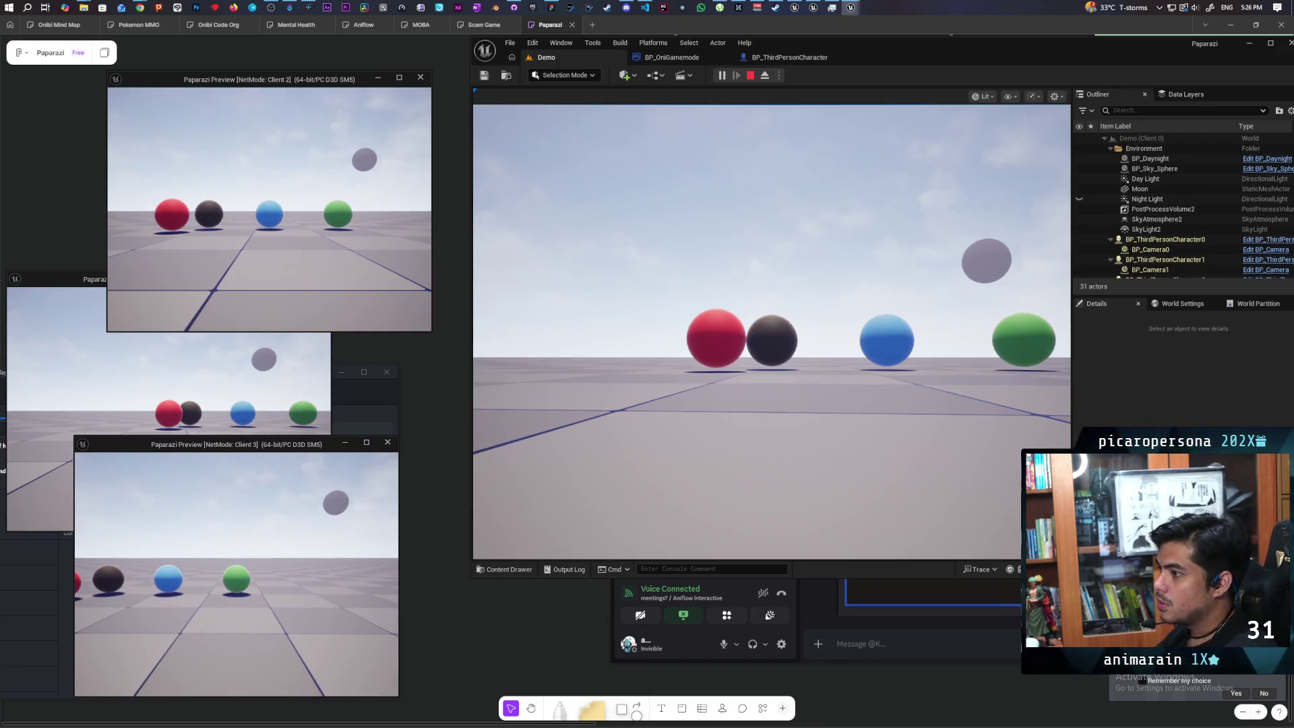
pyautogui.press('a')
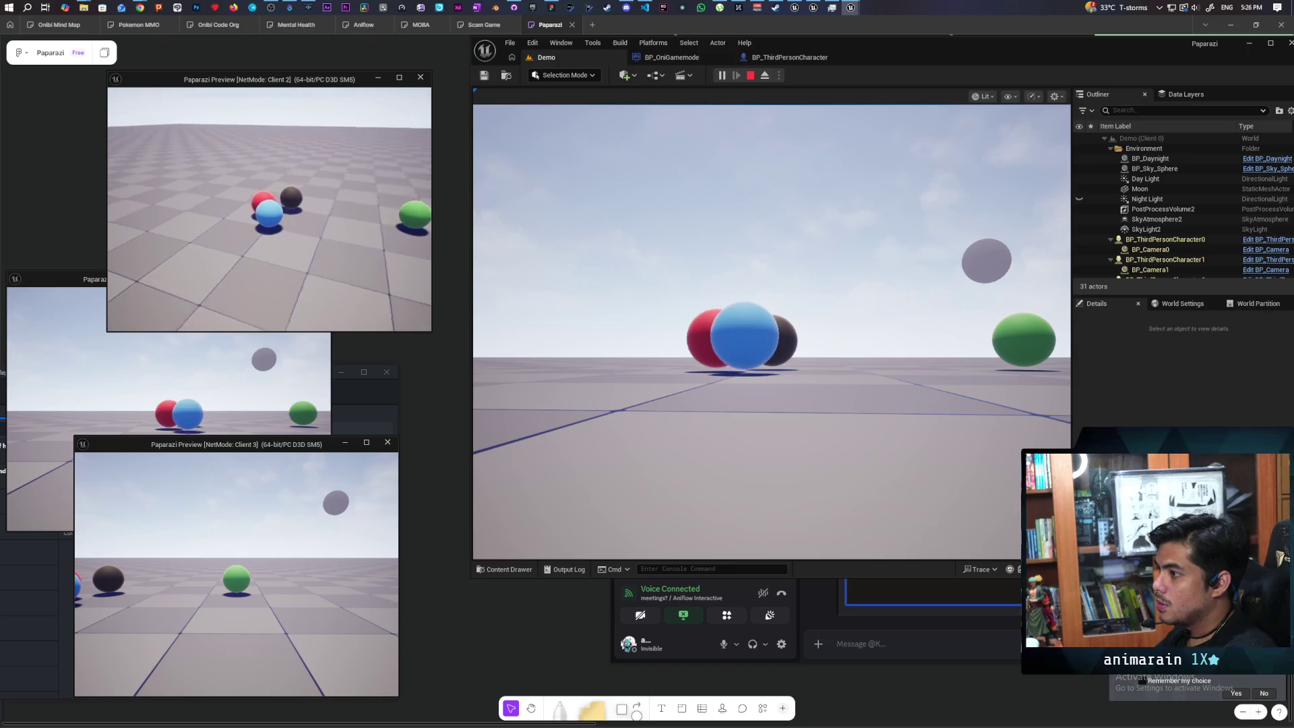
pyautogui.press('space')
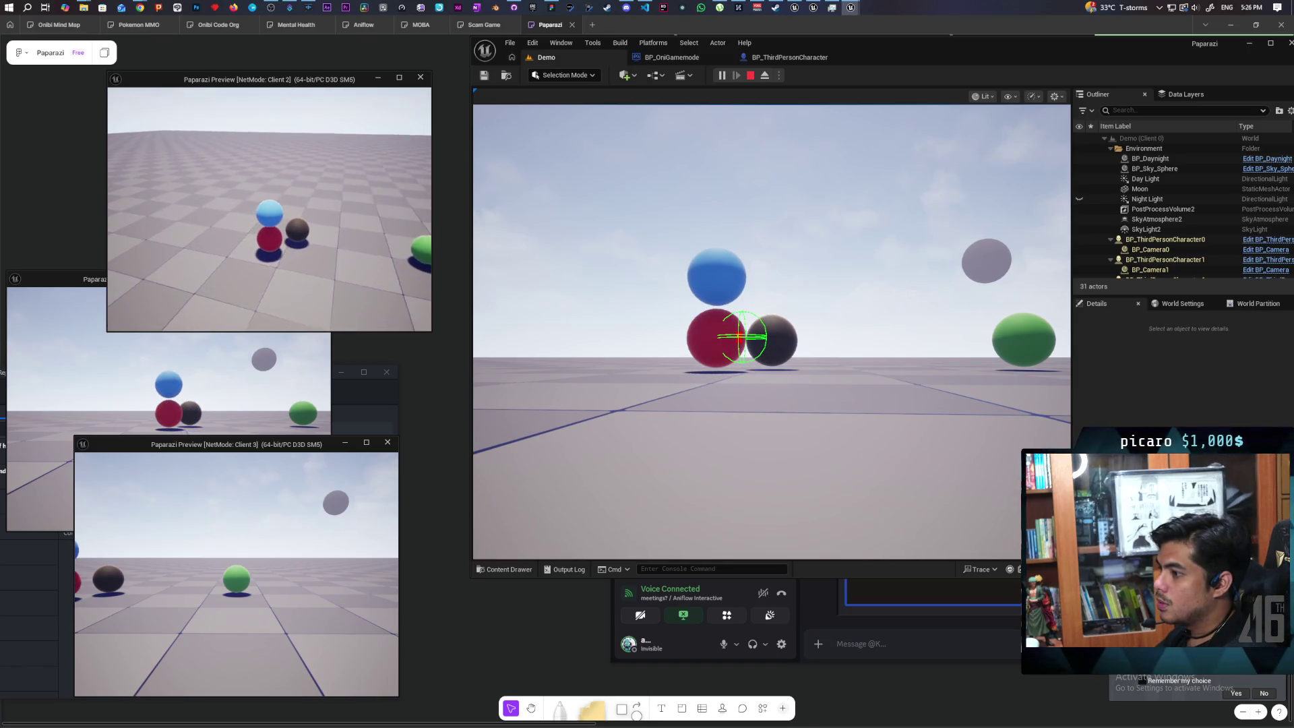
pyautogui.click(256, 375)
pyautogui.press('s')
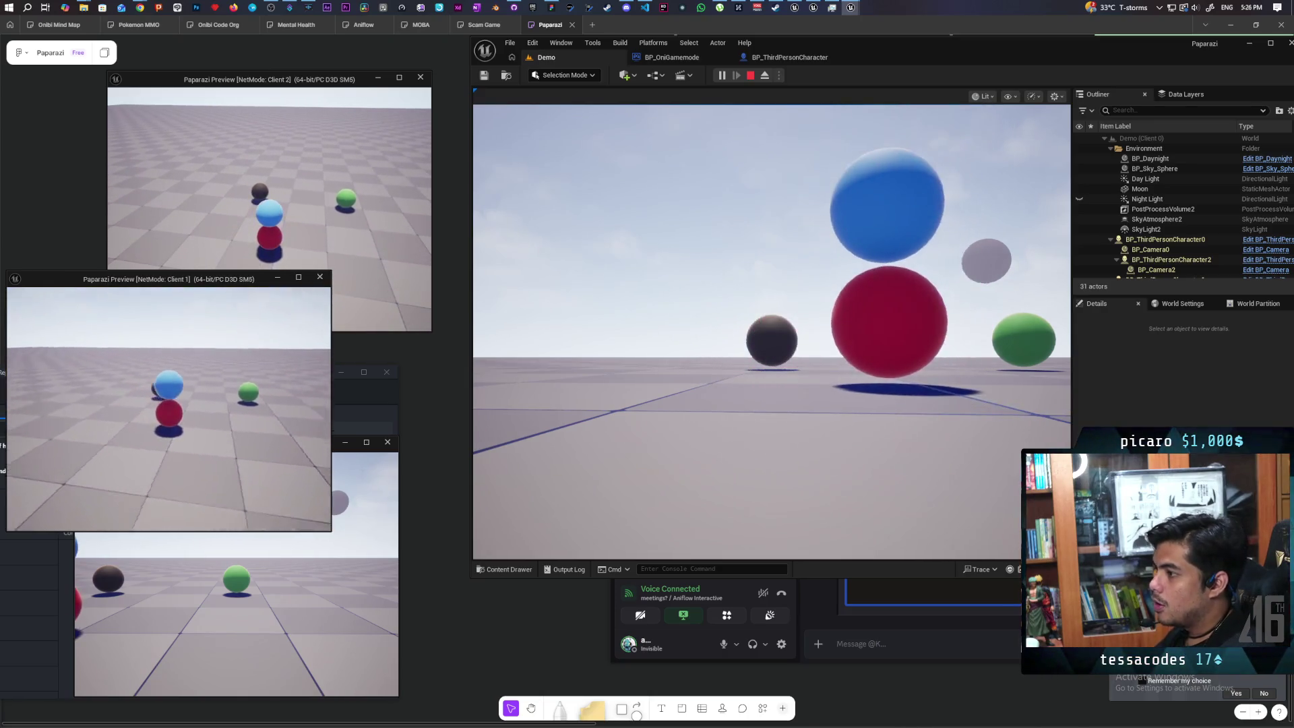
# - In Client 3, try twice to jump the green sphere onto the sphere stack
pyautogui.click(236, 607)
pyautogui.press('s')
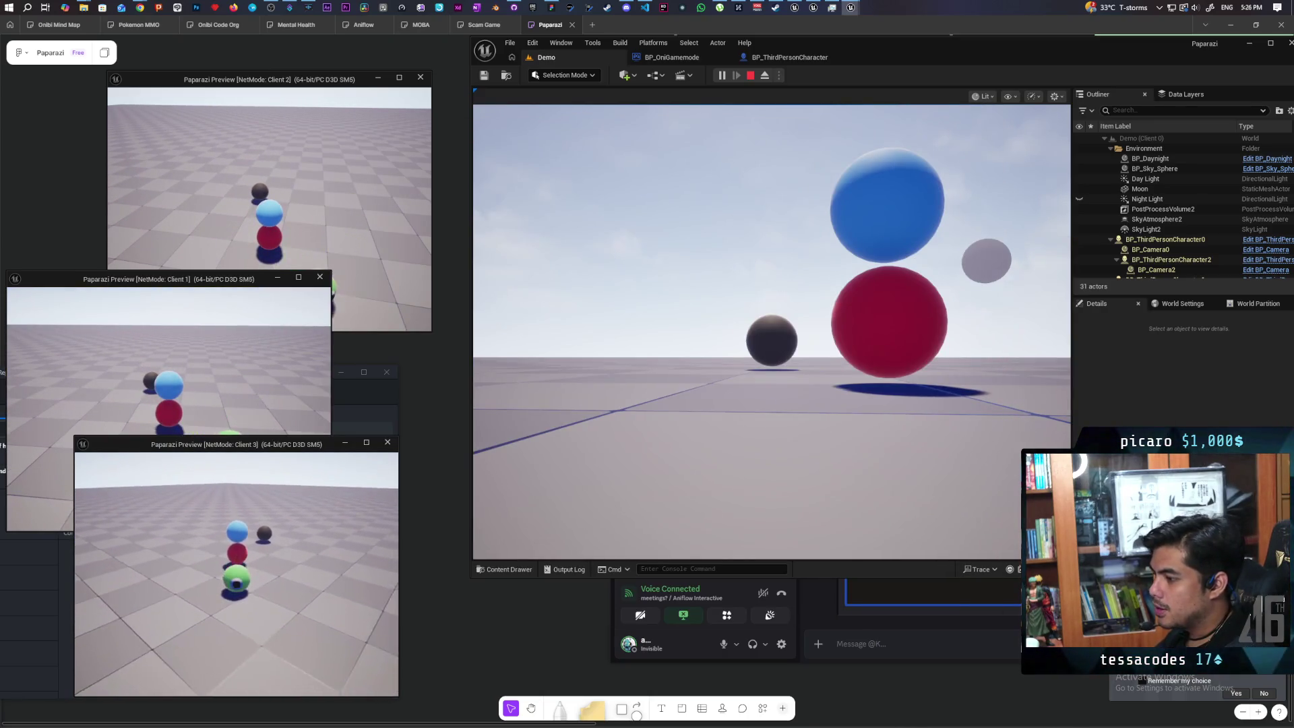
pyautogui.hotkey('alt', 'Tab')
pyautogui.press('w')
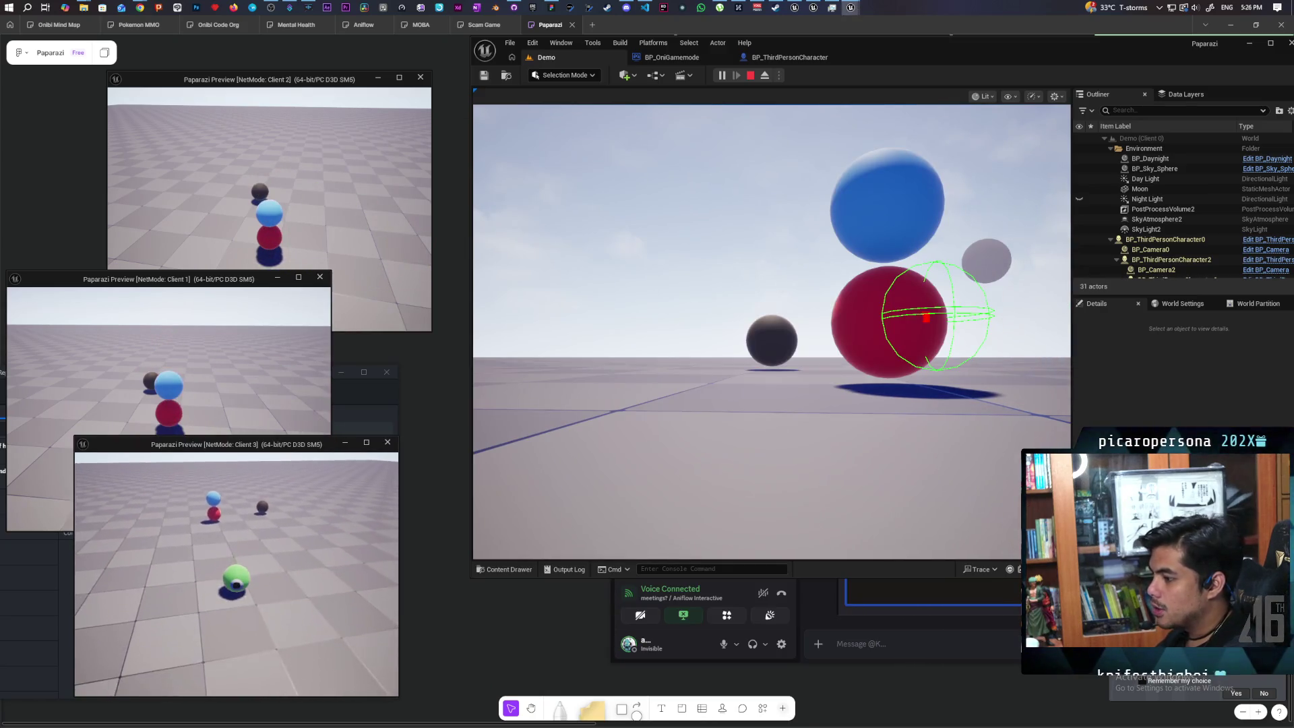
pyautogui.press('w')
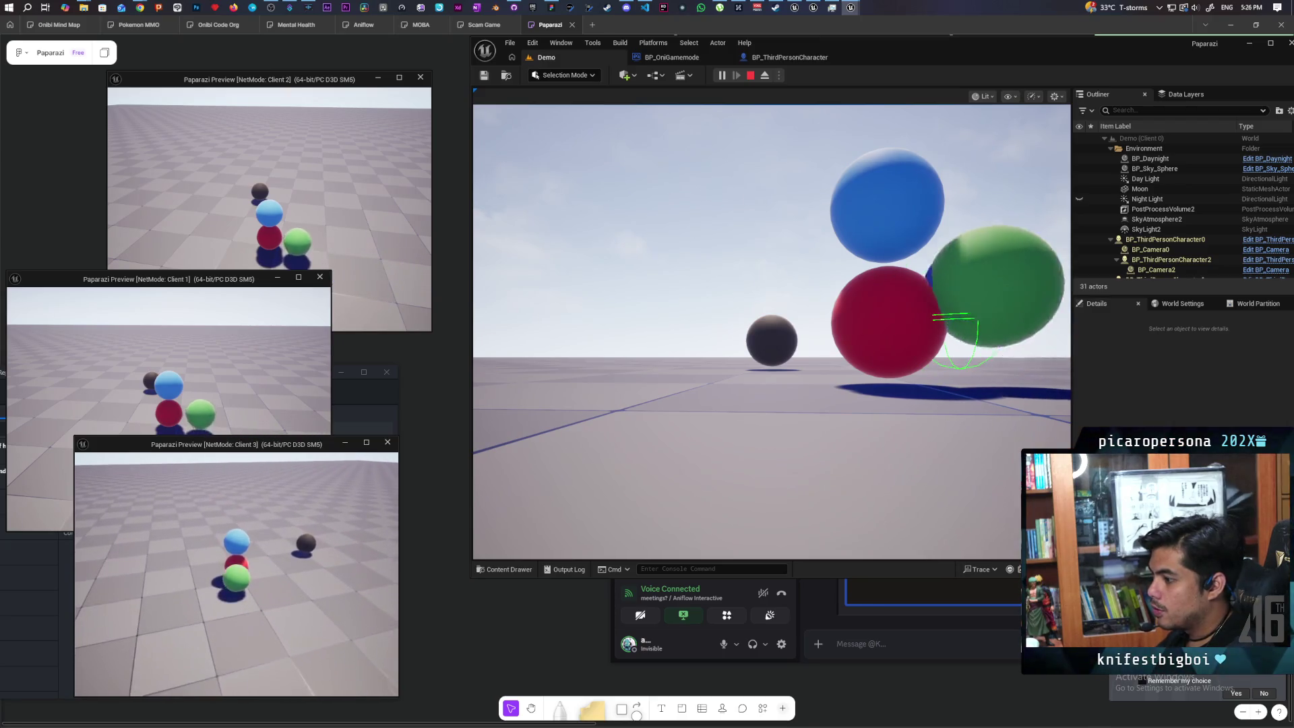
pyautogui.press('space')
pyautogui.press('s')
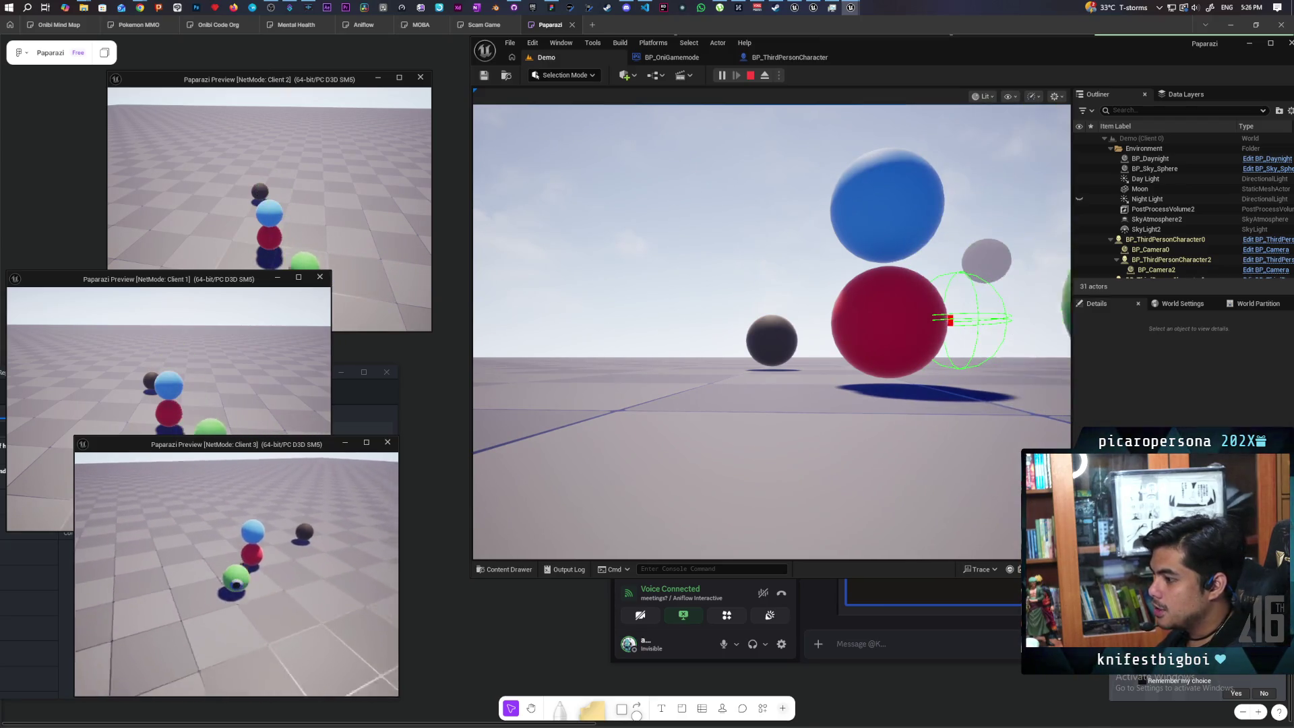
pyautogui.press('w')
pyautogui.press('space')
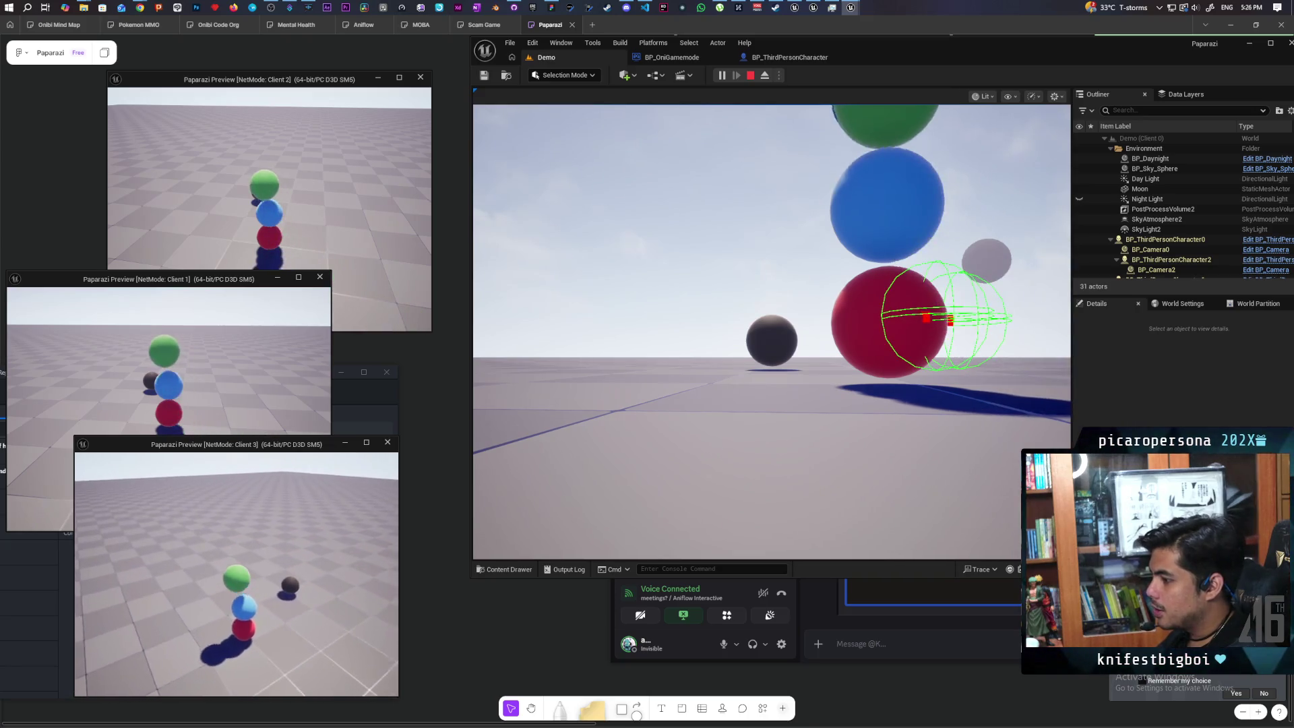
pyautogui.press('s')
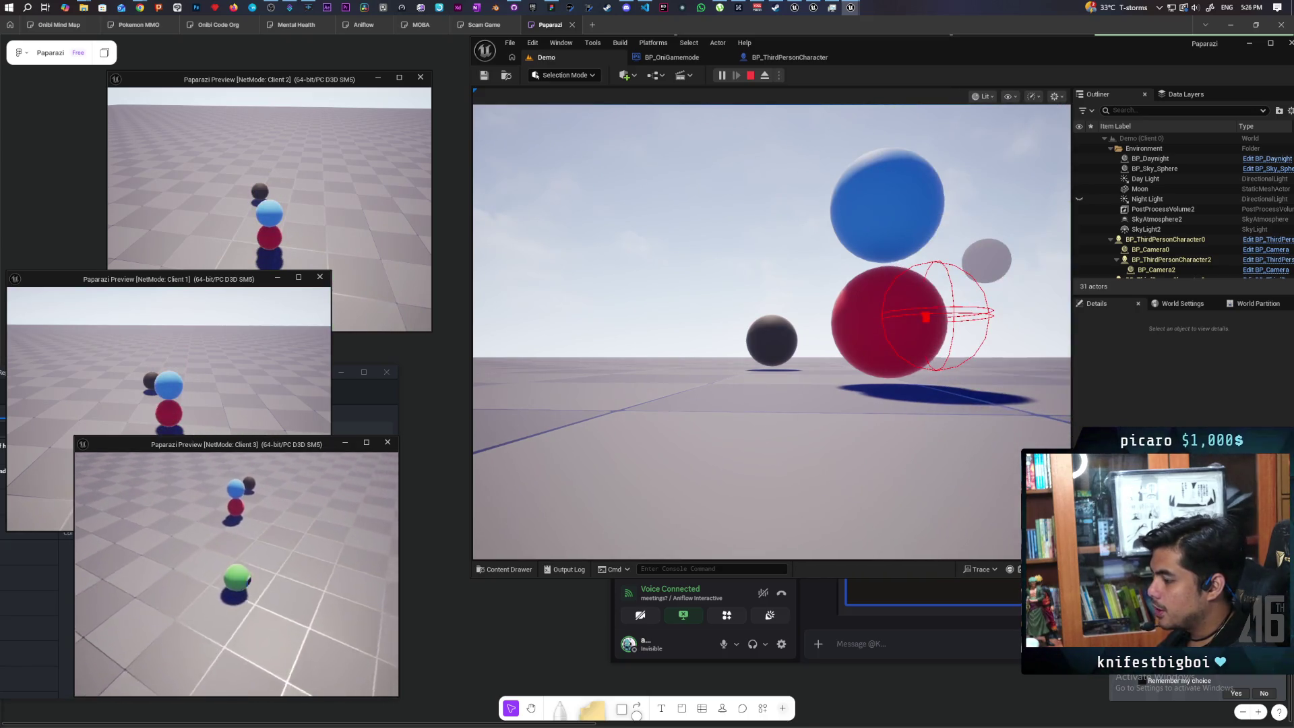
# - Retry the green sphere's jump twice more, then end the session and return to the blueprint
pyautogui.press('w')
pyautogui.press('space')
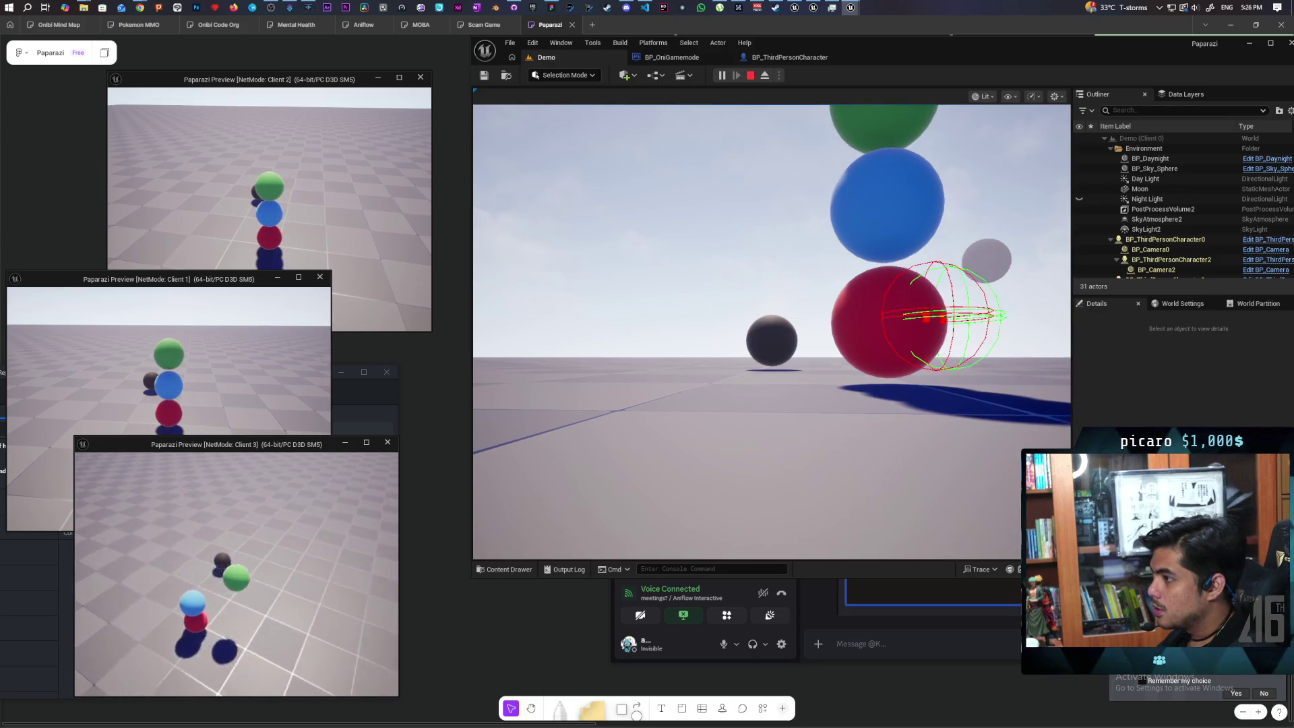
pyautogui.press('s')
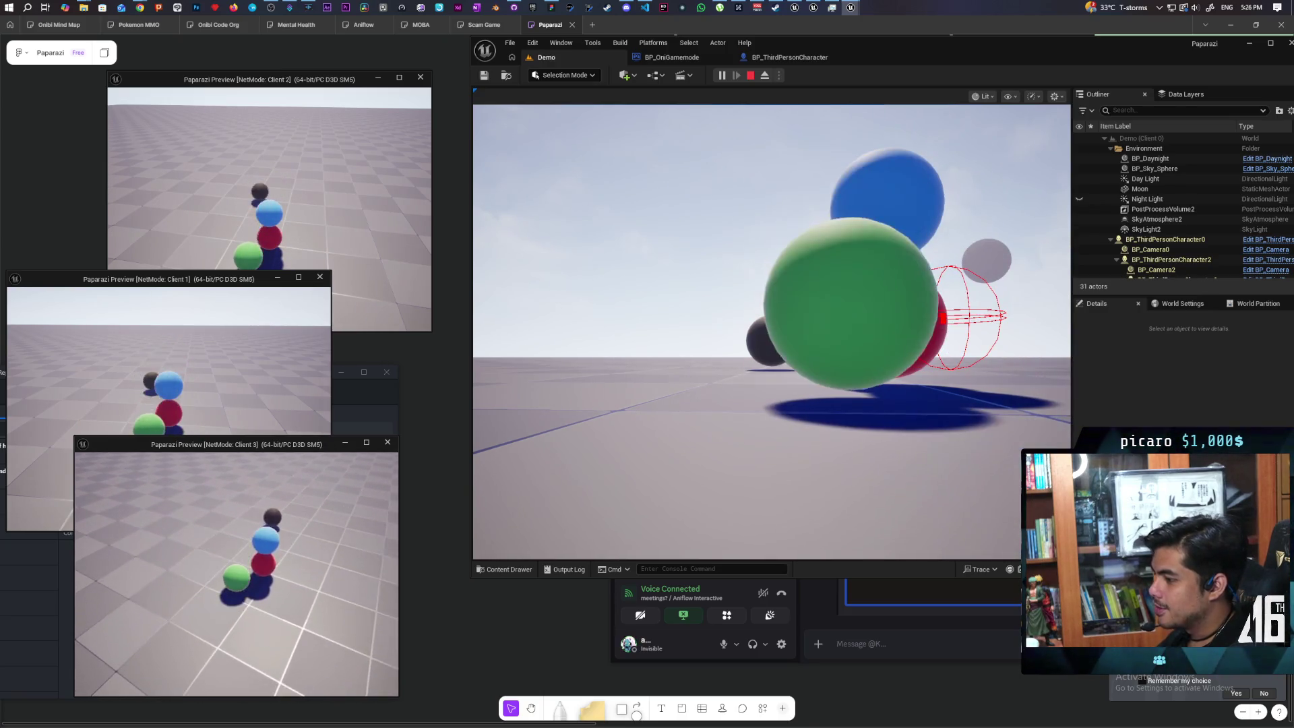
pyautogui.press('w')
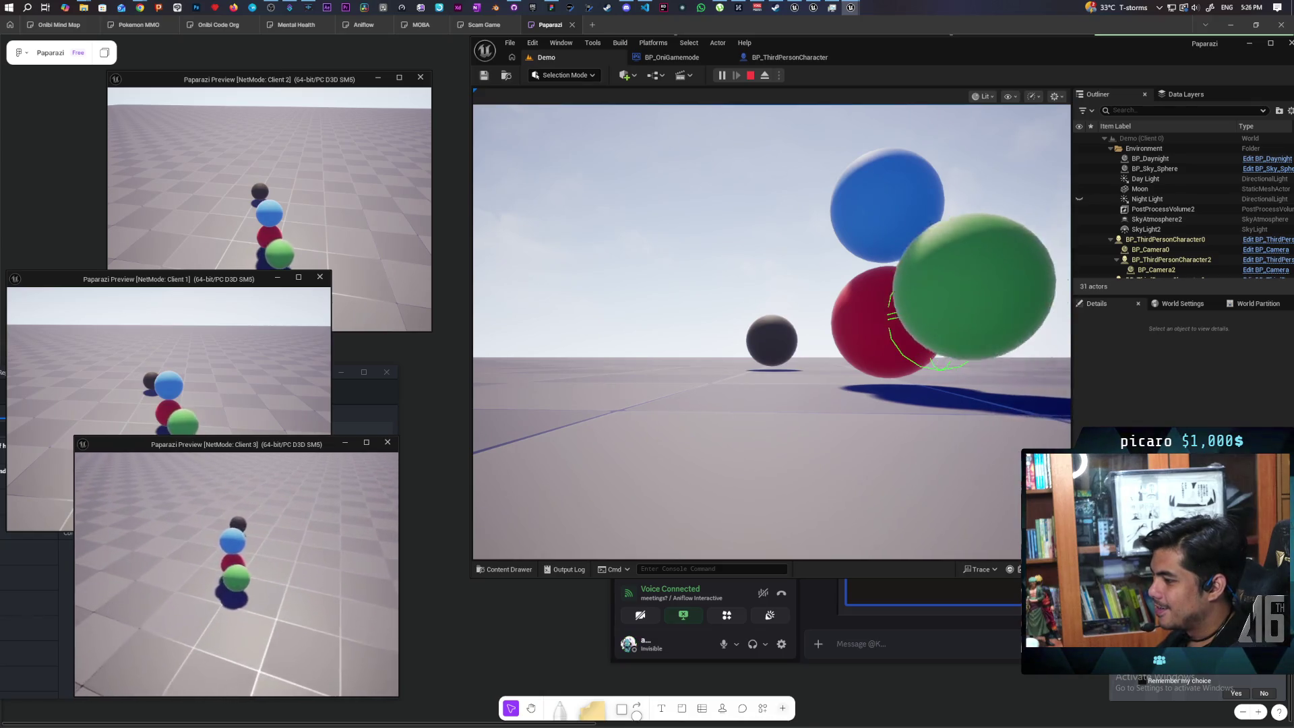
pyautogui.press('space')
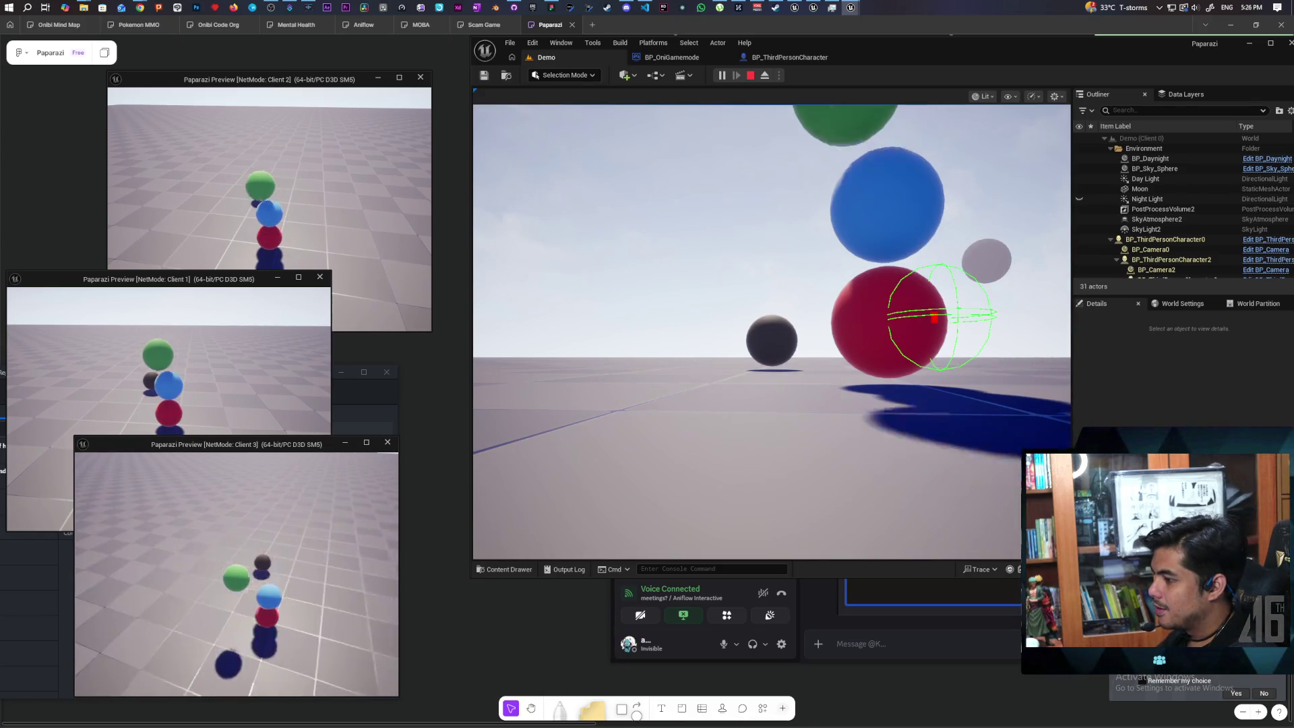
pyautogui.press('s')
pyautogui.press('Escape')
pyautogui.click(694, 58)
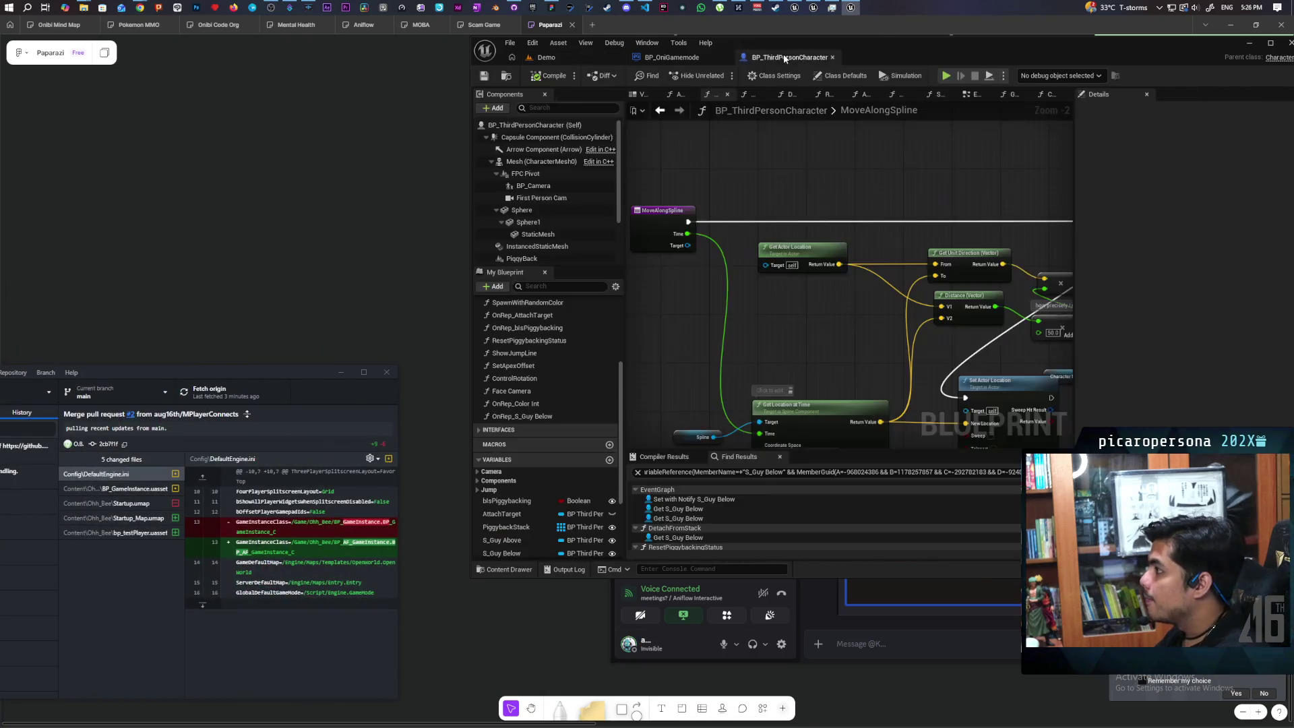
# - Wire Calculate Jump directly into TL_Jump's Play from Start, compile, and relaunch the play test
pyautogui.click(785, 57)
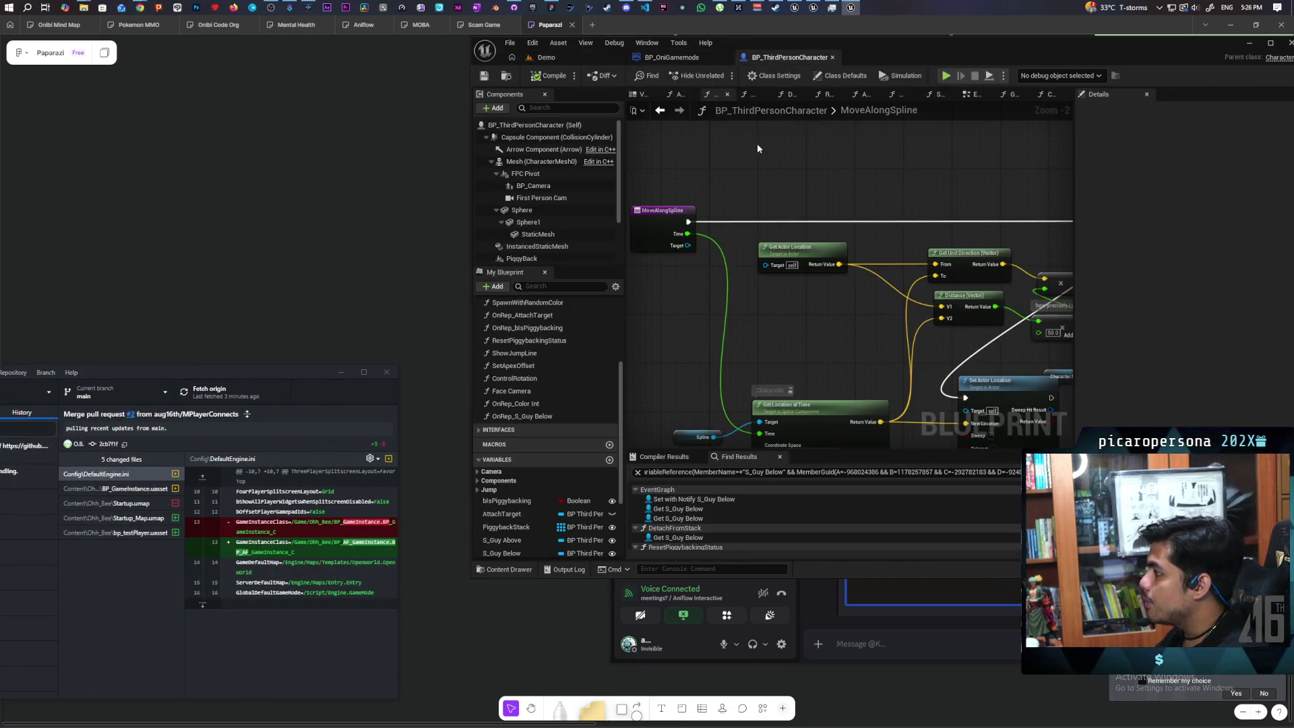
pyautogui.click(660, 111)
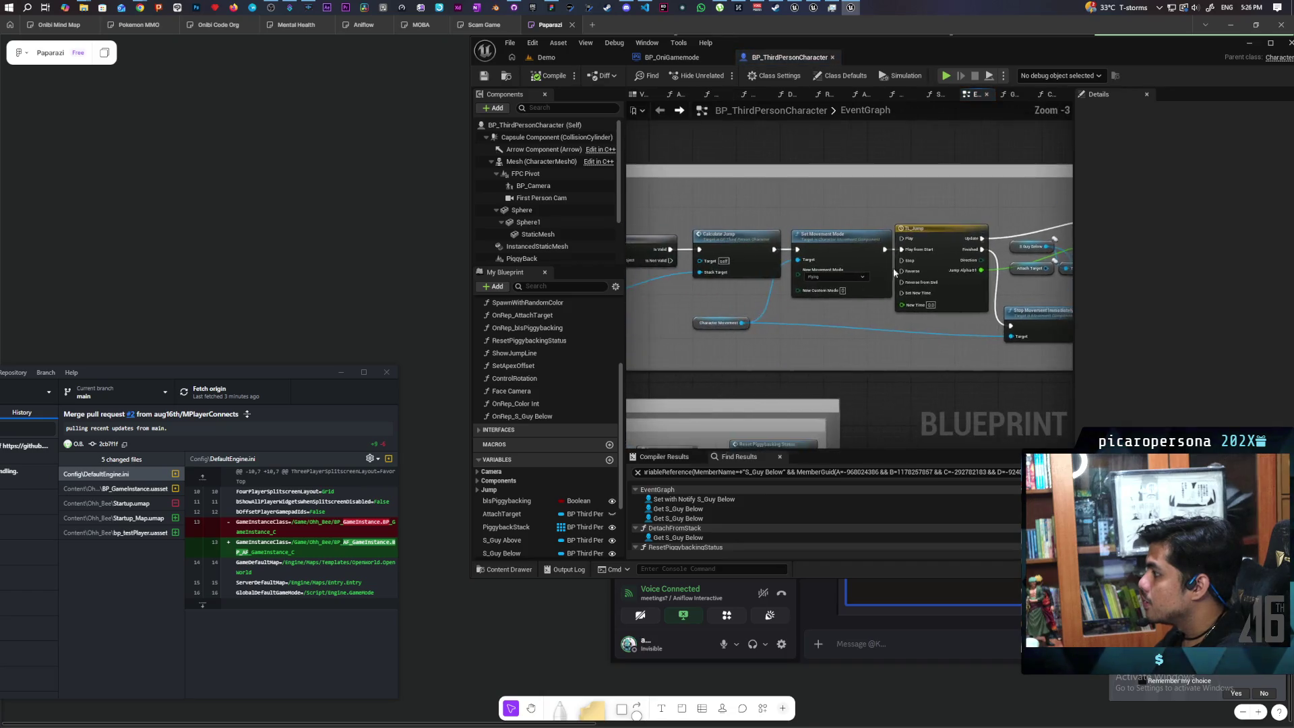
pyautogui.moveTo(754, 225); pyautogui.dragTo(942, 224)
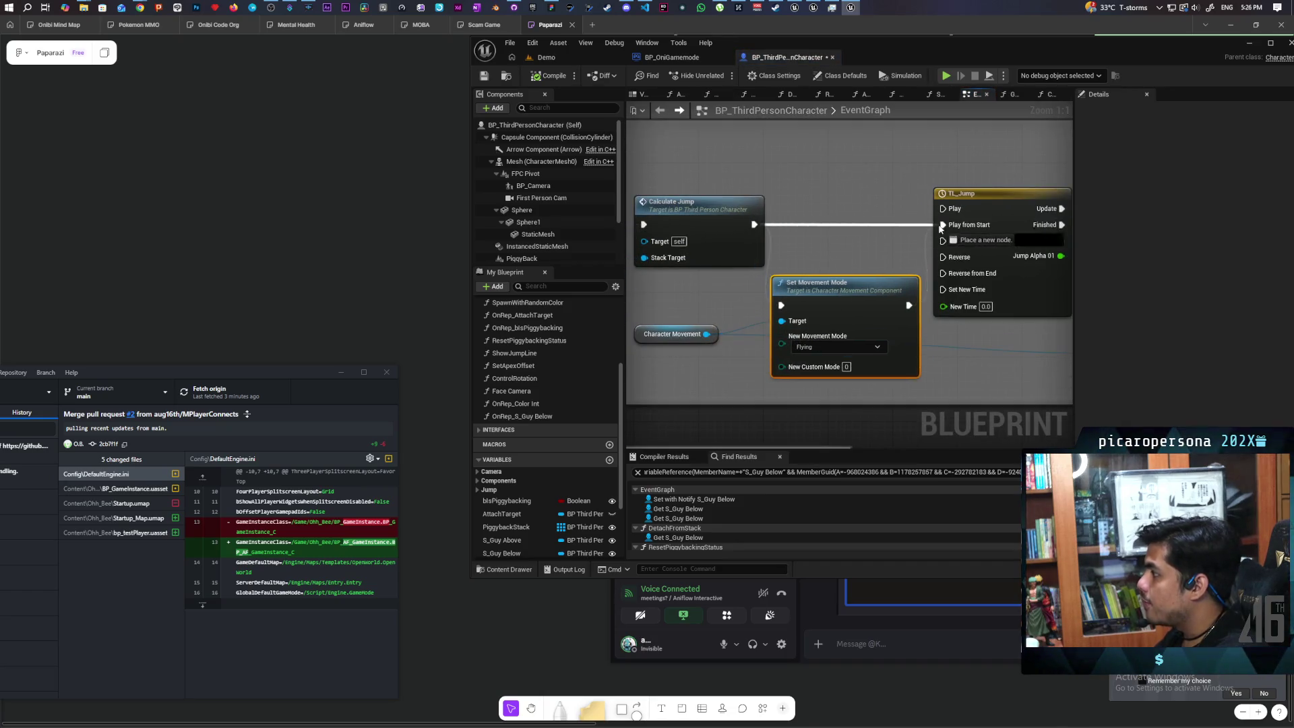
pyautogui.click(544, 77)
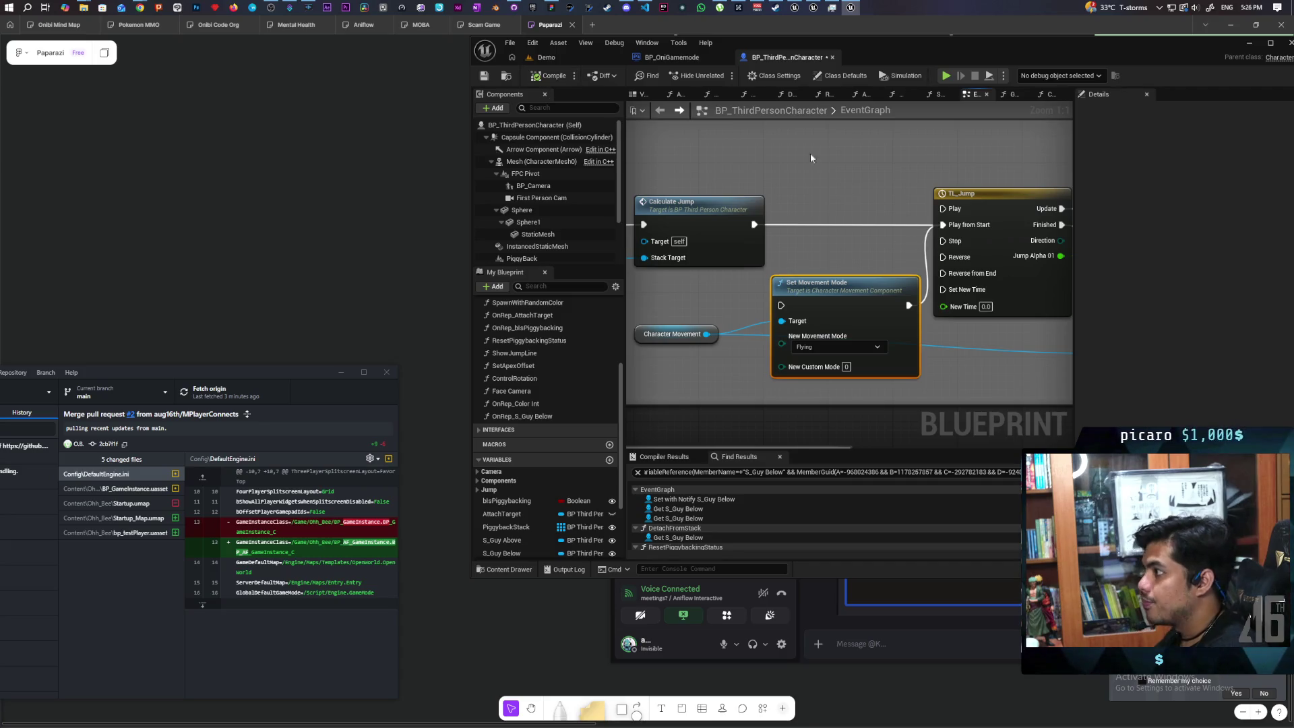
pyautogui.click(546, 57)
pyautogui.click(720, 76)
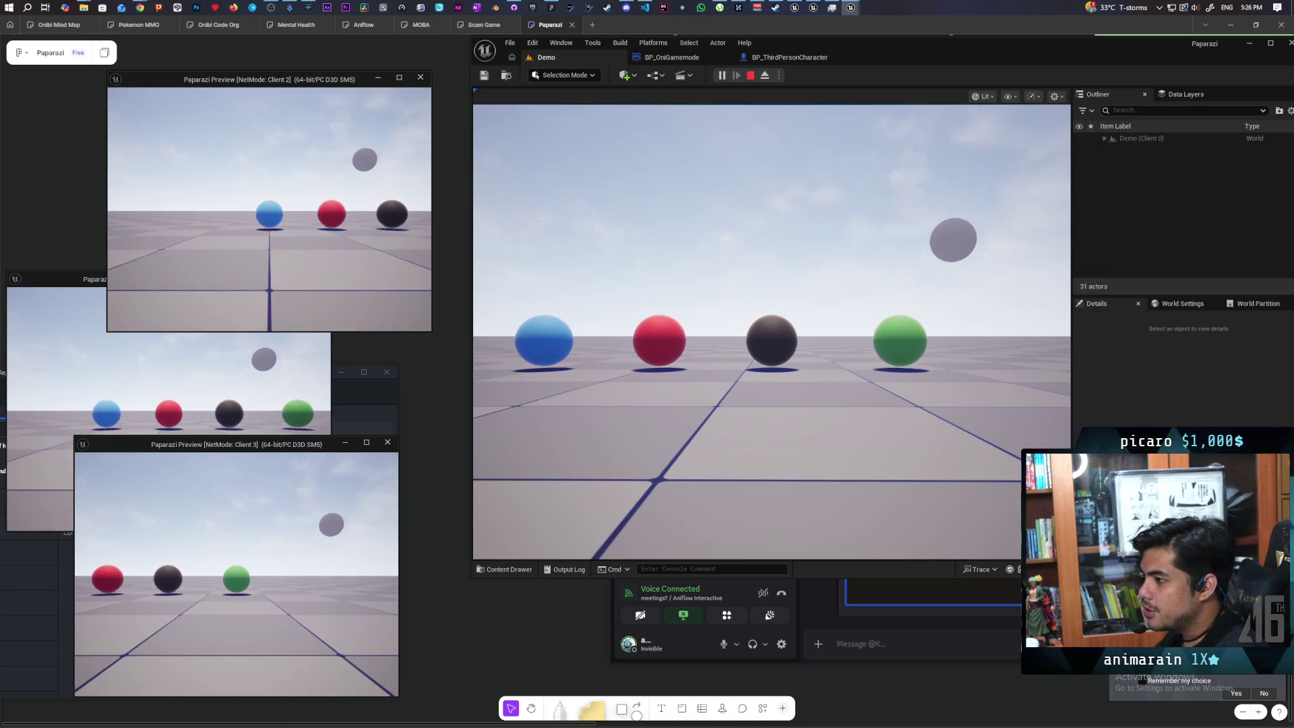
# - Stack the red sphere on the blue one, jump the green sphere on top, then stop the test
pyautogui.click(186, 410)
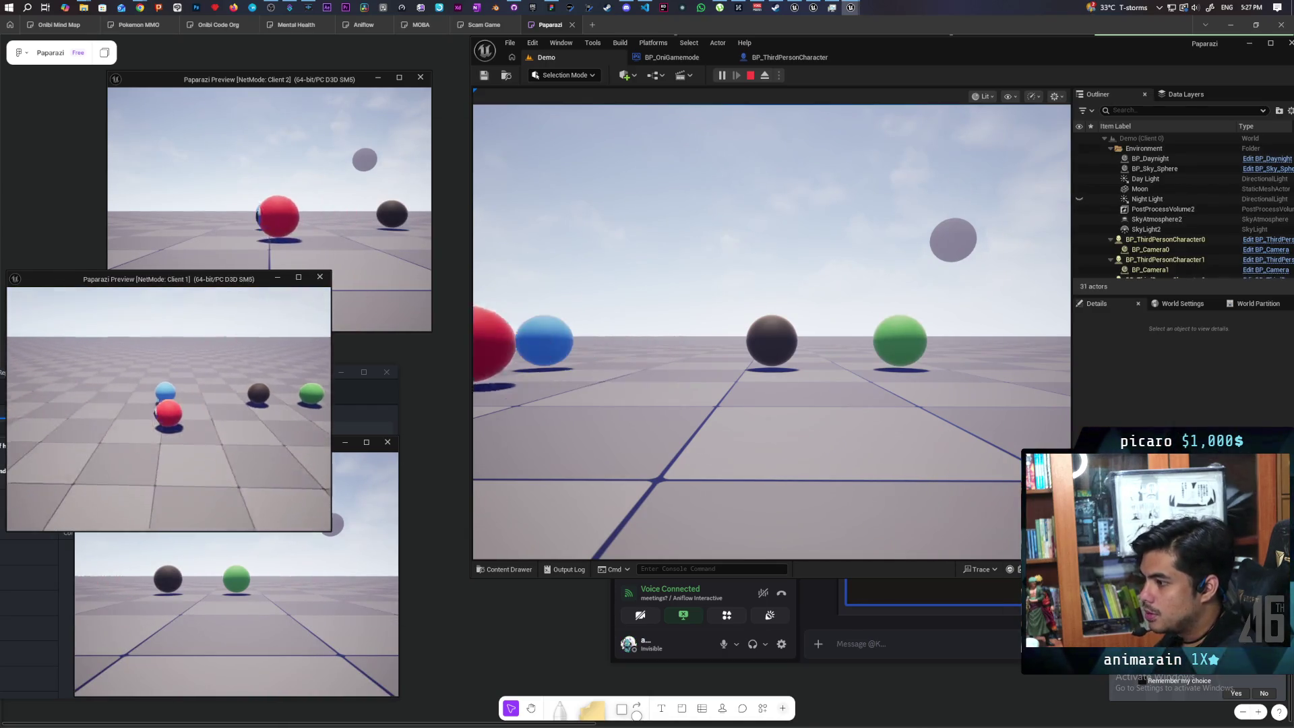
pyautogui.press('w')
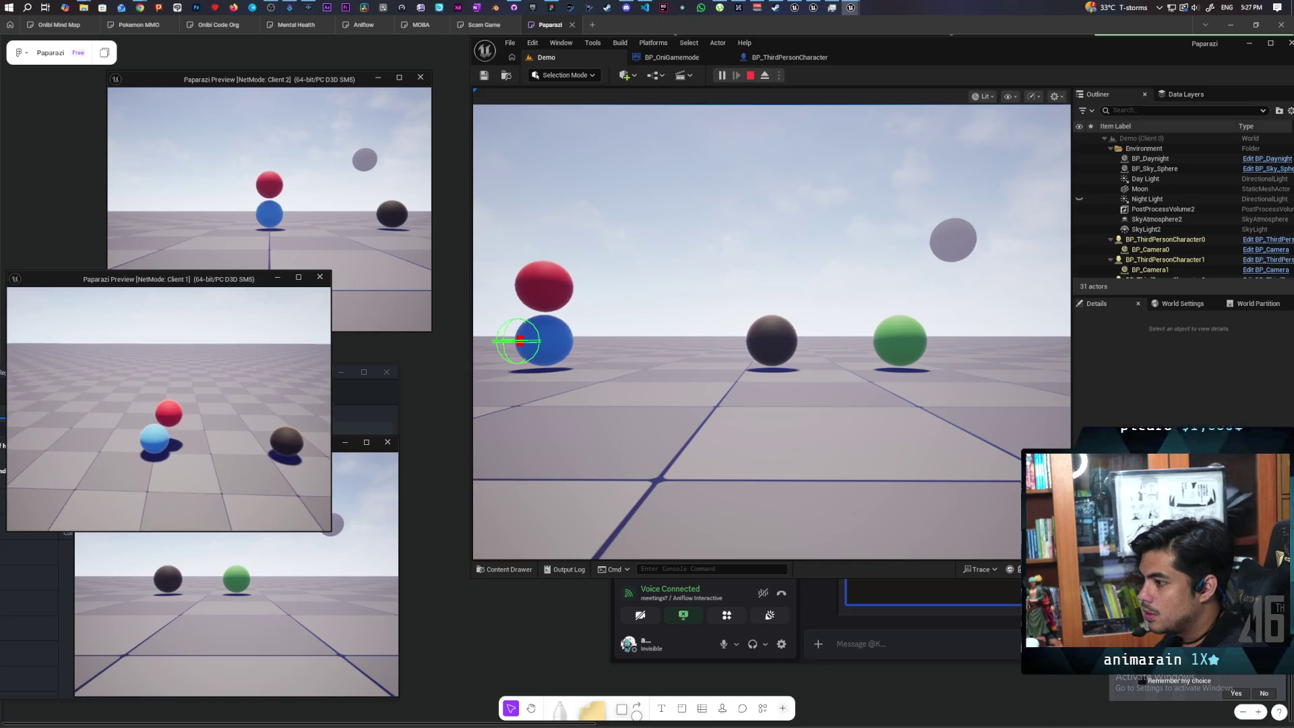
pyautogui.press('s')
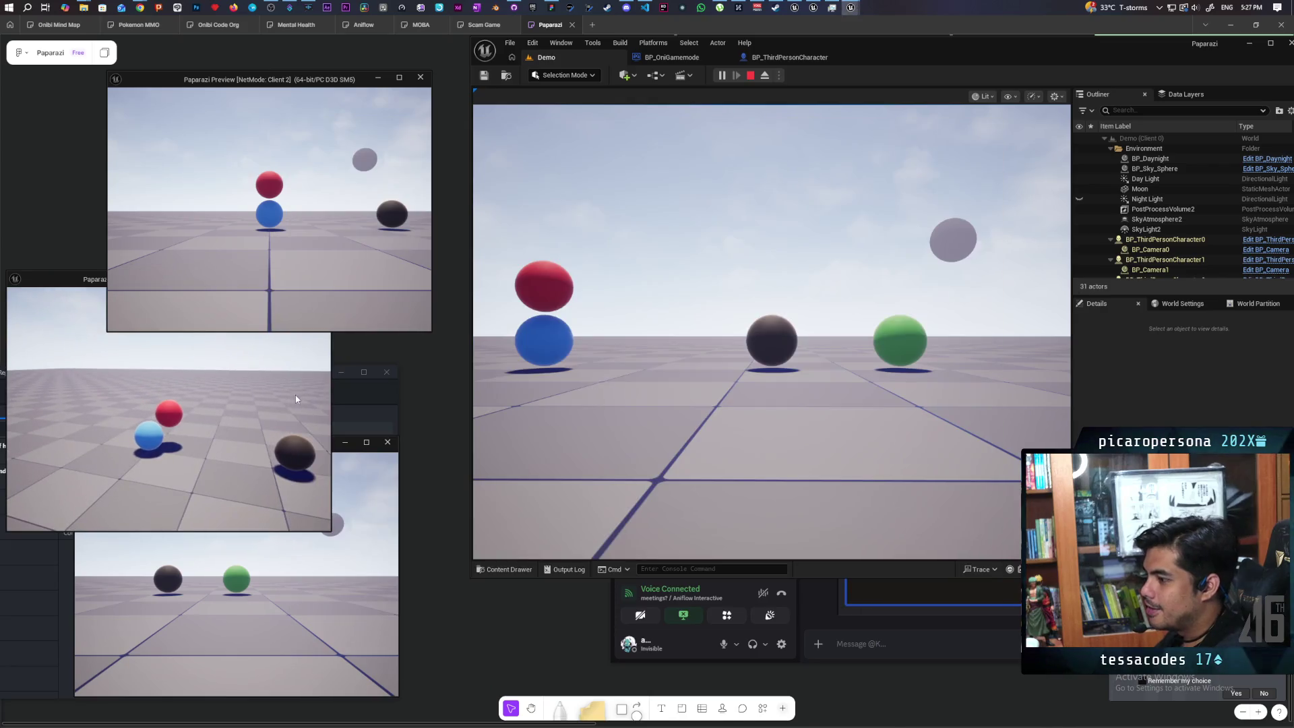
pyautogui.click(236, 607)
pyautogui.press('w')
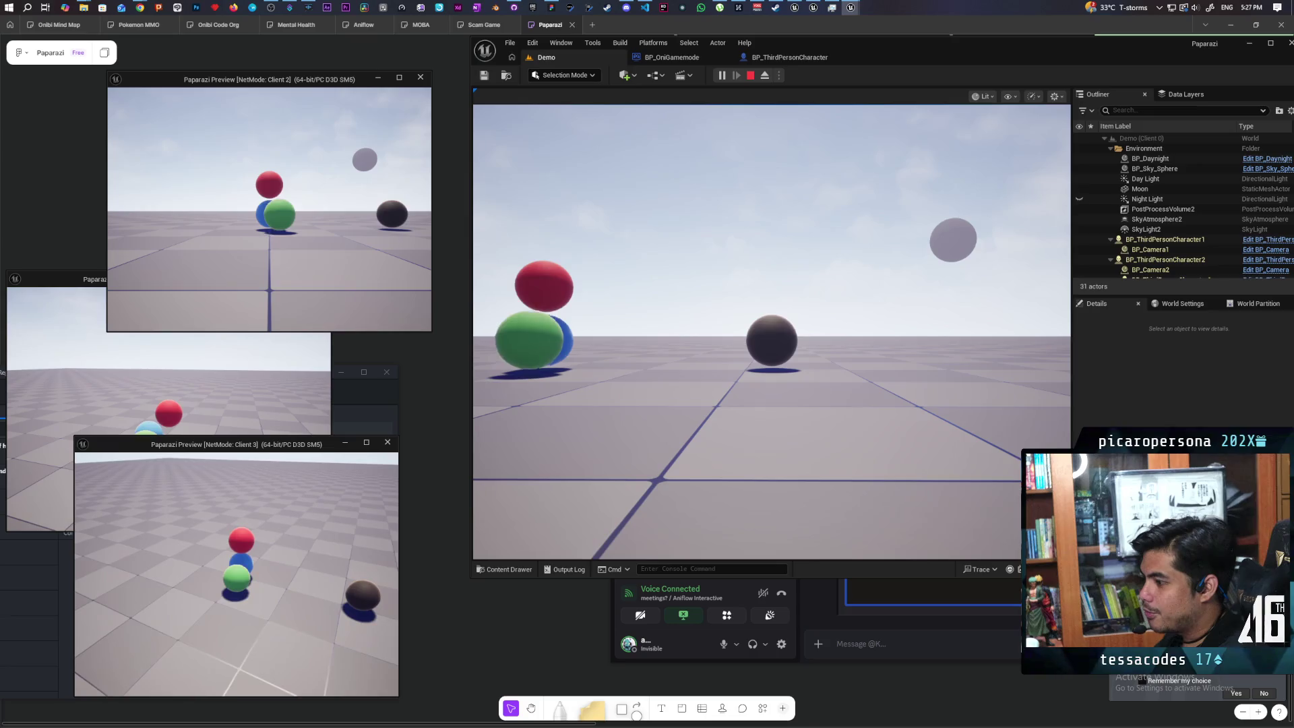
pyautogui.press('space')
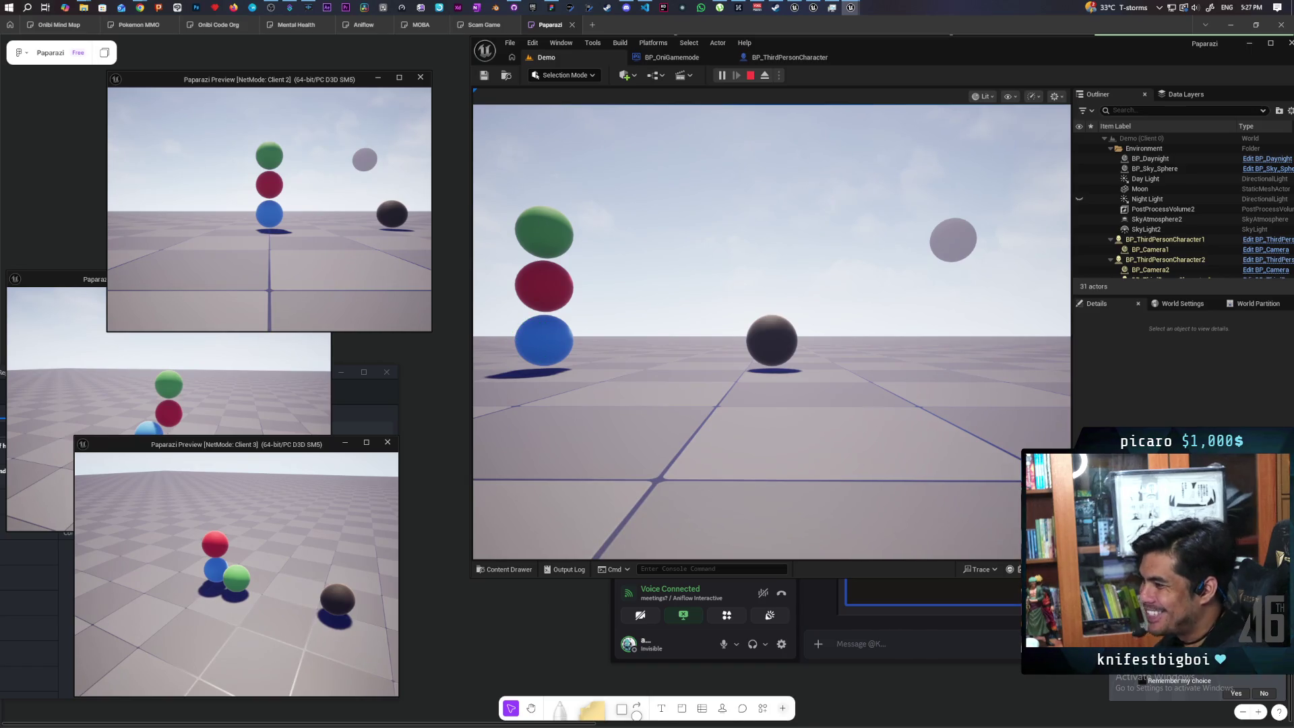
pyautogui.press('Escape')
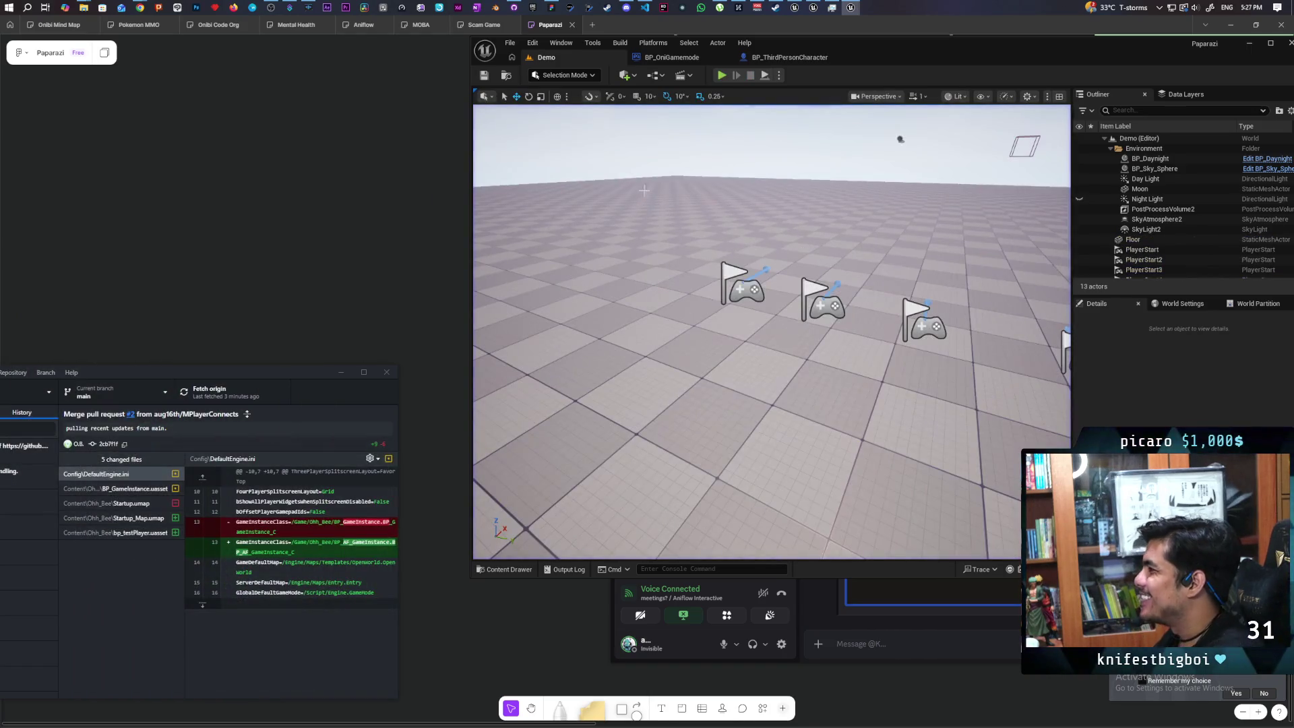
# - Change Set Movement Mode's New Movement Mode from Flying to Falling and compile the blueprint
pyautogui.click(771, 63)
pyautogui.moveTo(819, 290)
pyautogui.mouseDown()
pyautogui.moveTo(834, 206)
pyautogui.moveTo(831, 225)
pyautogui.mouseUp()
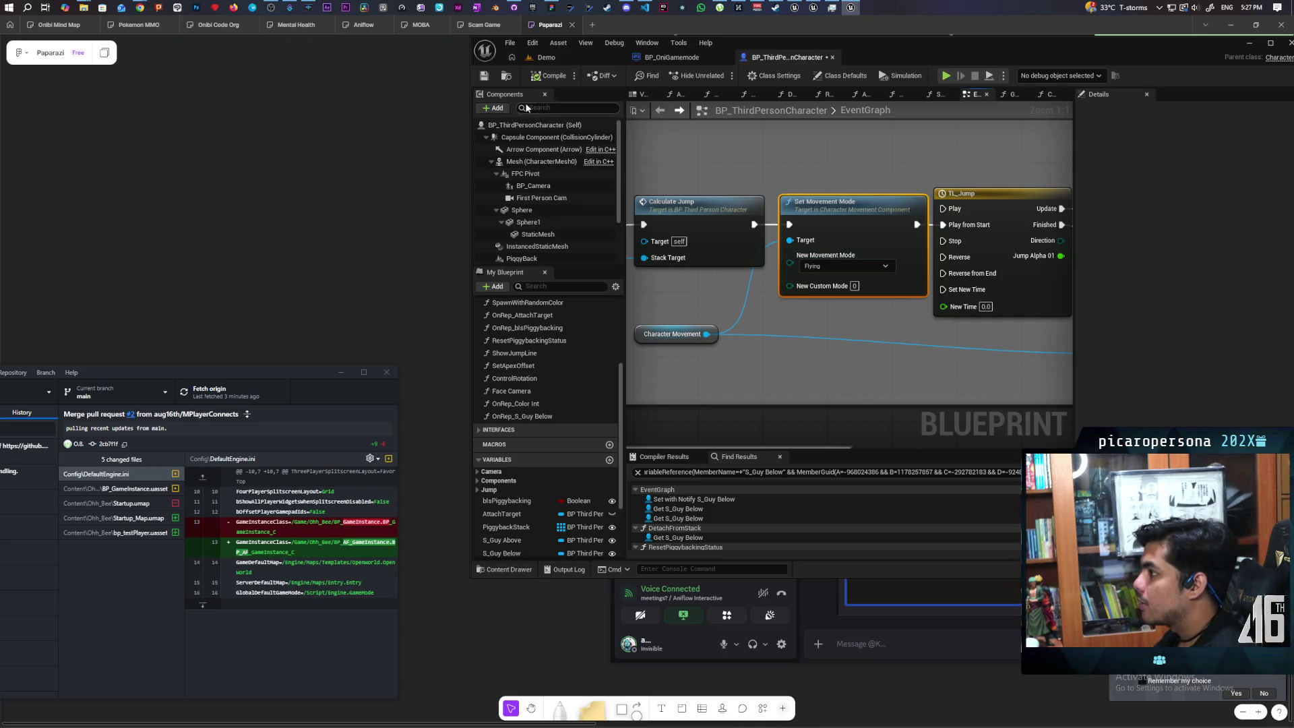
pyautogui.click(485, 76)
pyautogui.click(853, 268)
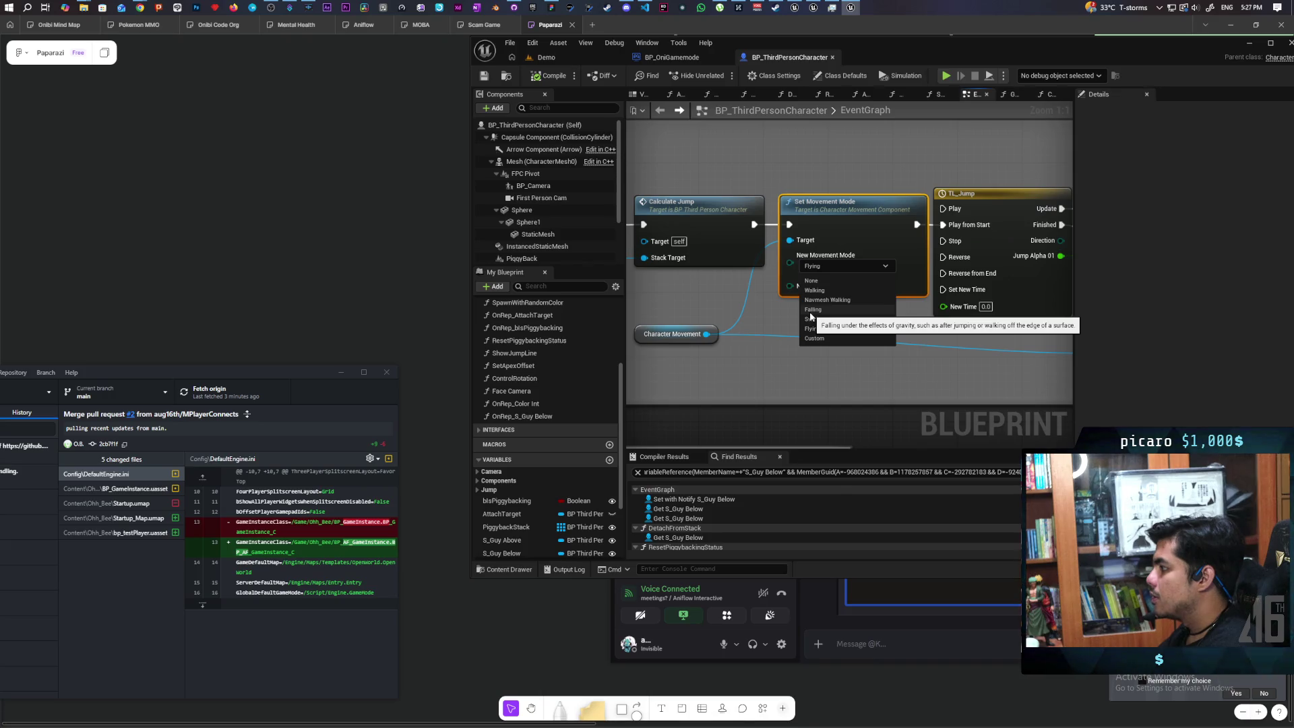
pyautogui.click(811, 311)
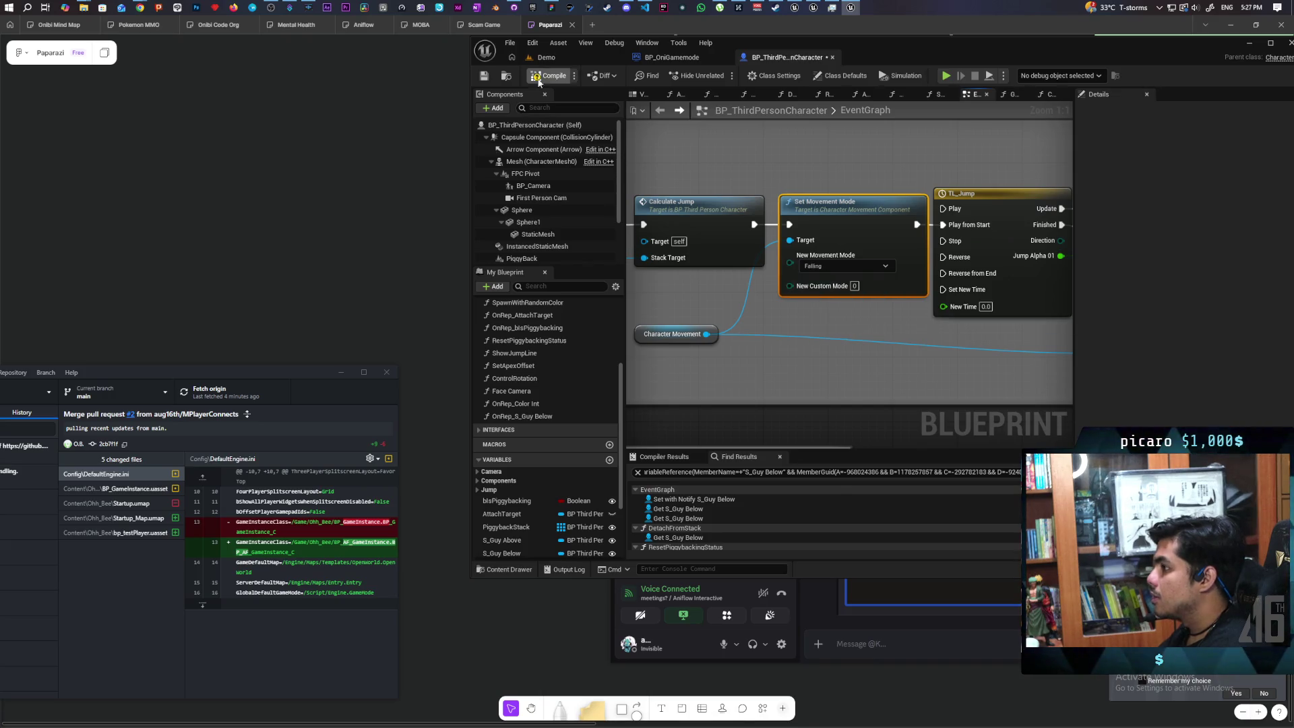
pyautogui.click(560, 58)
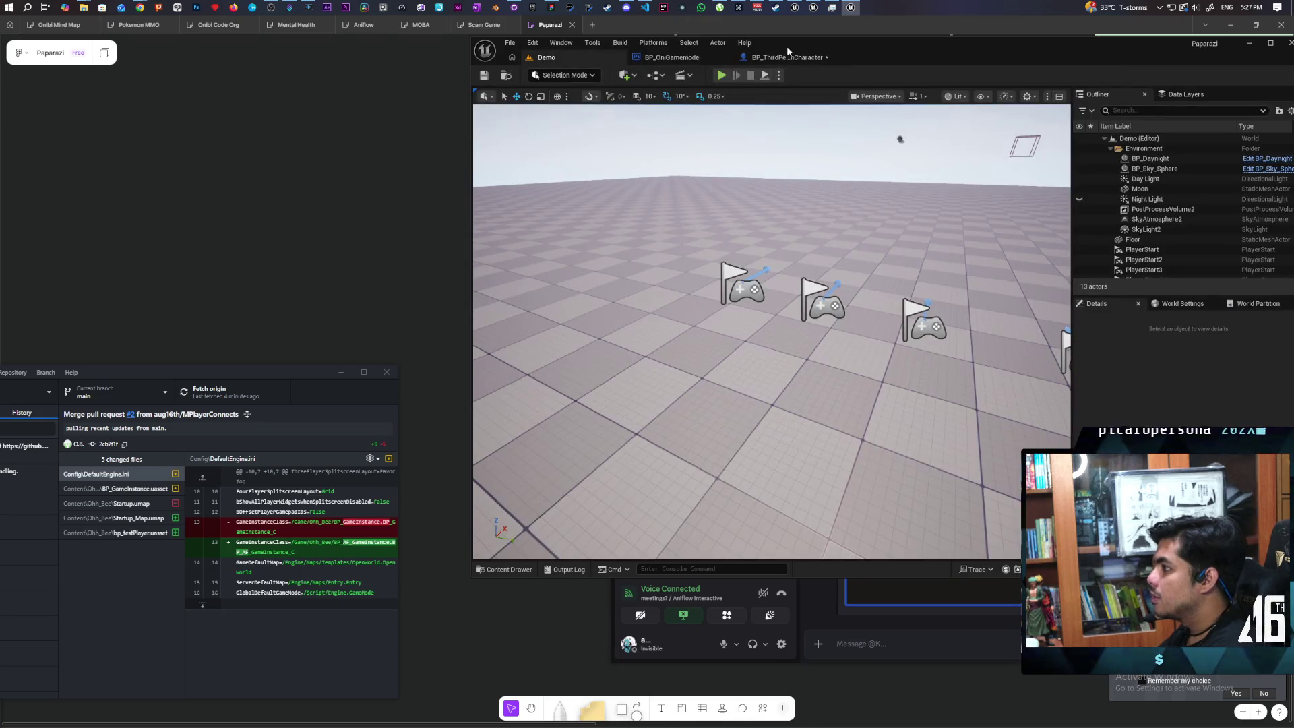
pyautogui.click(784, 57)
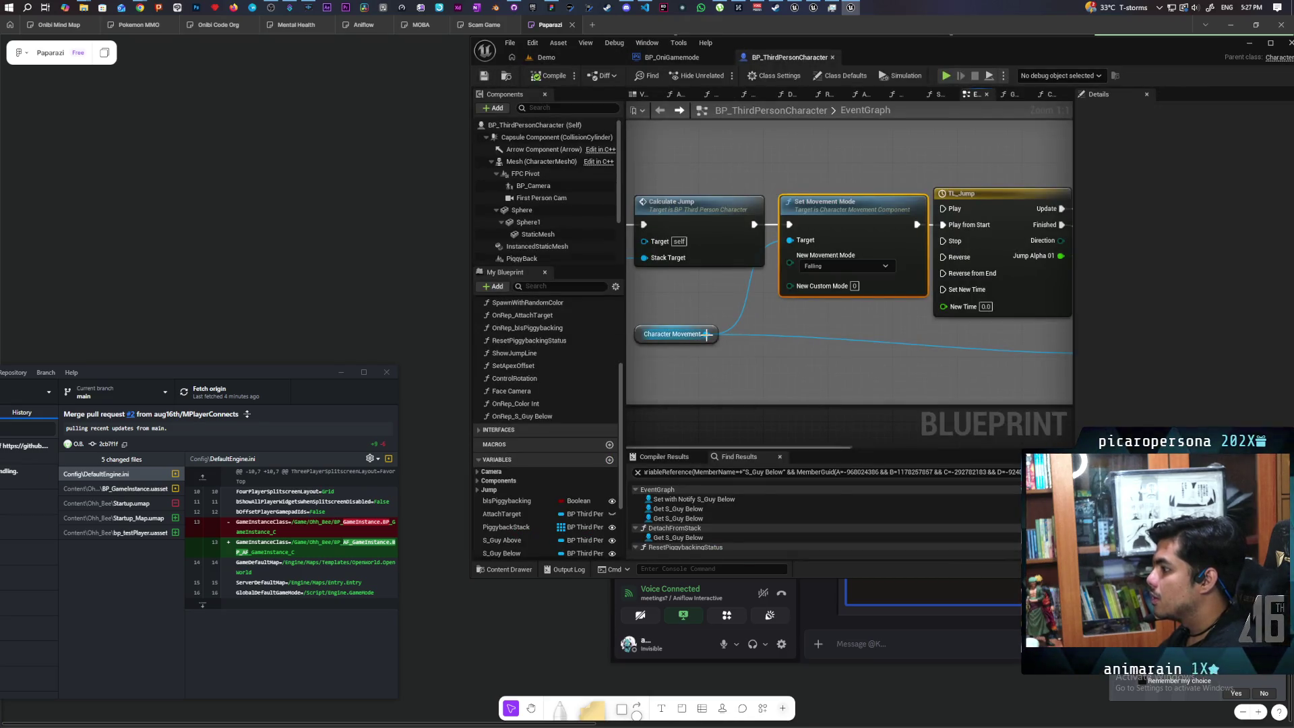
# - Add a Set Gravity Scale node from the Character Movement component below the jump nodes
pyautogui.moveTo(706, 334); pyautogui.dragTo(737, 369)
pyautogui.write('gravity sca')
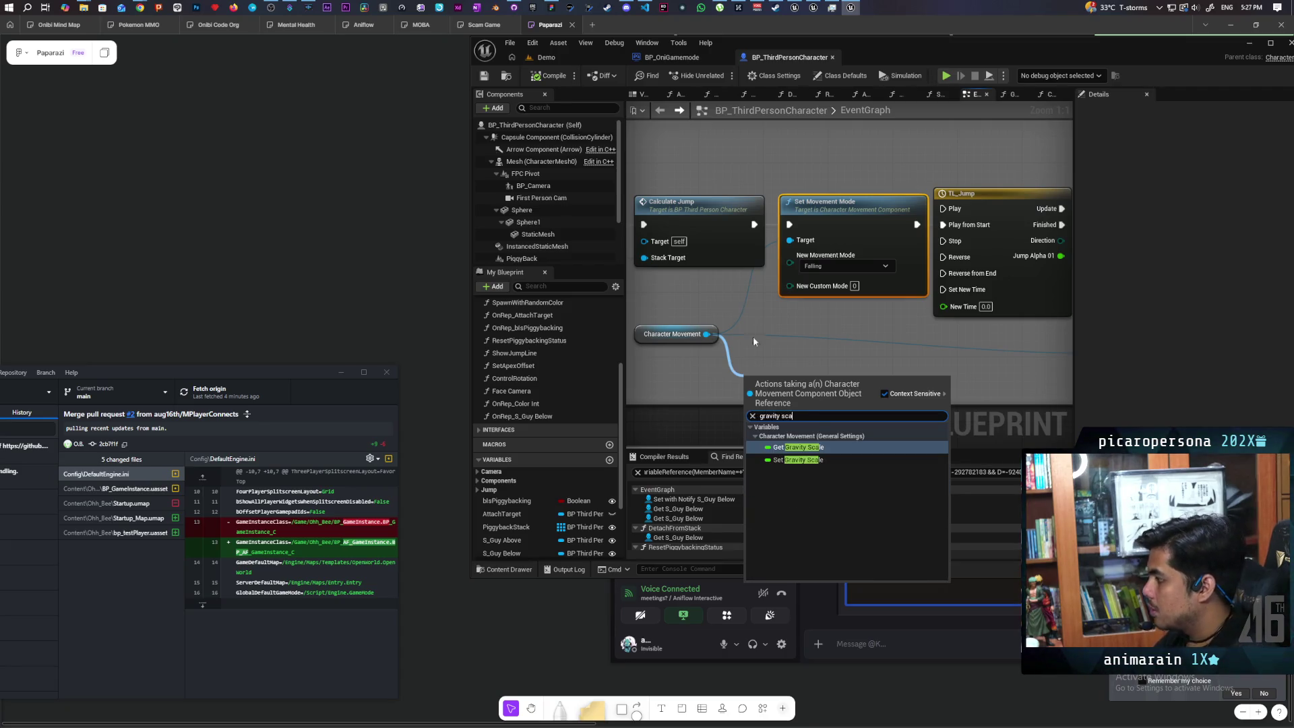
pyautogui.click(797, 459)
pyautogui.moveTo(751, 391); pyautogui.dragTo(742, 361)
# - Rearrange the JumpAndAttach, Calculate Jump and Set Movement Mode nodes into a tidier layout
pyautogui.scroll(-2, 744, 366)
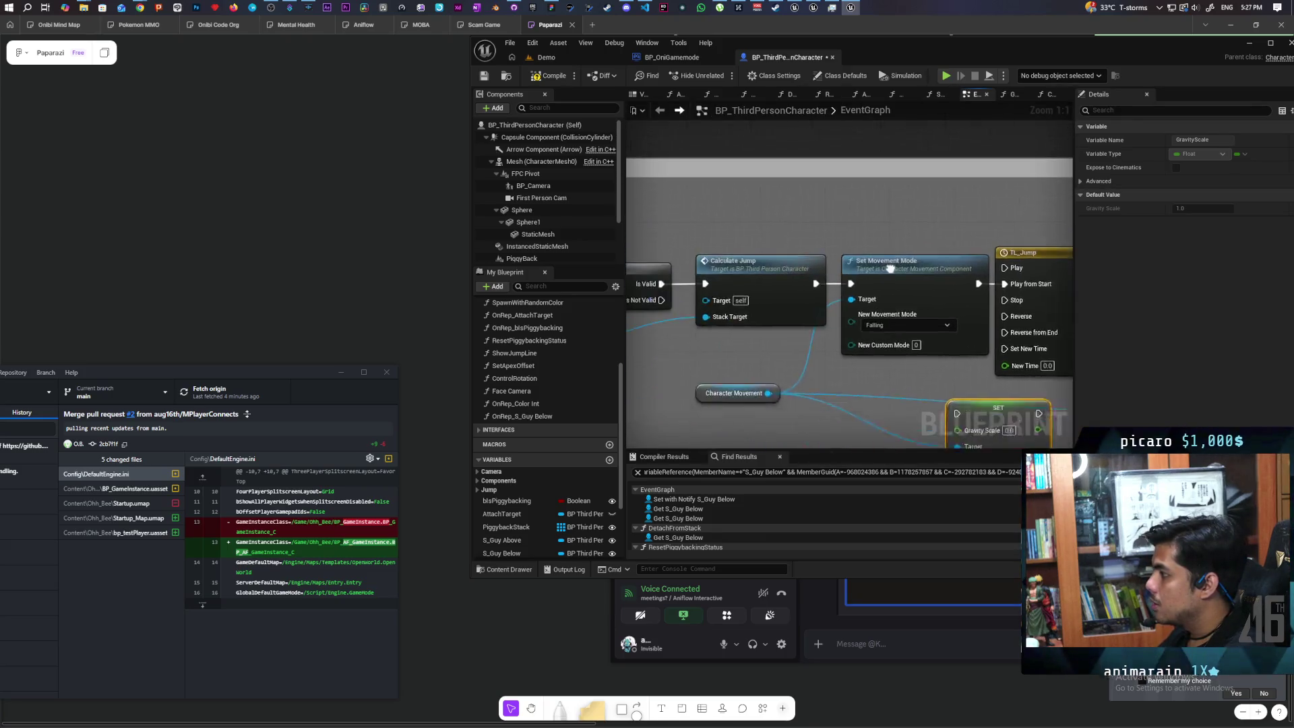
pyautogui.scroll(-2, 894, 263)
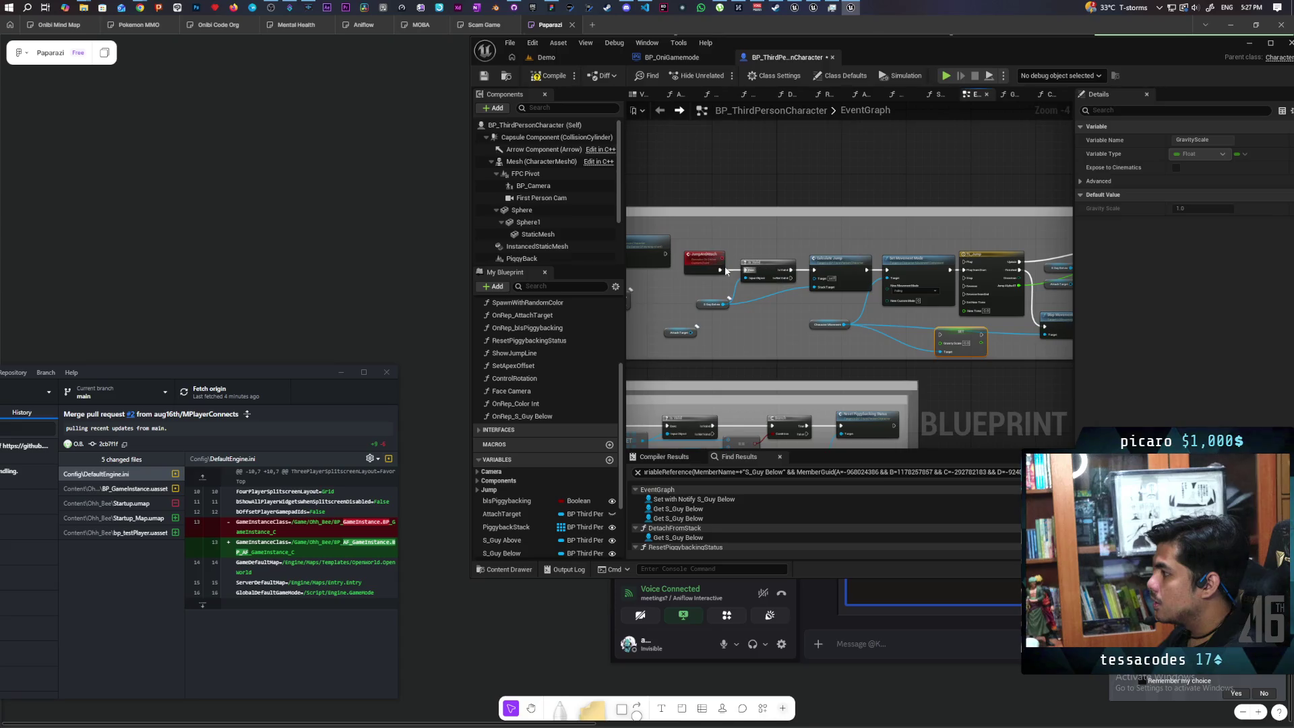
pyautogui.moveTo(706, 271); pyautogui.dragTo(760, 266)
pyautogui.moveTo(844, 266); pyautogui.dragTo(823, 266)
pyautogui.moveTo(912, 263)
pyautogui.mouseDown()
pyautogui.moveTo(883, 262)
pyautogui.moveTo(931, 297)
pyautogui.moveTo(938, 336)
pyautogui.moveTo(974, 297)
pyautogui.moveTo(963, 269)
pyautogui.mouseUp()
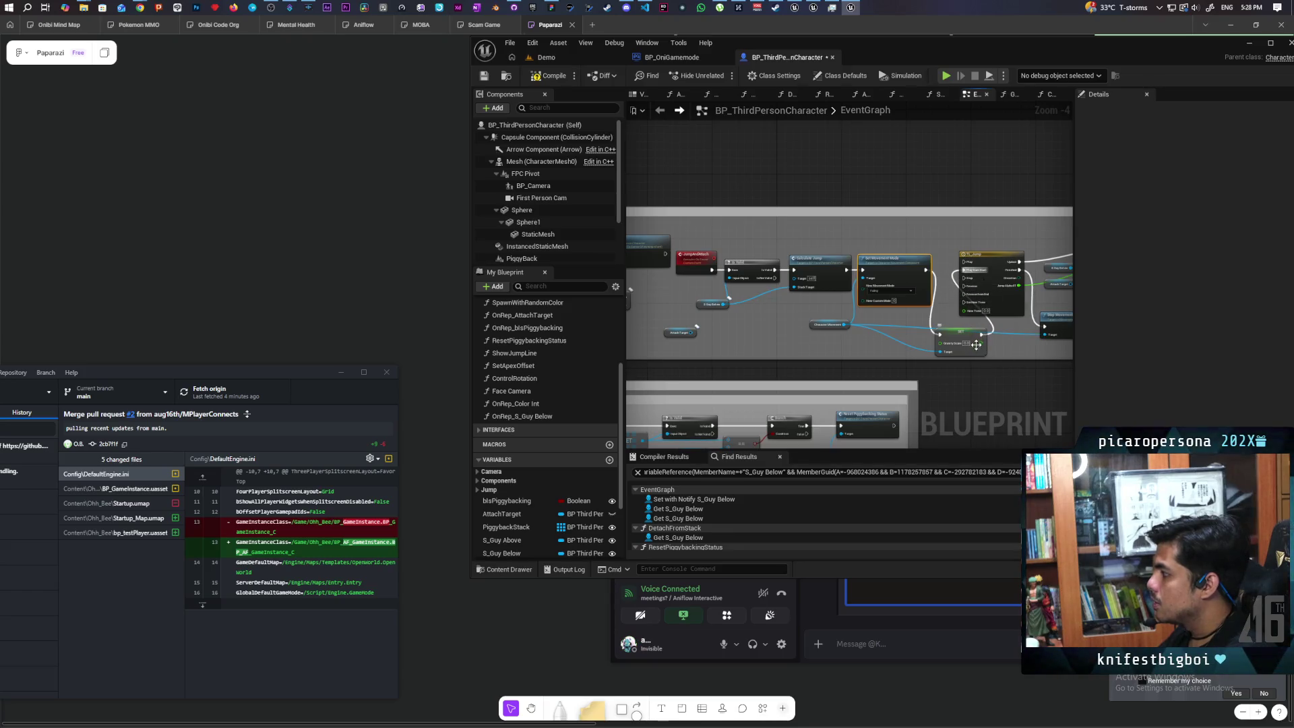
pyautogui.scroll(3, 901, 312)
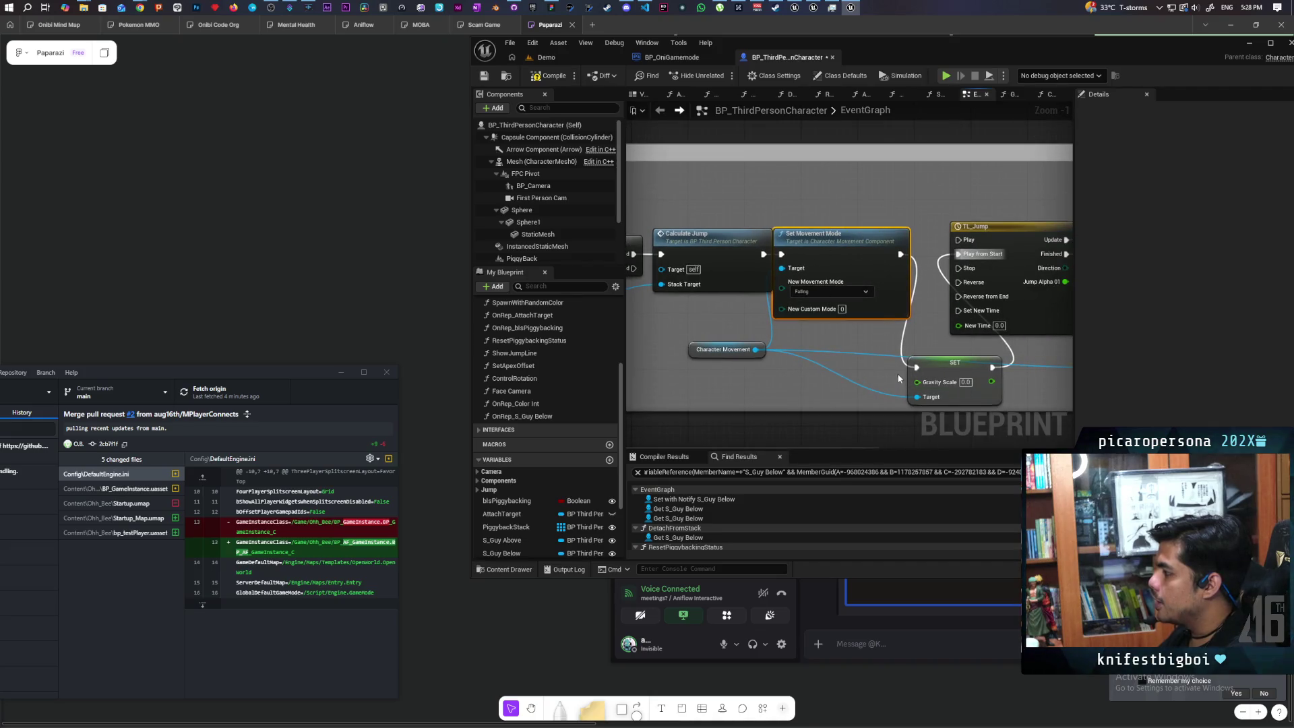
pyautogui.moveTo(791, 237); pyautogui.dragTo(805, 238)
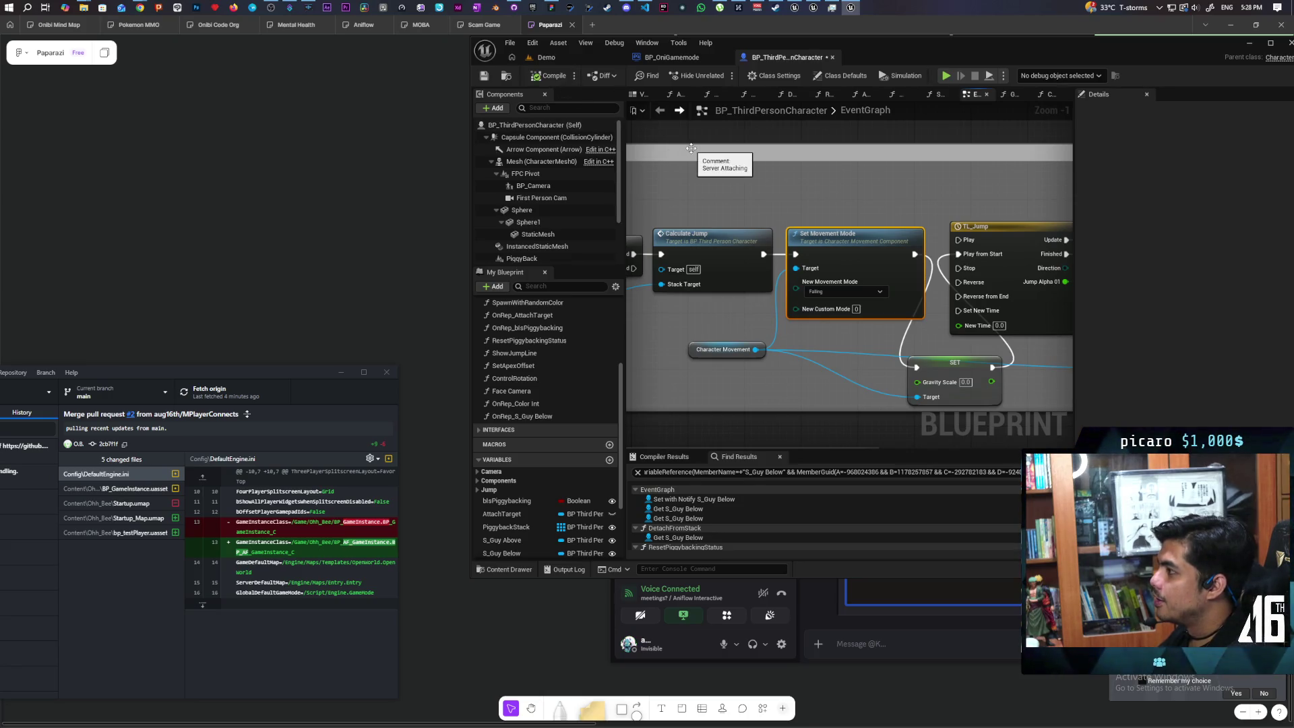
pyautogui.click(547, 57)
# - Run a three-client test, jumping the blue sphere onto the green one, then stop it
pyautogui.click(722, 76)
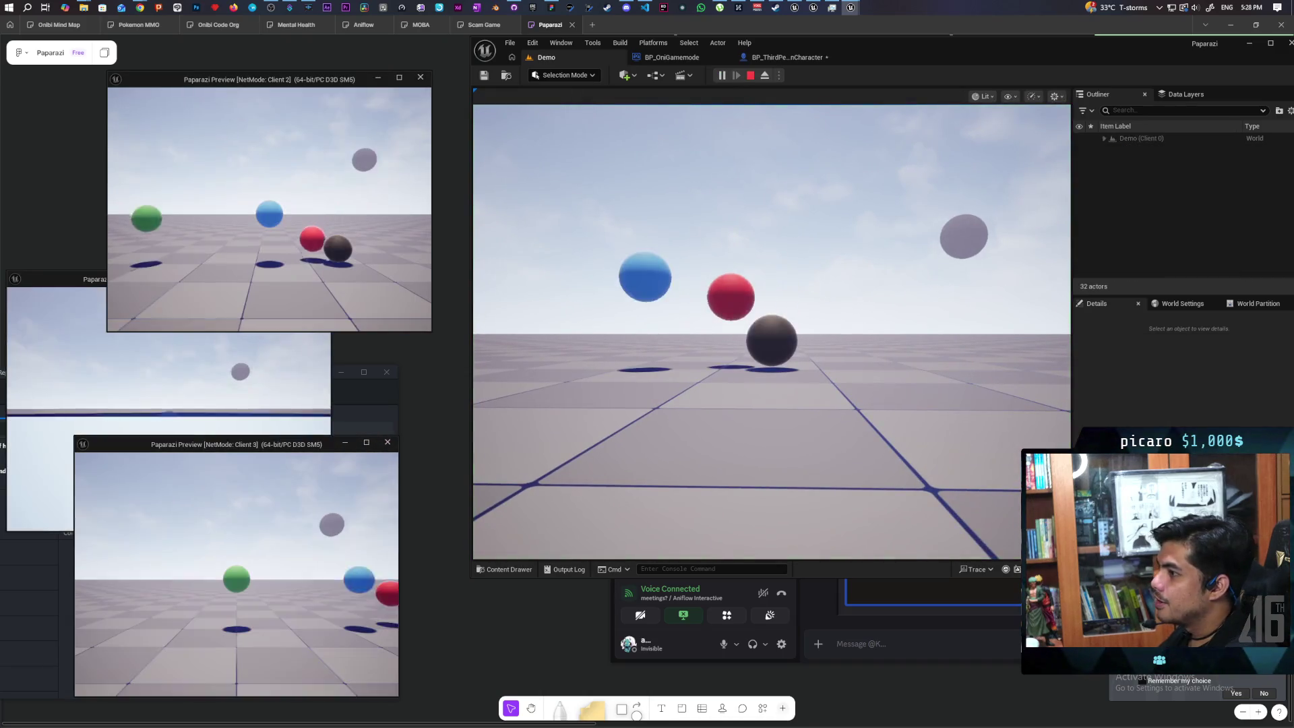
pyautogui.press('w')
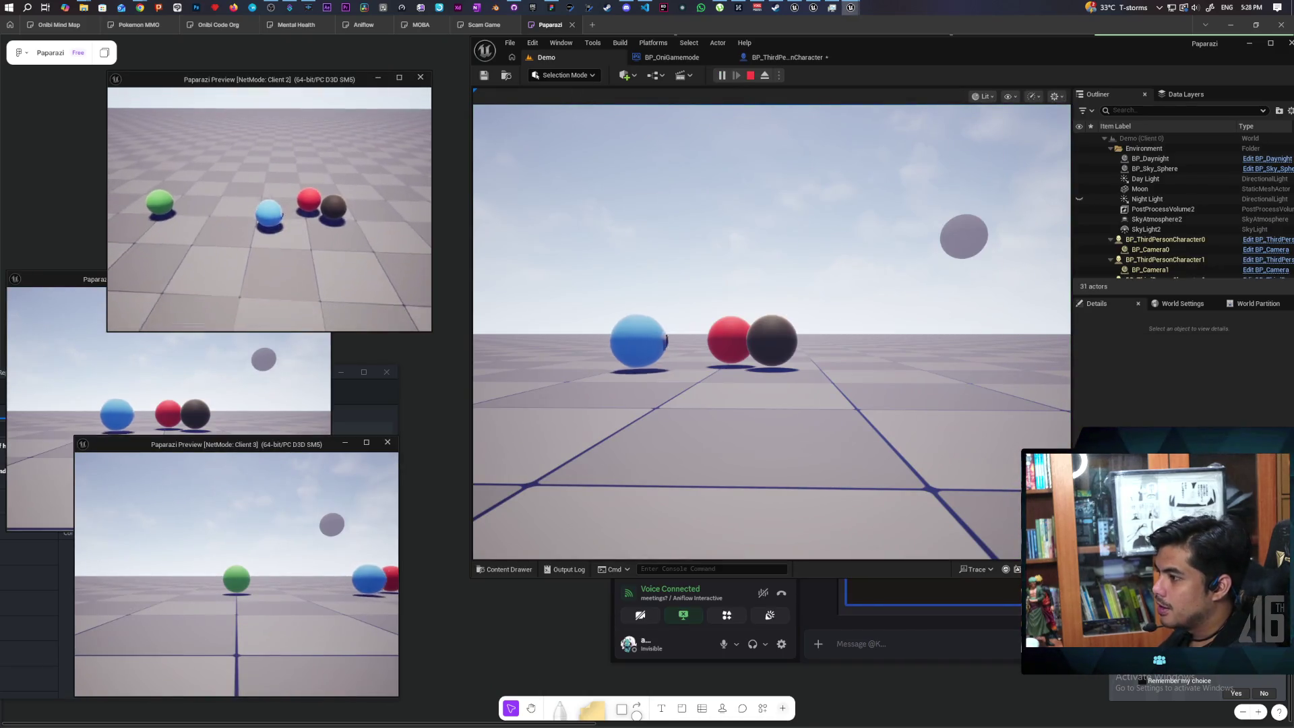
pyautogui.press('space')
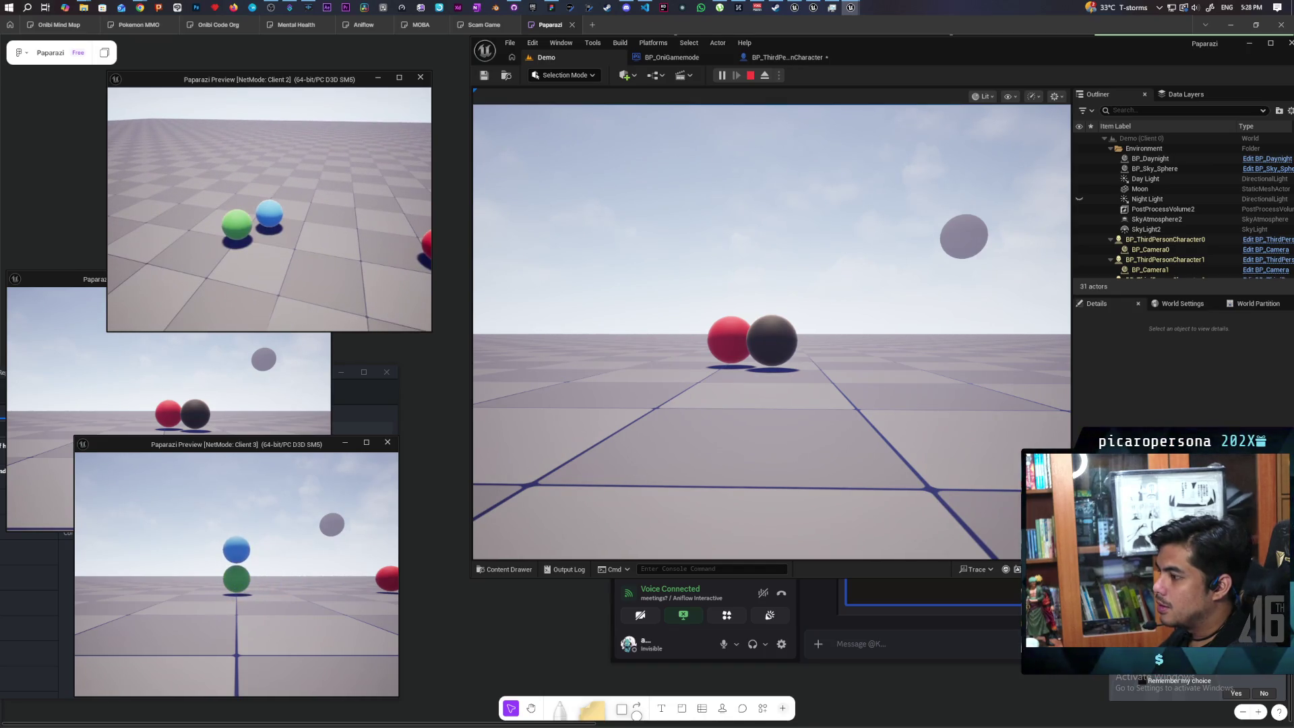
pyautogui.press('Escape')
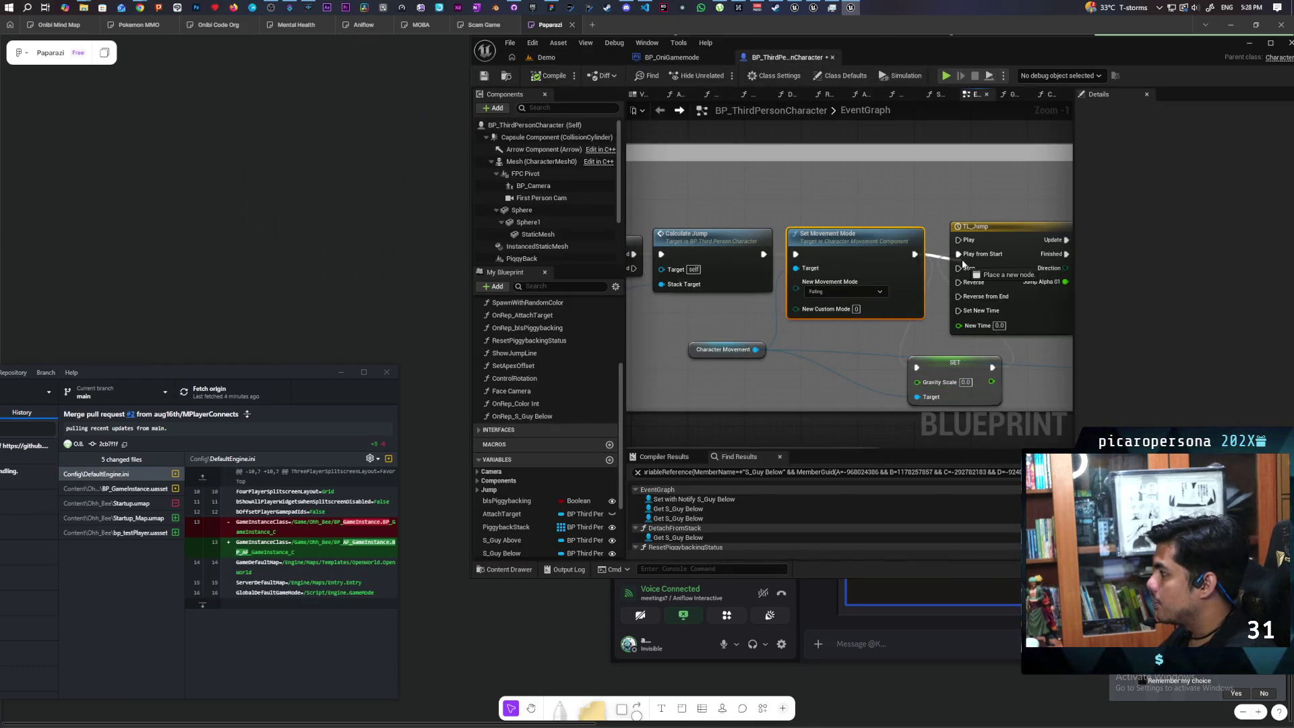
# - Delete the Set Gravity Scale node, confirm Set Movement Mode still reads Falling, and pan to JumpAndAttach
pyautogui.click(936, 383)
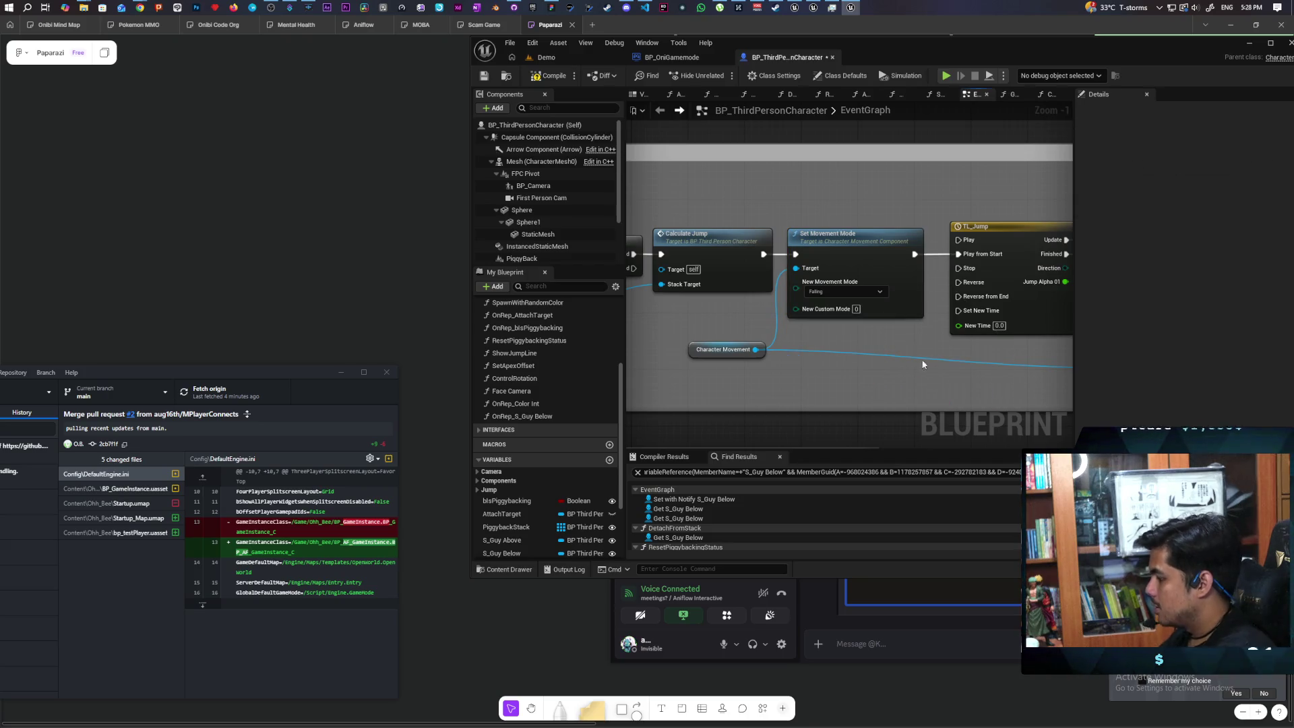
pyautogui.click(836, 292)
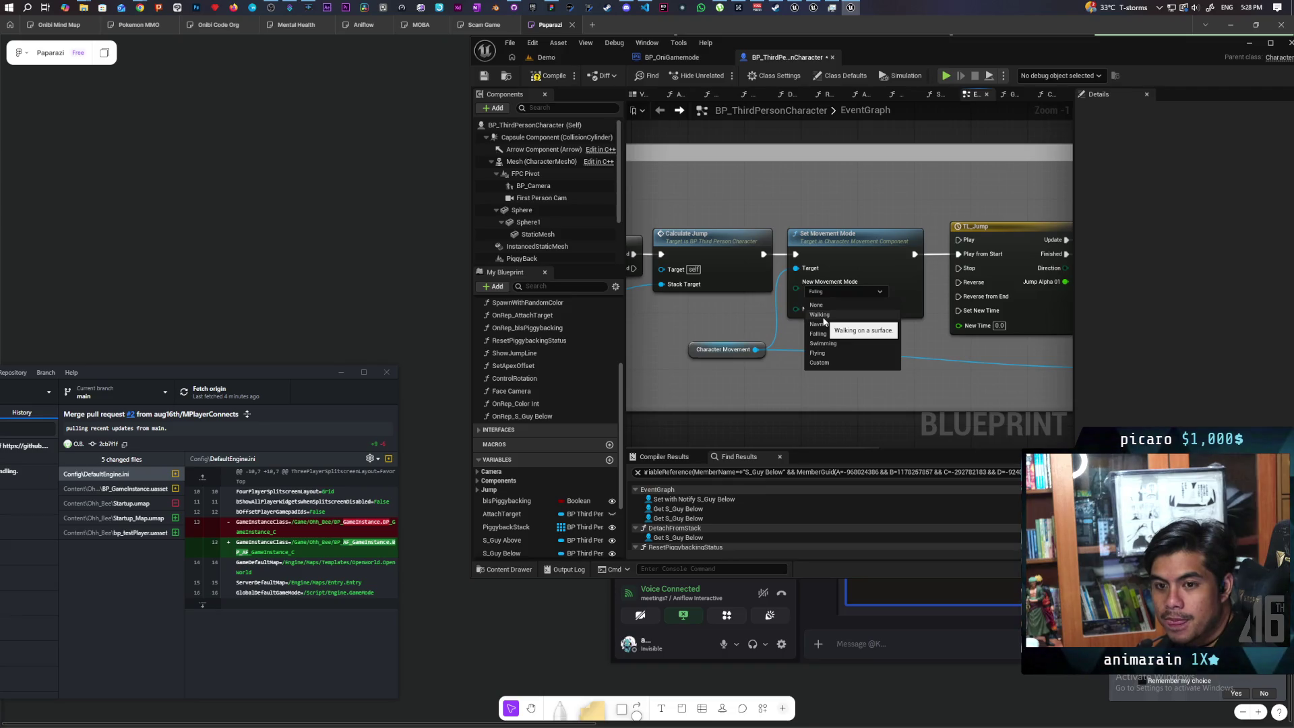
pyautogui.moveTo(823, 322)
pyautogui.mouseDown()
pyautogui.moveTo(931, 265)
pyautogui.moveTo(884, 267)
pyautogui.mouseUp()
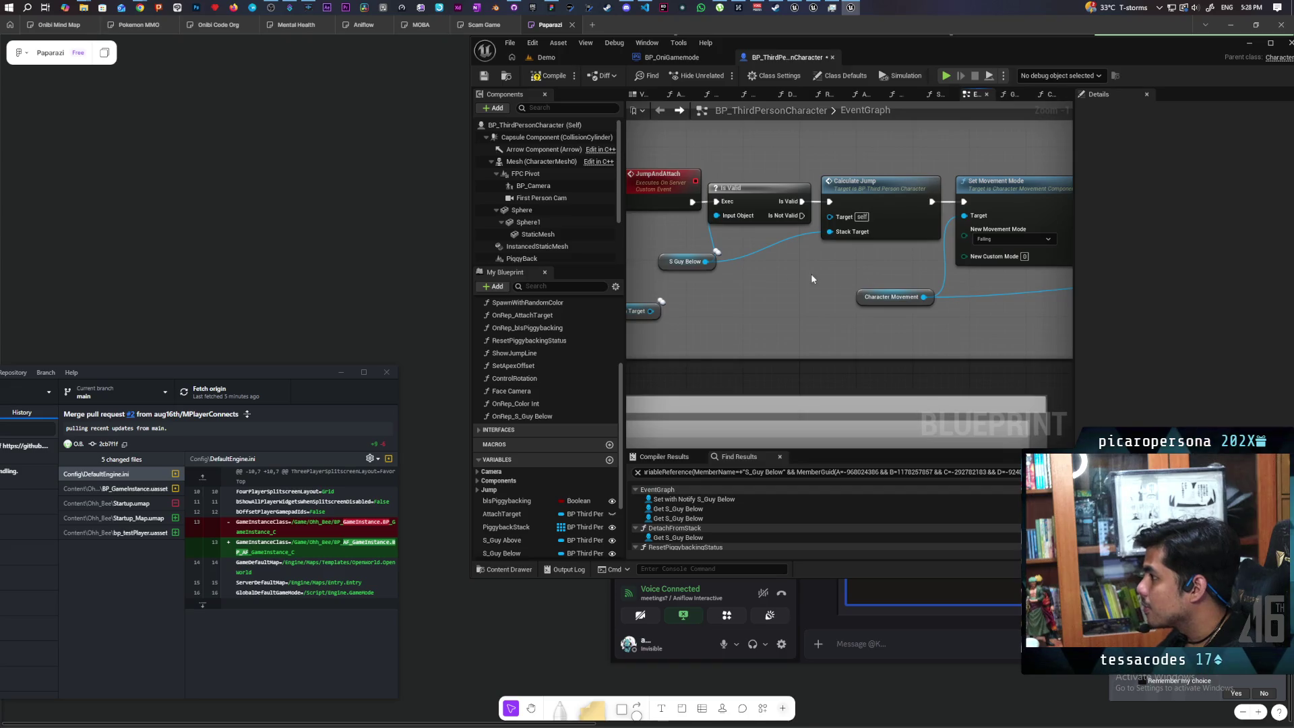
pyautogui.rightClick(736, 222)
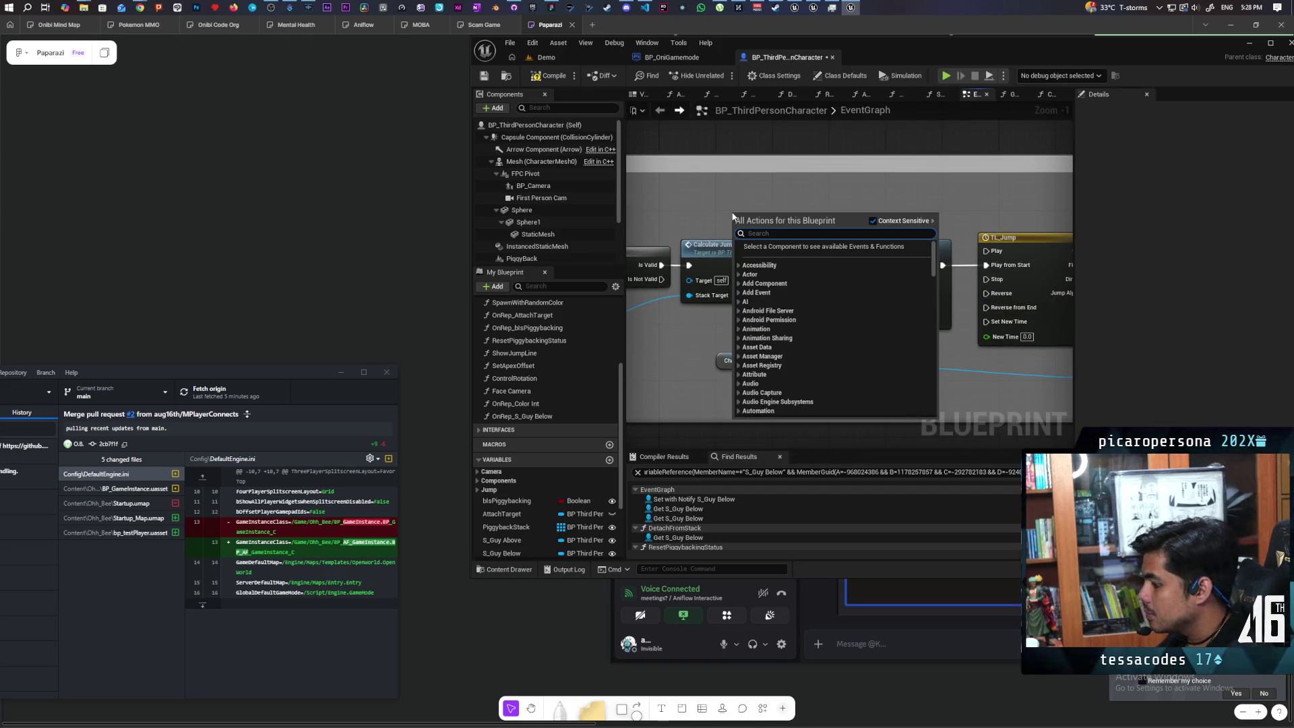
pyautogui.click(976, 192)
pyautogui.moveTo(976, 192)
pyautogui.mouseDown()
pyautogui.moveTo(625, 188)
pyautogui.moveTo(871, 173)
pyautogui.mouseUp()
pyautogui.rightClick(711, 199)
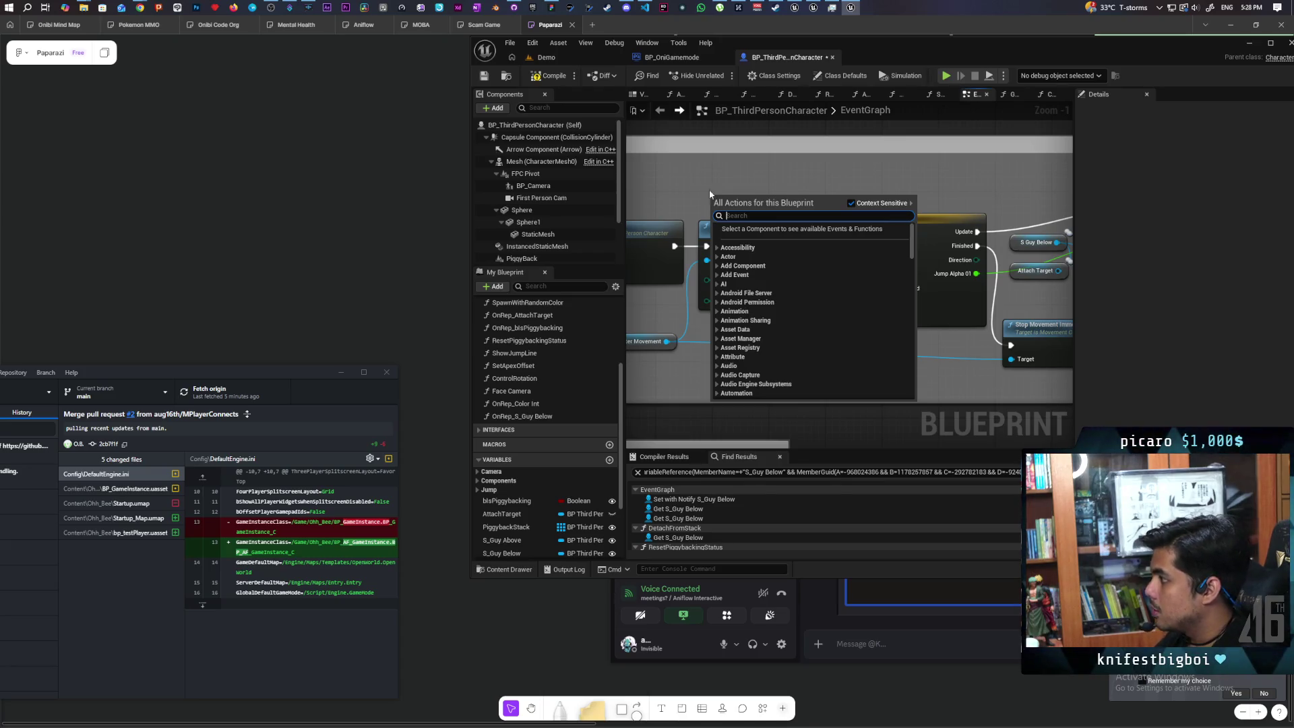
pyautogui.moveTo(820, 189); pyautogui.dragTo(627, 155)
pyautogui.moveTo(840, 272); pyautogui.dragTo(879, 357)
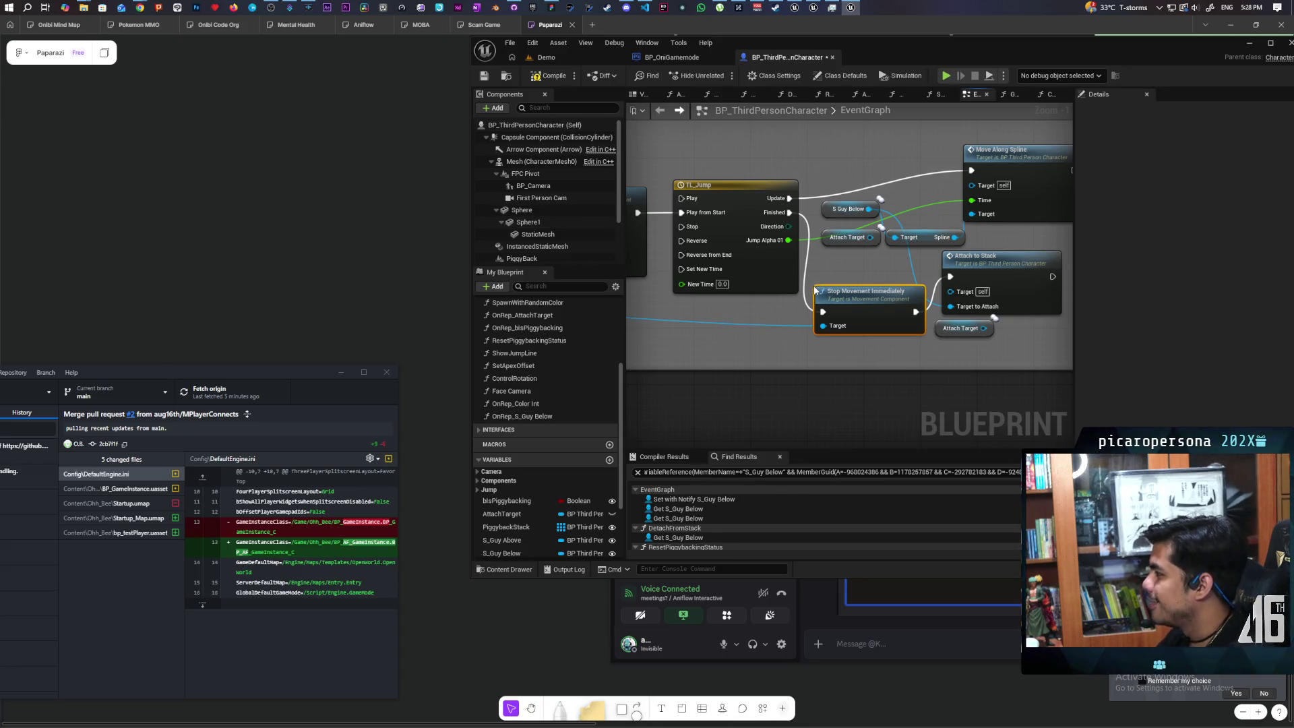
pyautogui.moveTo(778, 340)
pyautogui.mouseDown()
pyautogui.moveTo(997, 354)
pyautogui.moveTo(904, 337)
pyautogui.mouseUp()
pyautogui.rightClick(762, 182)
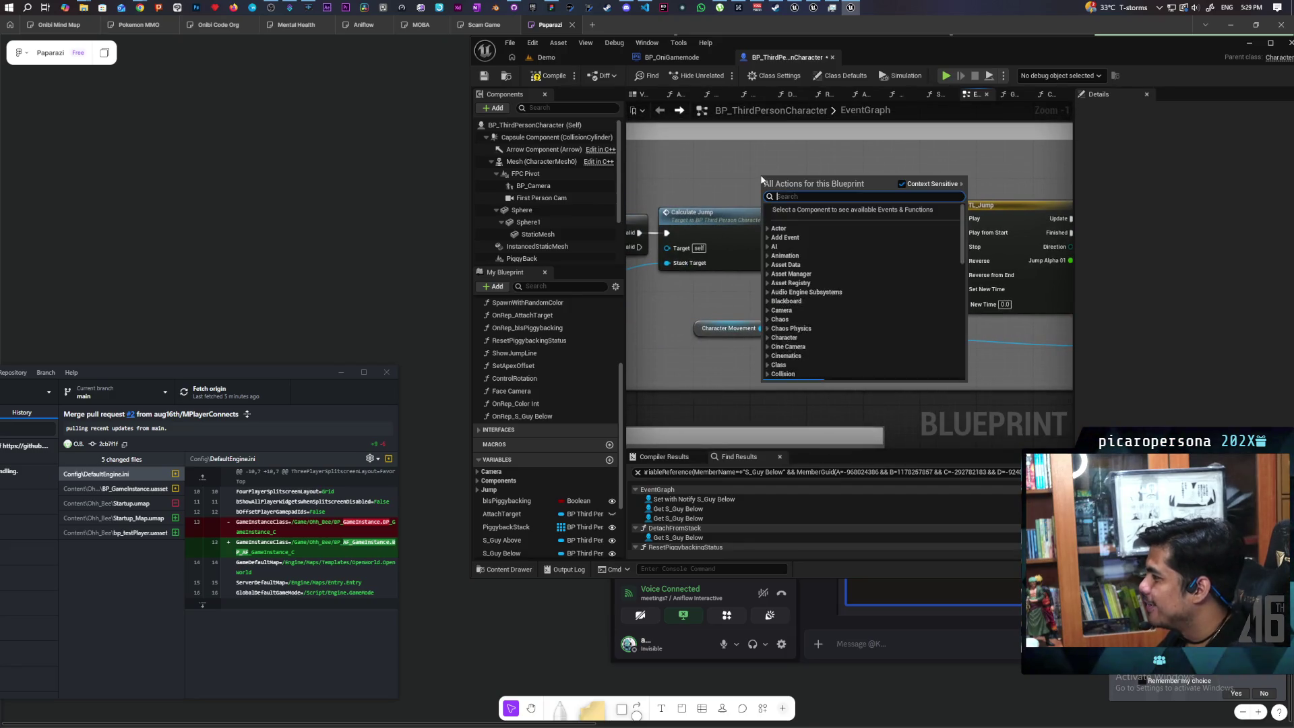
pyautogui.write('set')
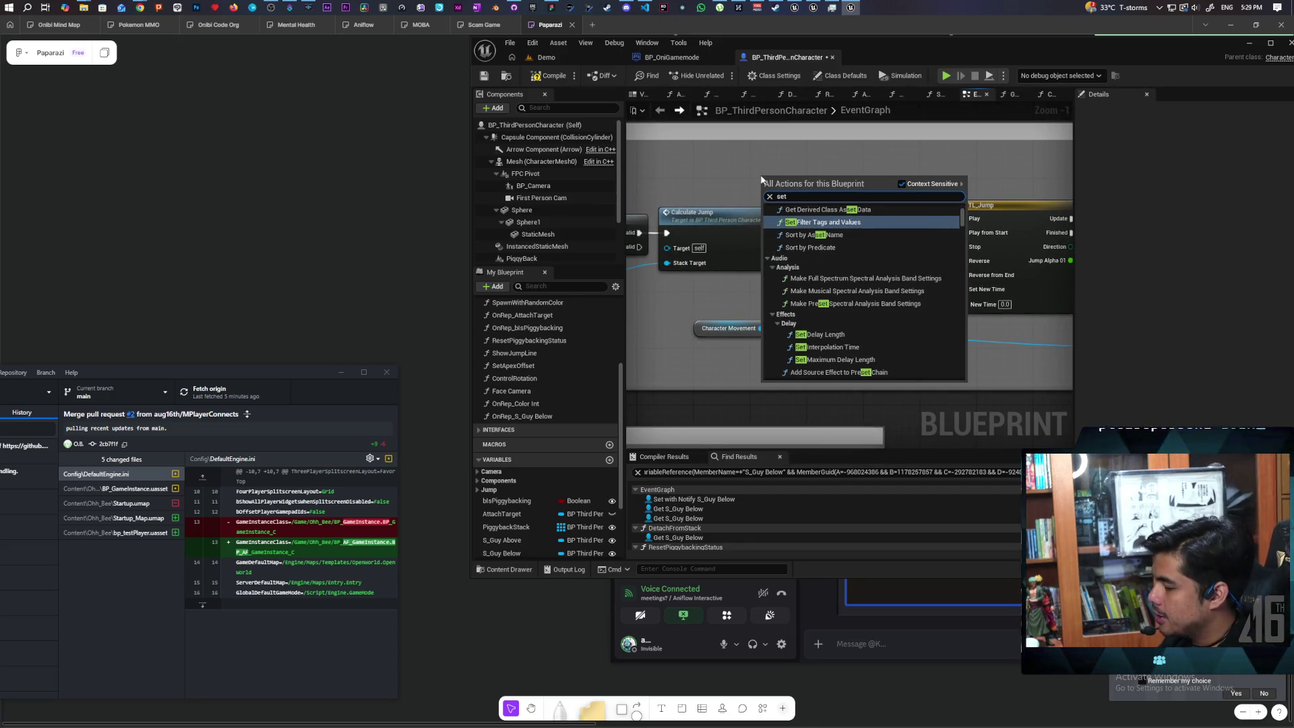
pyautogui.press('BackSpace')
pyautogui.press('BackSpace')
pyautogui.press('BackSpace')
pyautogui.write('collision en')
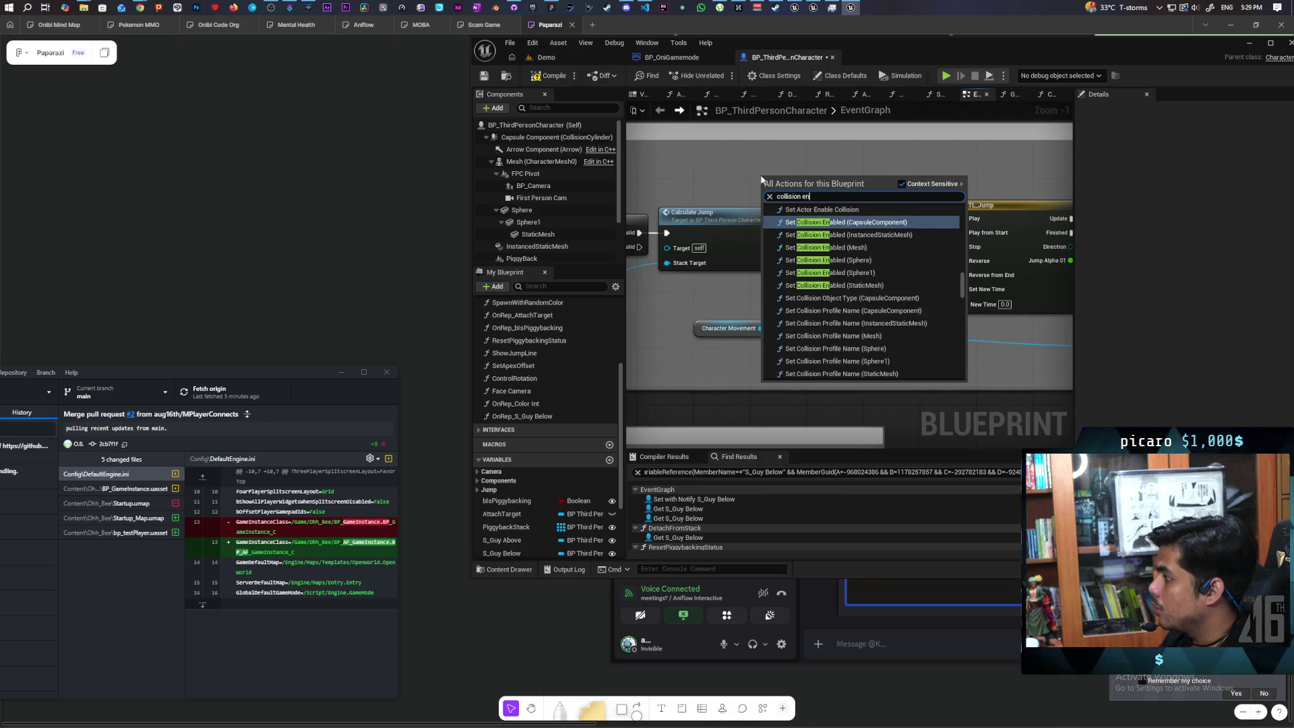
pyautogui.press('BackSpace')
pyautogui.press('BackSpace')
pyautogui.press('BackSpace')
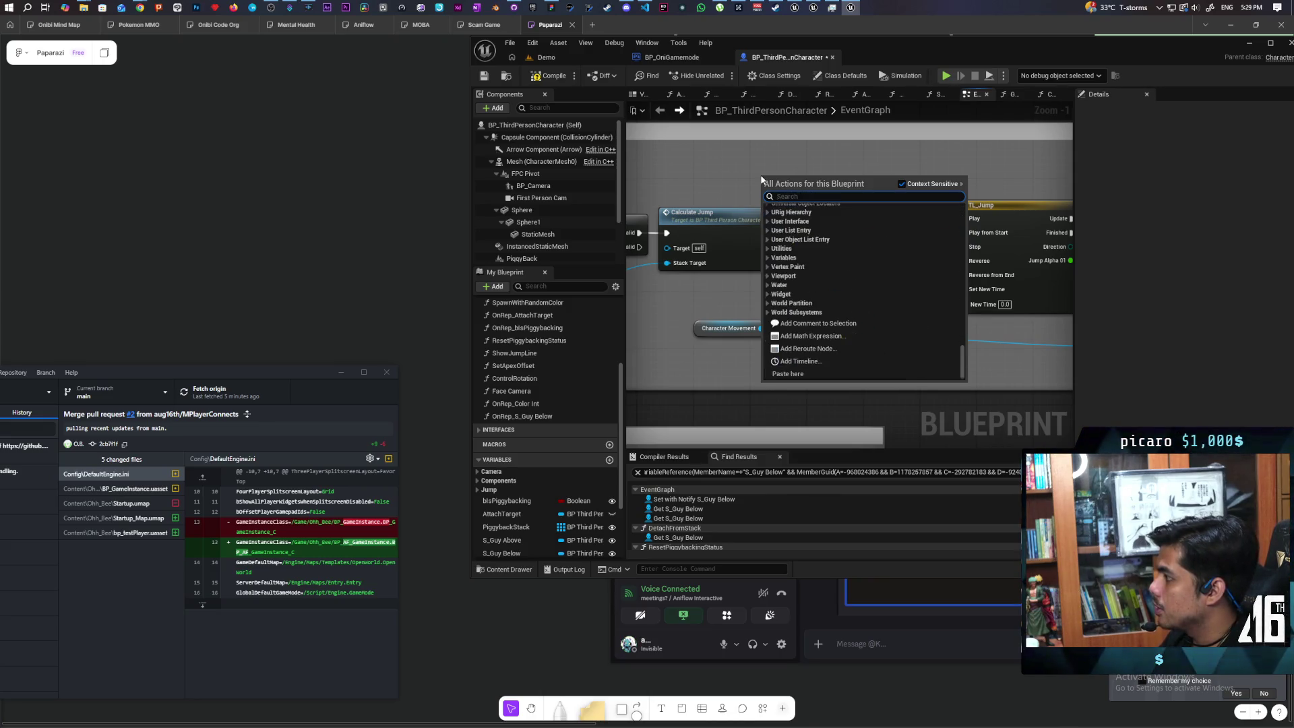
pyautogui.write('disable ')
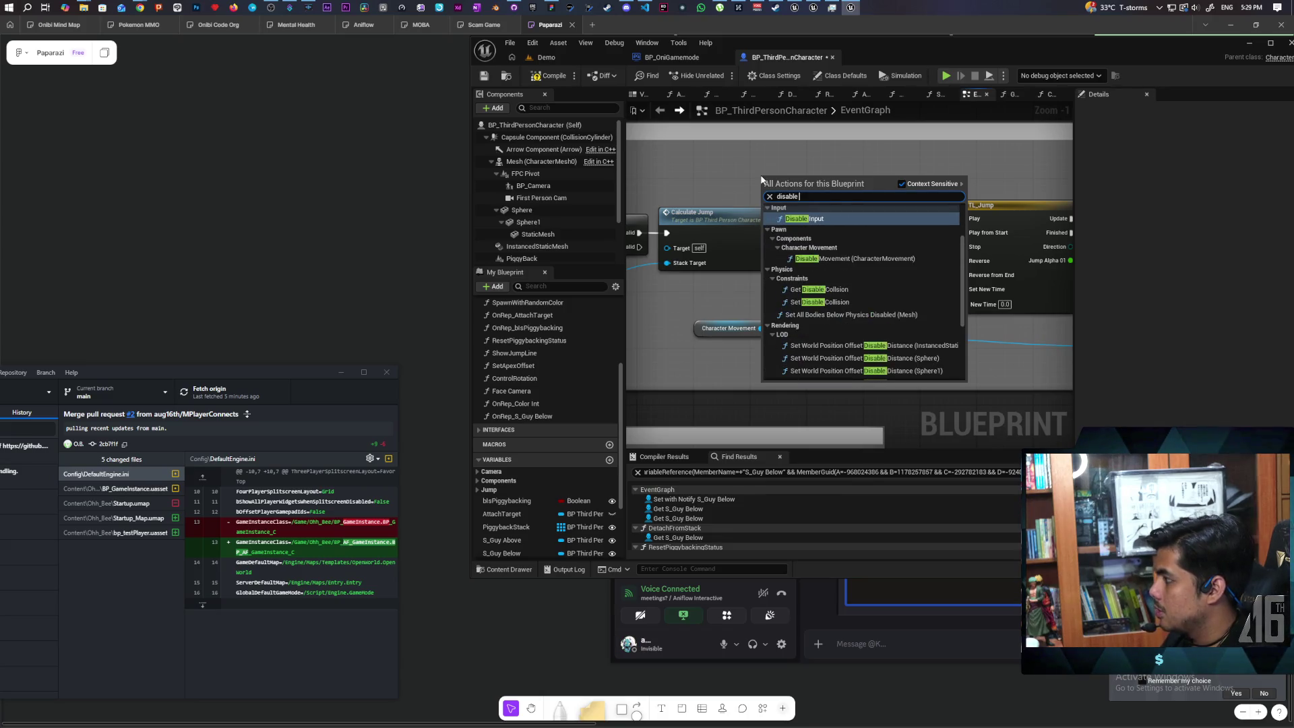
pyautogui.write('colli')
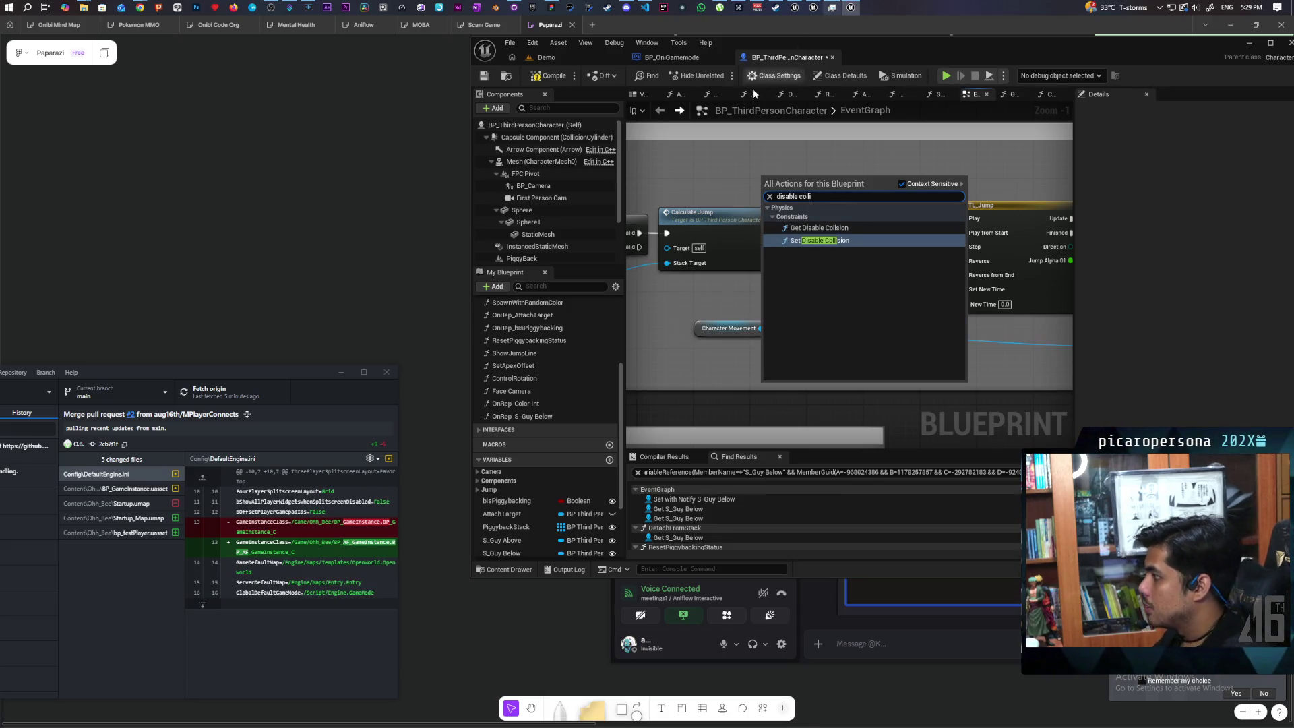
pyautogui.click(825, 241)
pyautogui.moveTo(834, 171); pyautogui.dragTo(848, 167)
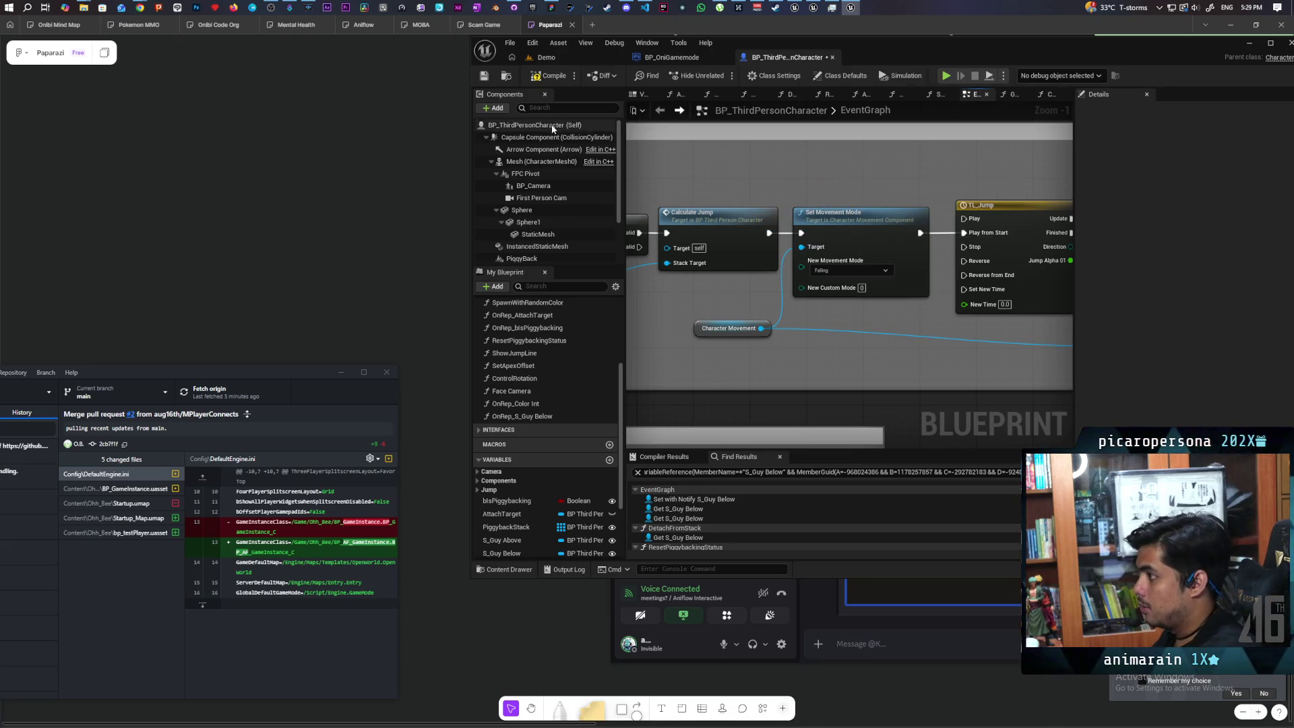
# - Add a Set Collision Enabled node for the Capsule Component at the top of the graph
pyautogui.moveTo(529, 143)
pyautogui.mouseDown()
pyautogui.moveTo(906, 180)
pyautogui.moveTo(869, 168)
pyautogui.mouseUp()
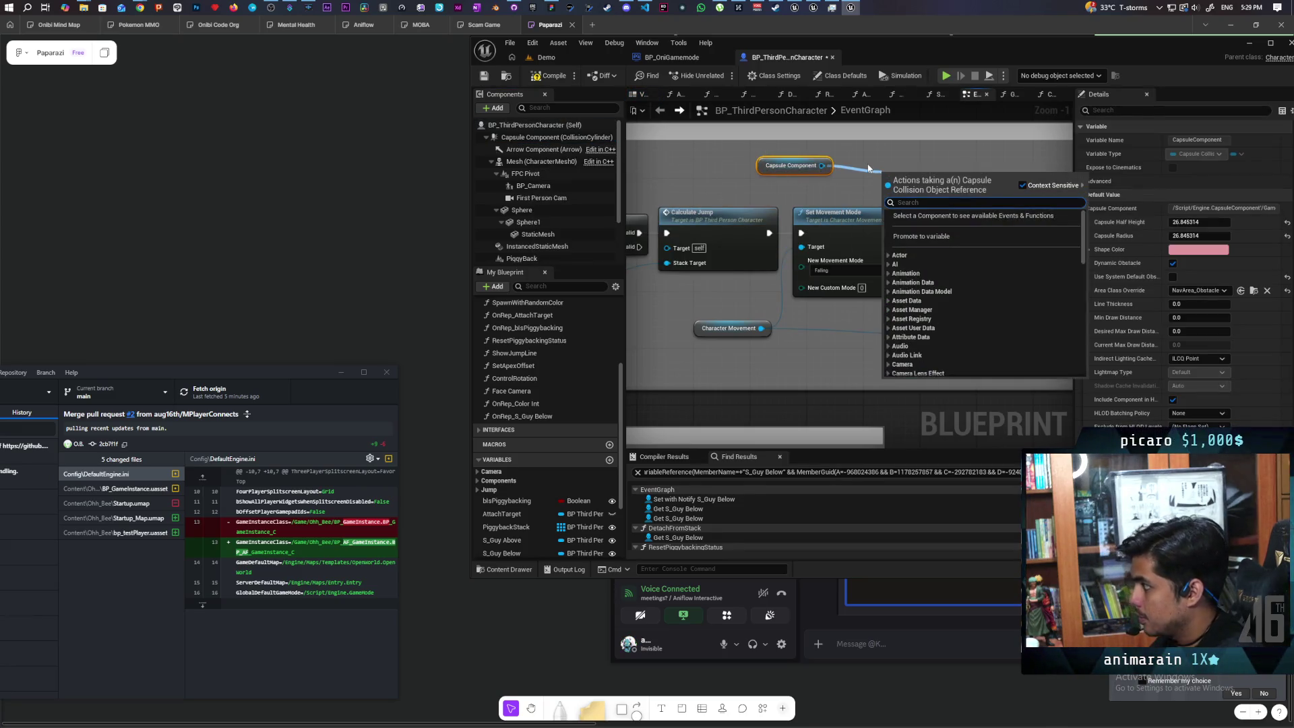
pyautogui.write('enable')
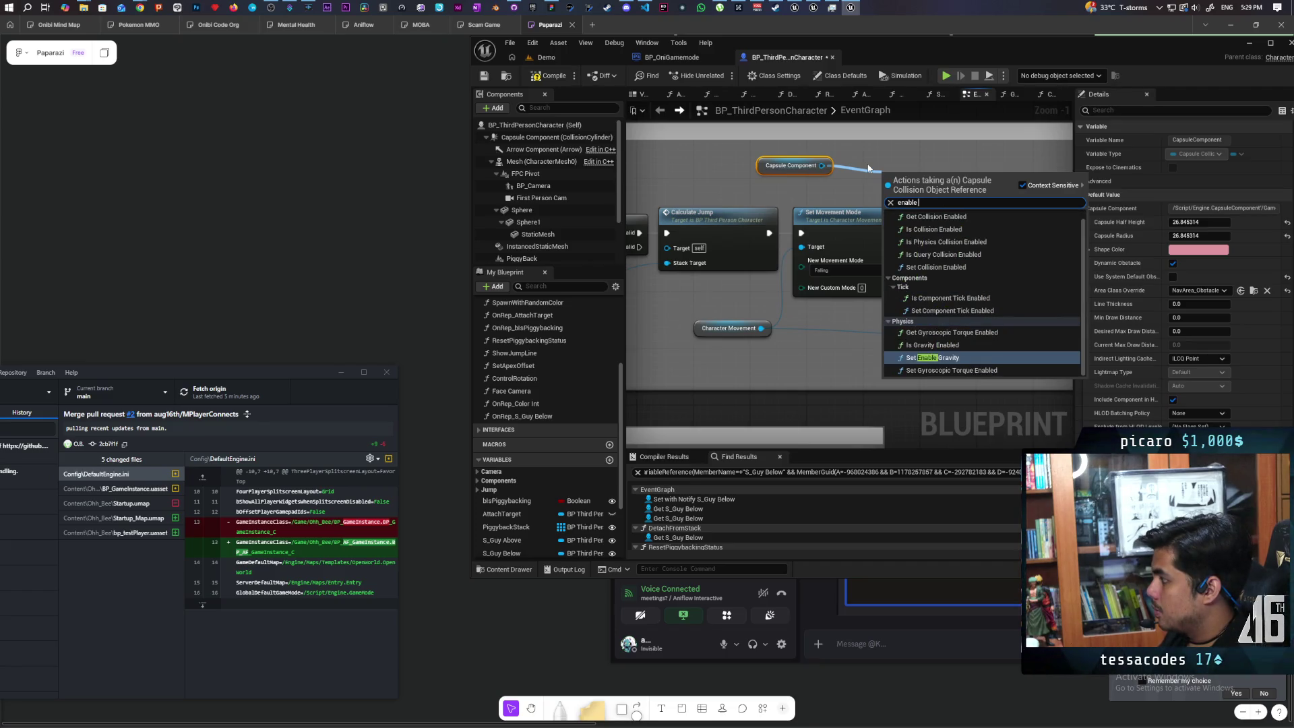
pyautogui.write(' colli')
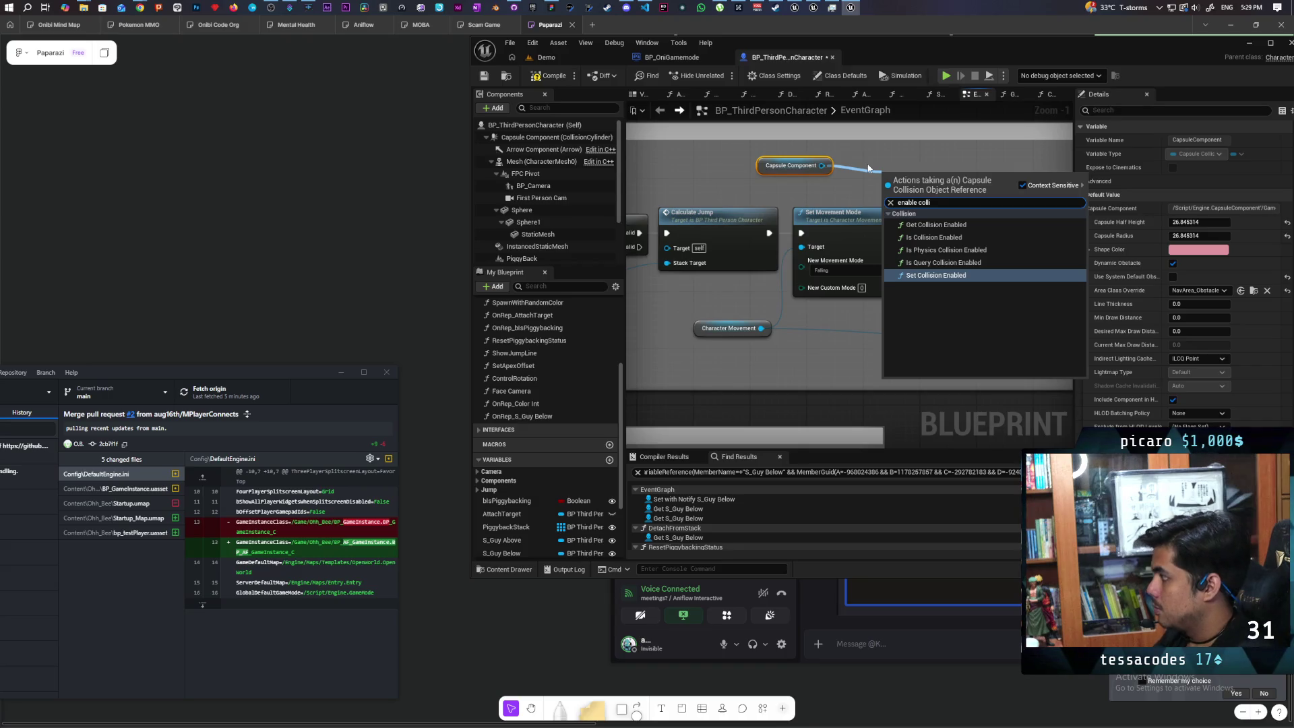
pyautogui.press('Return')
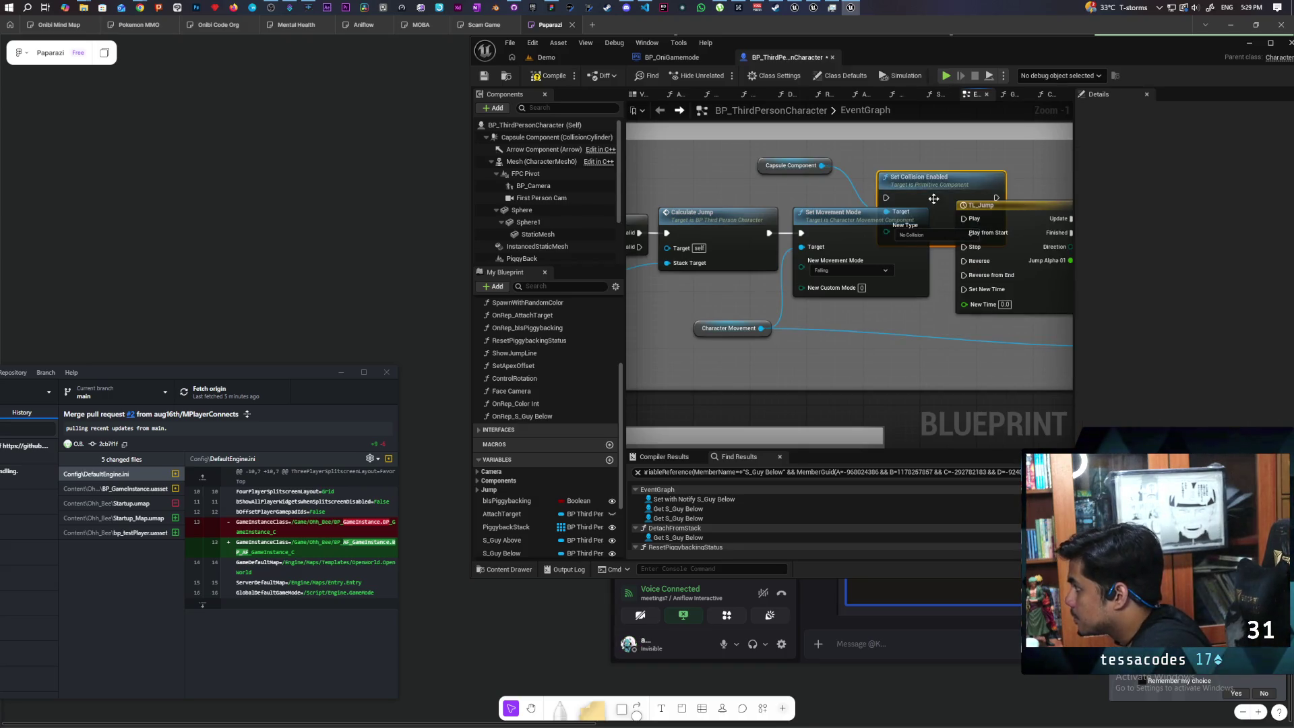
pyautogui.moveTo(938, 201); pyautogui.dragTo(919, 149)
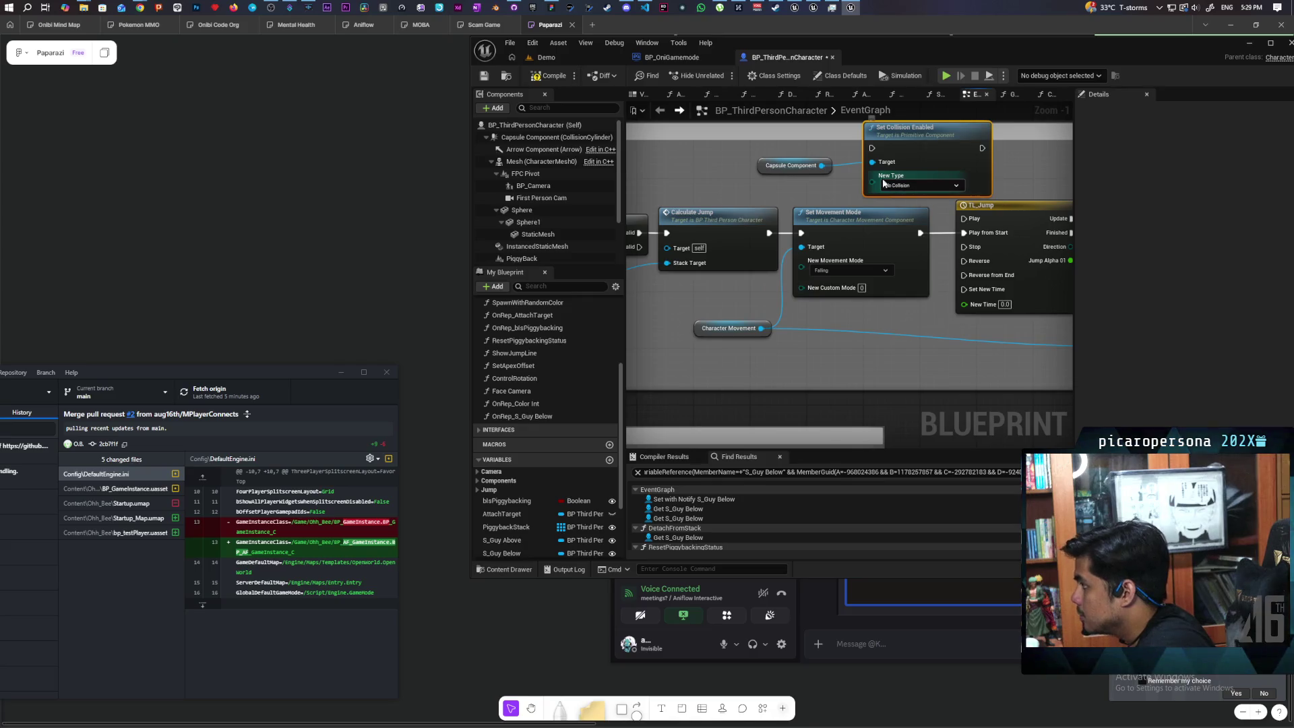
# - Keep New Type as No Collision, wire it after Set Movement Mode, and save the blueprint
pyautogui.click(835, 180)
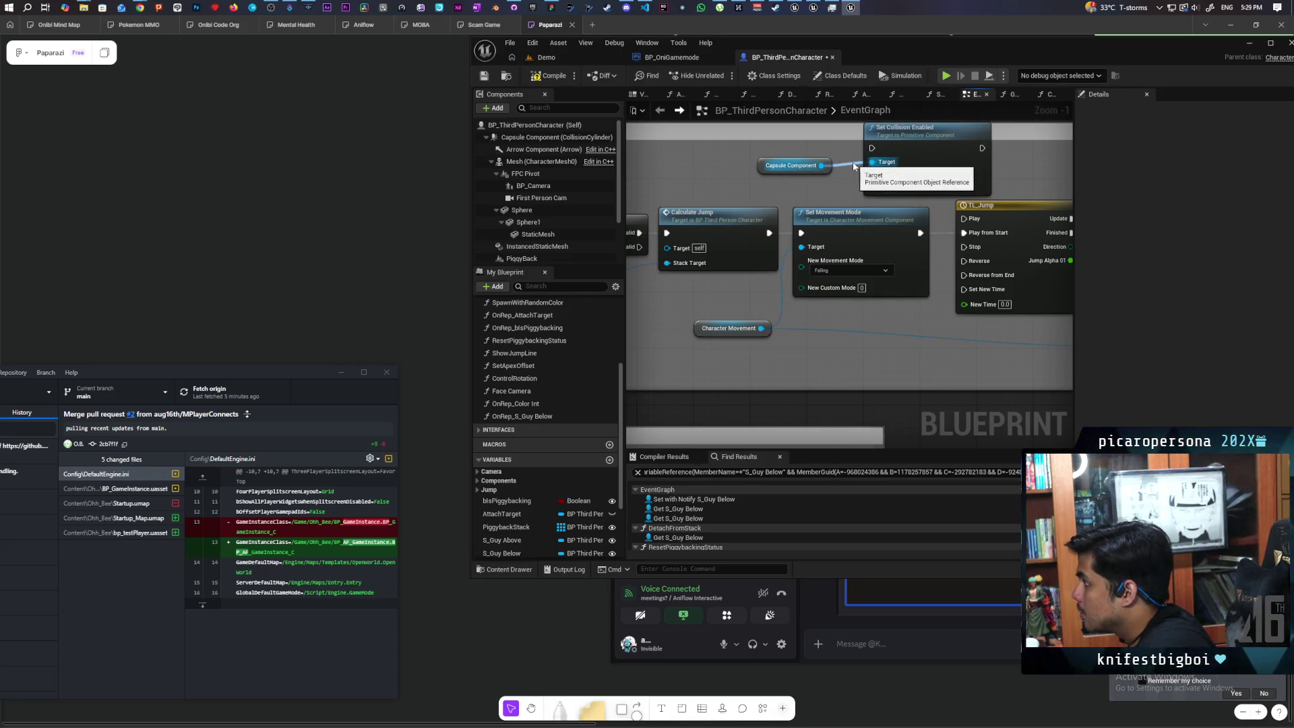
pyautogui.click(904, 186)
pyautogui.click(900, 199)
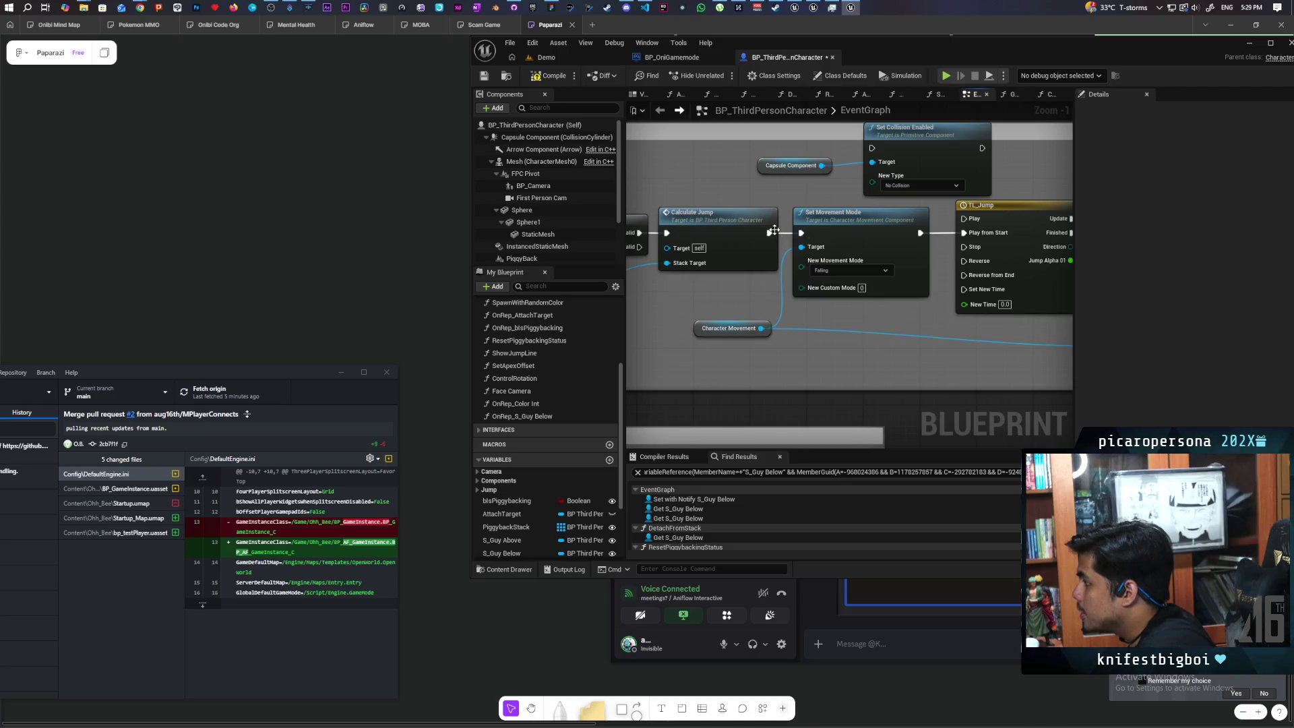
pyautogui.moveTo(921, 232)
pyautogui.mouseDown()
pyautogui.moveTo(872, 148)
pyautogui.moveTo(981, 149)
pyautogui.moveTo(963, 232)
pyautogui.mouseUp()
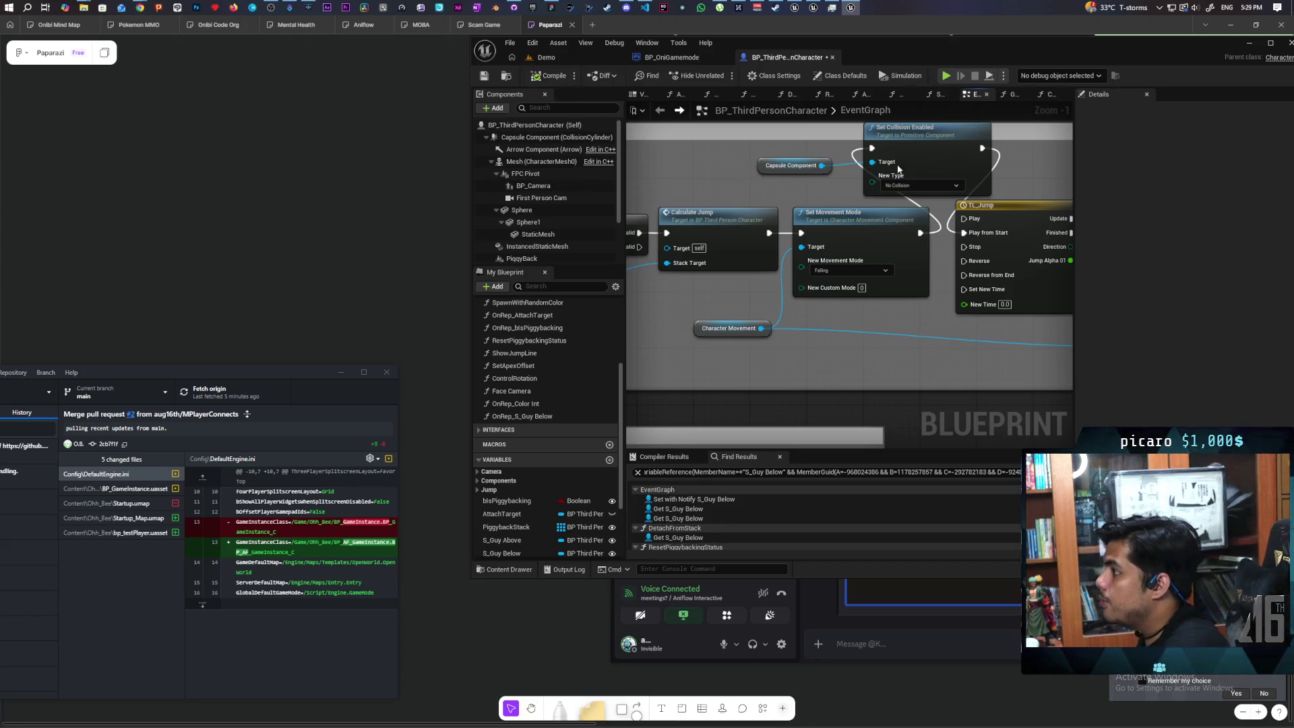
pyautogui.hotkey('ctrl', 's')
pyautogui.click(563, 58)
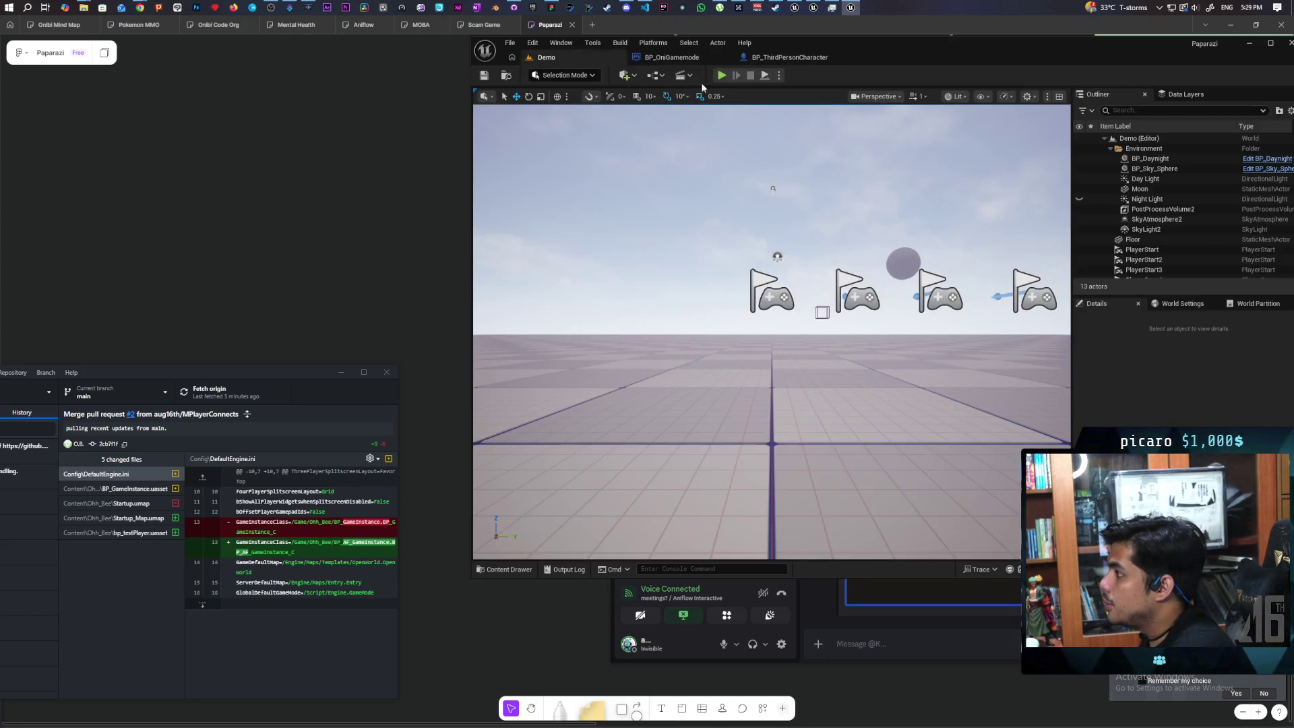
pyautogui.click(719, 79)
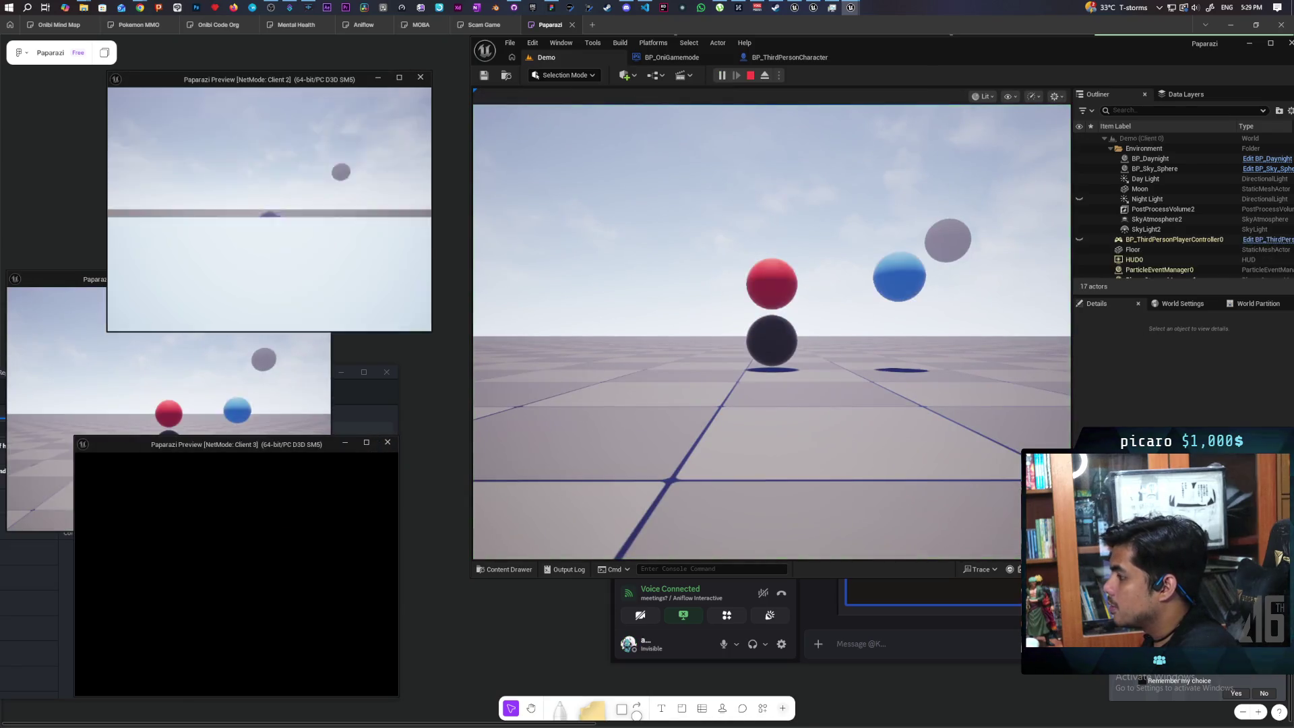
pyautogui.hotkey('alt', 'Tab')
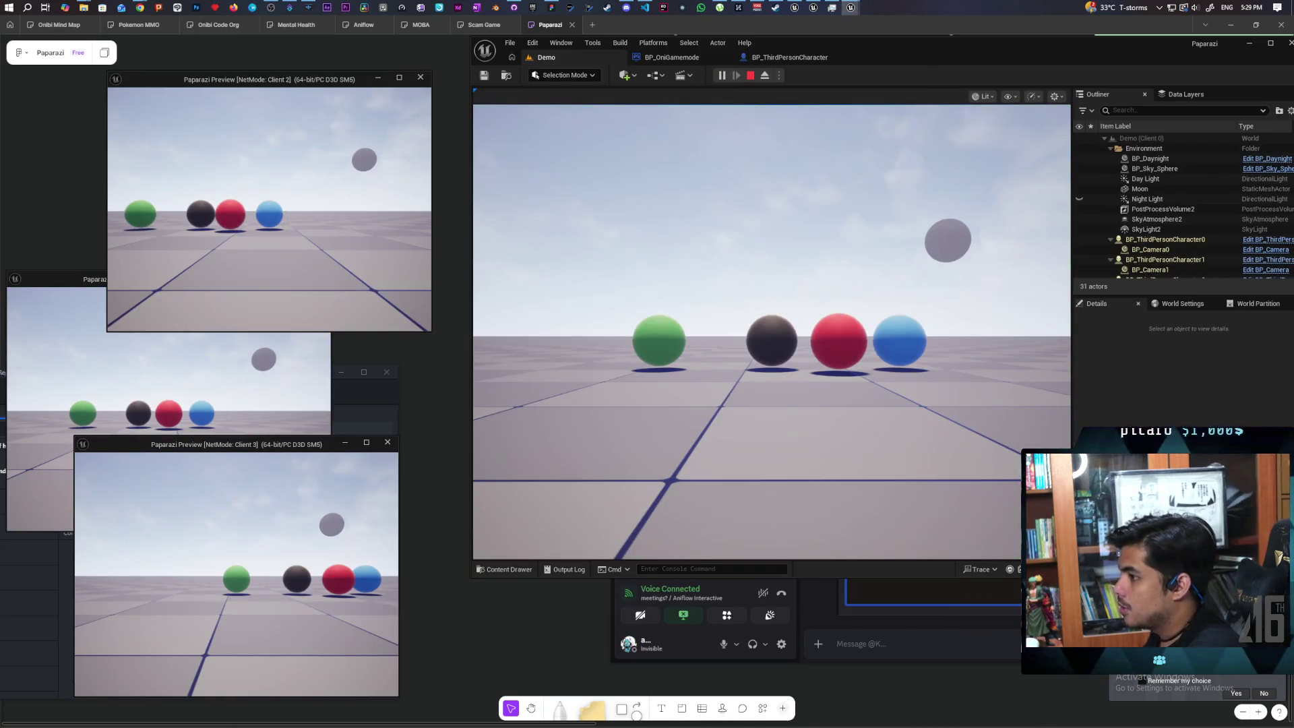
pyautogui.press('w')
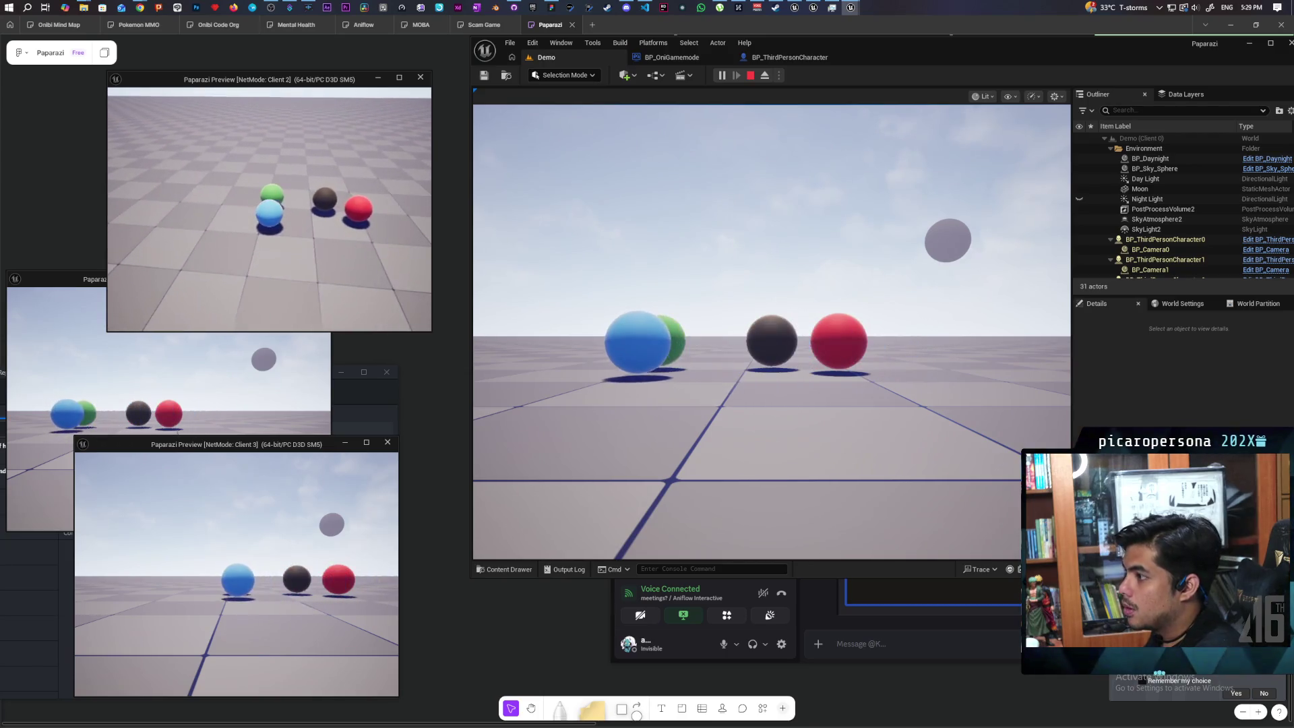
pyautogui.press('space')
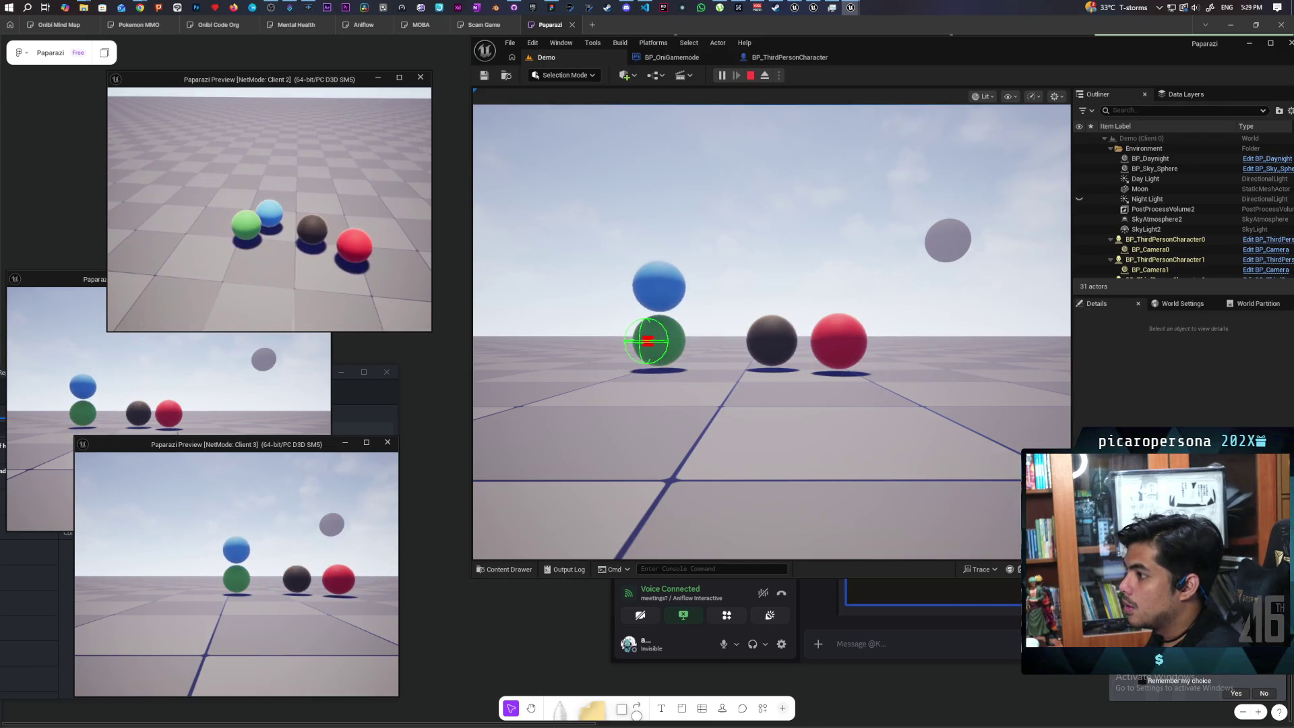
pyautogui.press('Escape')
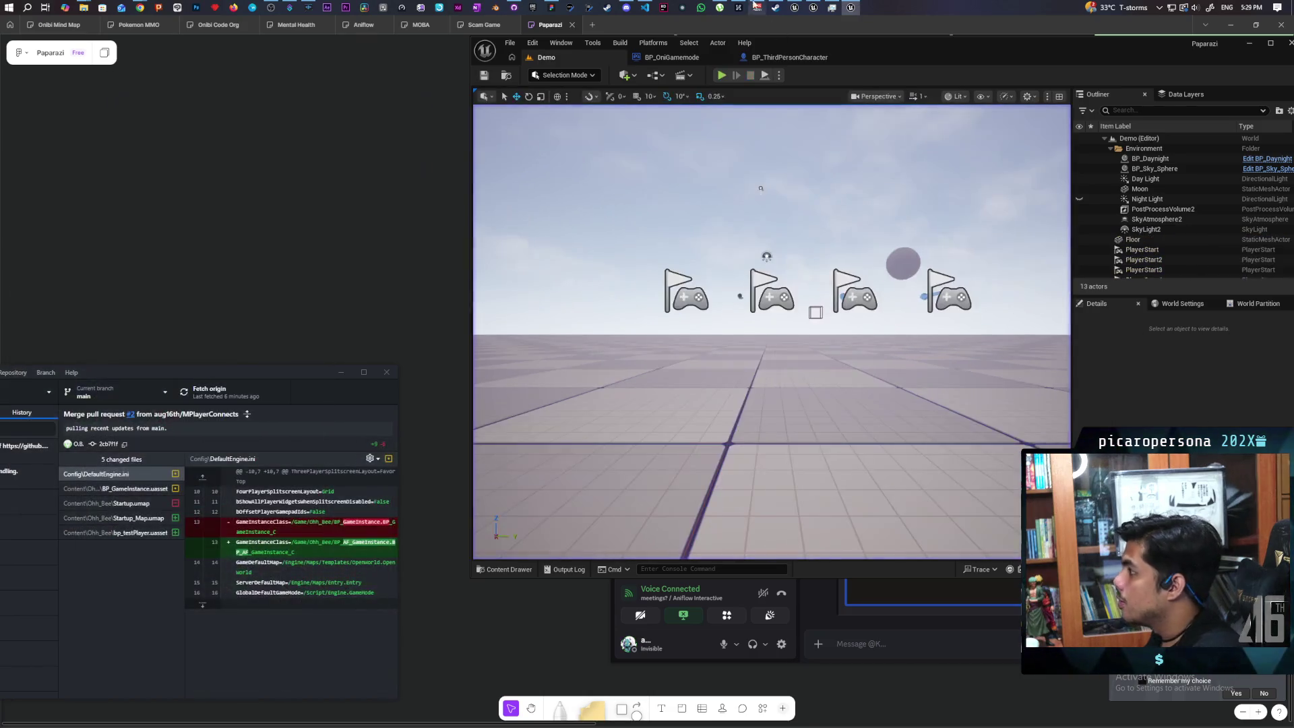
# - Switch Set Movement Mode's New Movement Mode back to Flying in BP_ThirdPersonCharacter
pyautogui.click(789, 57)
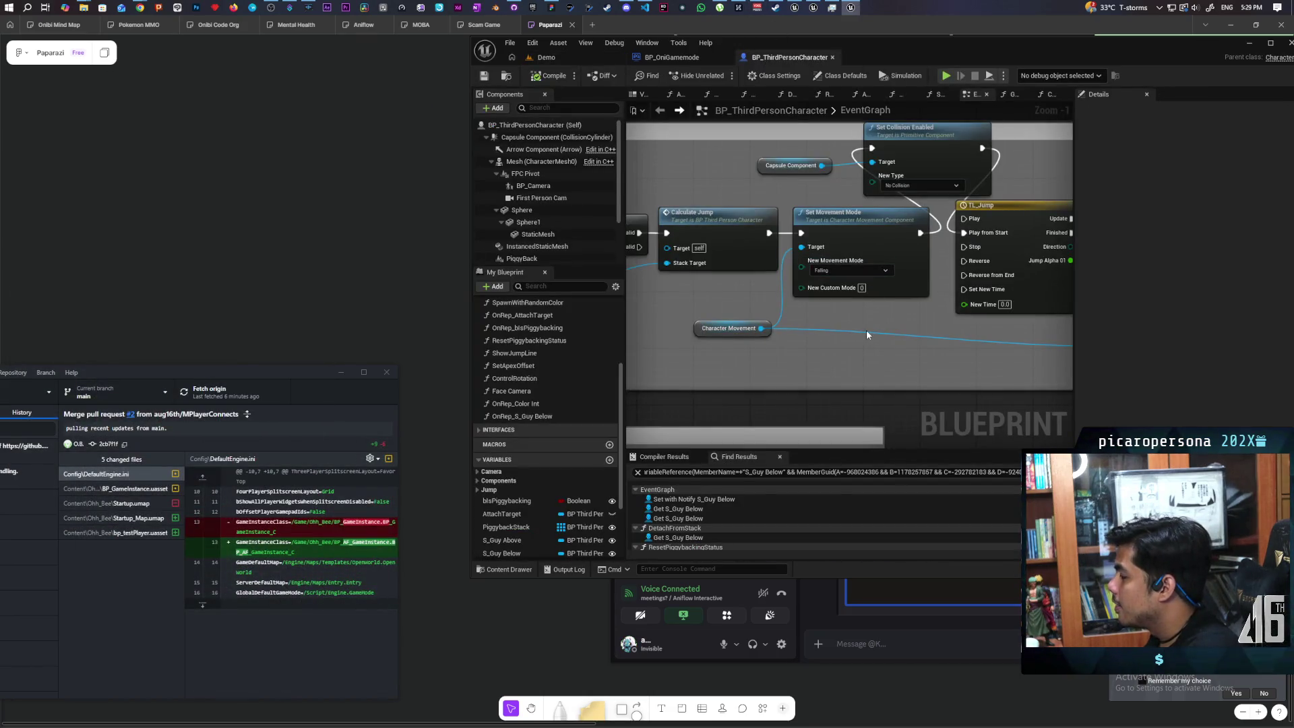
pyautogui.click(838, 268)
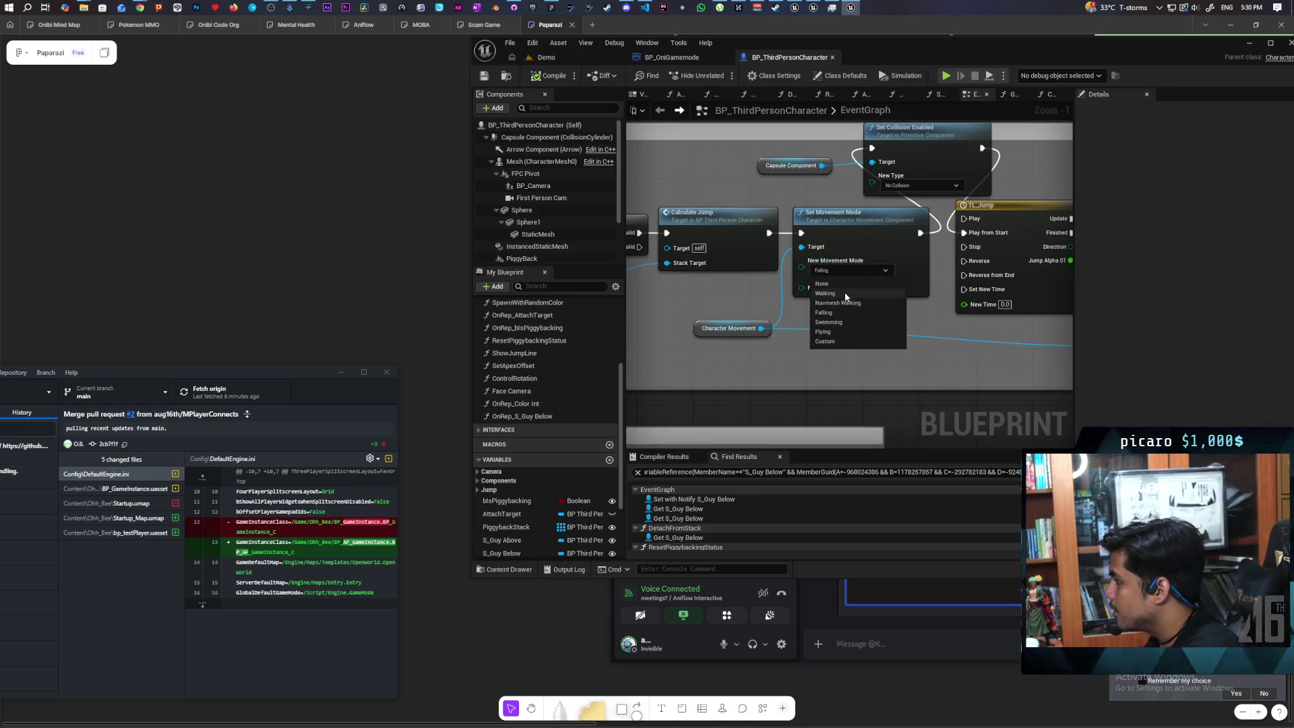
pyautogui.click(836, 331)
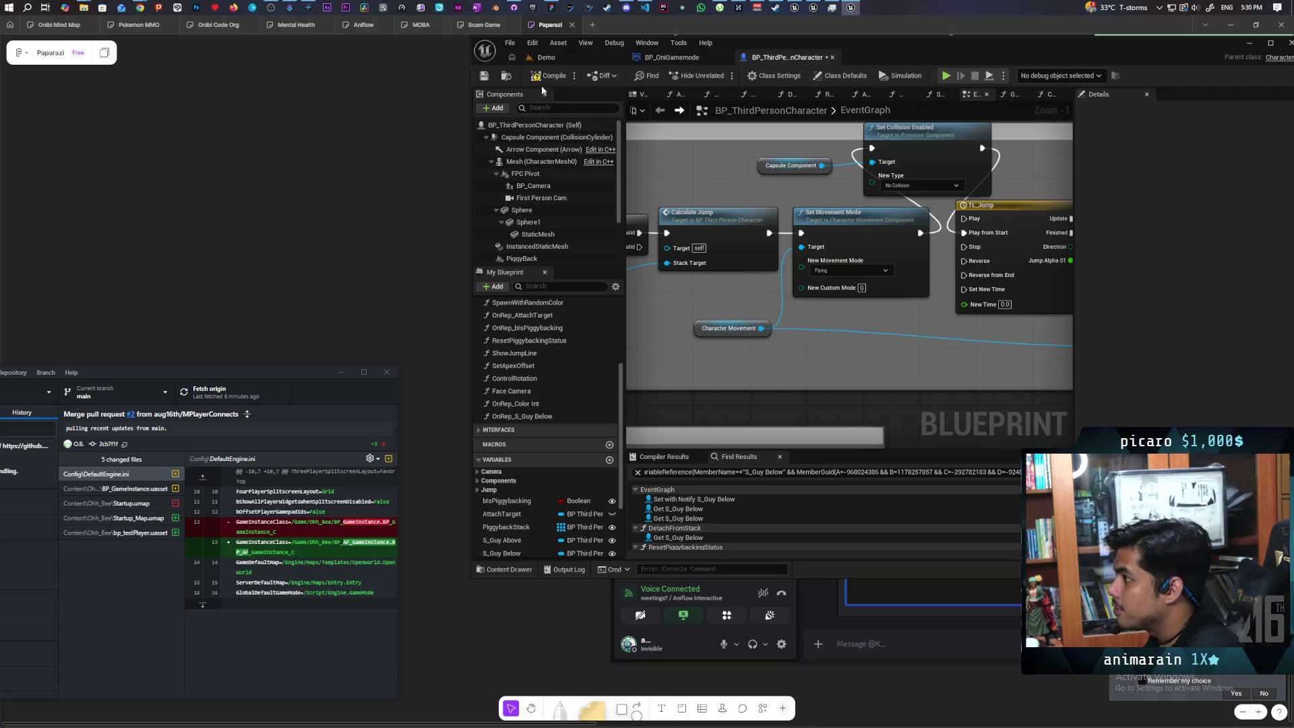
pyautogui.click(544, 58)
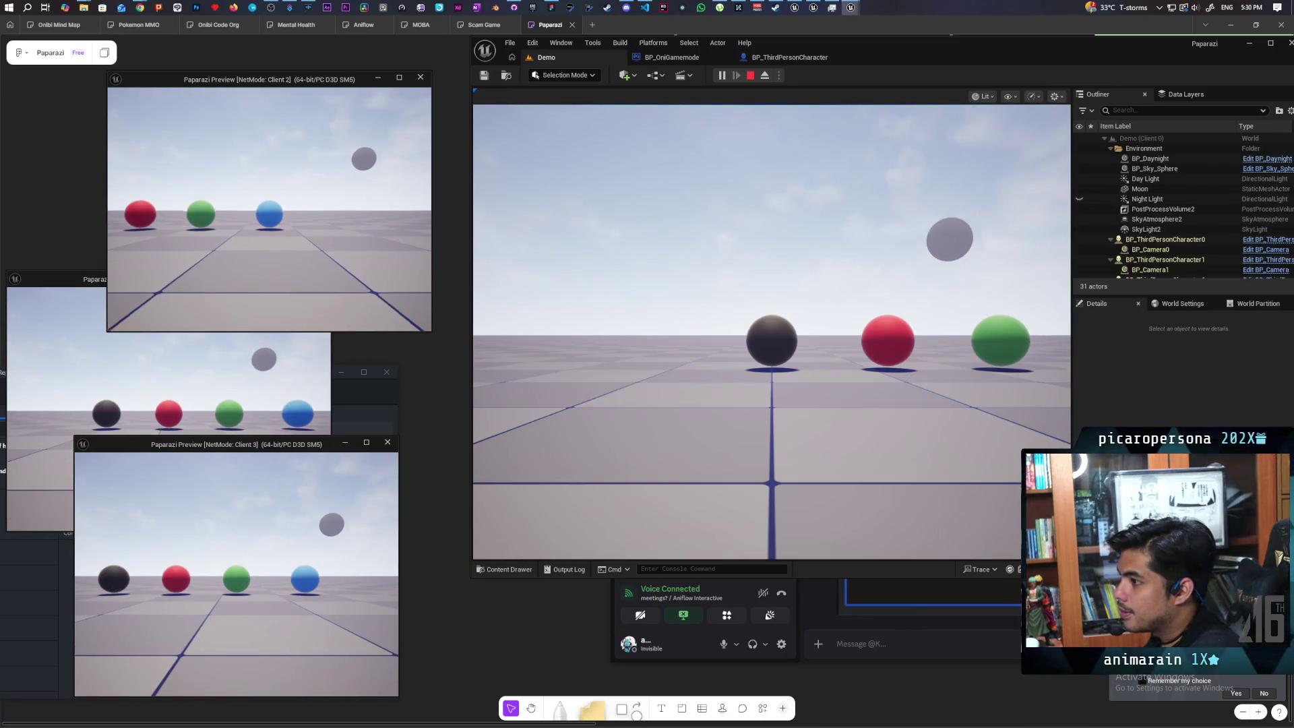
# - Jump the blue sphere onto the red one four times with WASD and Space, then stop PIE
pyautogui.press('w')
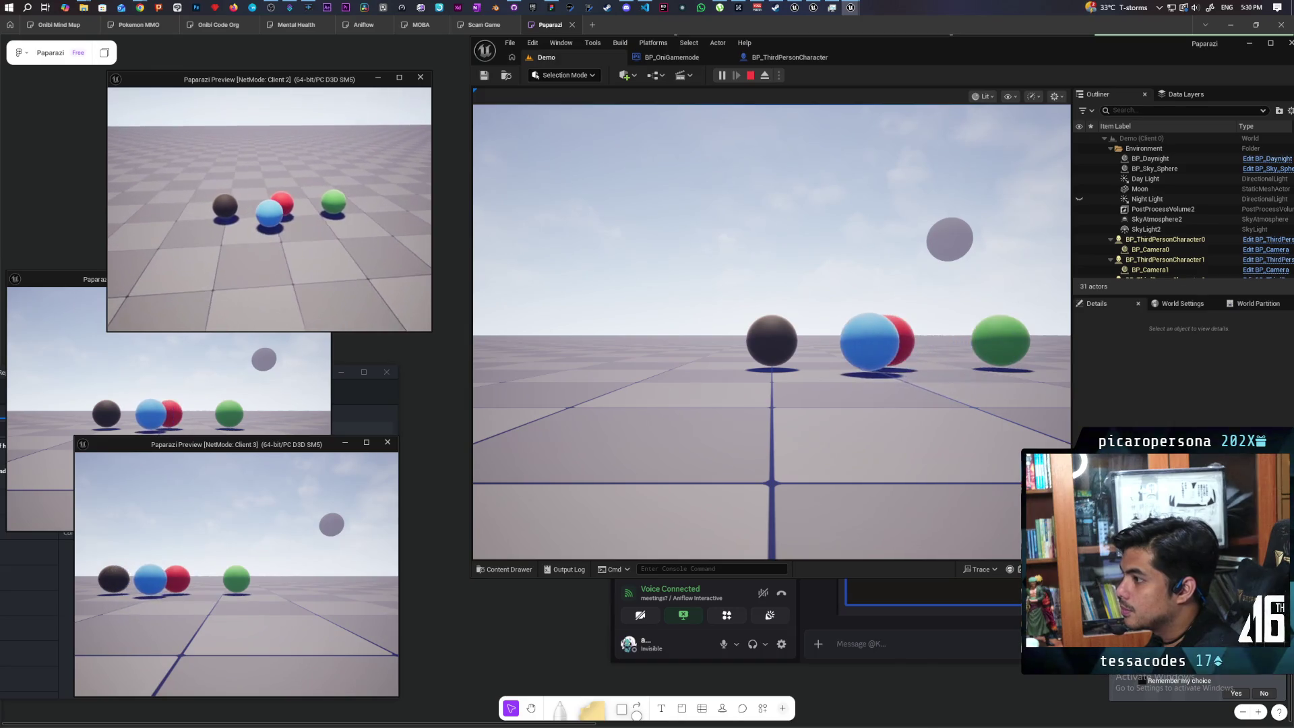
pyautogui.press('space')
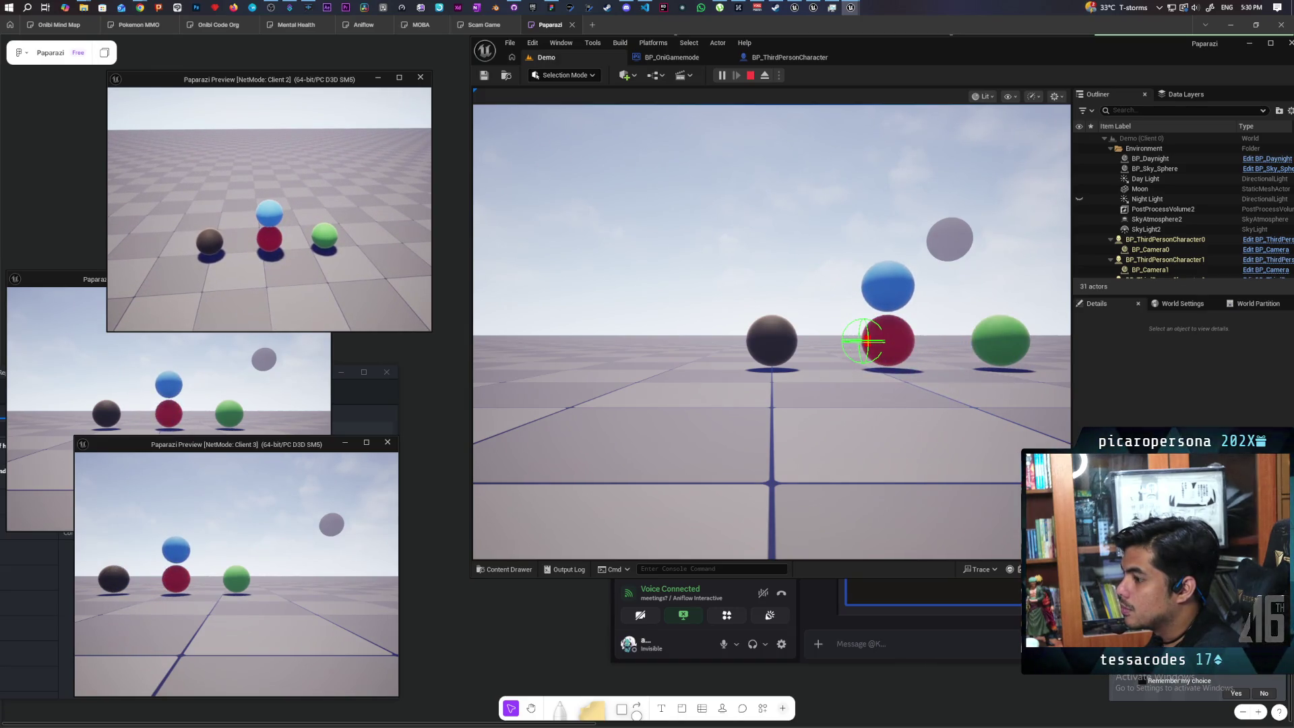
pyautogui.press('s')
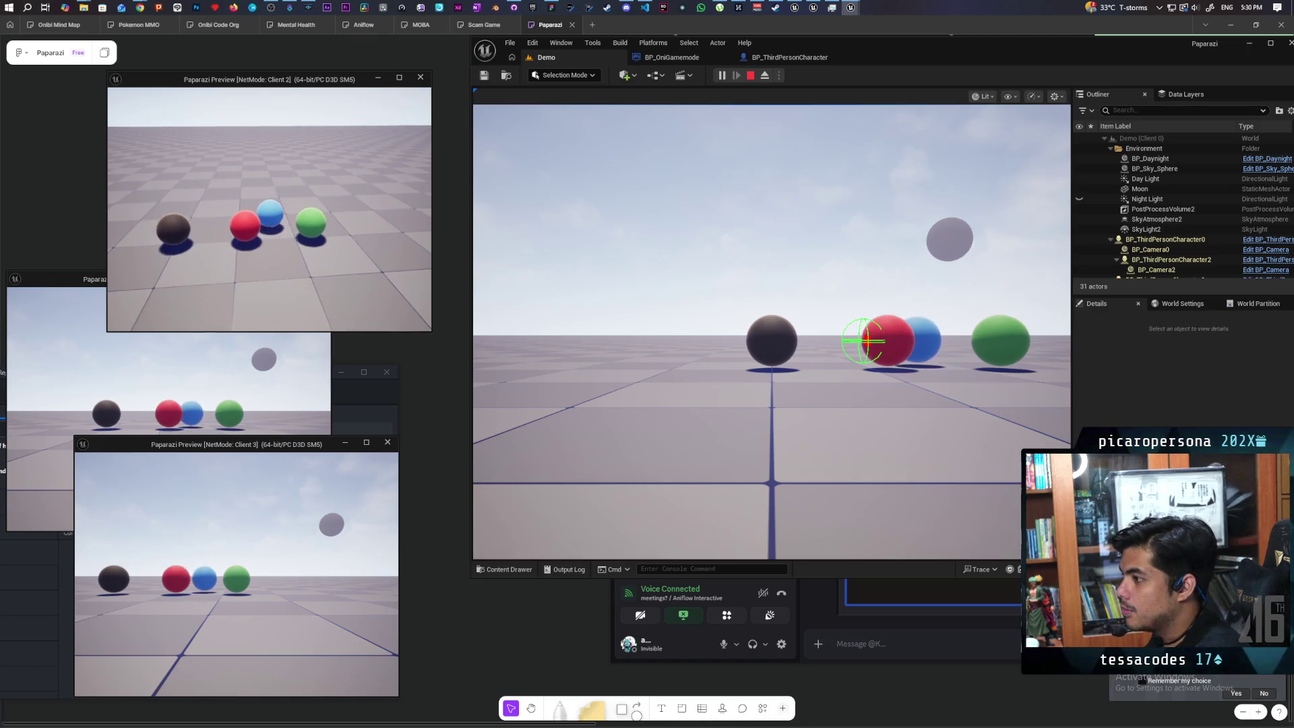
pyautogui.press('w')
pyautogui.press('space')
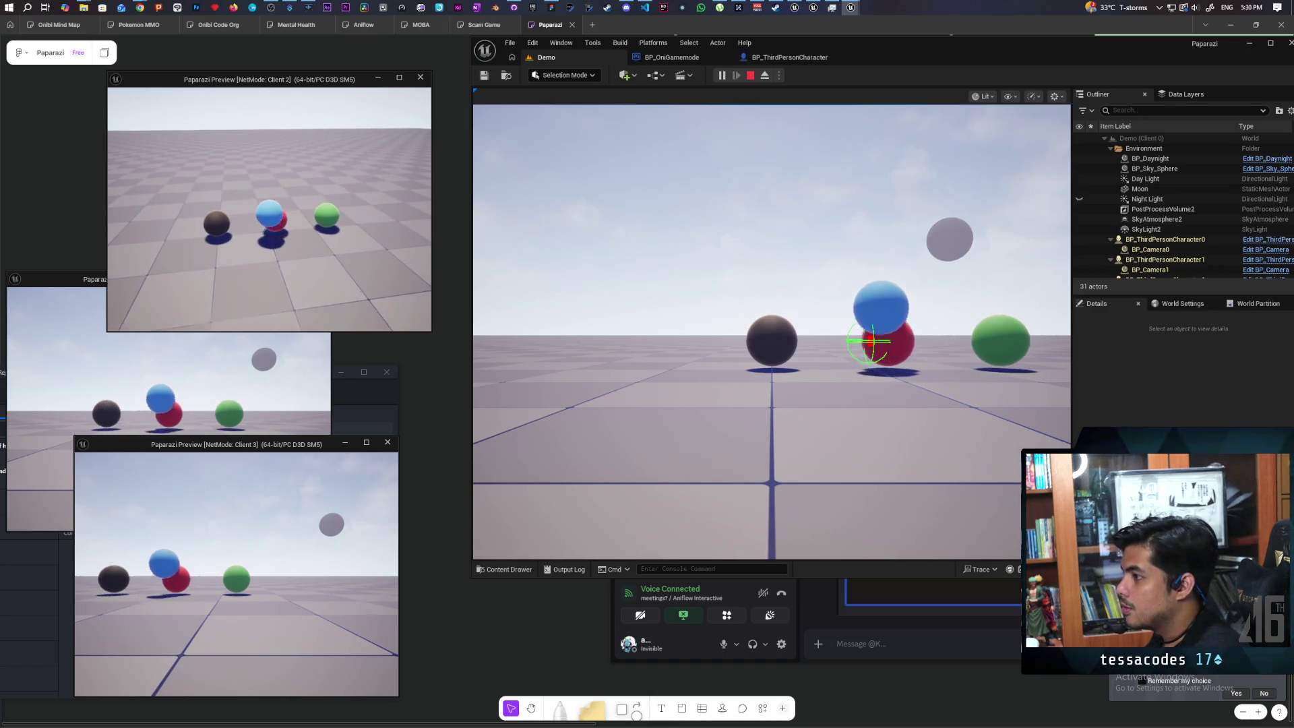
pyautogui.press('s')
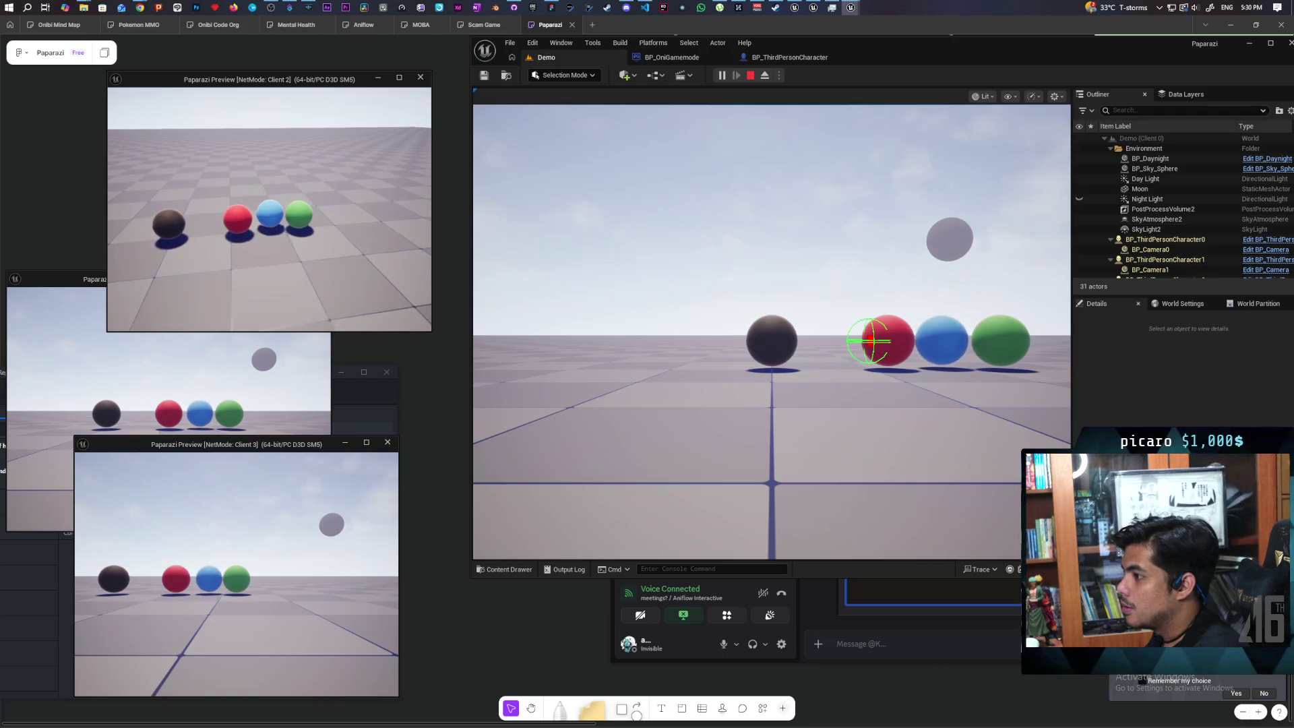
pyautogui.press('w')
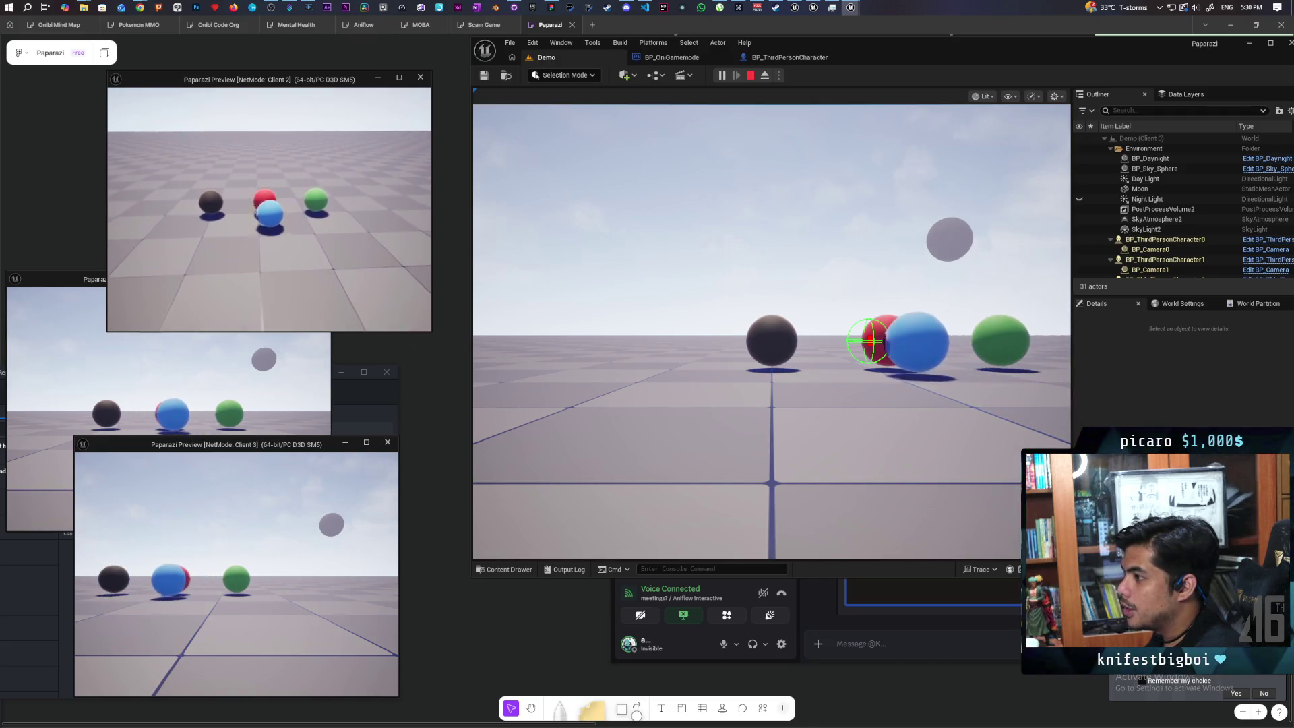
pyautogui.press('space')
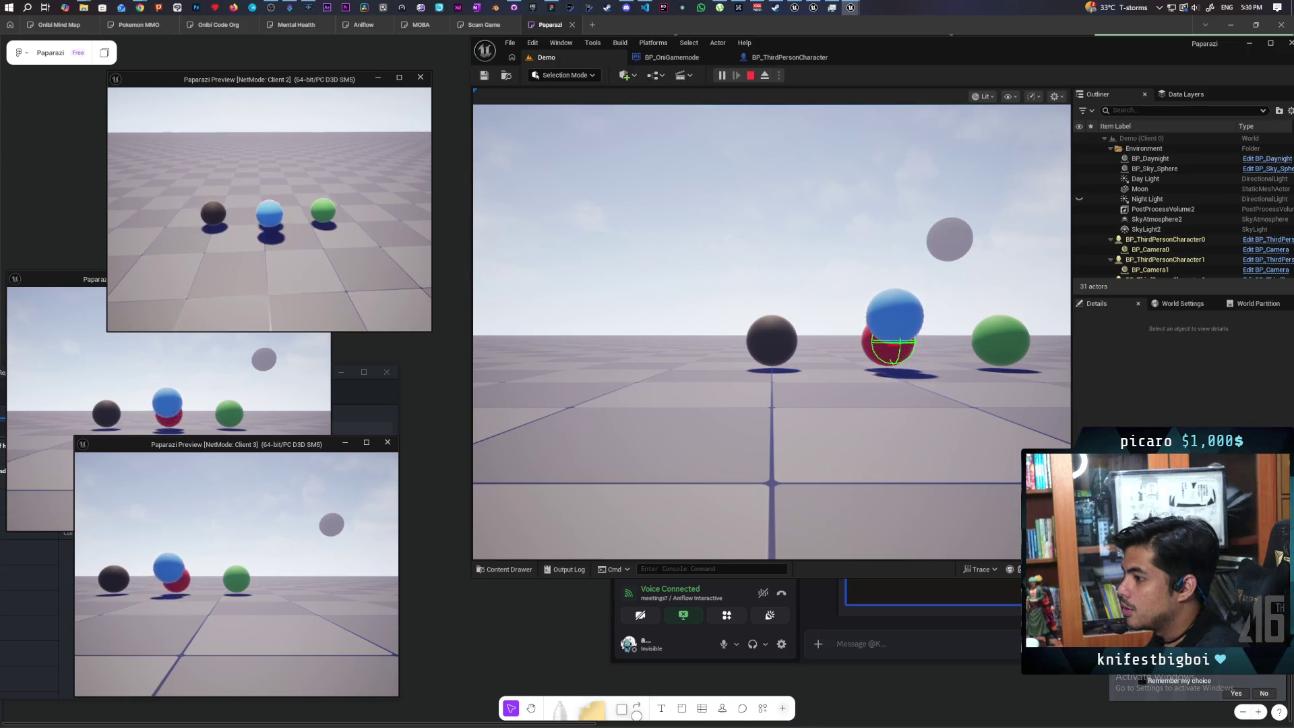
pyautogui.press('s')
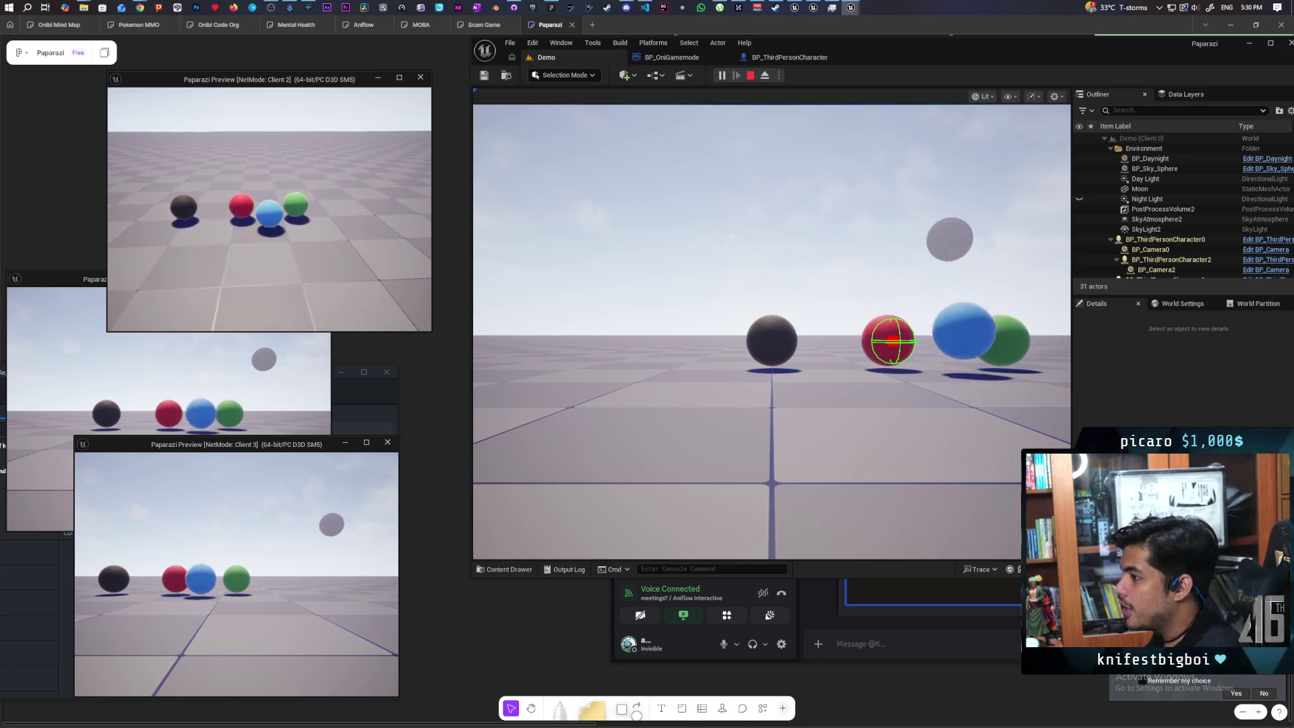
pyautogui.press('w')
pyautogui.press('space')
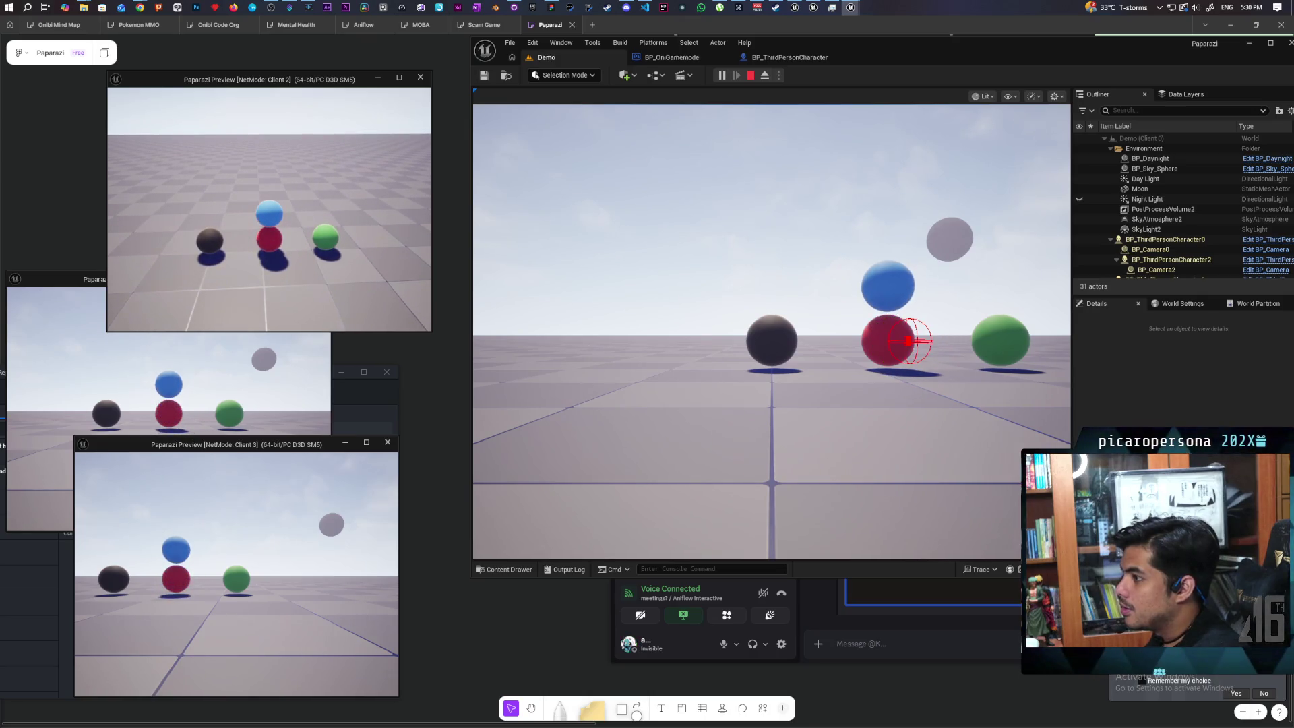
pyautogui.press('Escape')
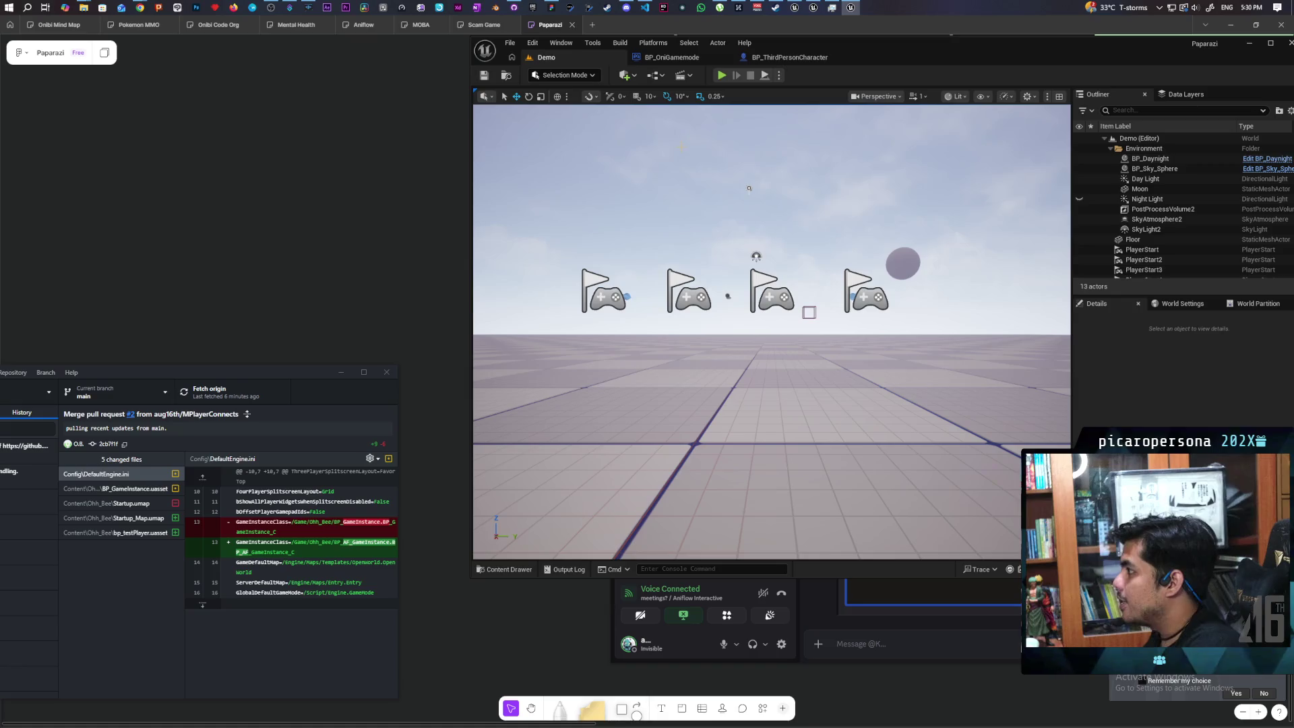
# - Return to the character blueprint's EventGraph with the JumpAndAttach nodes in view
pyautogui.click(674, 58)
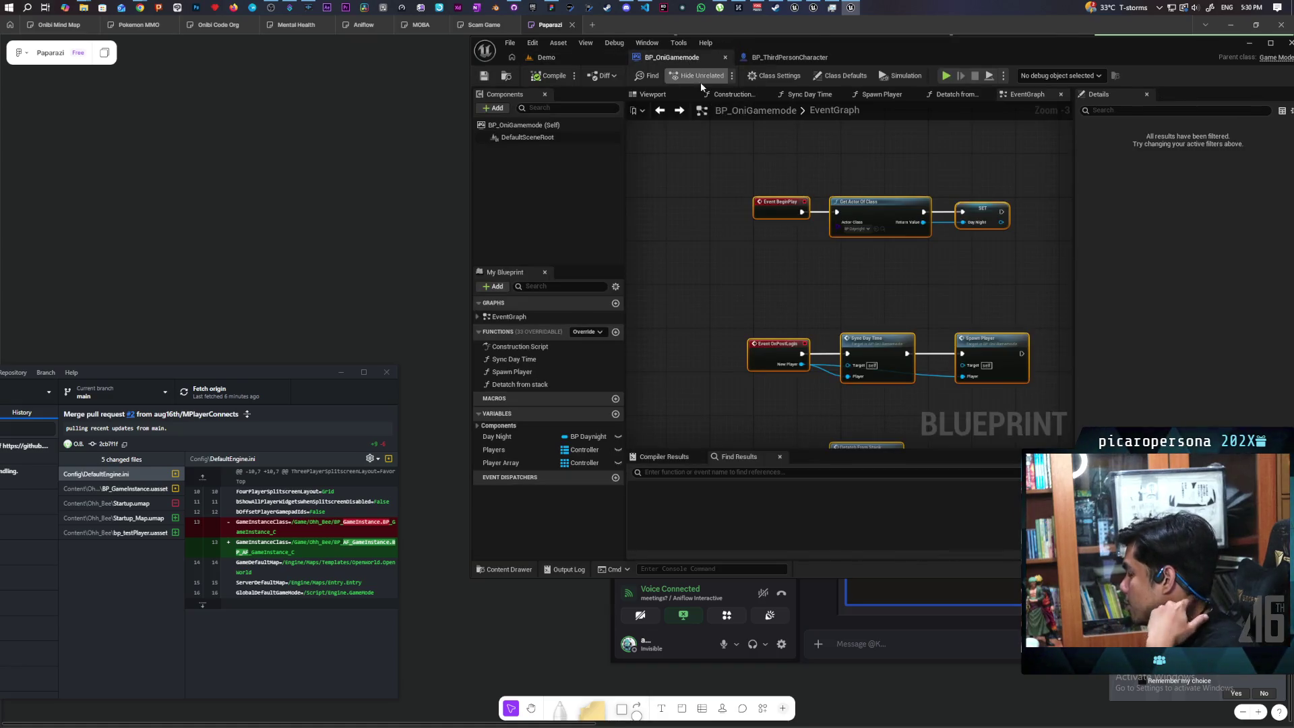
pyautogui.click(768, 57)
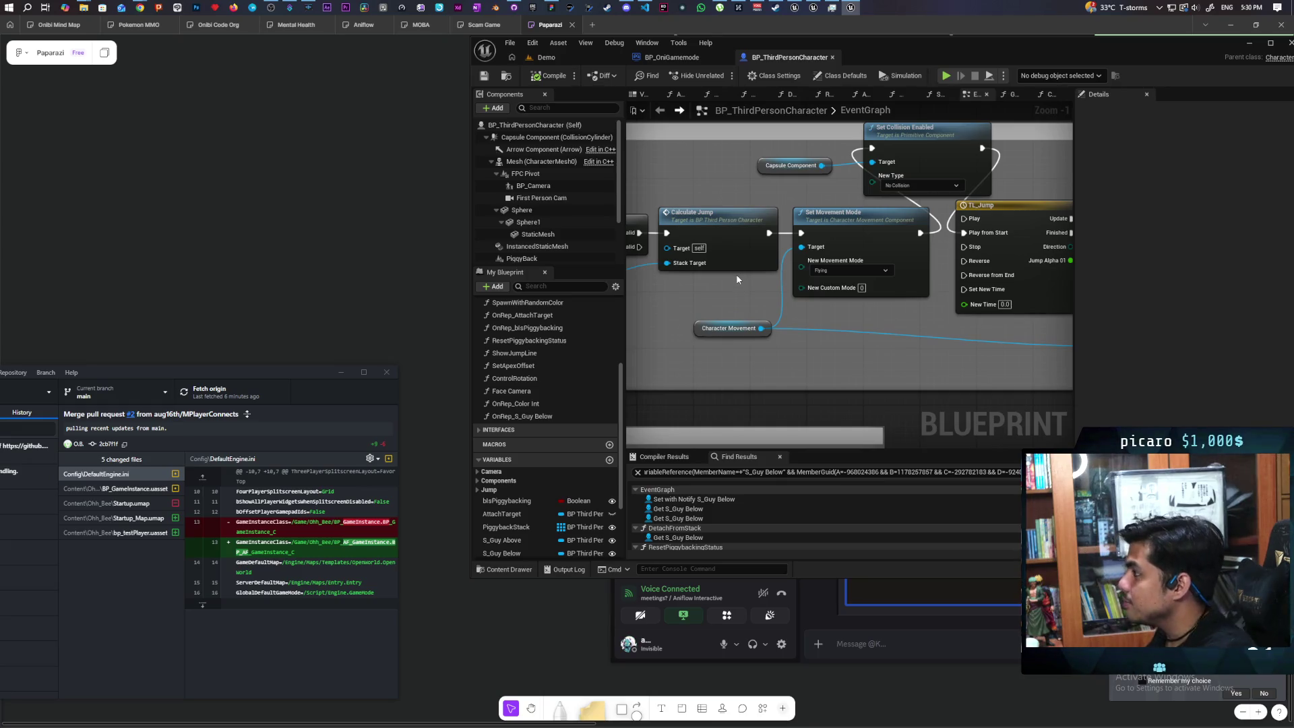
pyautogui.scroll(-4, 745, 286)
pyautogui.scroll(5, 775, 305)
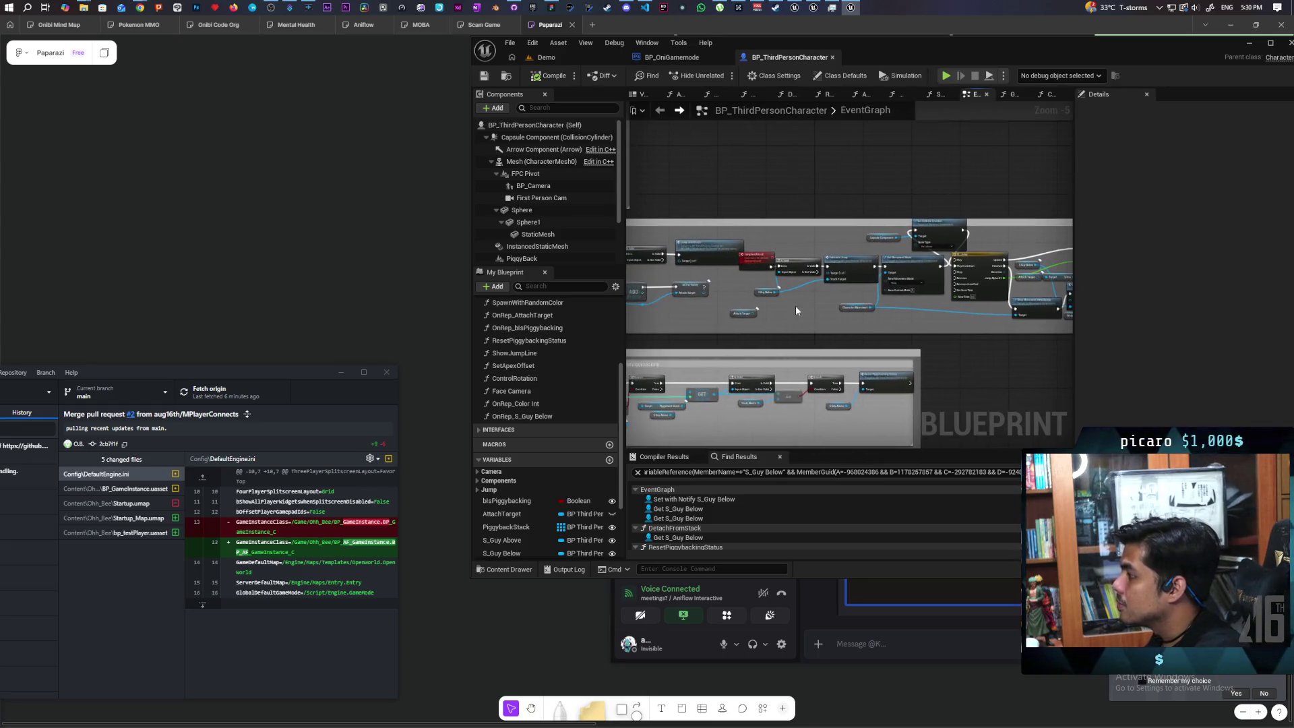
pyautogui.moveTo(788, 321)
pyautogui.mouseDown()
pyautogui.moveTo(957, 326)
pyautogui.moveTo(910, 312)
pyautogui.moveTo(629, 318)
pyautogui.moveTo(667, 323)
pyautogui.mouseUp()
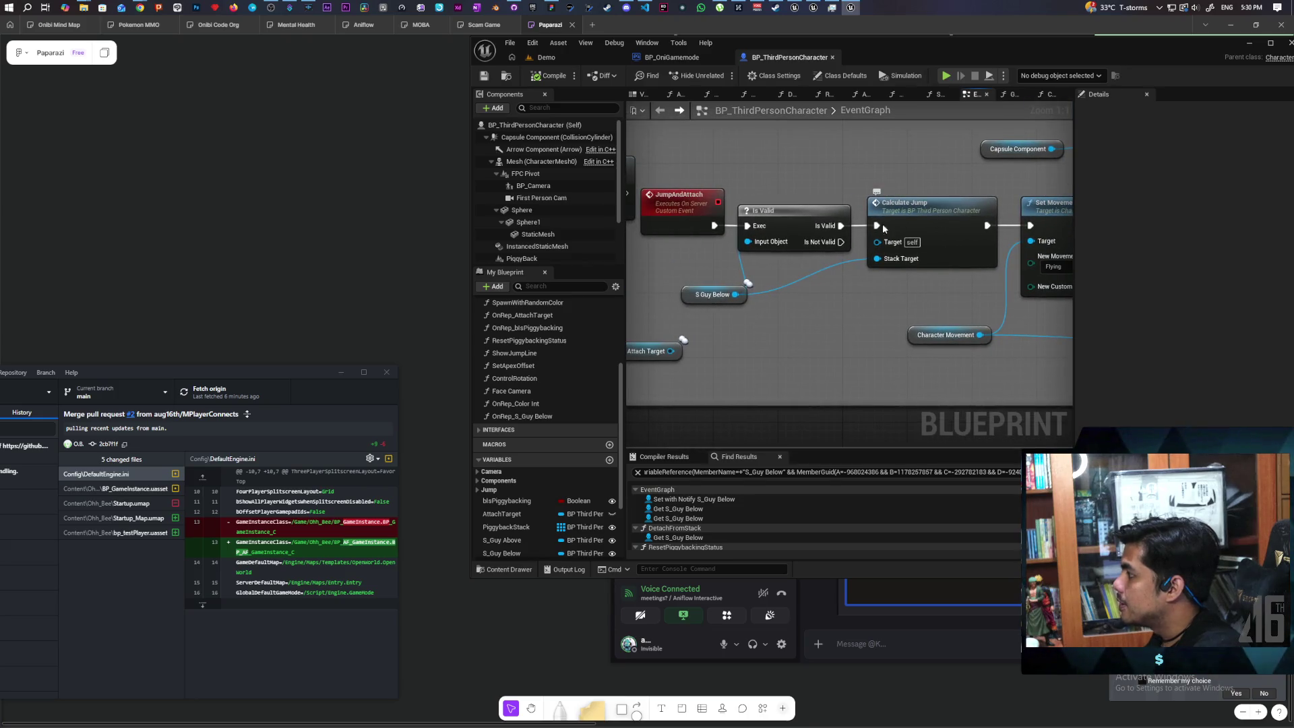
# - Wire Is Valid straight to Set Movement Mode and place the JumpAndAttach event beside Is Valid
pyautogui.moveTo(858, 230)
pyautogui.mouseDown()
pyautogui.moveTo(875, 229)
pyautogui.moveTo(904, 293)
pyautogui.moveTo(824, 337)
pyautogui.moveTo(1032, 227)
pyautogui.mouseUp()
pyautogui.moveTo(690, 300)
pyautogui.mouseDown()
pyautogui.moveTo(783, 283)
pyautogui.moveTo(734, 282)
pyautogui.moveTo(750, 274)
pyautogui.mouseUp()
pyautogui.moveTo(876, 312)
pyautogui.mouseDown()
pyautogui.moveTo(868, 279)
pyautogui.moveTo(887, 288)
pyautogui.moveTo(796, 353)
pyautogui.mouseUp()
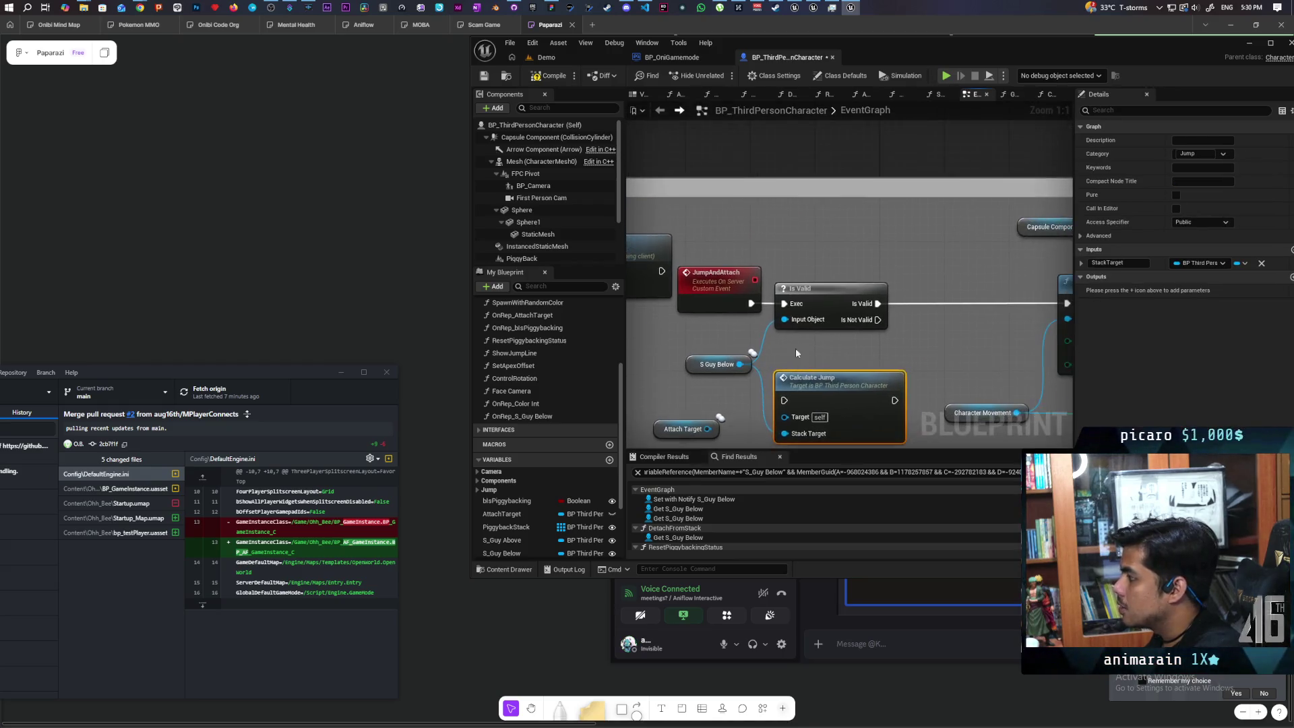
pyautogui.scroll(-3, 795, 354)
pyautogui.rightClick(797, 348)
pyautogui.click(905, 312)
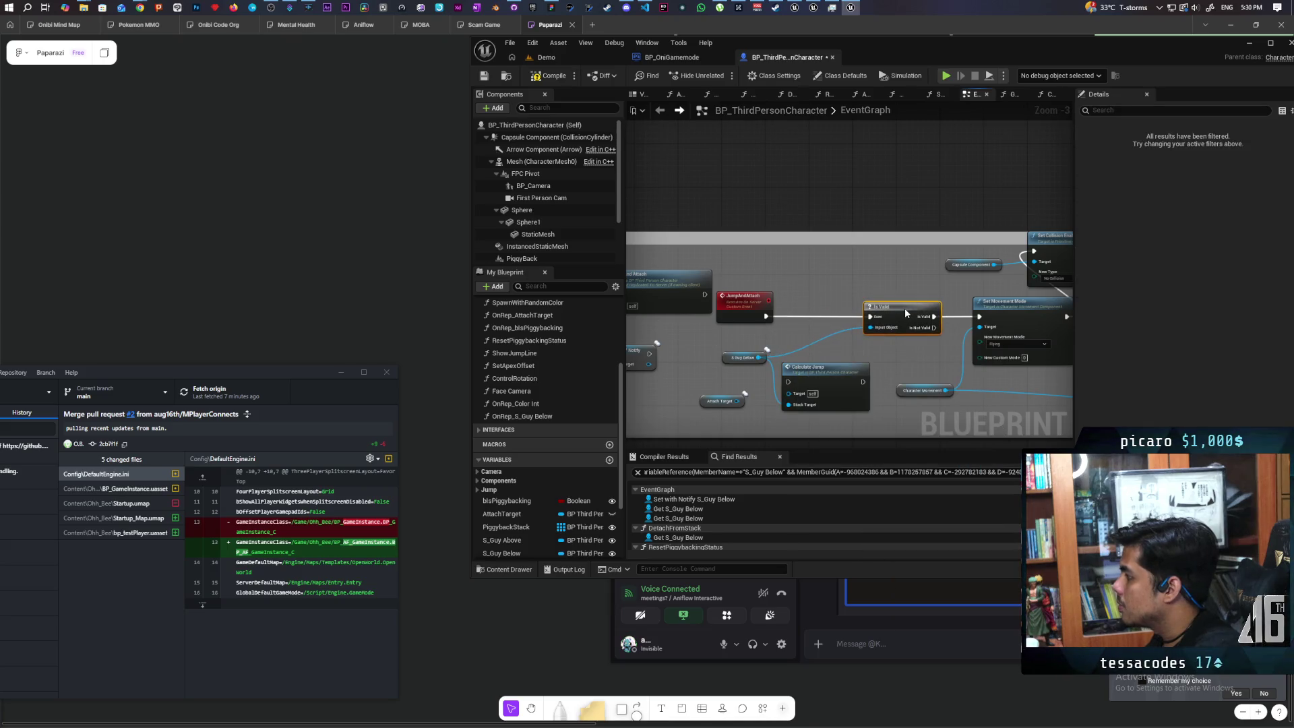
pyautogui.moveTo(747, 302); pyautogui.dragTo(815, 305)
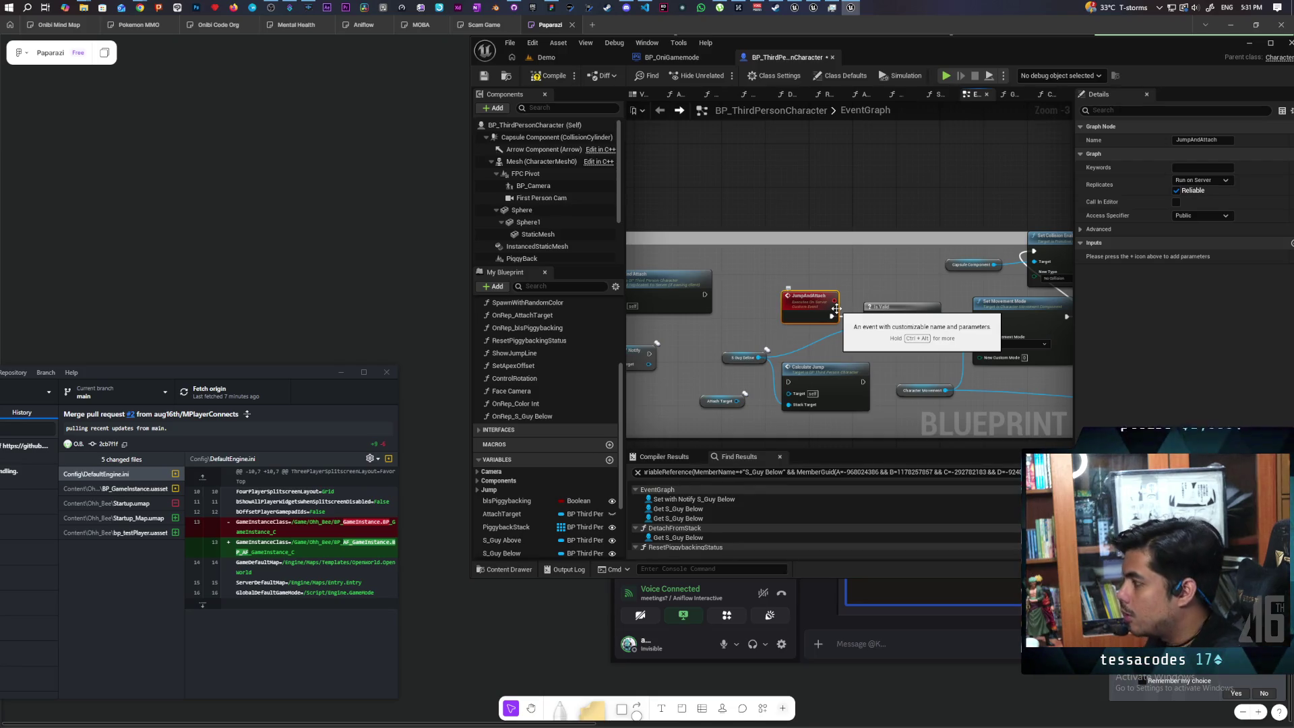
# - Pan across Set Movement Mode, TL_Jump and SET w/ Notify to check the layout
pyautogui.moveTo(836, 308); pyautogui.dragTo(958, 250)
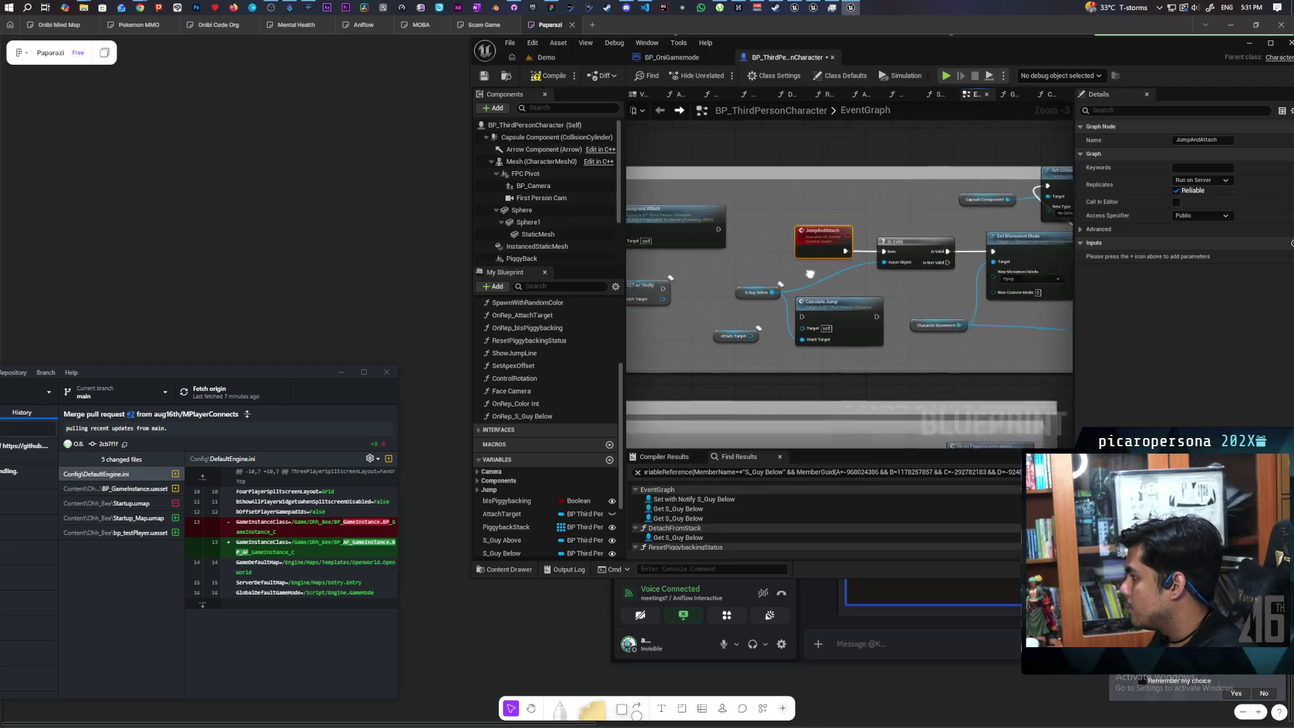
pyautogui.moveTo(880, 273); pyautogui.dragTo(1000, 297)
pyautogui.moveTo(650, 165); pyautogui.dragTo(922, 186)
pyautogui.moveTo(888, 293); pyautogui.dragTo(742, 265)
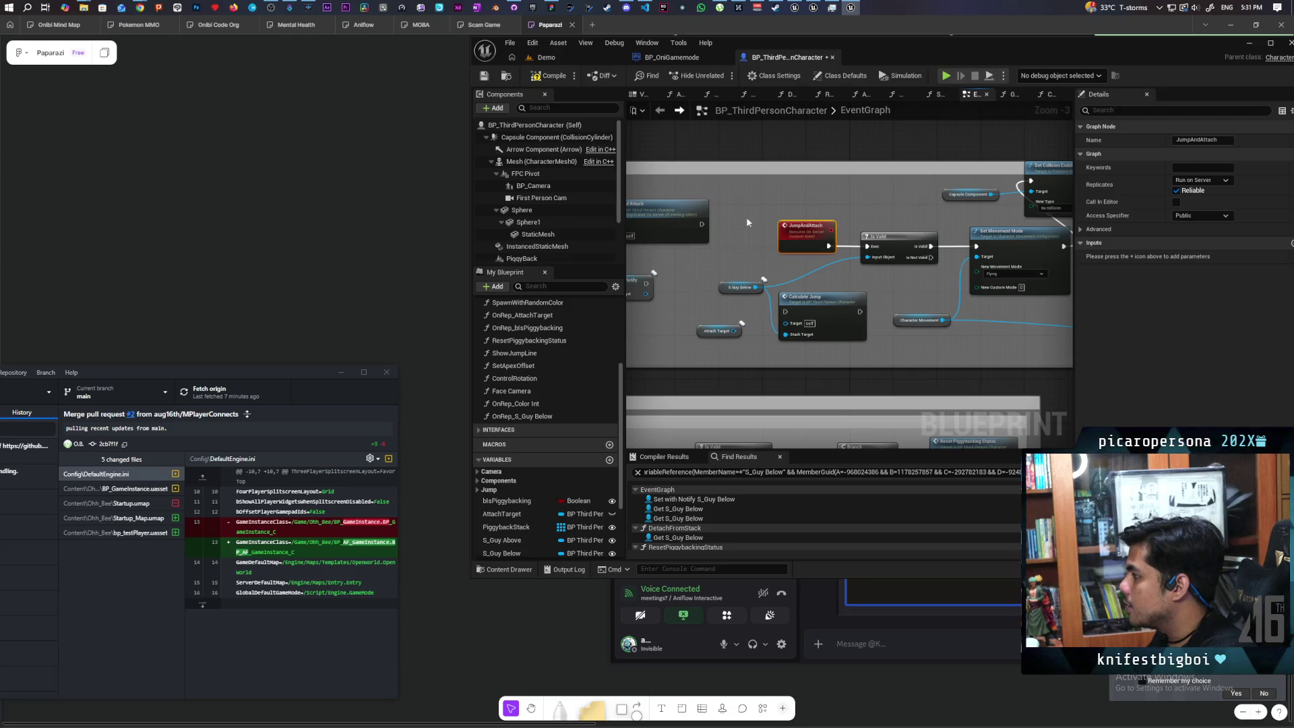
pyautogui.moveTo(900, 300); pyautogui.dragTo(871, 285)
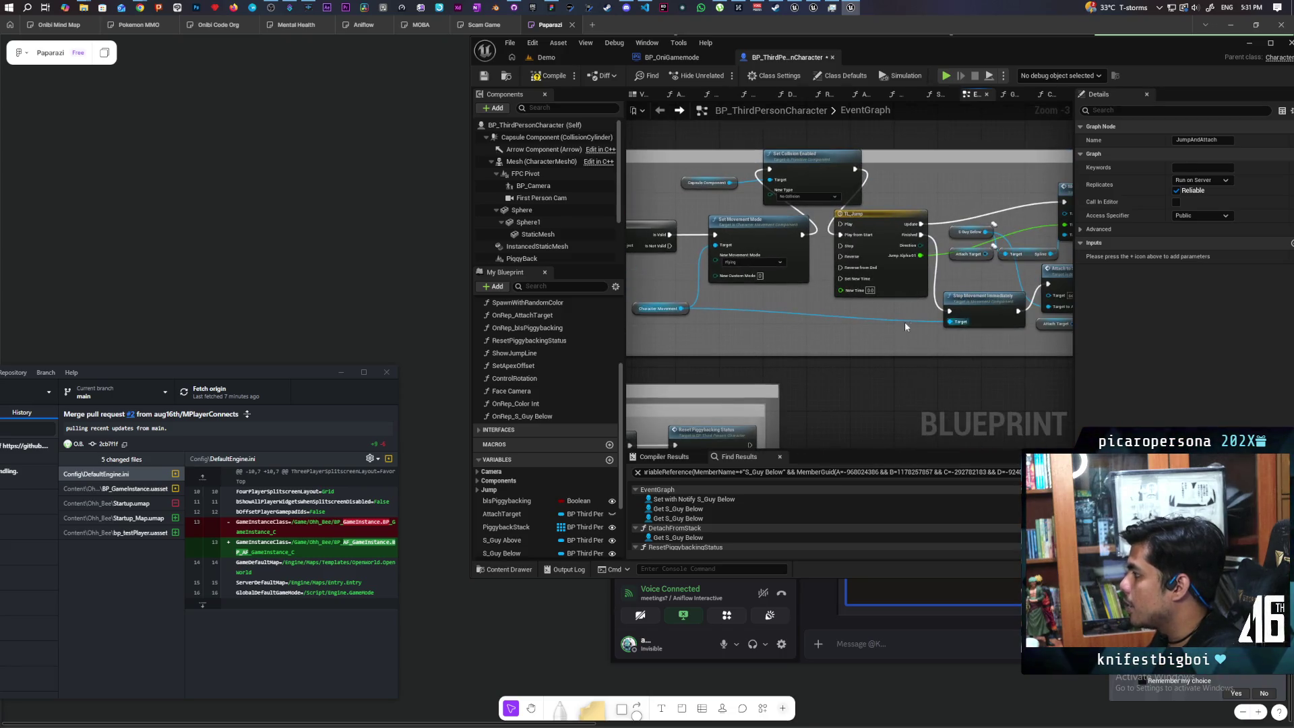
pyautogui.moveTo(674, 296); pyautogui.dragTo(874, 304)
pyautogui.scroll(2, 874, 304)
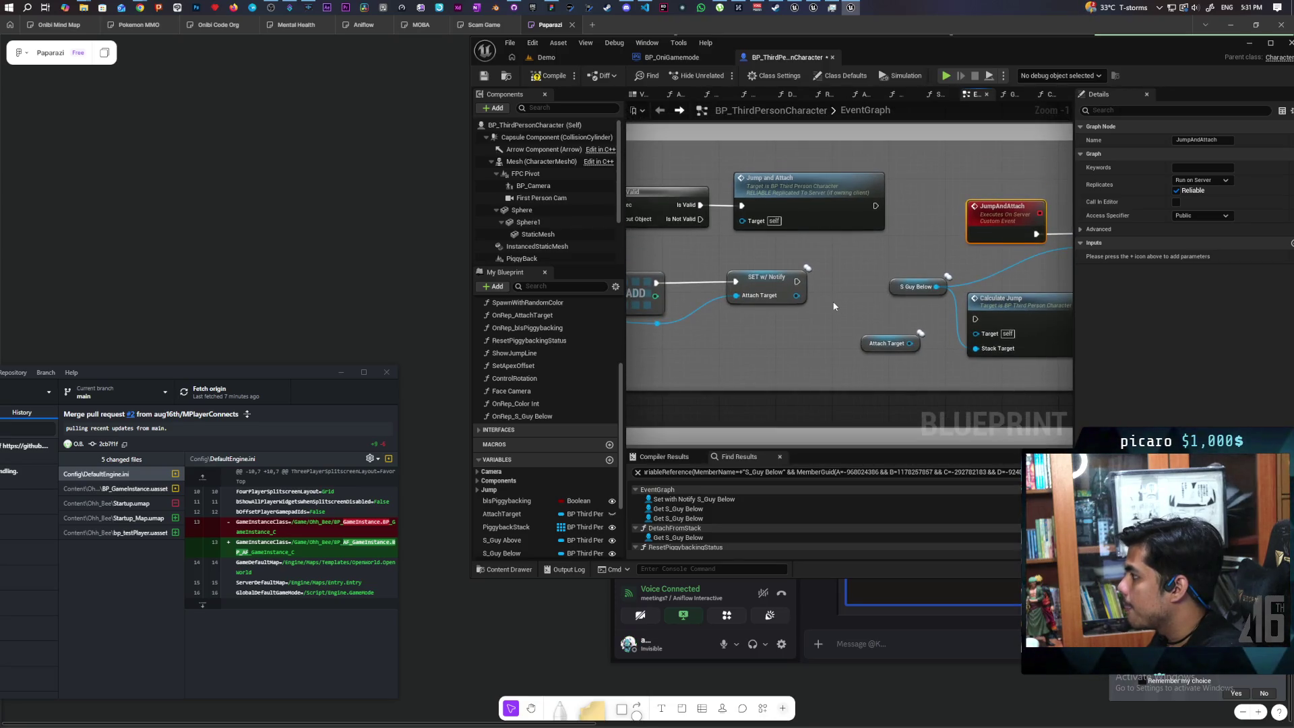
# - Place Calculate Jump beside the Is Valid node with Jump and Attach shifted to its right
pyautogui.moveTo(827, 221)
pyautogui.mouseDown()
pyautogui.moveTo(879, 217)
pyautogui.moveTo(849, 220)
pyautogui.mouseUp()
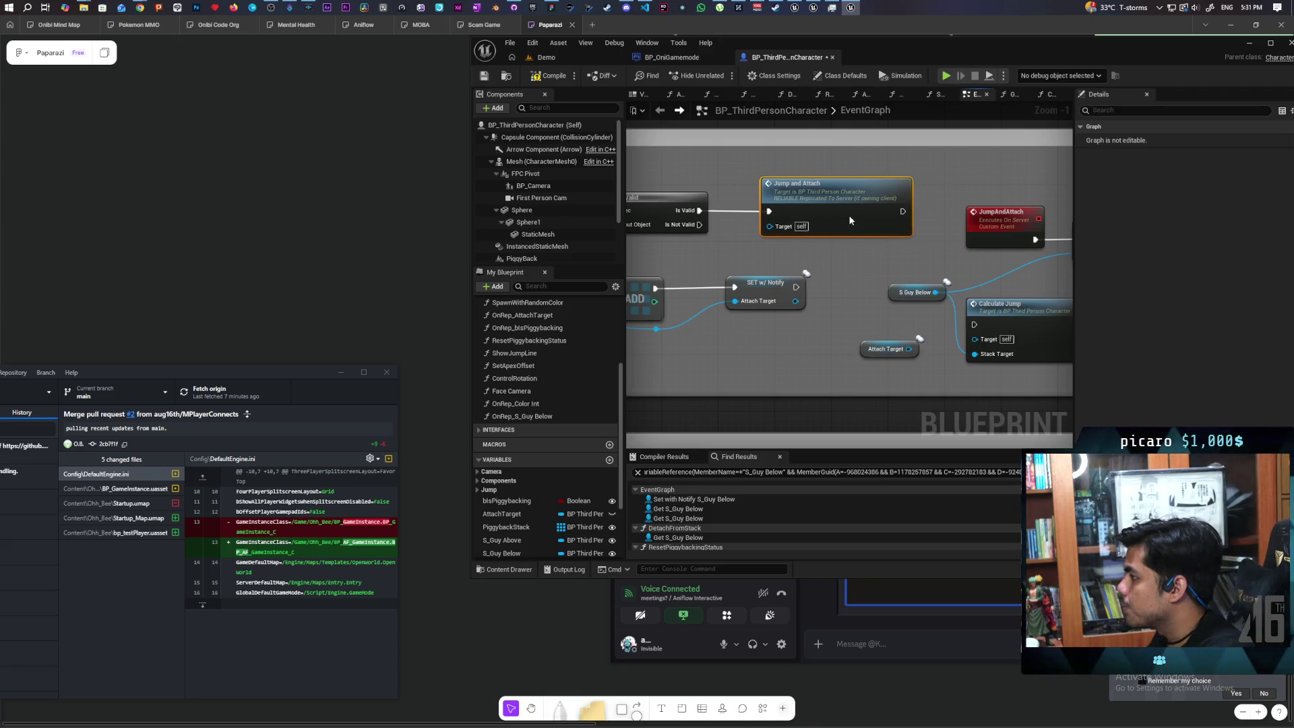
pyautogui.moveTo(883, 275); pyautogui.dragTo(836, 260)
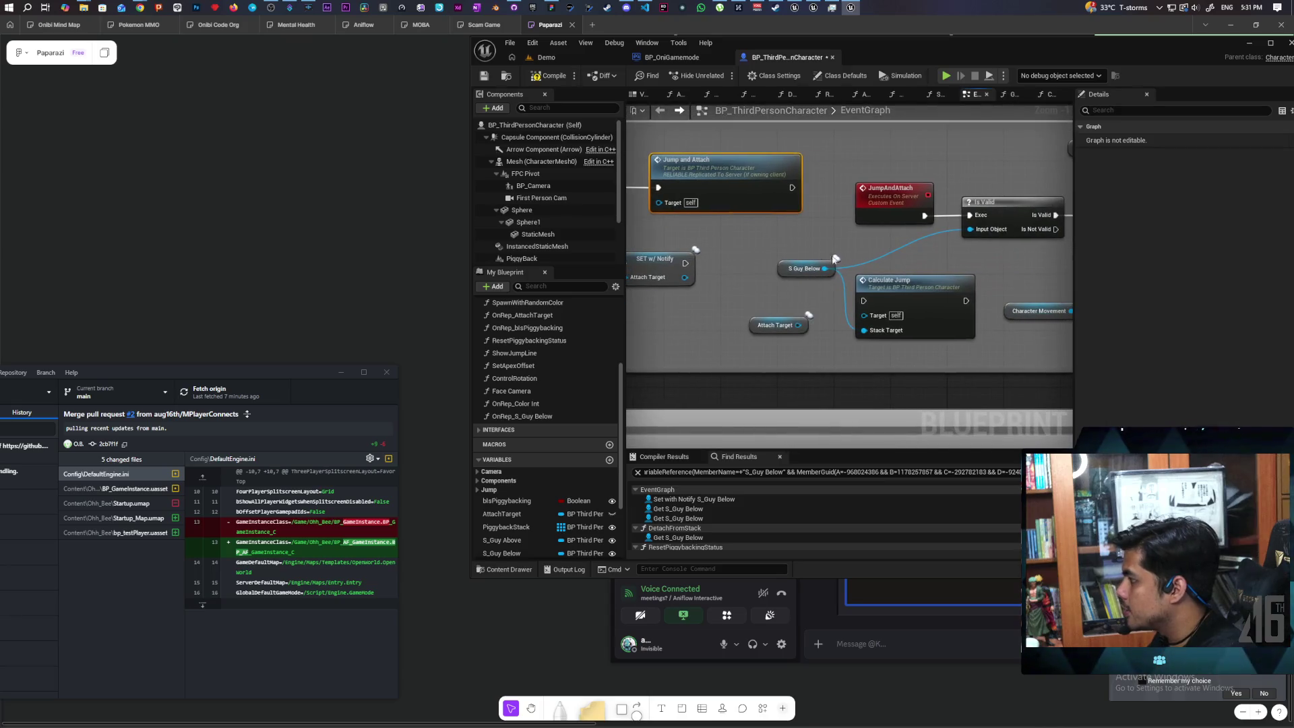
pyautogui.click(776, 325)
pyautogui.moveTo(786, 294)
pyautogui.mouseDown()
pyautogui.moveTo(871, 302)
pyautogui.moveTo(786, 302)
pyautogui.mouseUp()
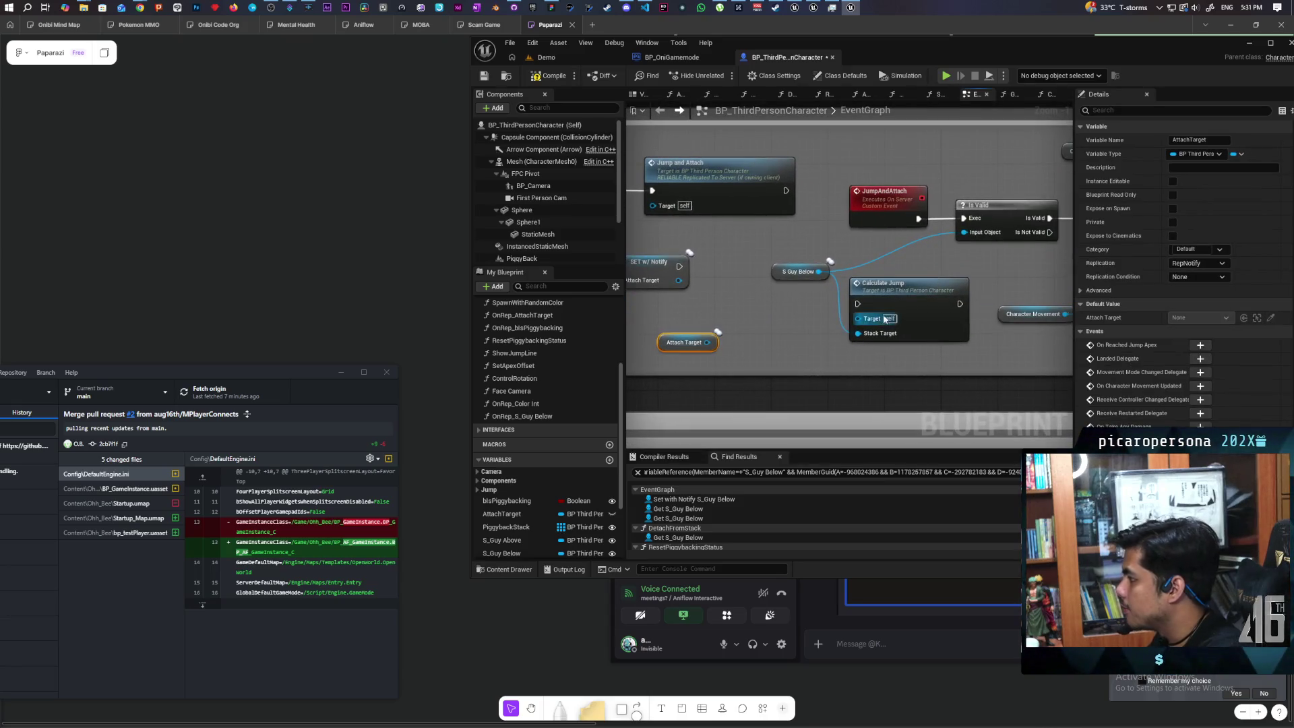
pyautogui.moveTo(882, 295)
pyautogui.mouseDown()
pyautogui.moveTo(852, 309)
pyautogui.moveTo(982, 326)
pyautogui.mouseUp()
pyautogui.moveTo(850, 196); pyautogui.dragTo(881, 195)
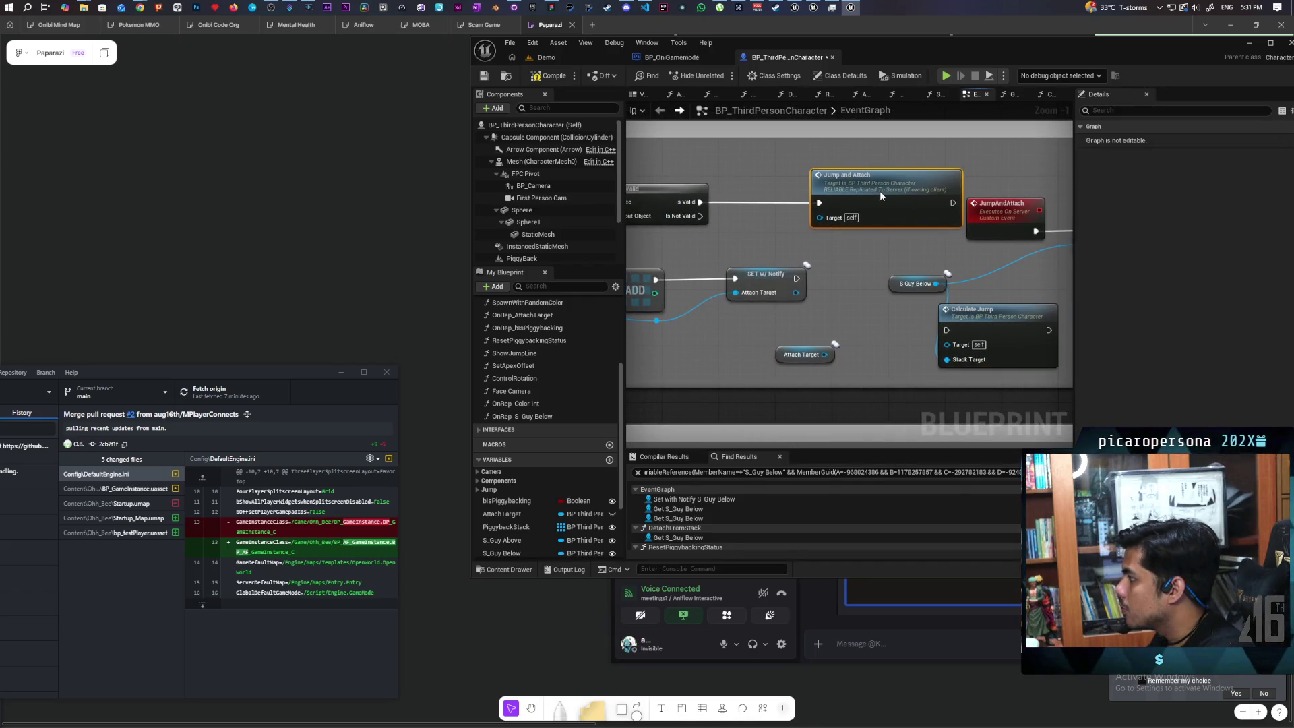
pyautogui.moveTo(986, 325); pyautogui.dragTo(750, 198)
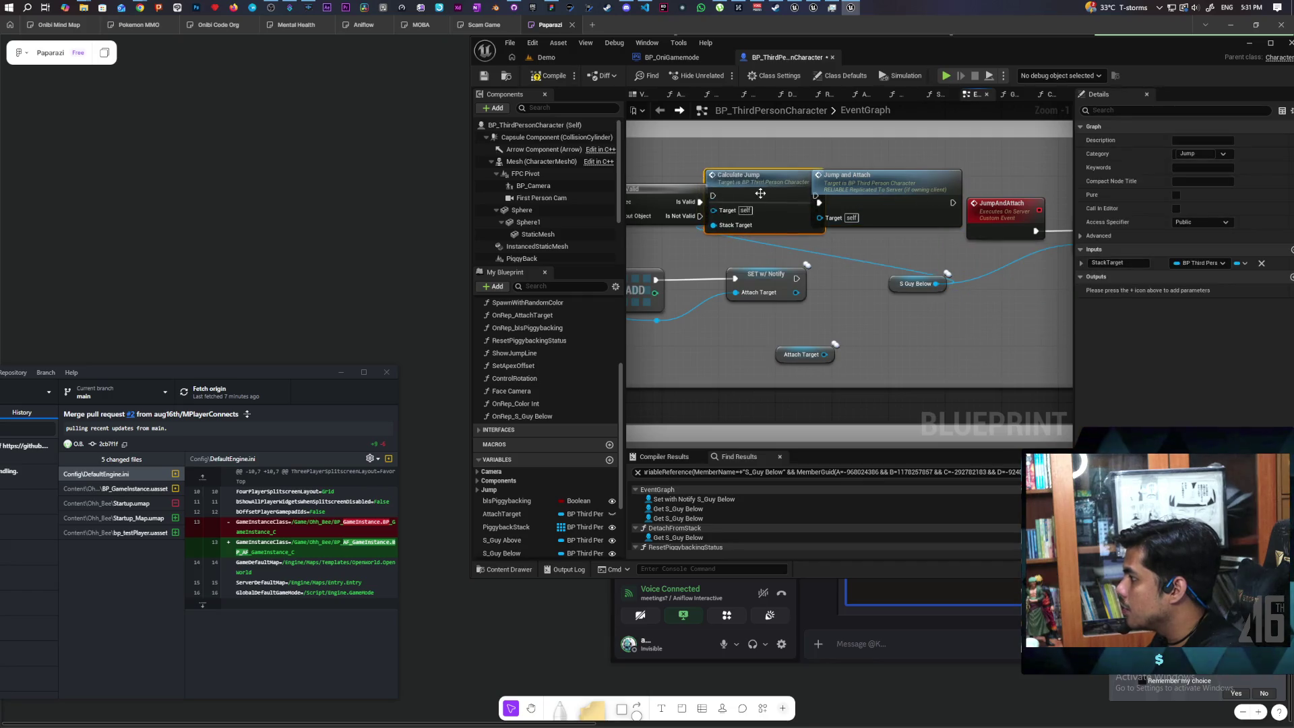
pyautogui.moveTo(851, 184); pyautogui.dragTo(892, 156)
pyautogui.moveTo(775, 182)
pyautogui.mouseDown()
pyautogui.moveTo(877, 183)
pyautogui.moveTo(861, 174)
pyautogui.mouseUp()
# - Review the Is Valid, ADD and SET nodes, raise Jump and Attach slightly, and bring Discord forward
pyautogui.moveTo(815, 253)
pyautogui.mouseDown()
pyautogui.moveTo(1008, 230)
pyautogui.moveTo(968, 231)
pyautogui.moveTo(944, 235)
pyautogui.moveTo(1096, 243)
pyautogui.mouseUp()
pyautogui.moveTo(783, 167)
pyautogui.mouseDown()
pyautogui.moveTo(601, 174)
pyautogui.moveTo(543, 197)
pyautogui.moveTo(629, 198)
pyautogui.mouseUp()
pyautogui.moveTo(664, 261)
pyautogui.mouseDown()
pyautogui.moveTo(811, 259)
pyautogui.moveTo(839, 280)
pyautogui.moveTo(949, 251)
pyautogui.moveTo(839, 315)
pyautogui.moveTo(1003, 314)
pyautogui.mouseUp()
pyautogui.moveTo(864, 210)
pyautogui.mouseDown()
pyautogui.moveTo(861, 181)
pyautogui.moveTo(860, 195)
pyautogui.mouseUp()
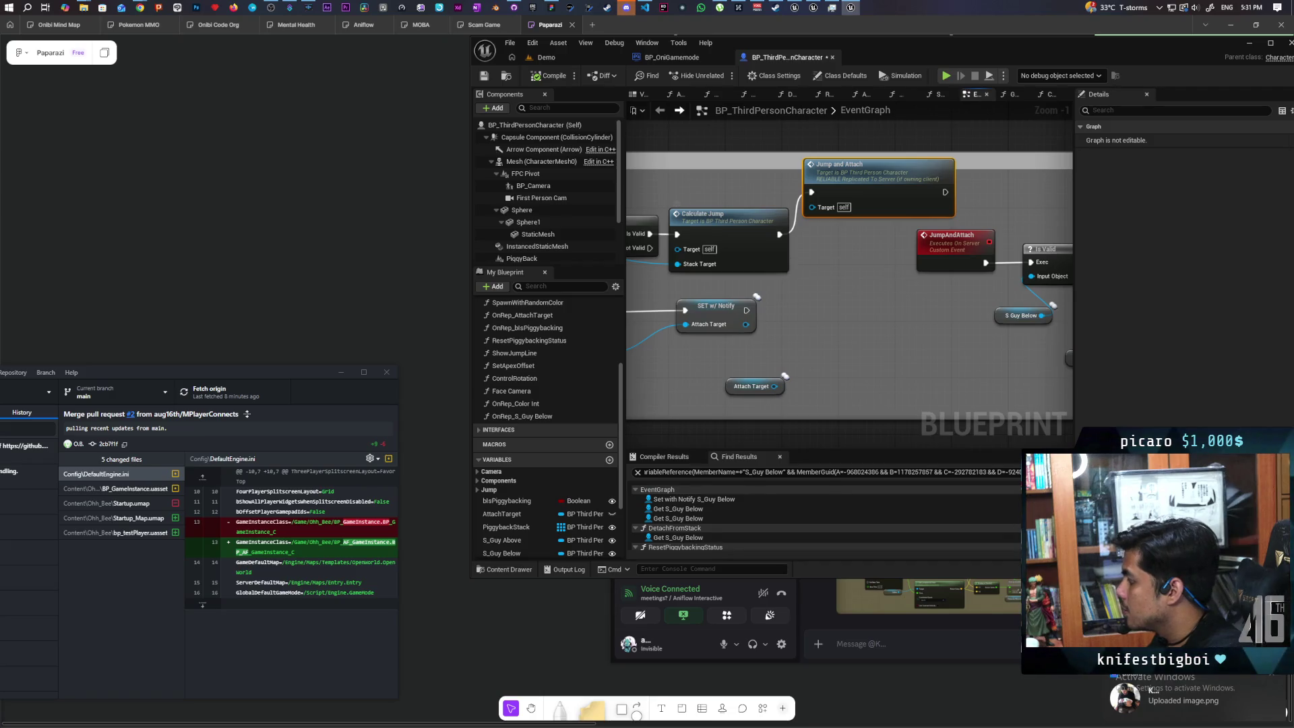
pyautogui.click(876, 644)
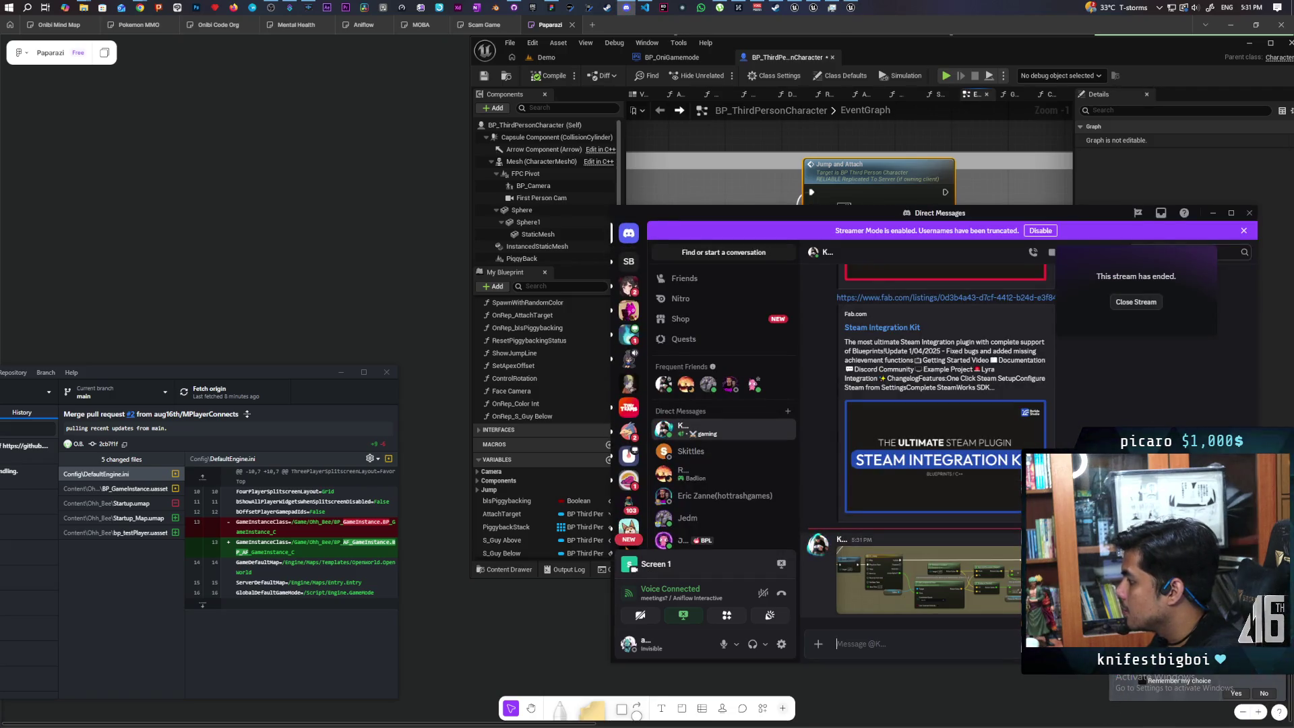
pyautogui.click(980, 581)
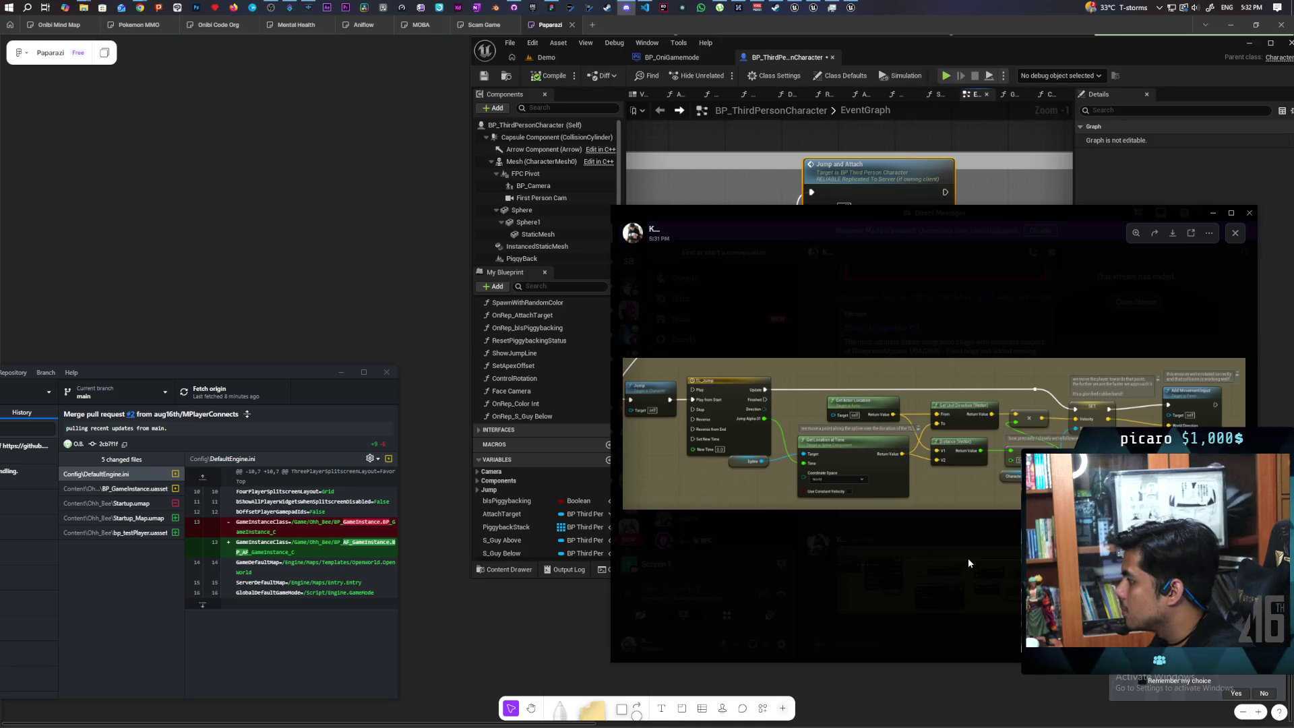
pyautogui.click(1212, 214)
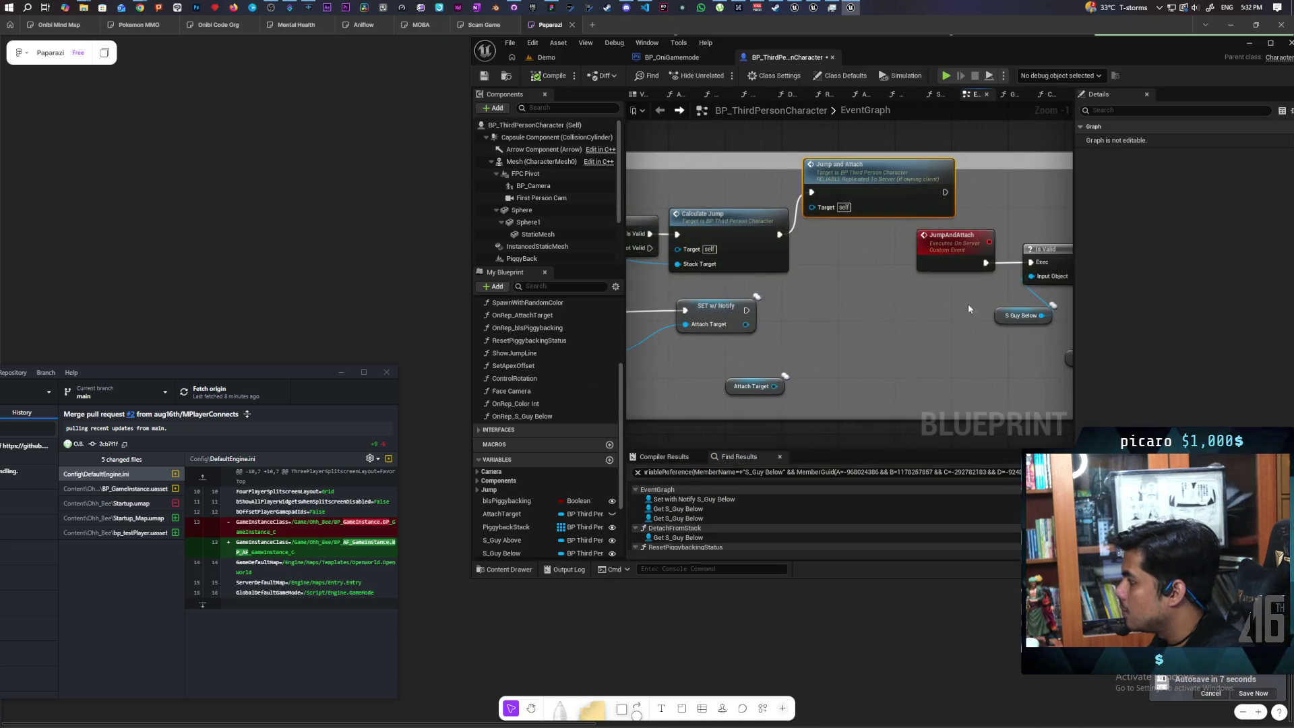
pyautogui.scroll(-4, 837, 259)
pyautogui.scroll(5, 795, 337)
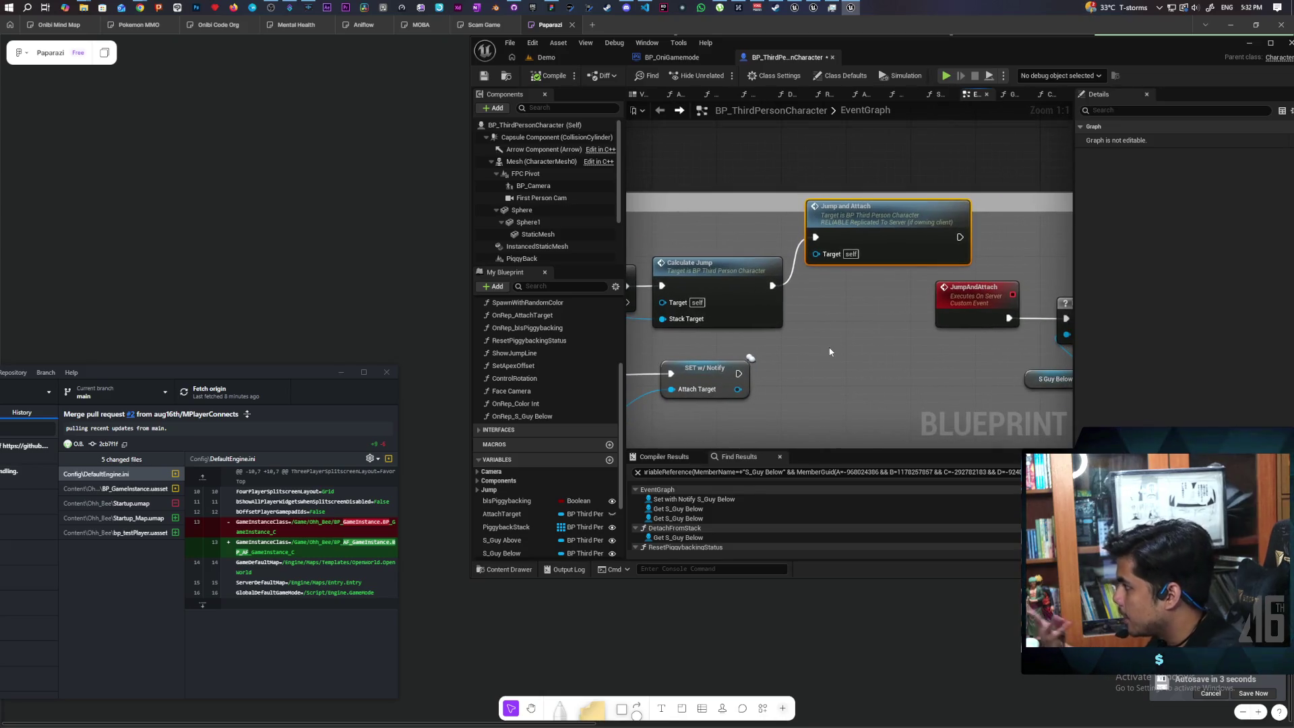
pyautogui.moveTo(912, 265)
pyautogui.mouseDown()
pyautogui.moveTo(837, 297)
pyautogui.moveTo(908, 314)
pyautogui.moveTo(862, 285)
pyautogui.moveTo(813, 355)
pyautogui.moveTo(658, 352)
pyautogui.mouseUp()
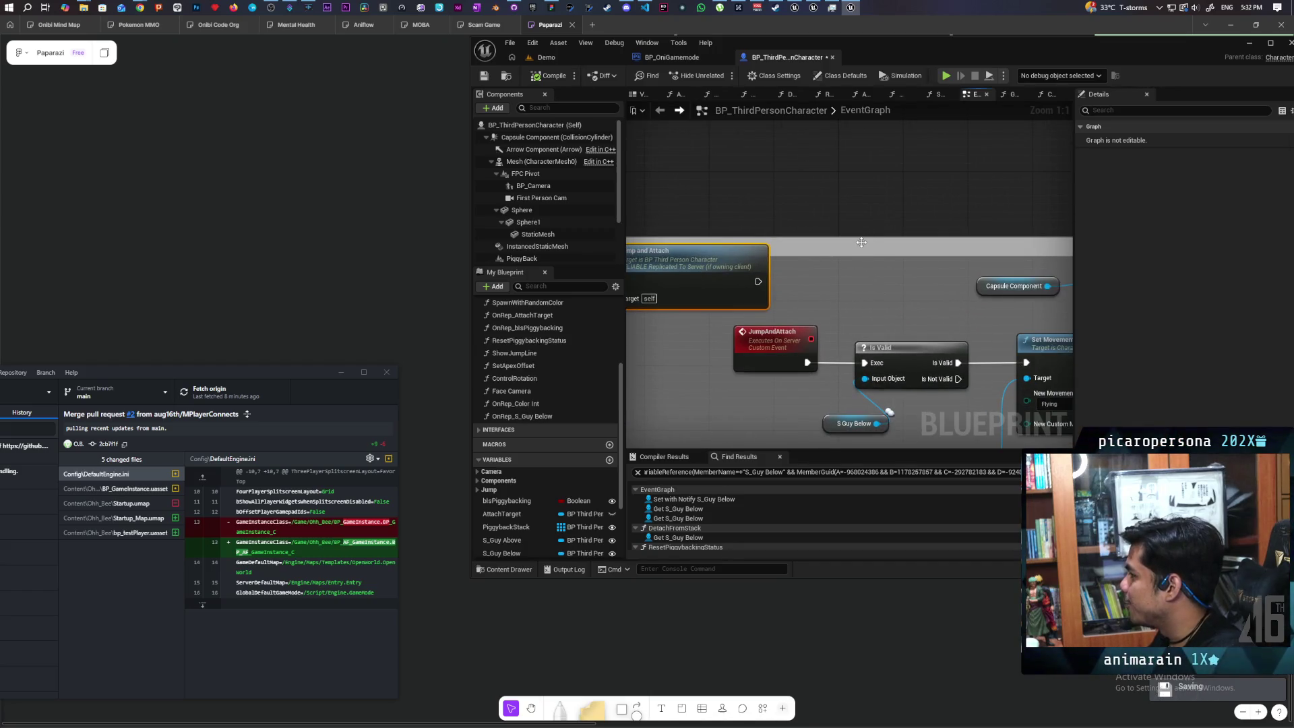
pyautogui.moveTo(862, 242); pyautogui.dragTo(866, 231)
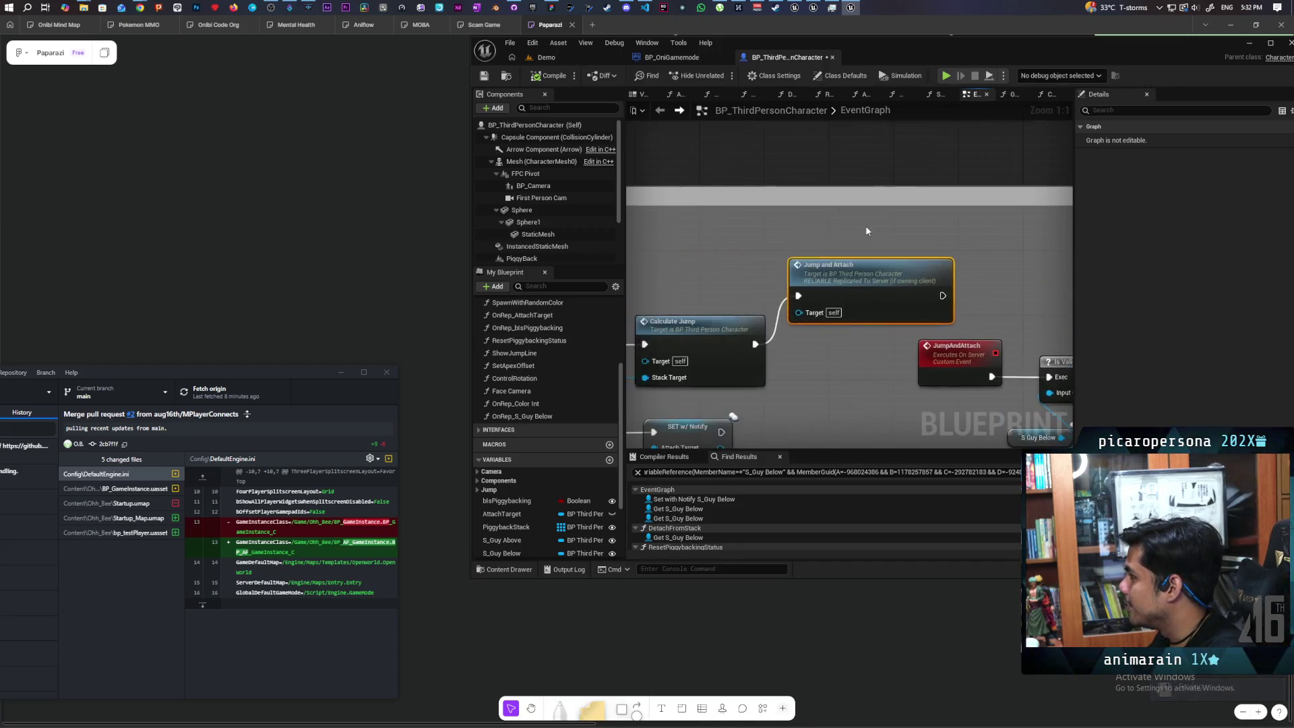
pyautogui.scroll(-7, 865, 225)
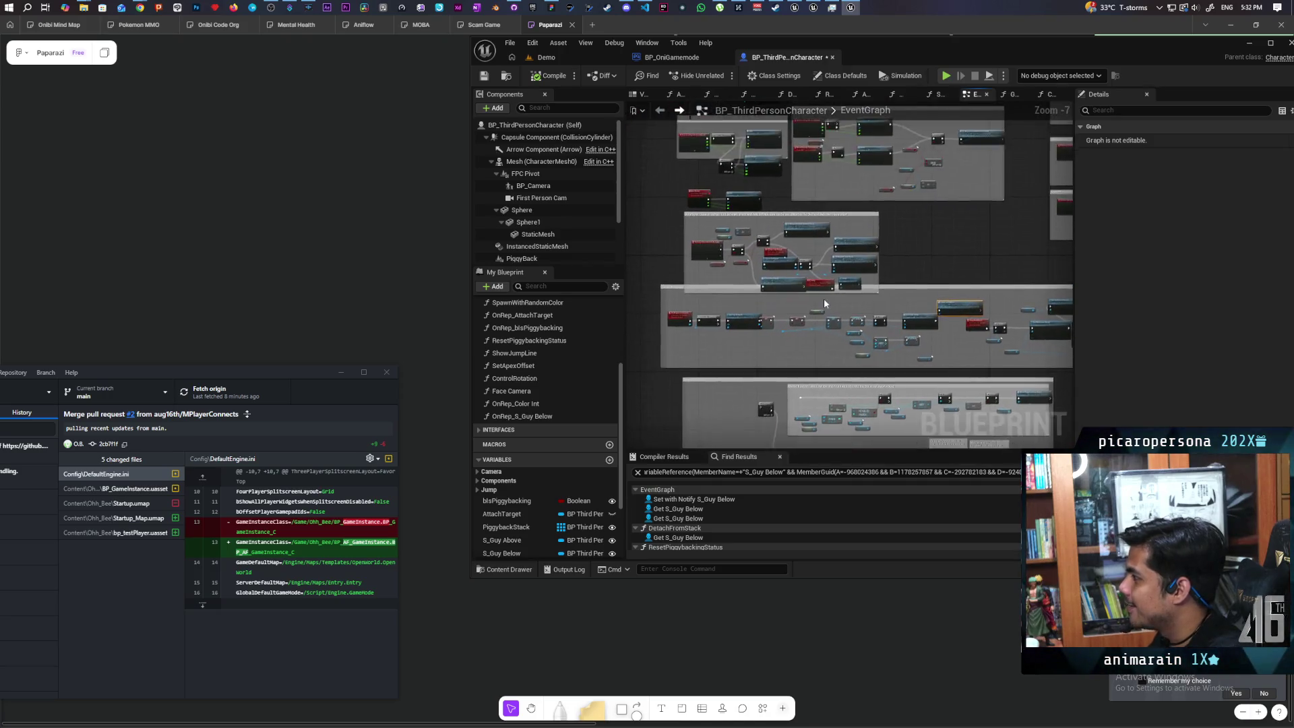
pyautogui.scroll(3, 823, 304)
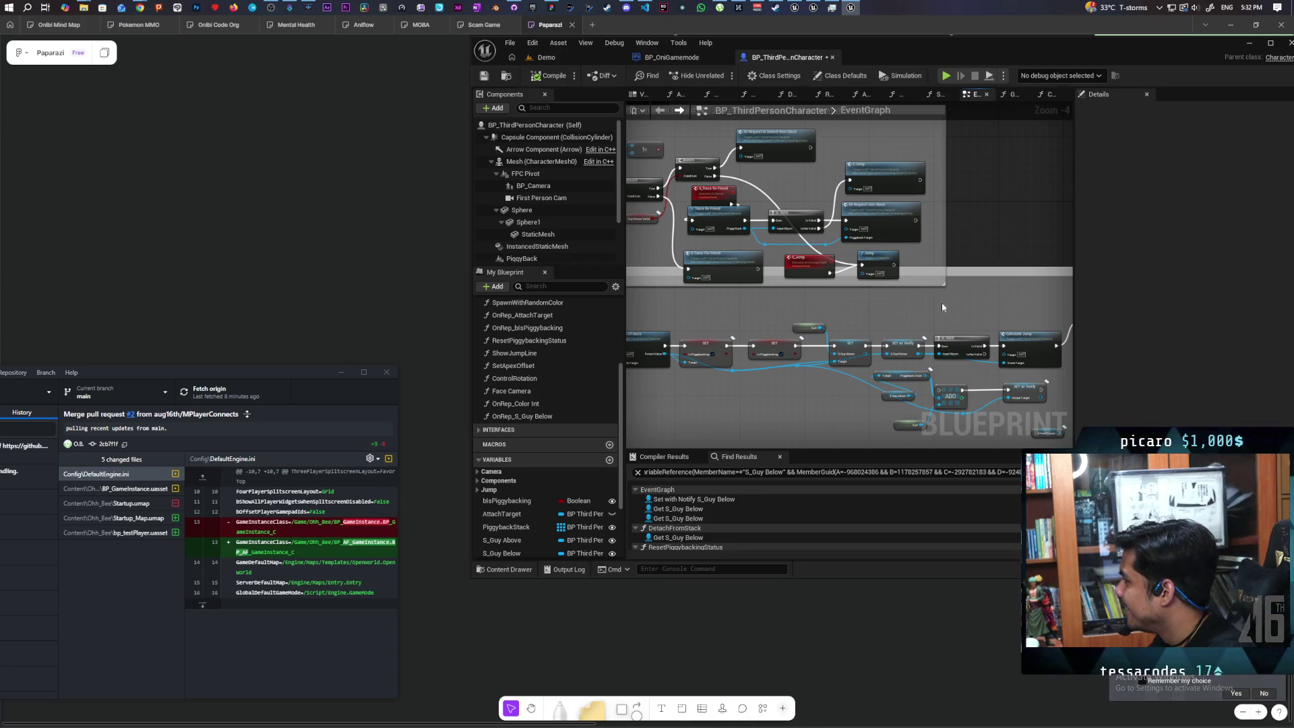
pyautogui.moveTo(941, 302); pyautogui.dragTo(784, 265)
pyautogui.scroll(4, 852, 306)
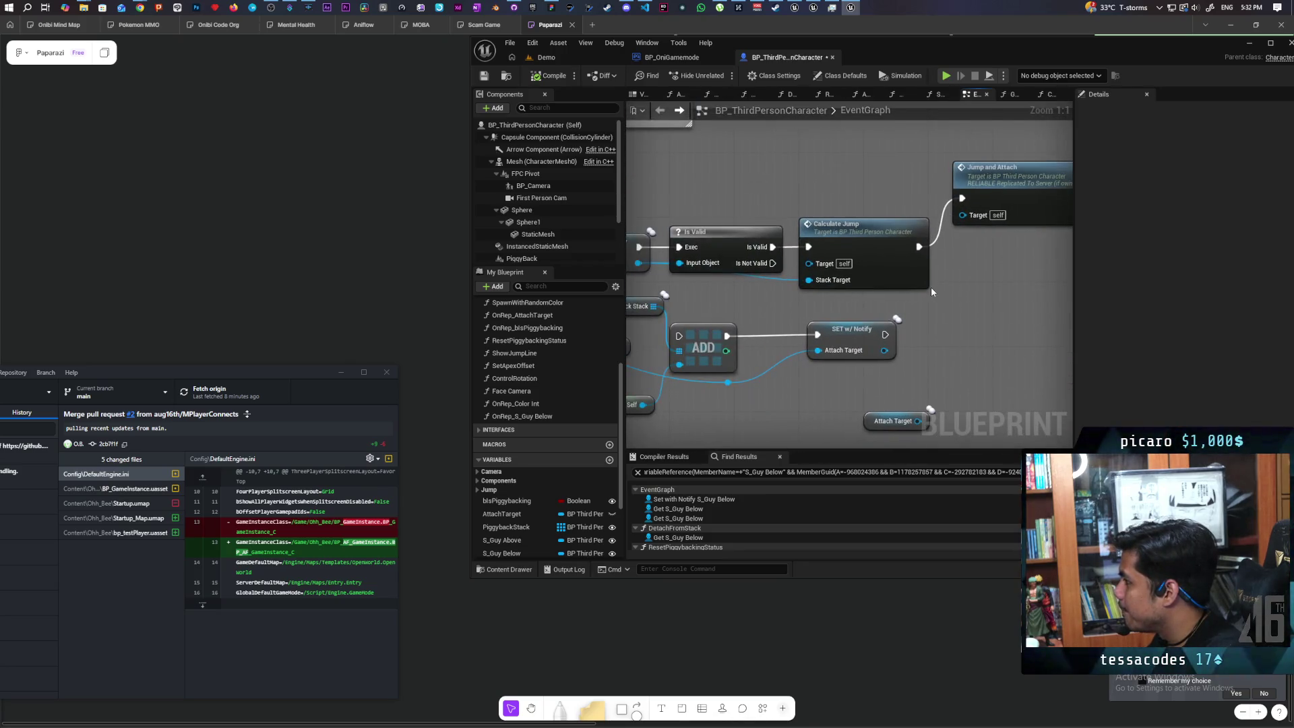
pyautogui.moveTo(965, 288)
pyautogui.mouseDown()
pyautogui.moveTo(885, 335)
pyautogui.moveTo(920, 330)
pyautogui.moveTo(897, 317)
pyautogui.moveTo(916, 317)
pyautogui.mouseUp()
pyautogui.moveTo(631, 221)
pyautogui.mouseDown()
pyautogui.moveTo(513, 224)
pyautogui.moveTo(799, 231)
pyautogui.mouseUp()
pyautogui.scroll(-4, 836, 234)
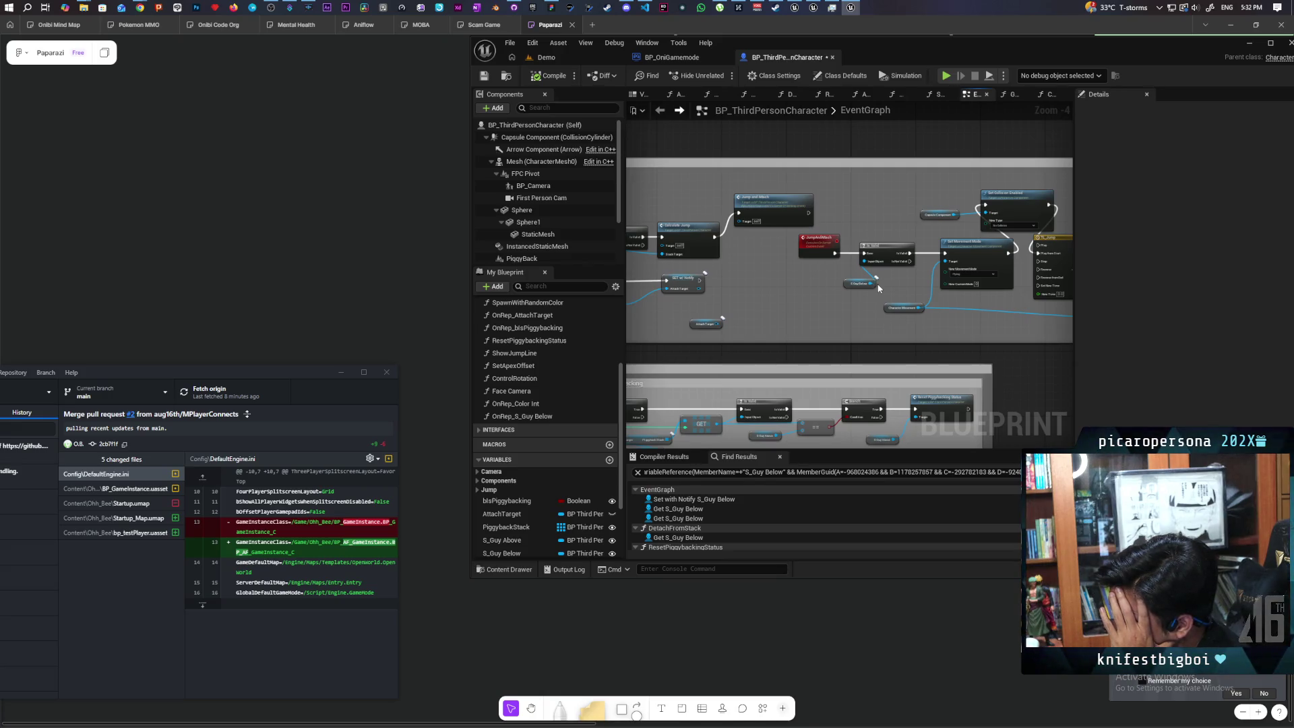
pyautogui.click(818, 247)
pyautogui.scroll(2, 792, 202)
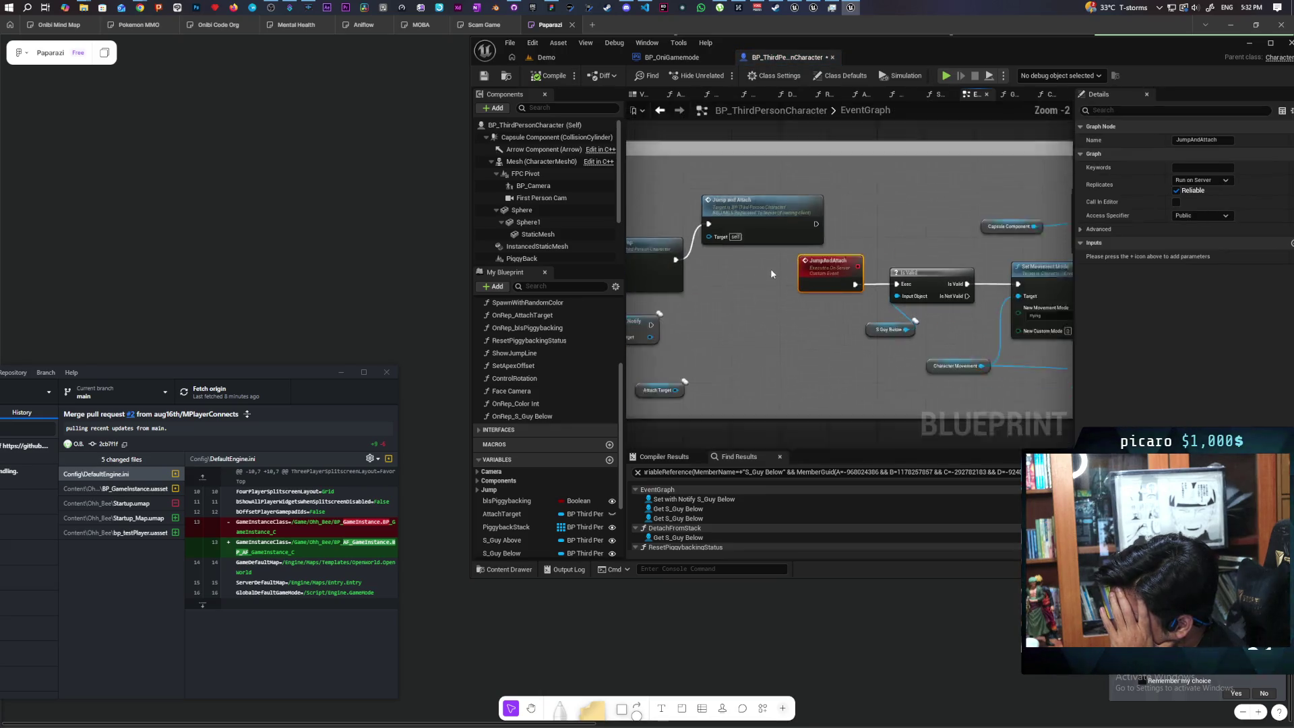
pyautogui.scroll(1, 770, 268)
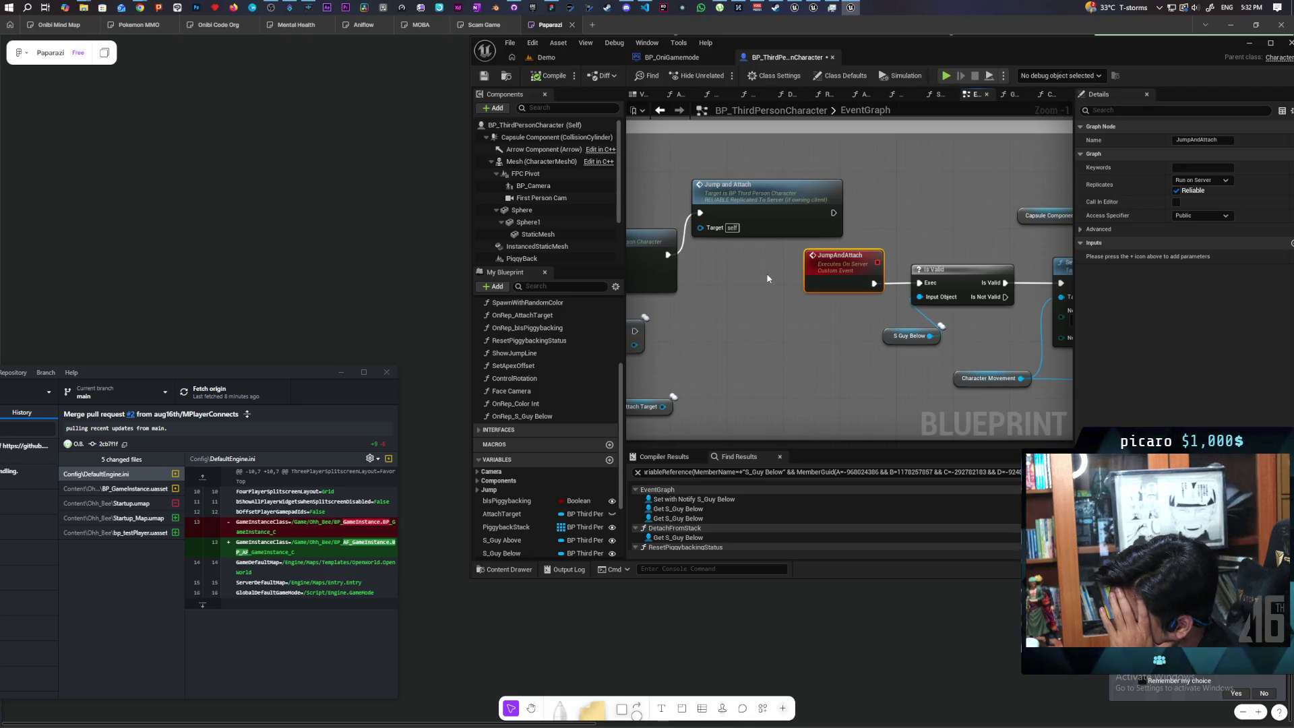
pyautogui.moveTo(727, 155); pyautogui.dragTo(774, 274)
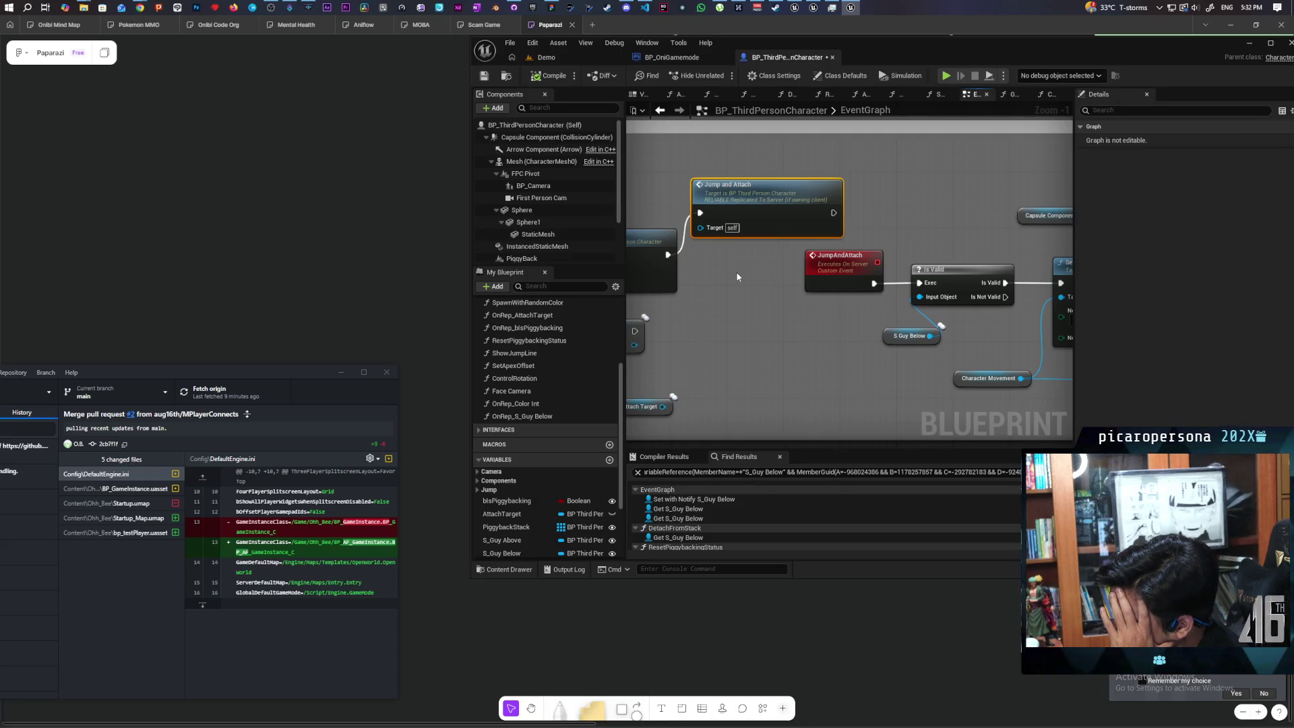
# - Select the Spline component, filter Details by 'repl' and tick Component Replicates
pyautogui.click(560, 259)
pyautogui.scroll(-2, 566, 243)
pyautogui.click(540, 214)
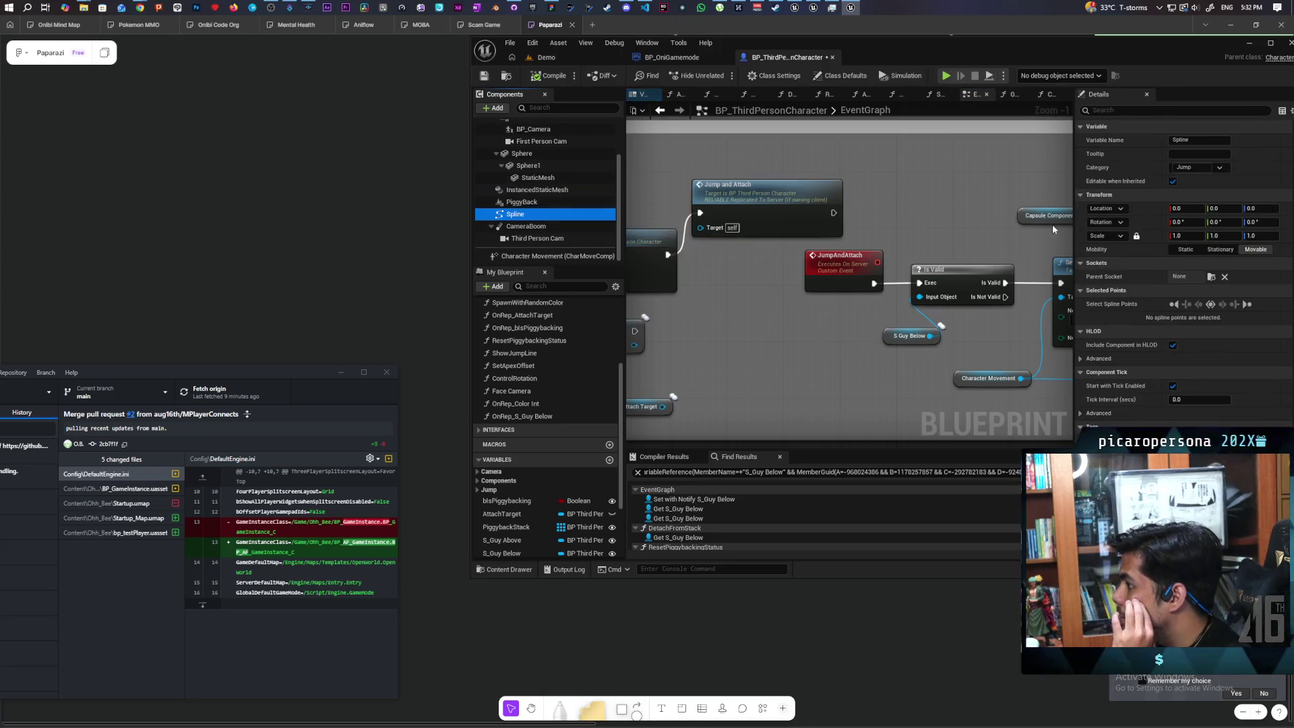
pyautogui.click(1129, 115)
pyautogui.write('replica')
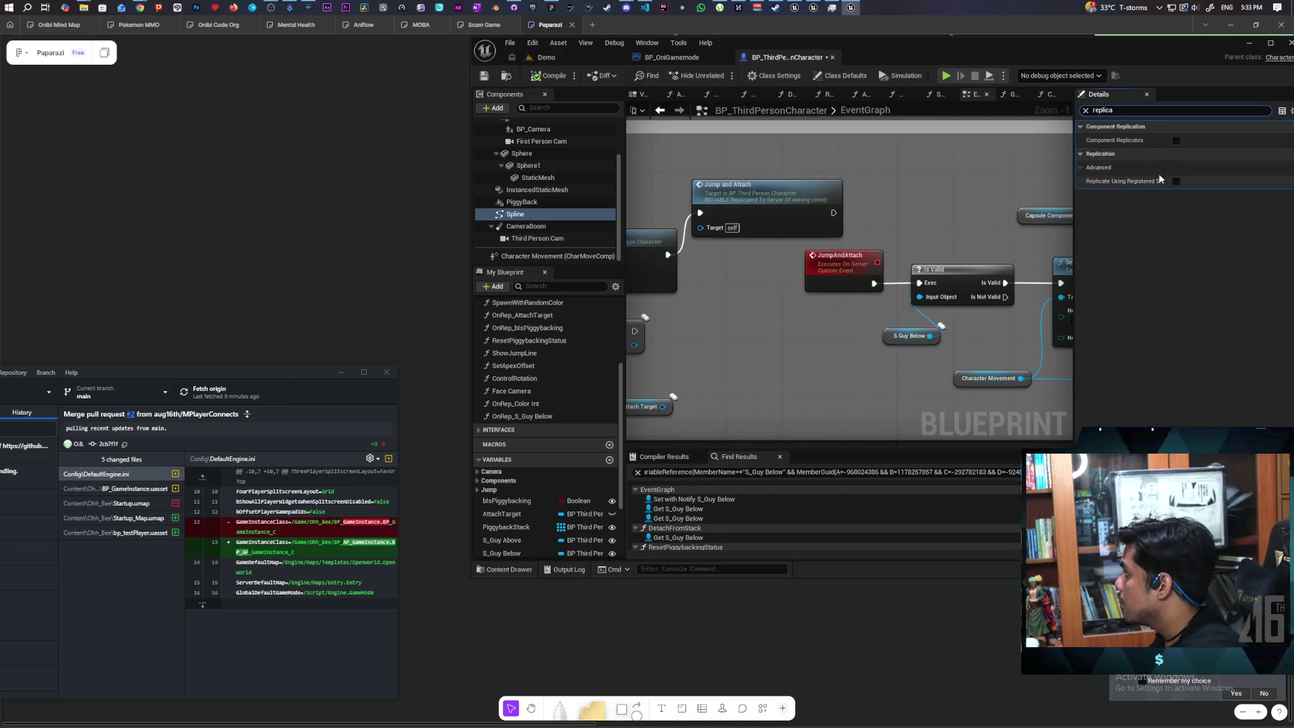
pyautogui.click(1175, 141)
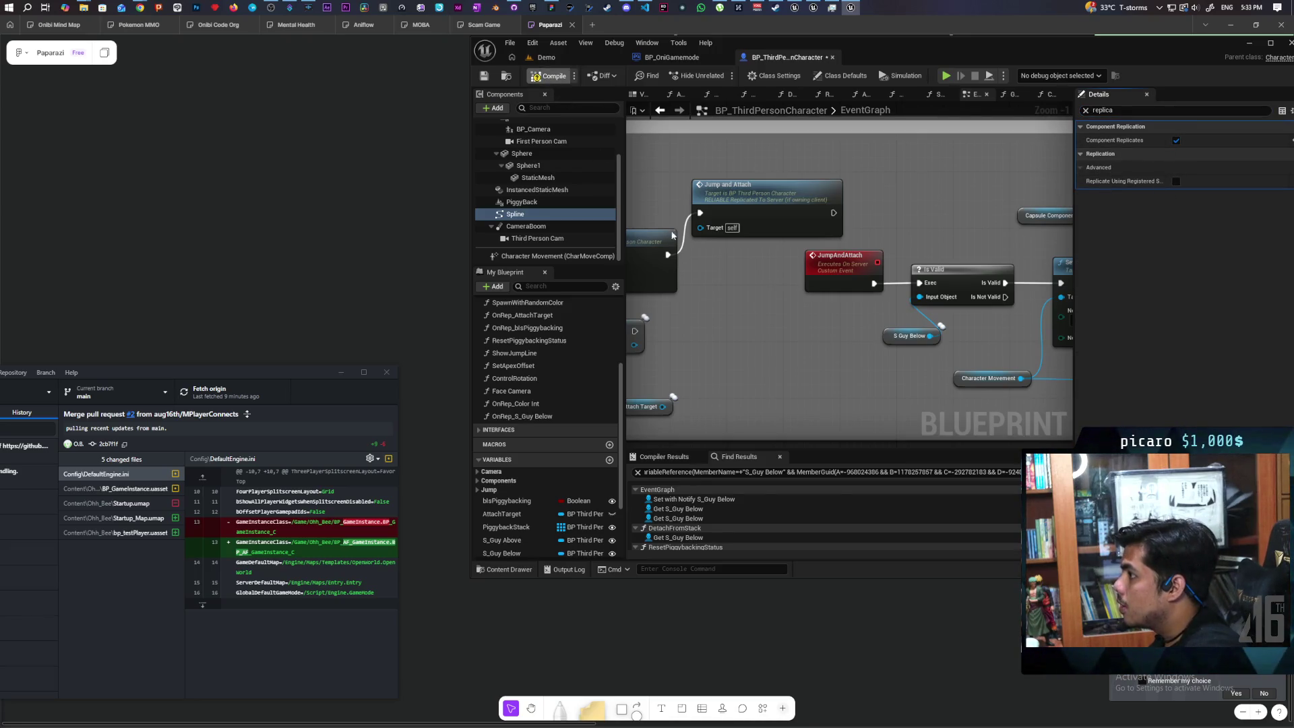